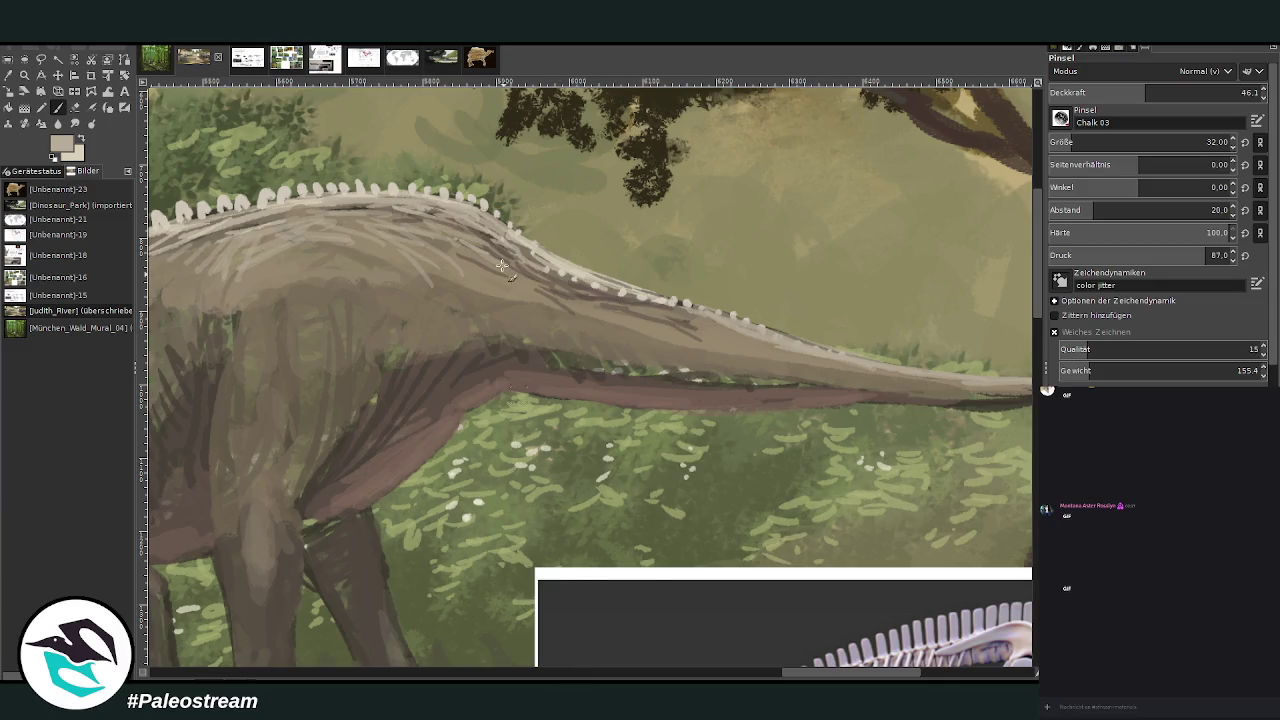
- Paint light chalk hatching along the back, shoulder and chest at opacity 72.9
left_click(645, 676)
mouse_move(705, 282)
left_mouse_down()
mouse_move(660, 268)
mouse_move(500, 282)
mouse_move(490, 295)
left_mouse_up()
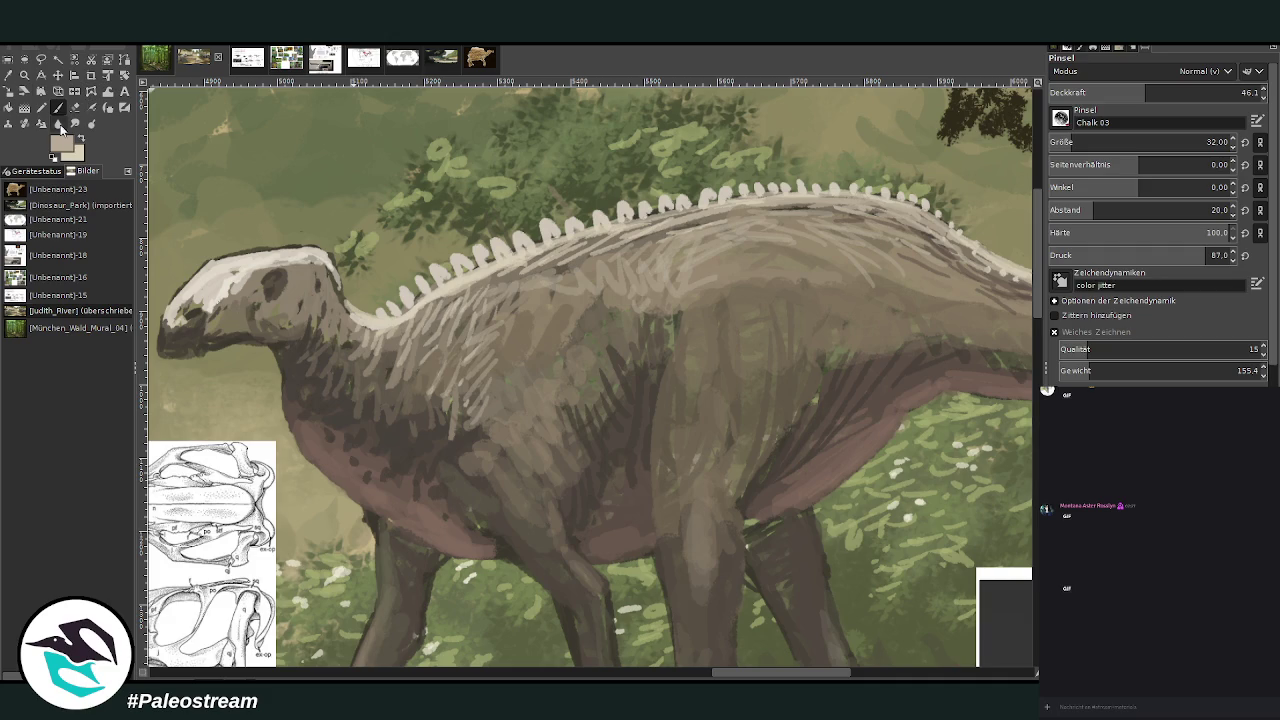
left_click(557, 400, "ctrl")
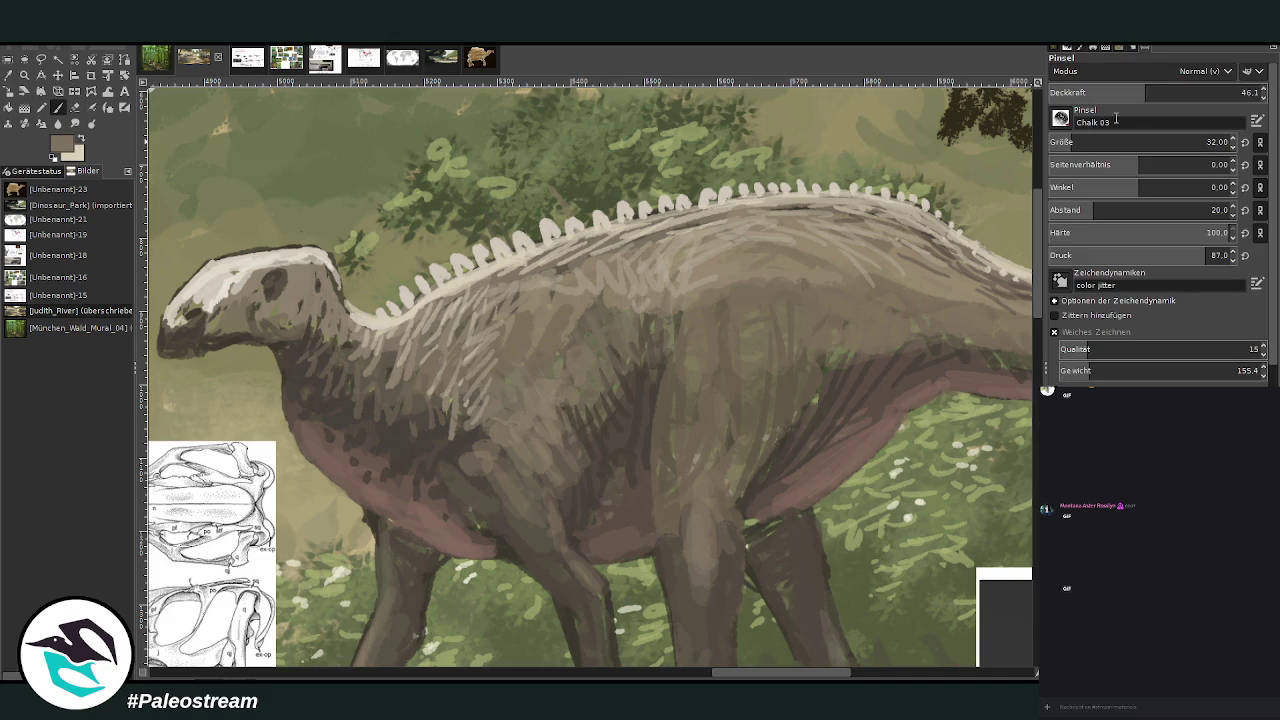
left_click(1205, 92)
mouse_move(486, 414)
left_mouse_down()
mouse_move(457, 457)
mouse_move(440, 430)
left_mouse_up()
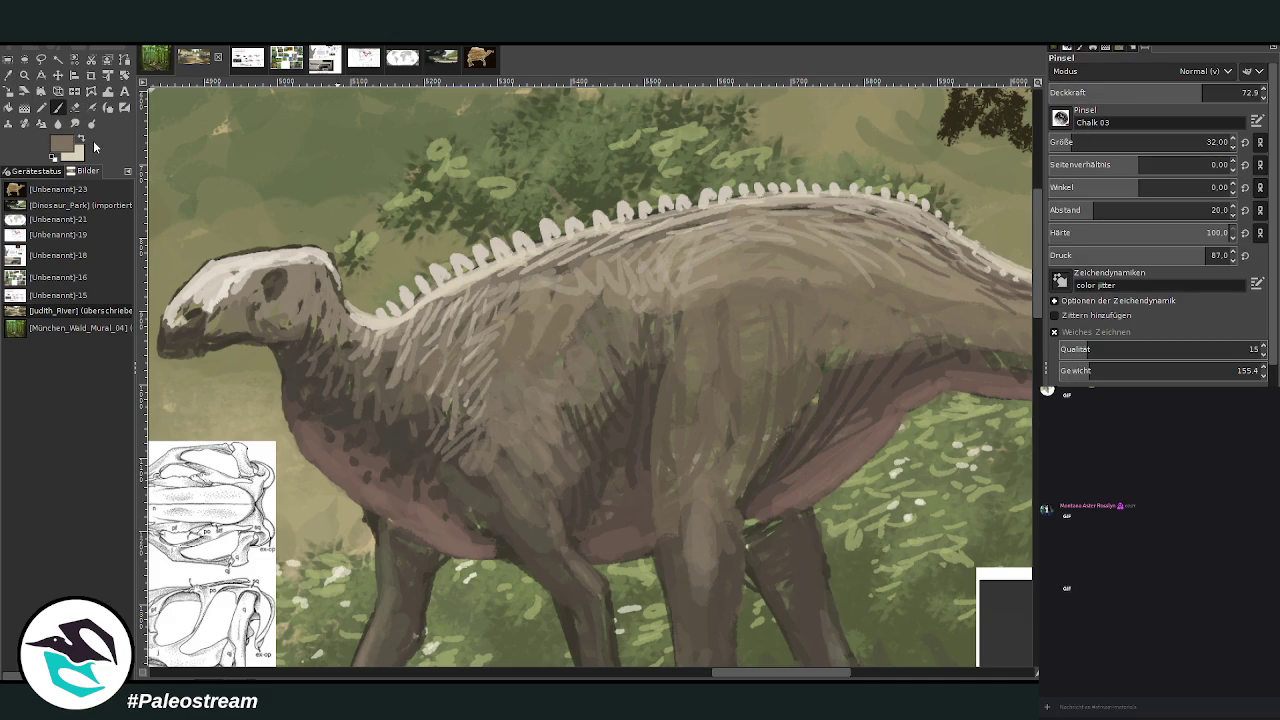
- Hatch dark belly-coloured strokes over the shoulder, chest and up the flank
left_click(1012, 379, "ctrl")
left_click_drag(461, 441, 472, 488)
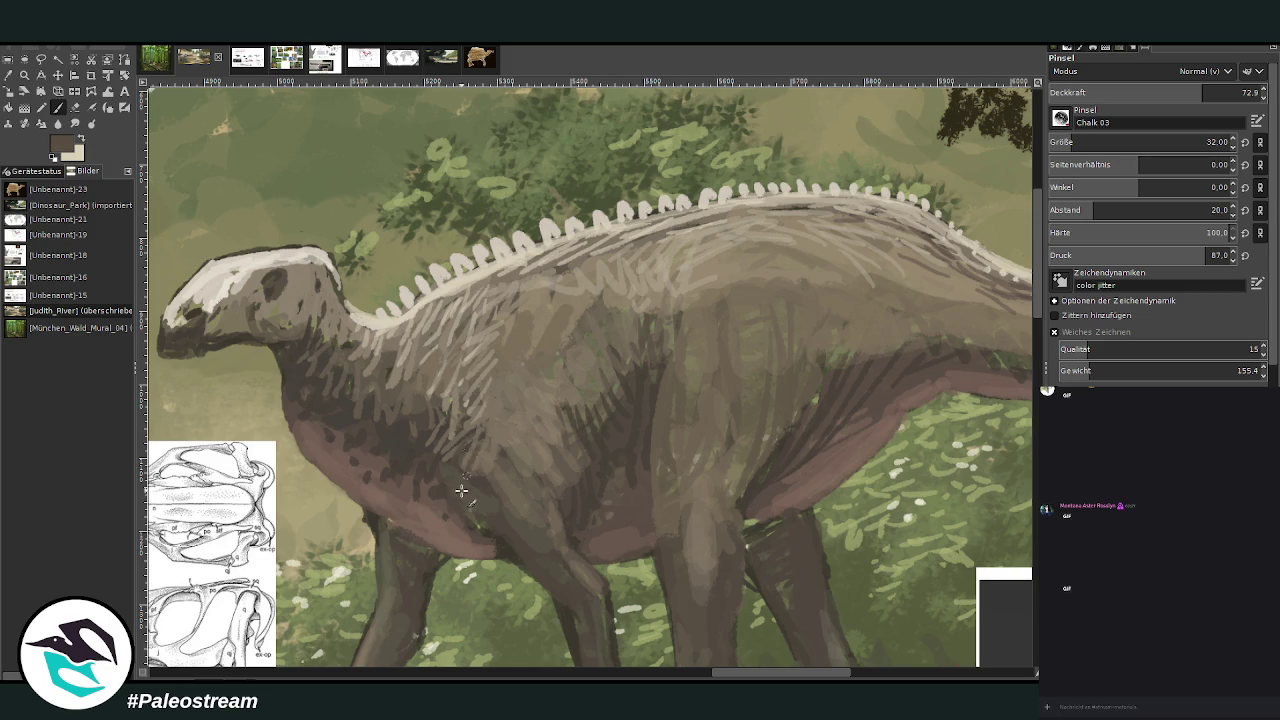
mouse_move(557, 469)
left_mouse_down()
mouse_move(556, 413)
mouse_move(582, 390)
left_mouse_up()
left_click_drag(605, 435, 623, 380)
mouse_move(628, 335)
left_mouse_down()
mouse_move(589, 423)
mouse_move(659, 347)
mouse_move(668, 290)
mouse_move(640, 330)
left_mouse_up()
left_click_drag(1110, 96, 1137, 96)
- At opacity 46.7, hatch dark strokes across the belly and flank with faint light marks
left_click(1140, 94)
left_click_drag(845, 340, 812, 405)
mouse_move(858, 310)
left_mouse_down()
mouse_move(840, 362)
mouse_move(929, 337)
mouse_move(830, 360)
left_mouse_up()
left_click_drag(752, 473, 755, 410)
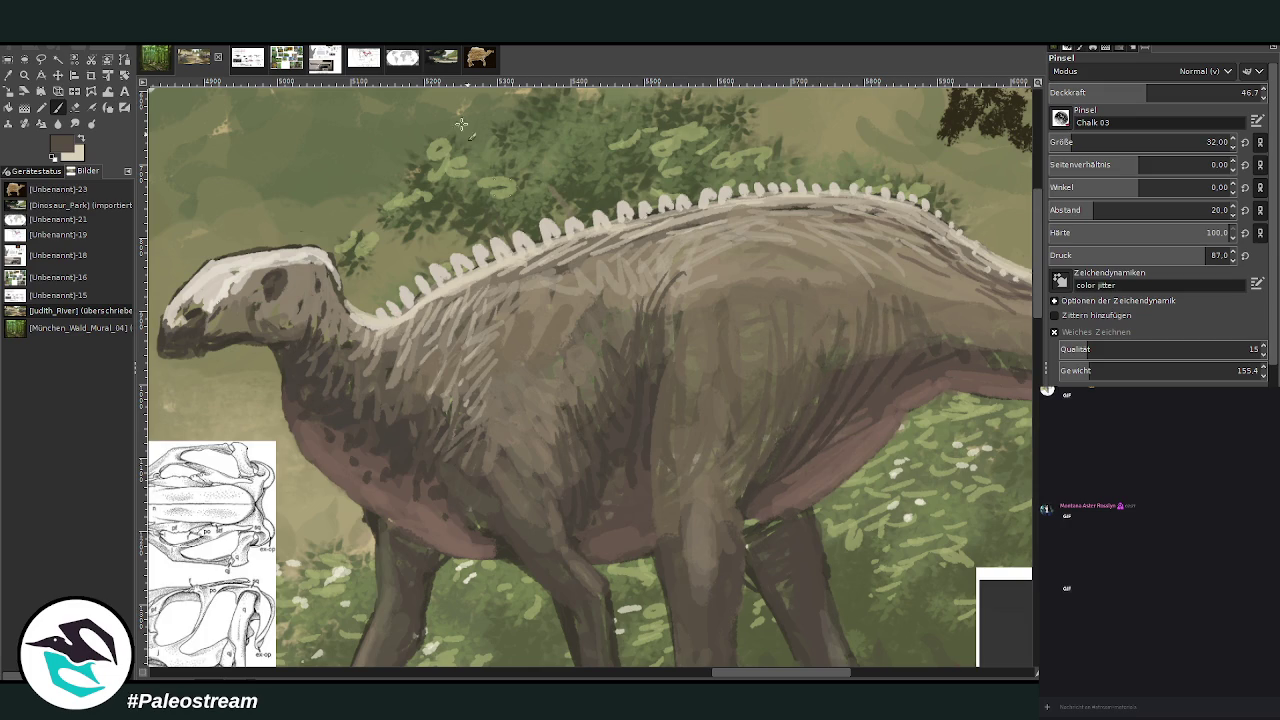
left_click(1011, 380, "ctrl")
left_click_drag(740, 502, 752, 466)
left_click_drag(826, 394, 838, 356)
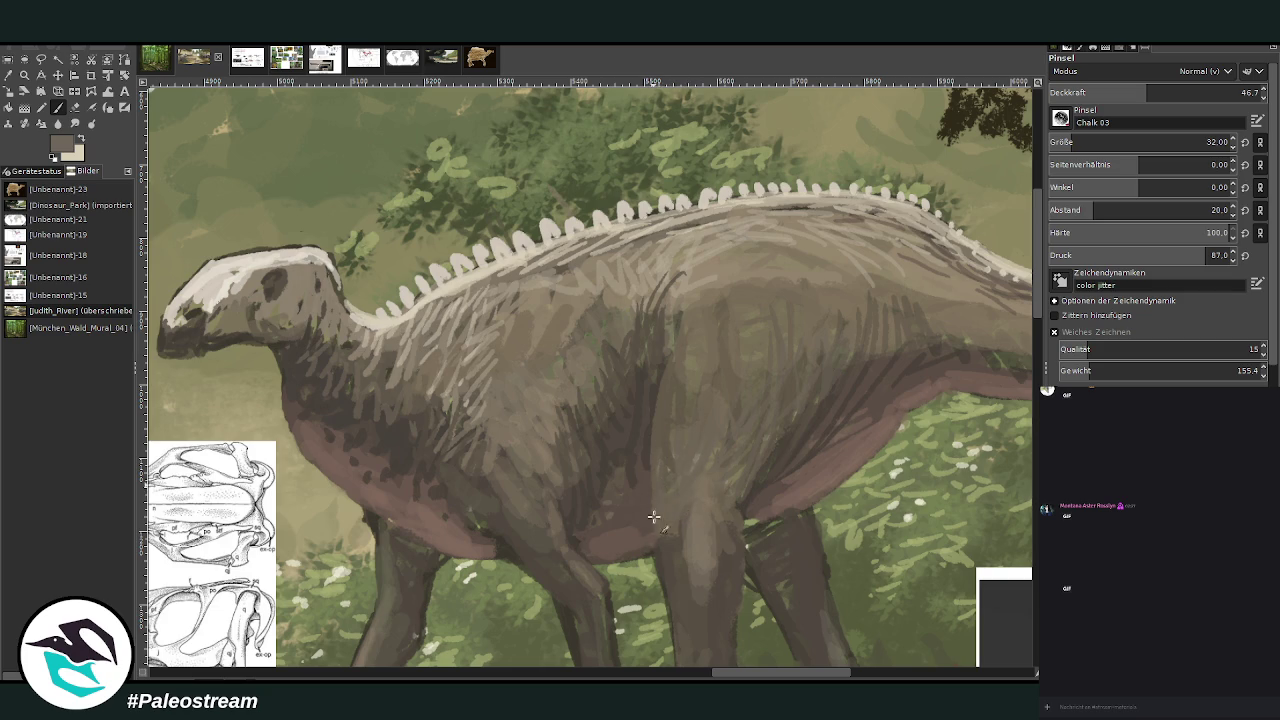
mouse_move(648, 457)
left_mouse_down()
mouse_move(676, 300)
mouse_move(700, 272)
mouse_move(622, 357)
left_mouse_up()
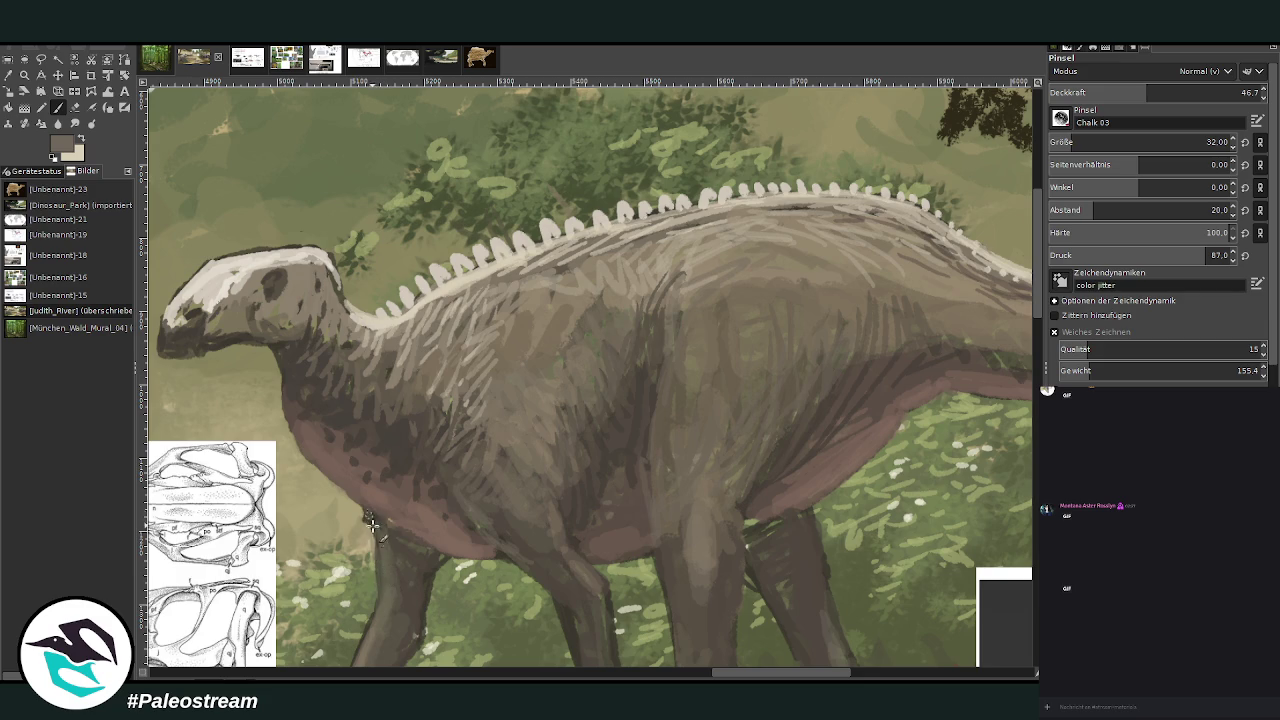
- Touch up the front leg, then hatch light beige strokes along the back and neck at opacity 33.4
left_click_drag(386, 634, 383, 664)
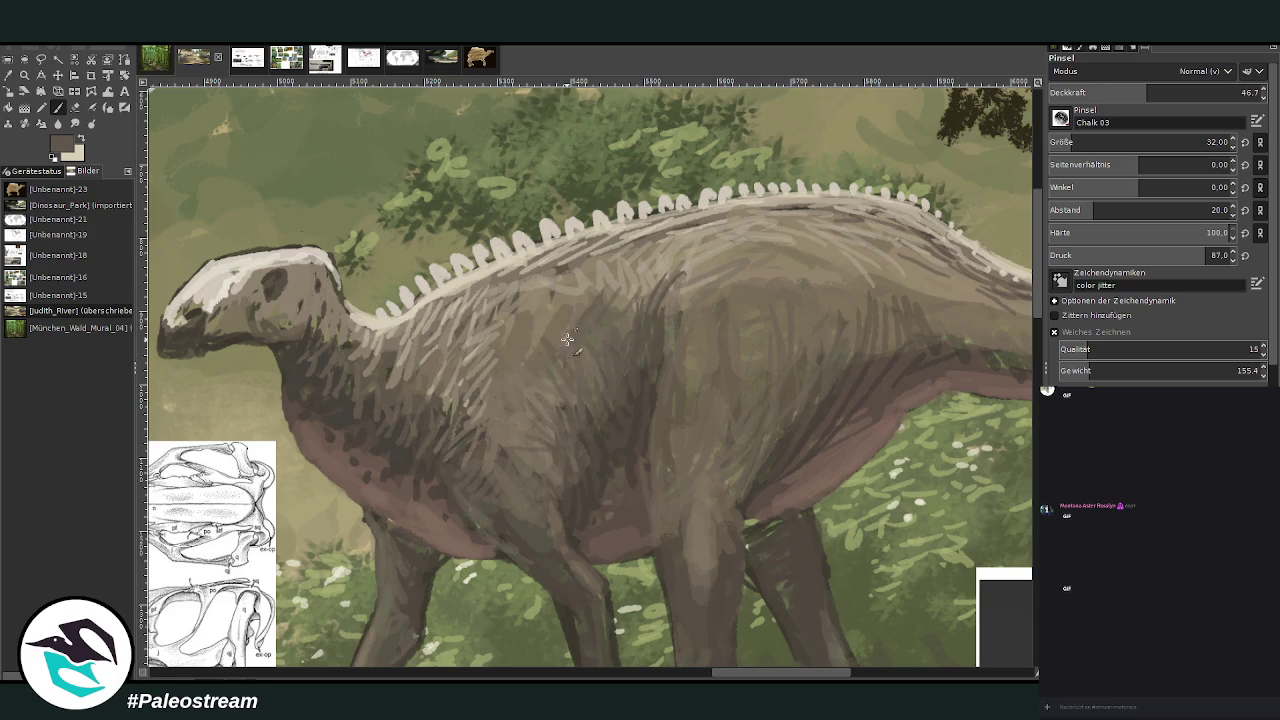
left_click(81, 142)
left_click(1118, 92)
mouse_move(514, 333)
left_mouse_down()
mouse_move(580, 250)
mouse_move(422, 313)
left_mouse_up()
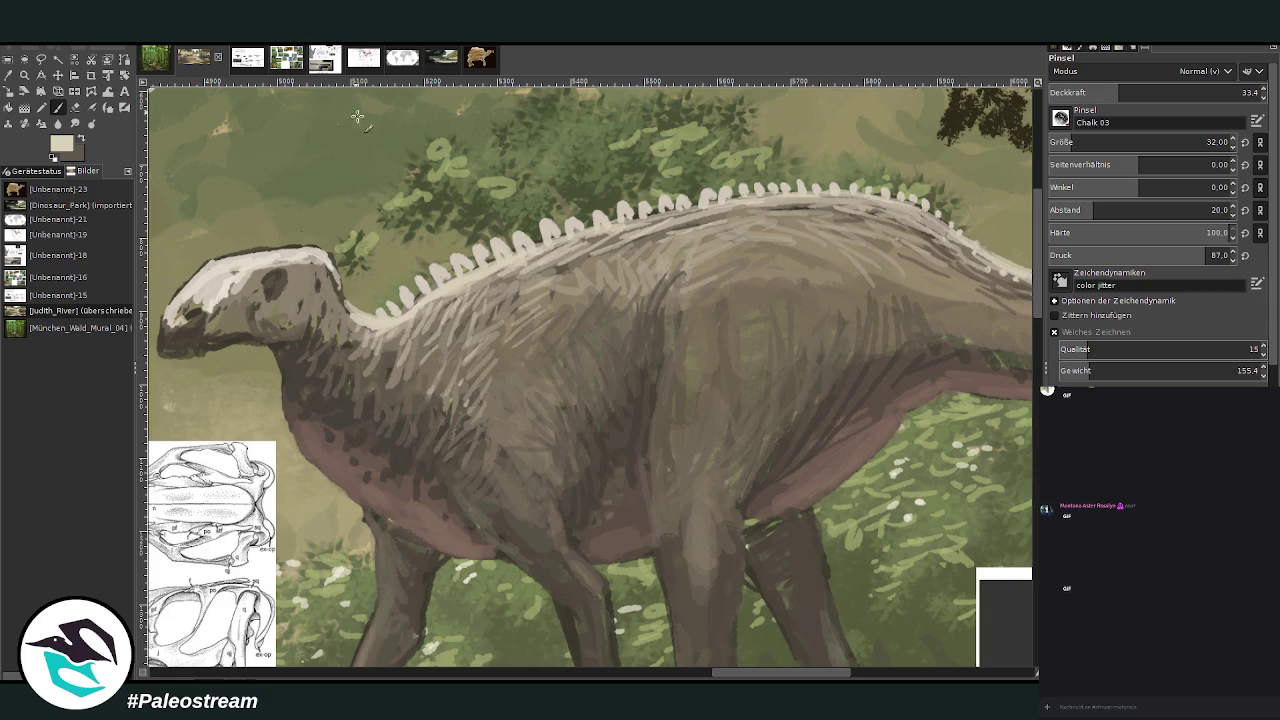
scroll(490, 440, "left", 5)
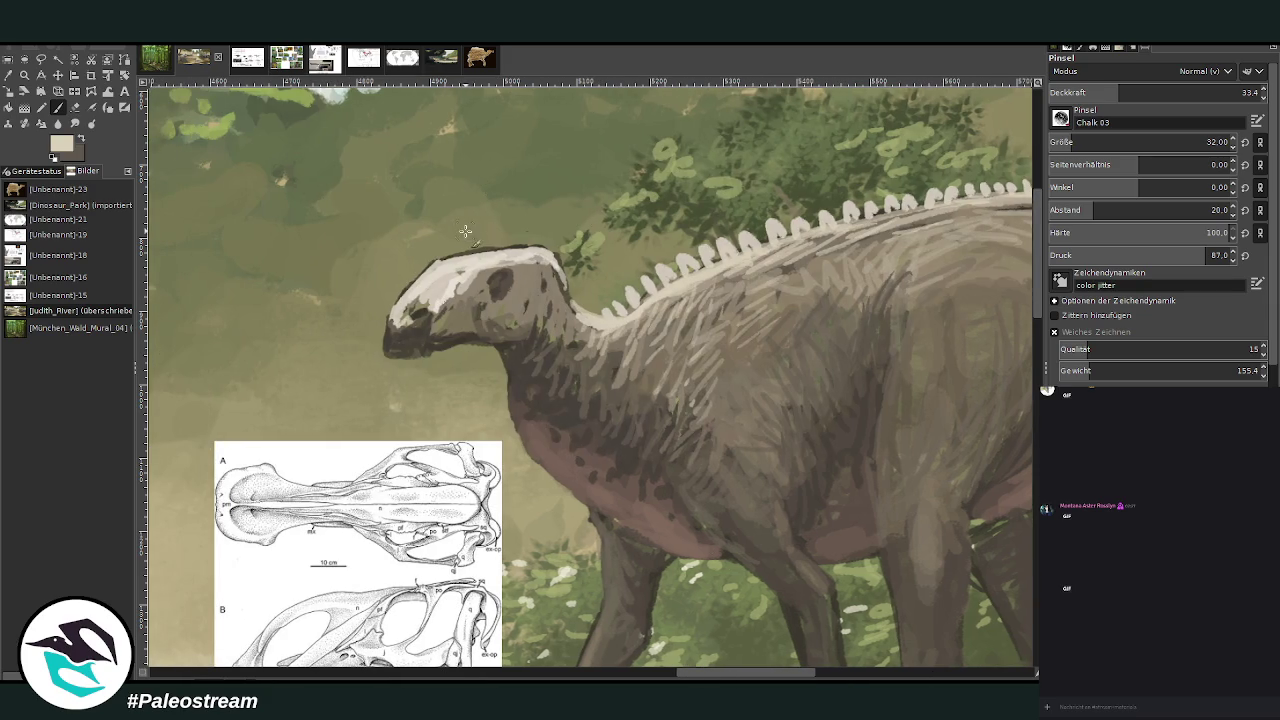
- Paint around the eye at opacity 60.9 and darken the back of the head and neck
mouse_move(513, 294)
left_mouse_down()
mouse_move(498, 305)
mouse_move(528, 272)
left_mouse_up()
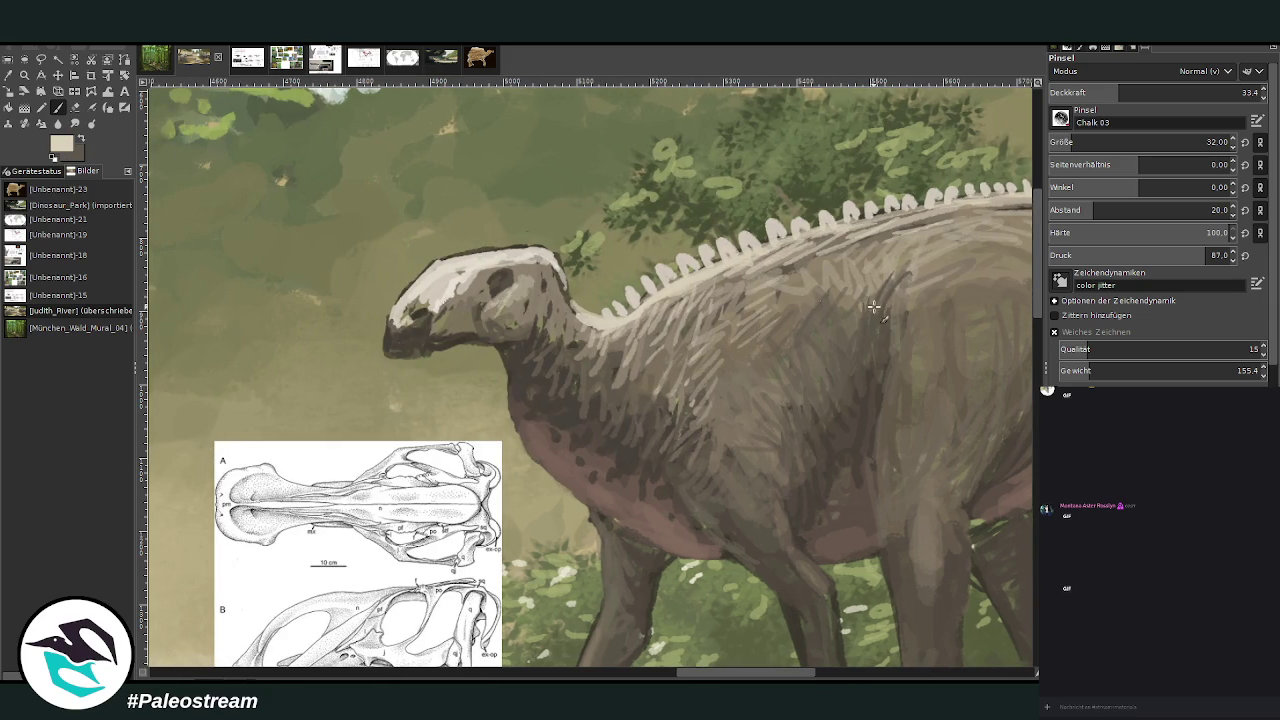
left_click(1007, 350, "ctrl")
left_click_drag(1118, 91, 1177, 91)
mouse_move(527, 272)
left_mouse_down()
mouse_move(535, 300)
mouse_move(565, 305)
mouse_move(558, 282)
left_mouse_up()
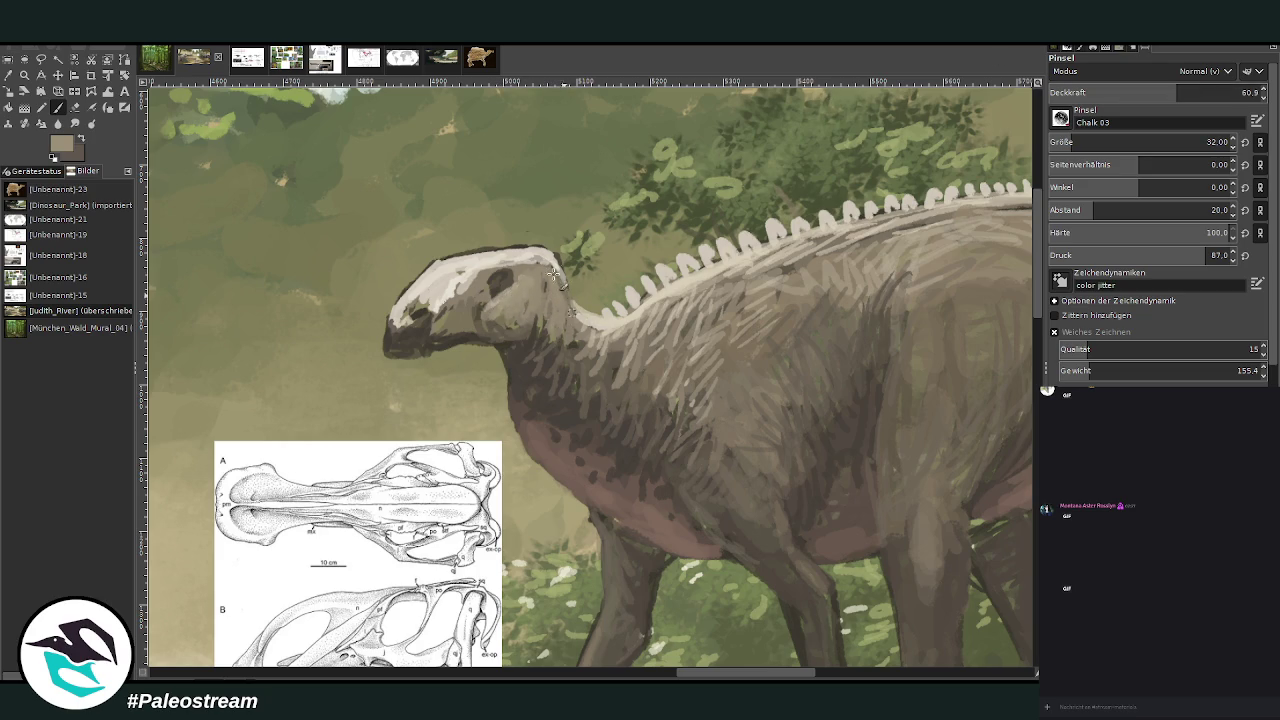
left_click(1023, 383, "ctrl")
mouse_move(540, 288)
left_mouse_down()
mouse_move(555, 300)
mouse_move(548, 320)
mouse_move(585, 355)
mouse_move(566, 297)
mouse_move(548, 305)
mouse_move(476, 284)
mouse_move(436, 318)
left_mouse_up()
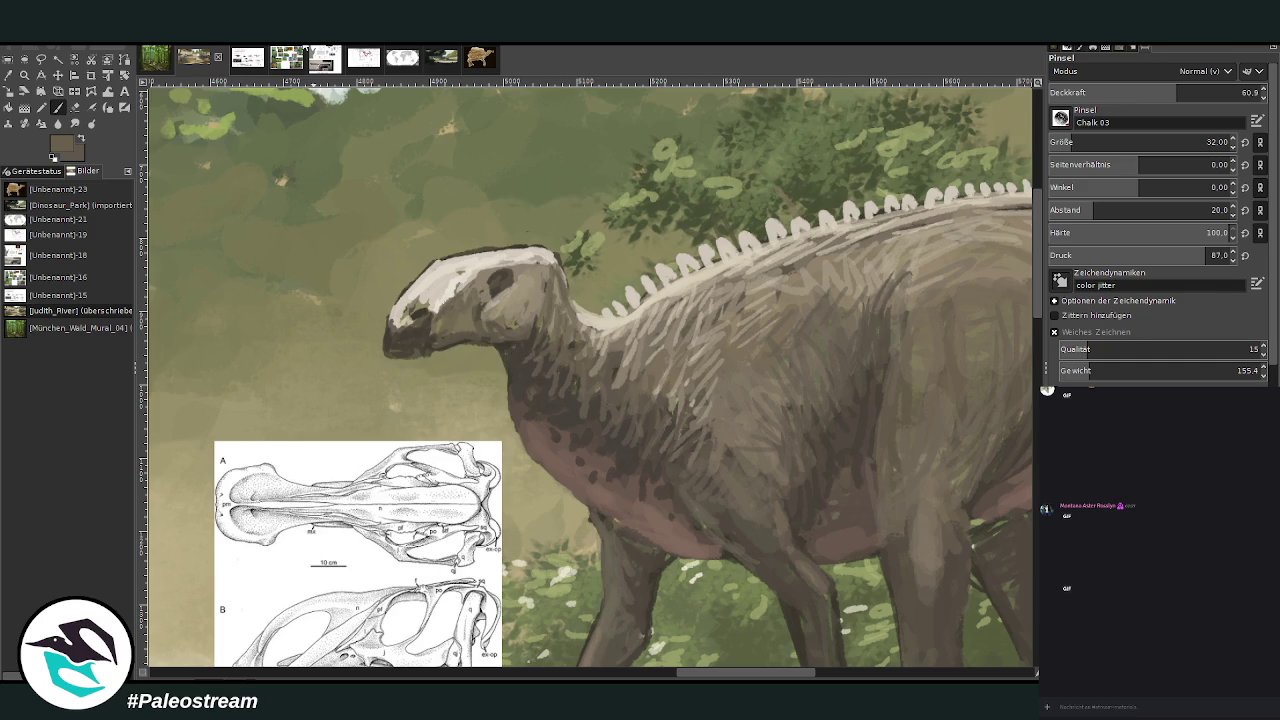
- Sample the pinkish-brown belly colour, return to the paintbrush and zoom out
left_click(16, 88)
left_click(646, 520)
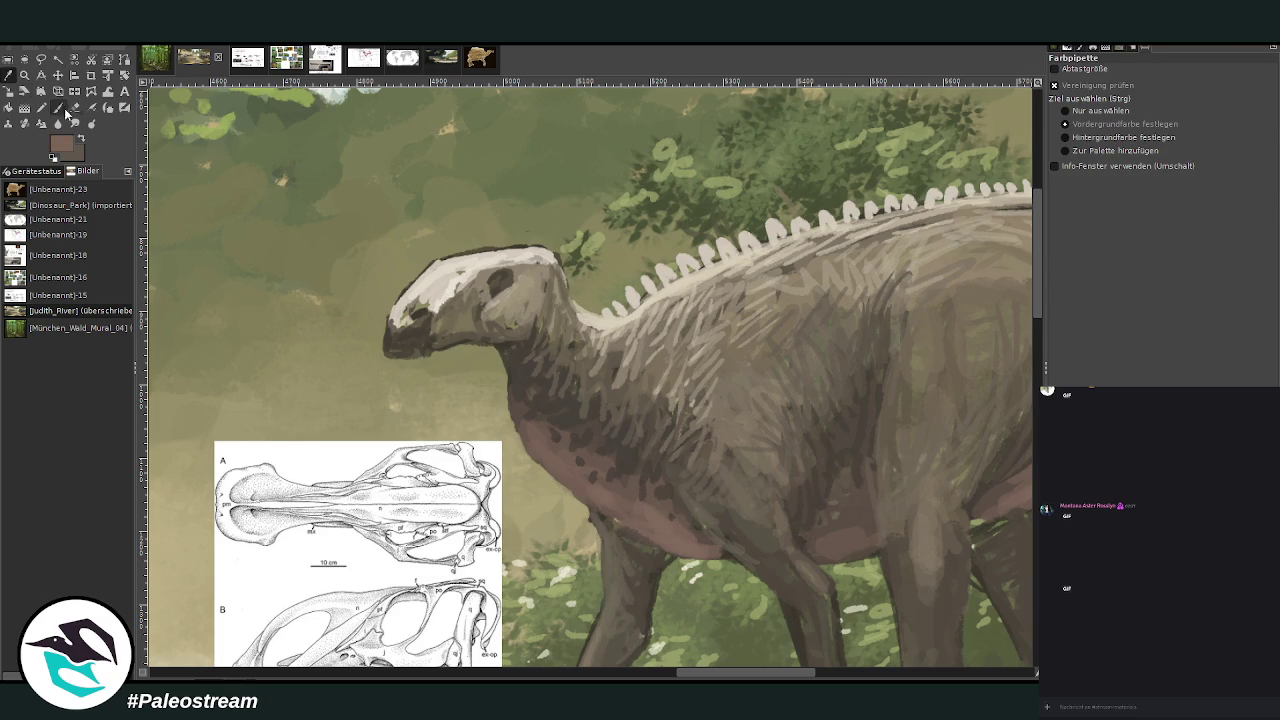
key("p")
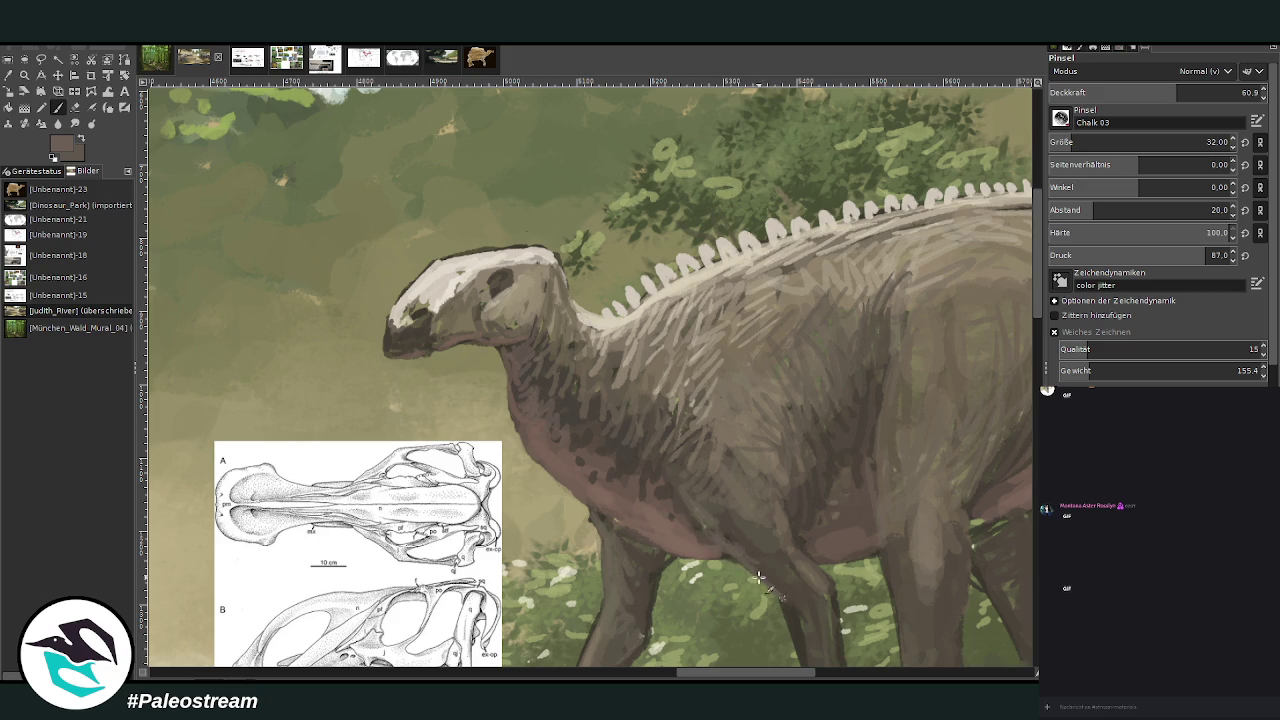
scroll(1030, 330, "down", 3)
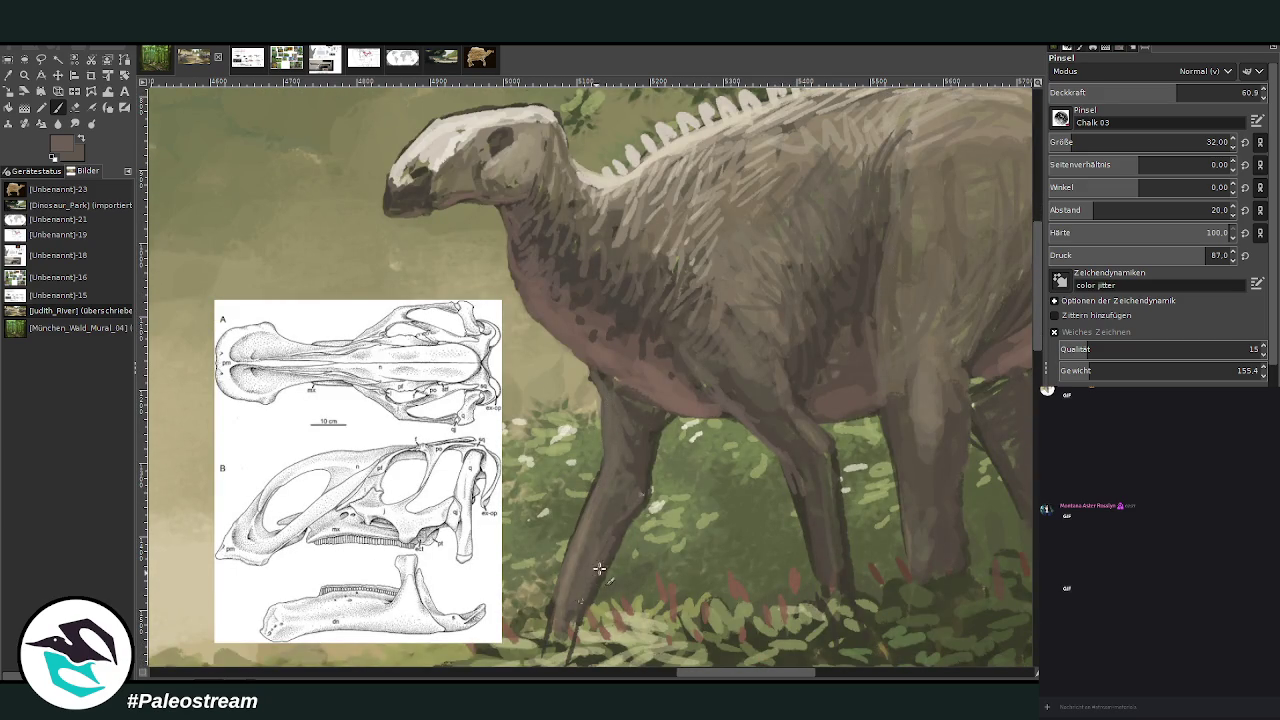
scroll(537, 632, "down", 1)
scroll(537, 632, "down", 3)
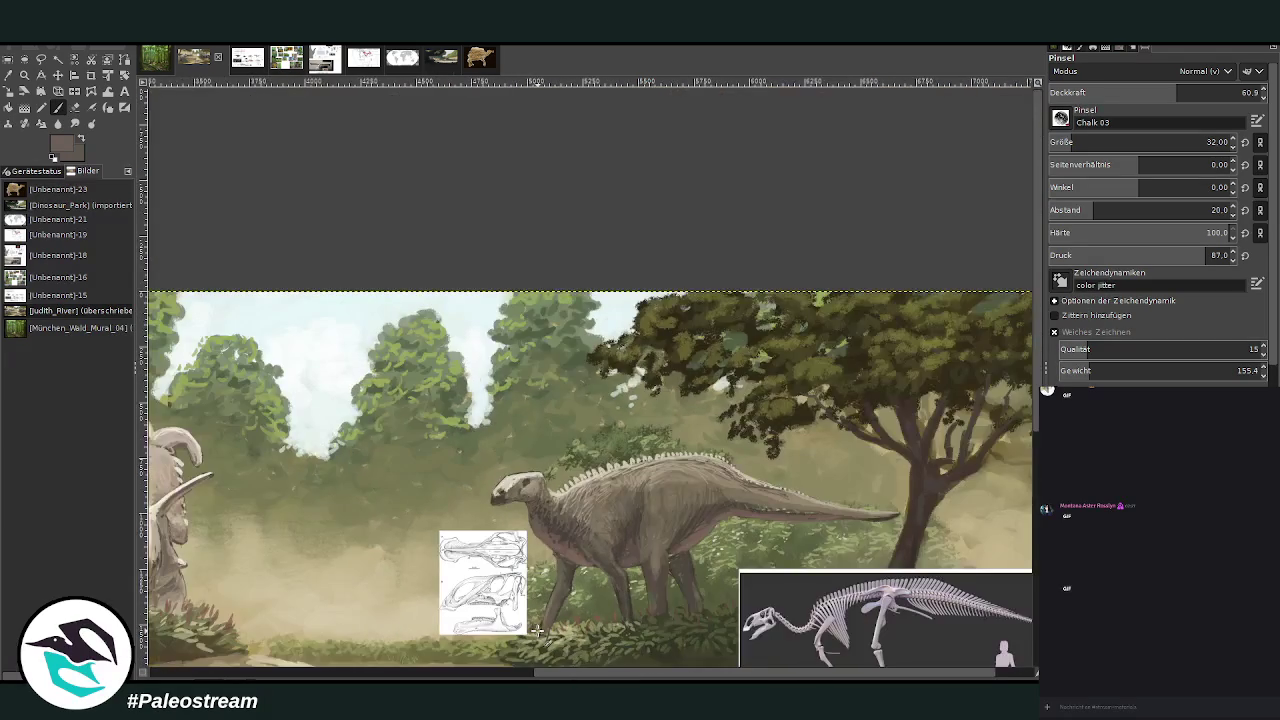
- Zoom onto the head, nudge the skull reference up-right, and erase to soften the head outline
key("z")
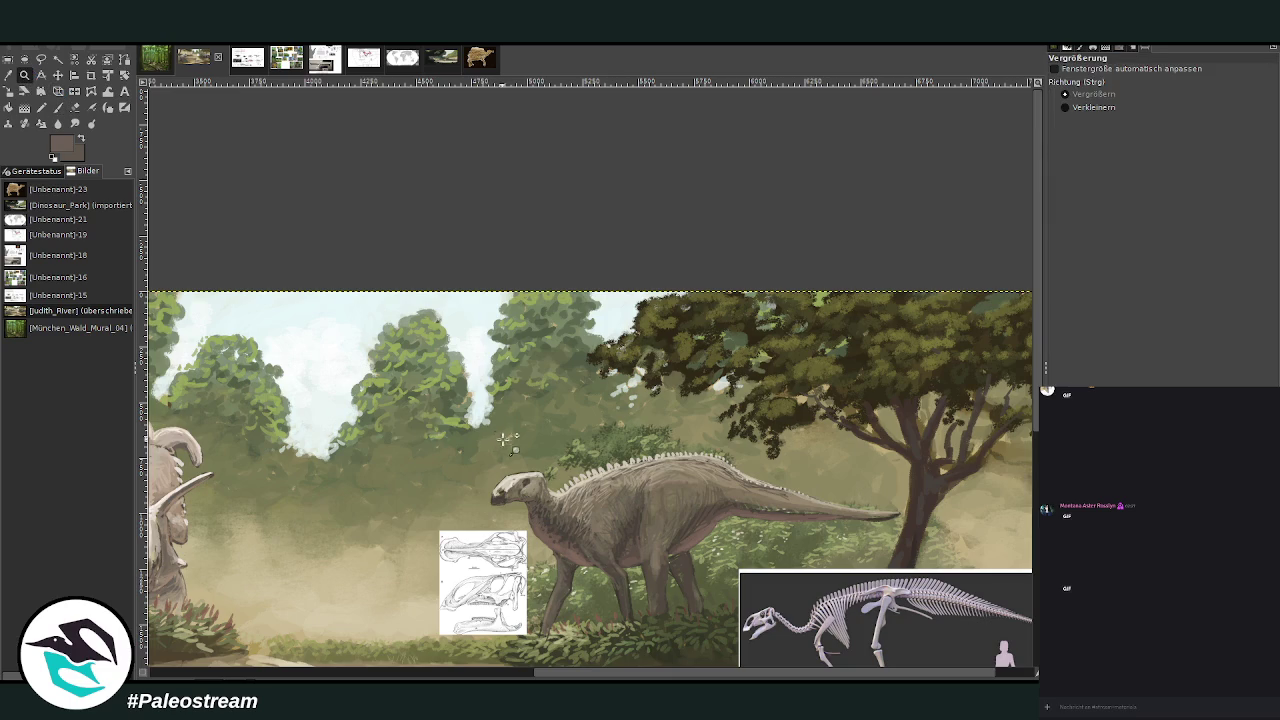
left_click_drag(482, 420, 596, 580)
left_click_drag(408, 184, 680, 558)
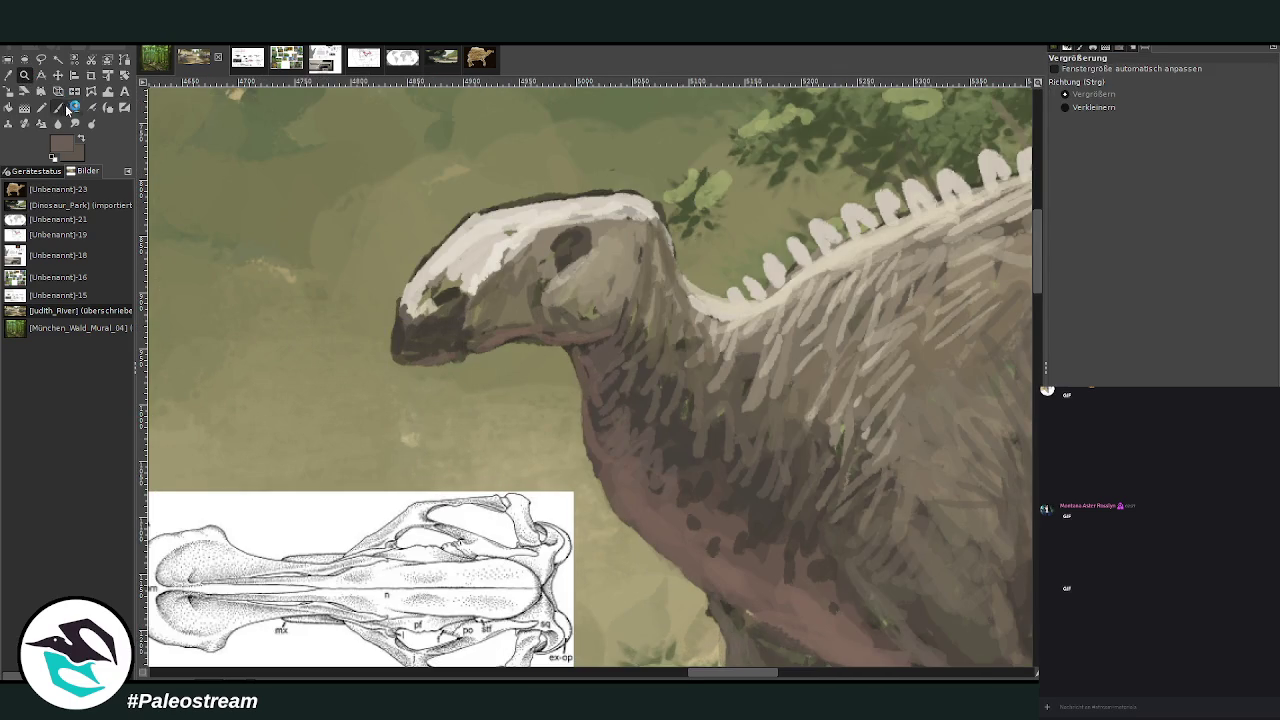
left_click(75, 107)
key("m")
left_click_drag(415, 545, 476, 440)
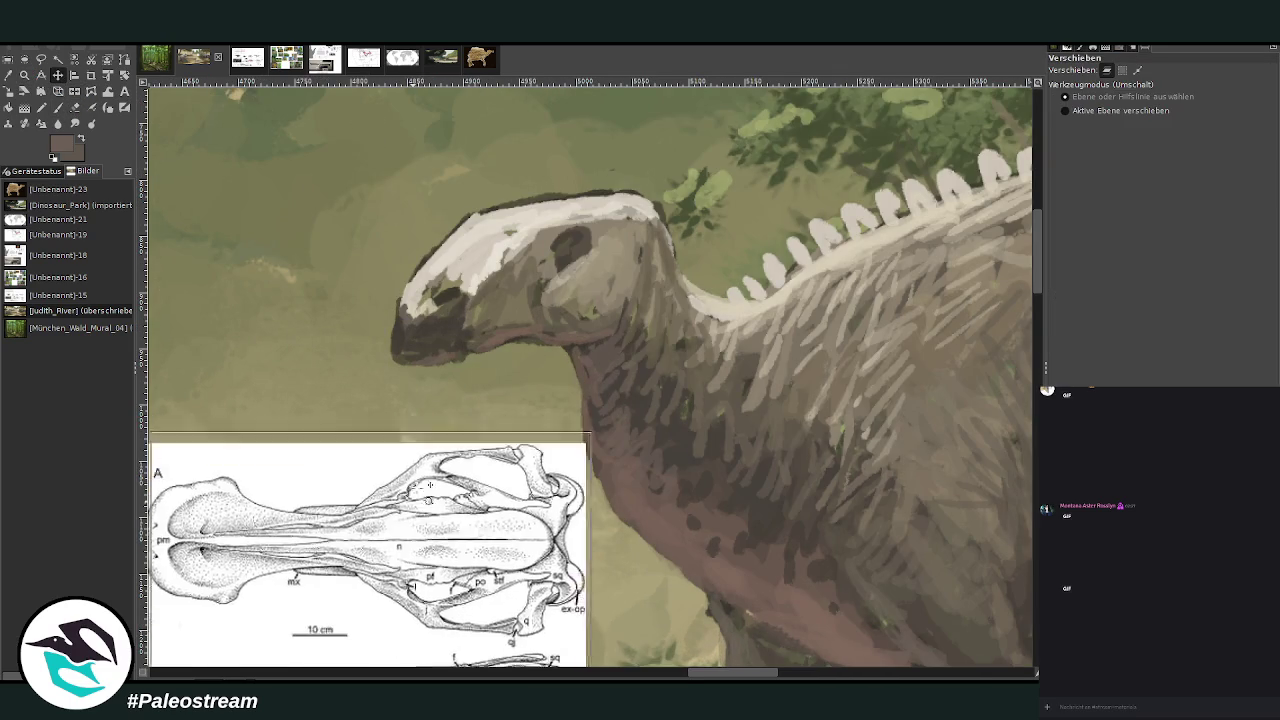
left_click(75, 107)
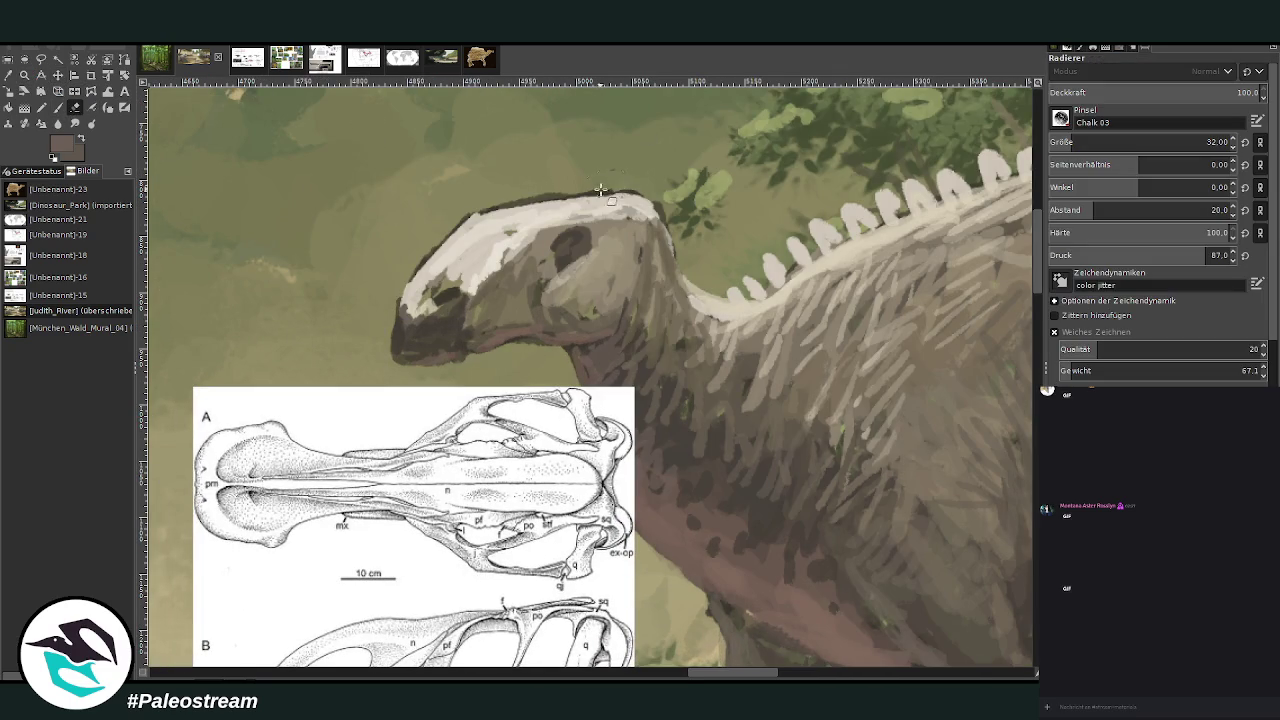
mouse_move(596, 190)
left_mouse_down()
mouse_move(505, 203)
mouse_move(415, 265)
left_mouse_up()
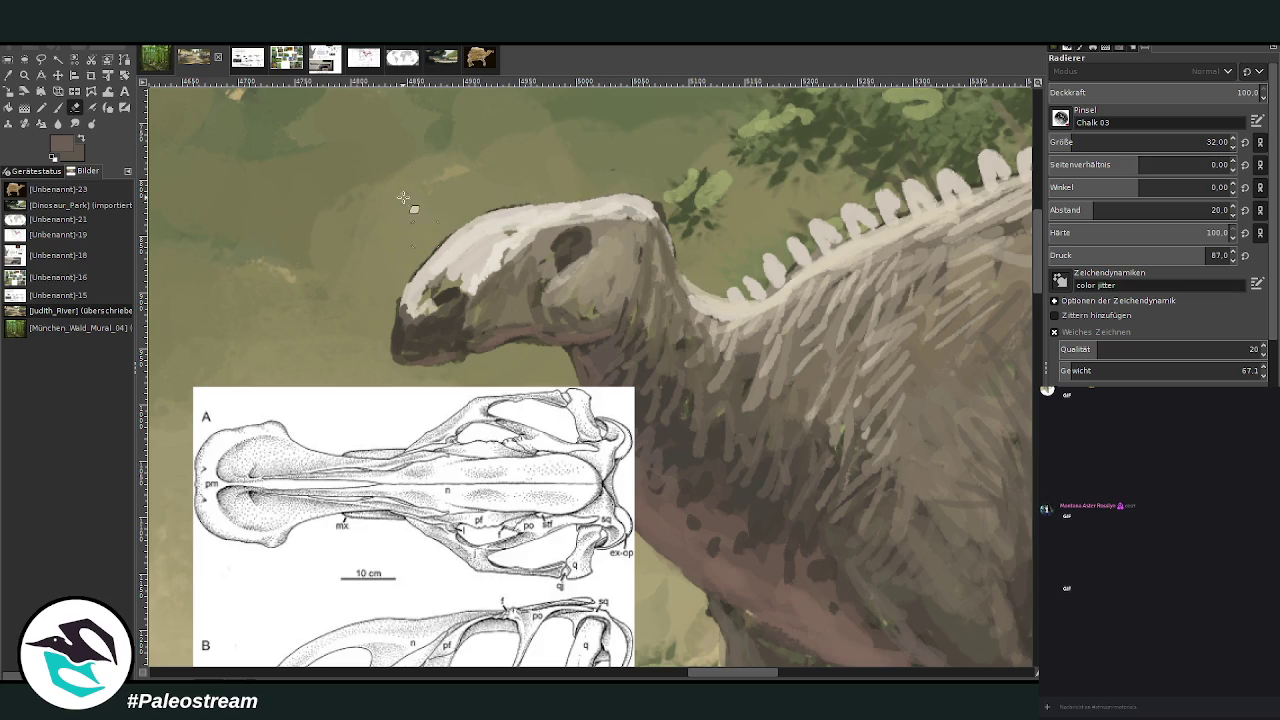
- Darken and enlarge the eye patch, then brighten its upper part with light beige
left_click(42, 77)
left_click(578, 234)
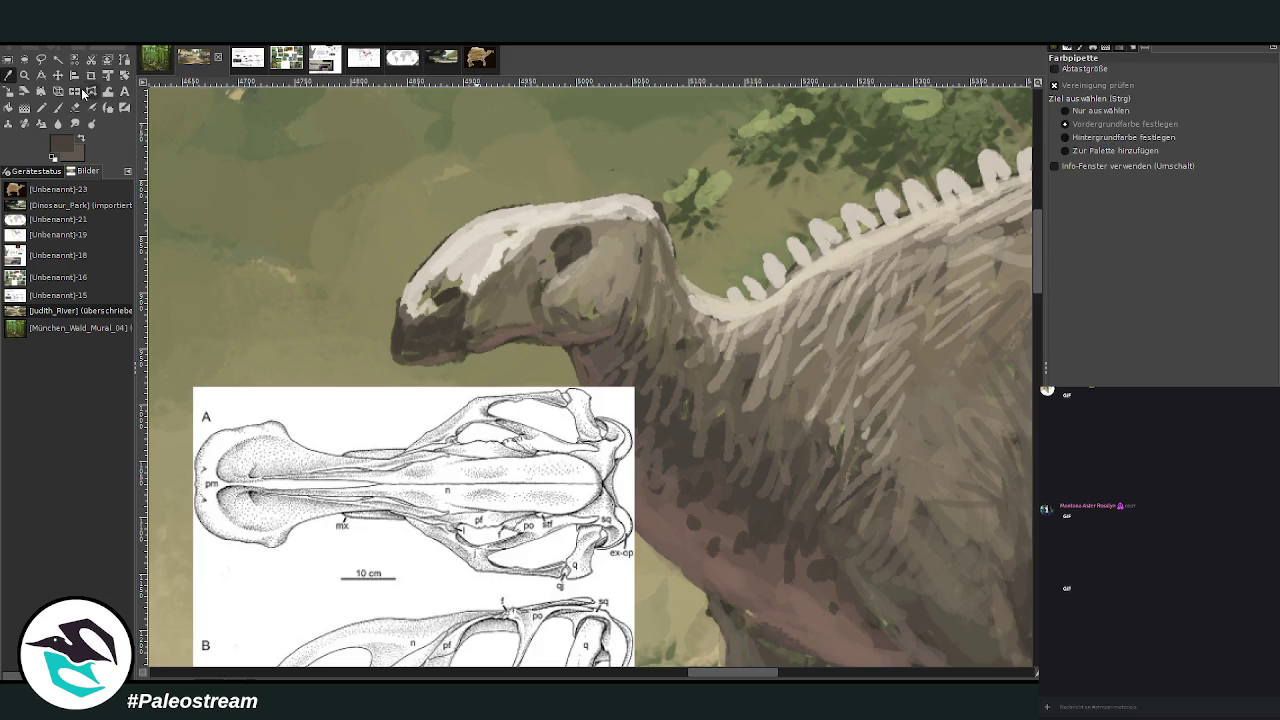
left_click(57, 107)
left_click_drag(587, 229, 561, 225)
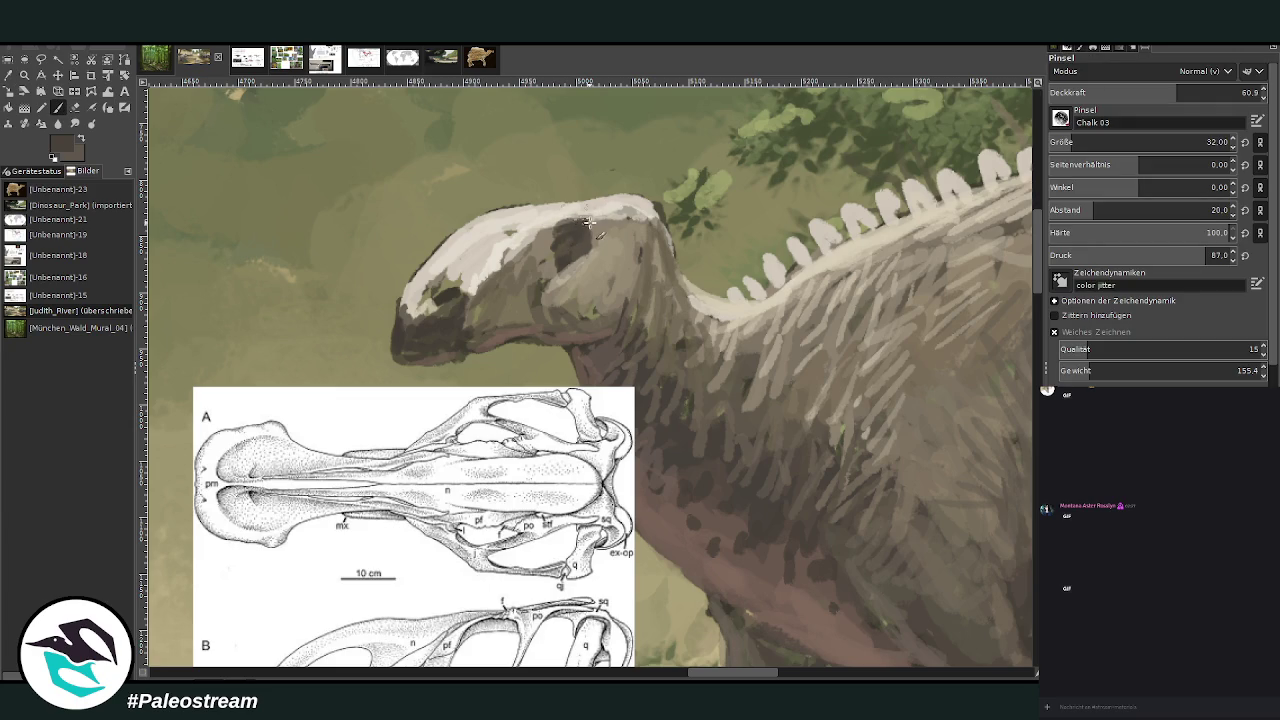
left_click(42, 77)
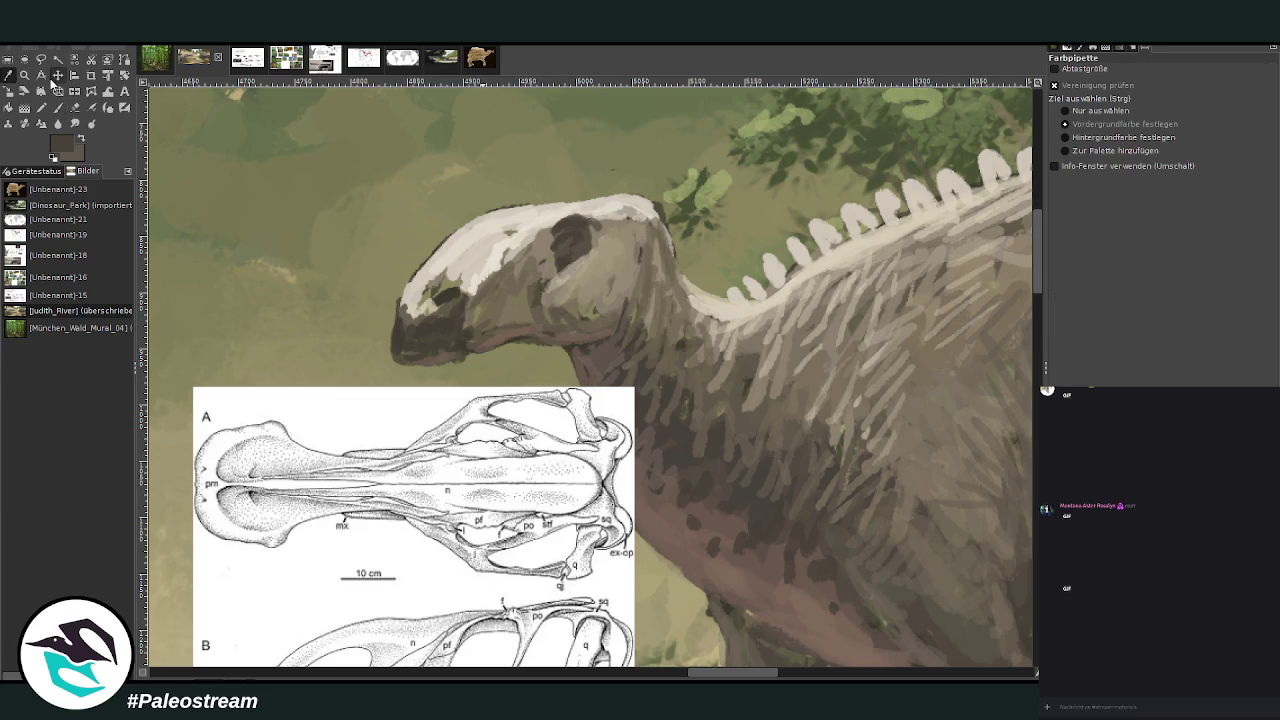
left_click(622, 212)
left_click(57, 107)
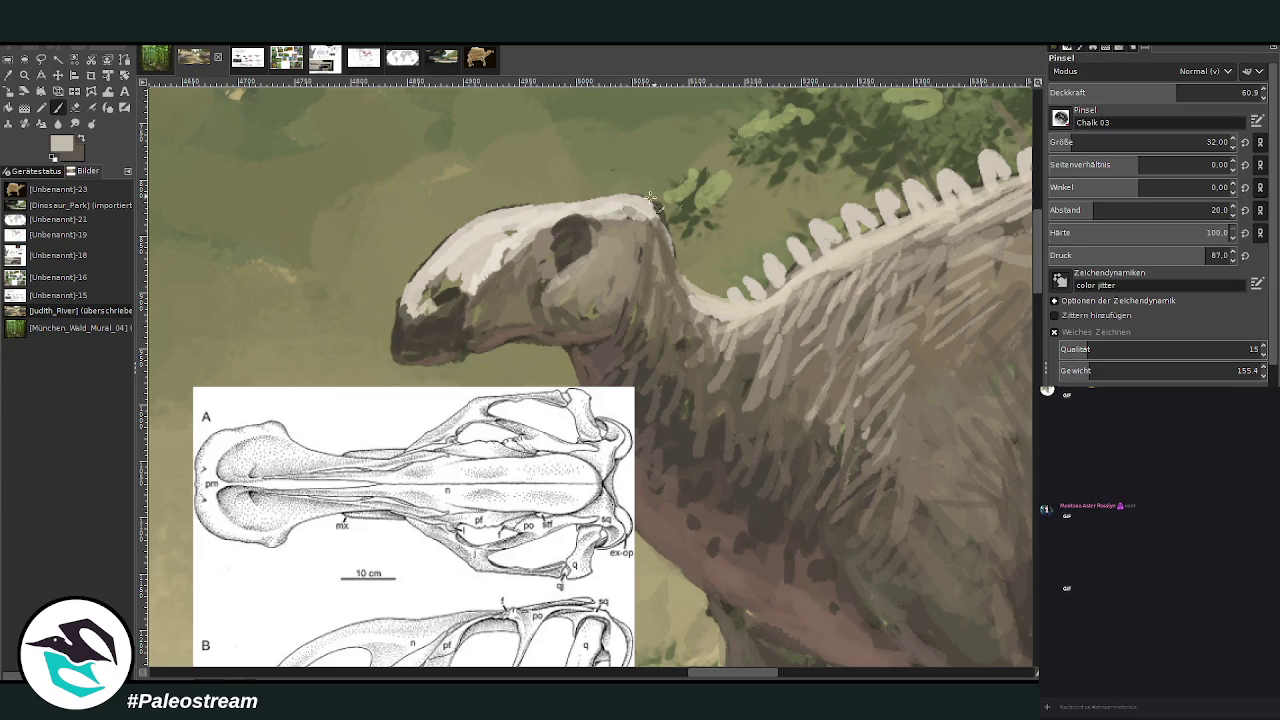
mouse_move(575, 224)
left_mouse_down()
mouse_move(556, 232)
mouse_move(598, 236)
mouse_move(596, 218)
left_mouse_up()
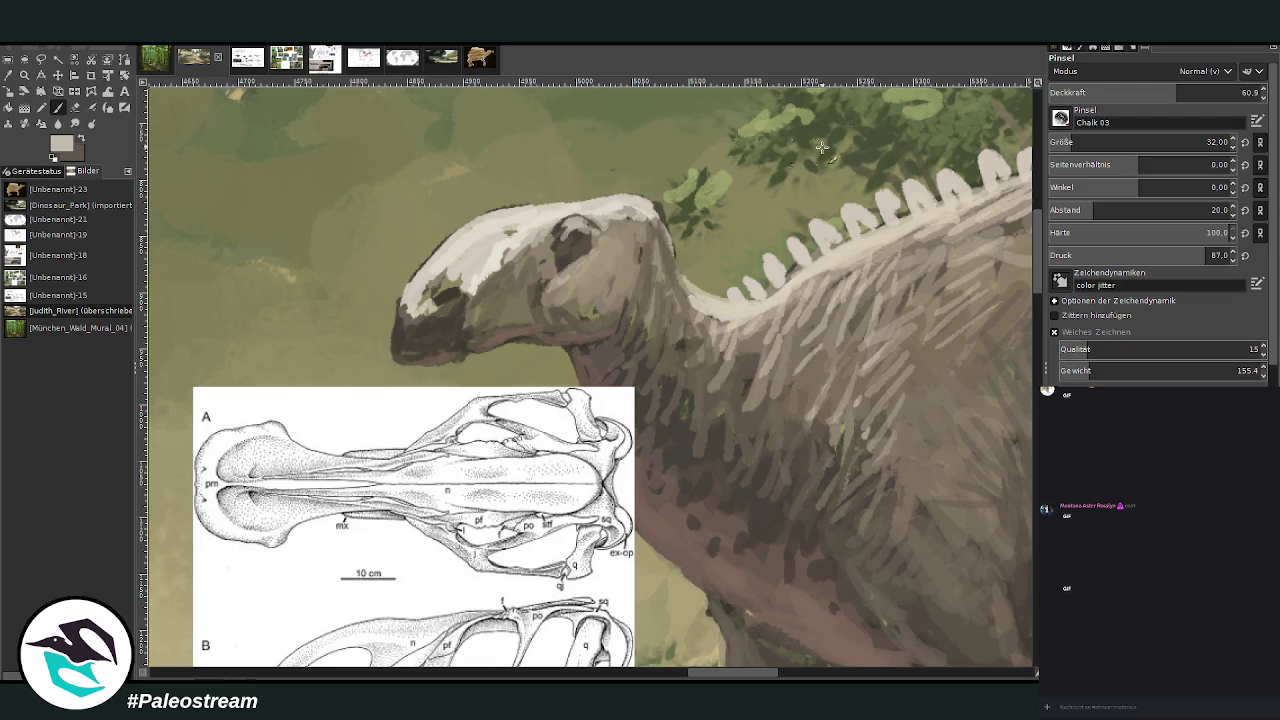
- Add beige strokes around the eye, head edge and down the neck, then set opacity 42.6
mouse_move(572, 284)
left_mouse_down()
mouse_move(630, 240)
mouse_move(595, 290)
mouse_move(533, 262)
left_mouse_up()
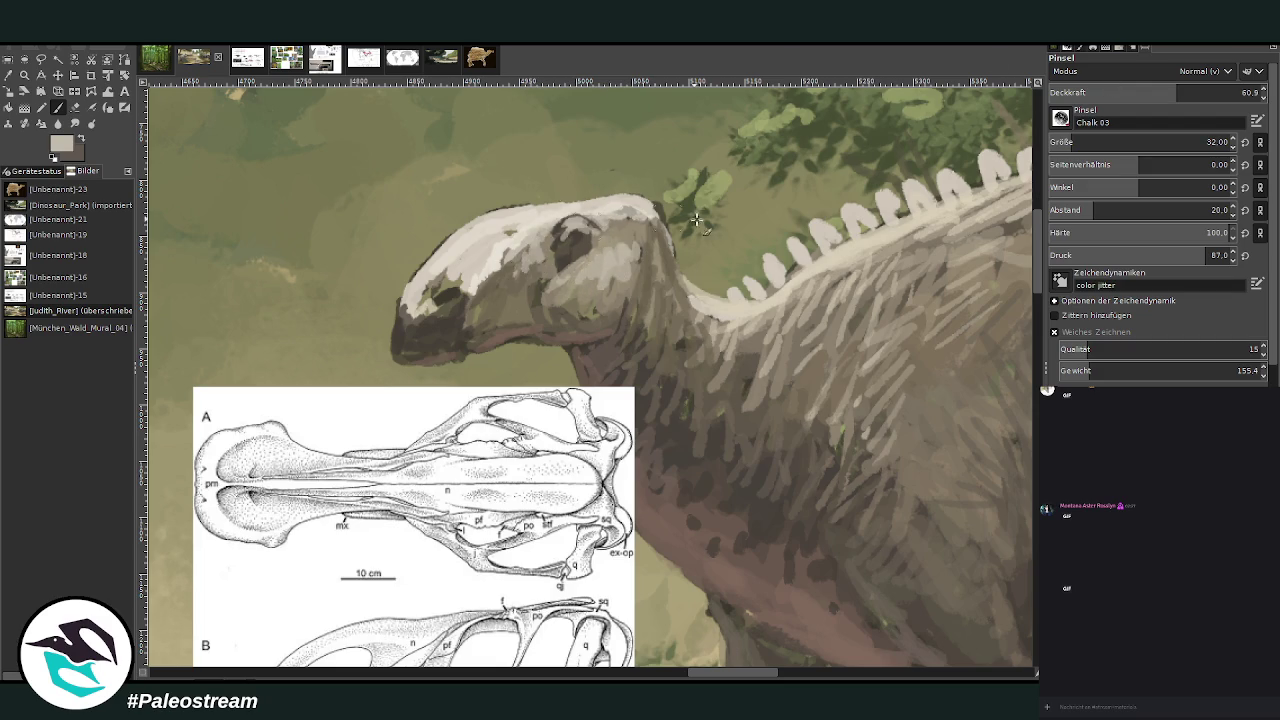
mouse_move(662, 280)
left_mouse_down()
mouse_move(655, 228)
mouse_move(658, 238)
left_mouse_up()
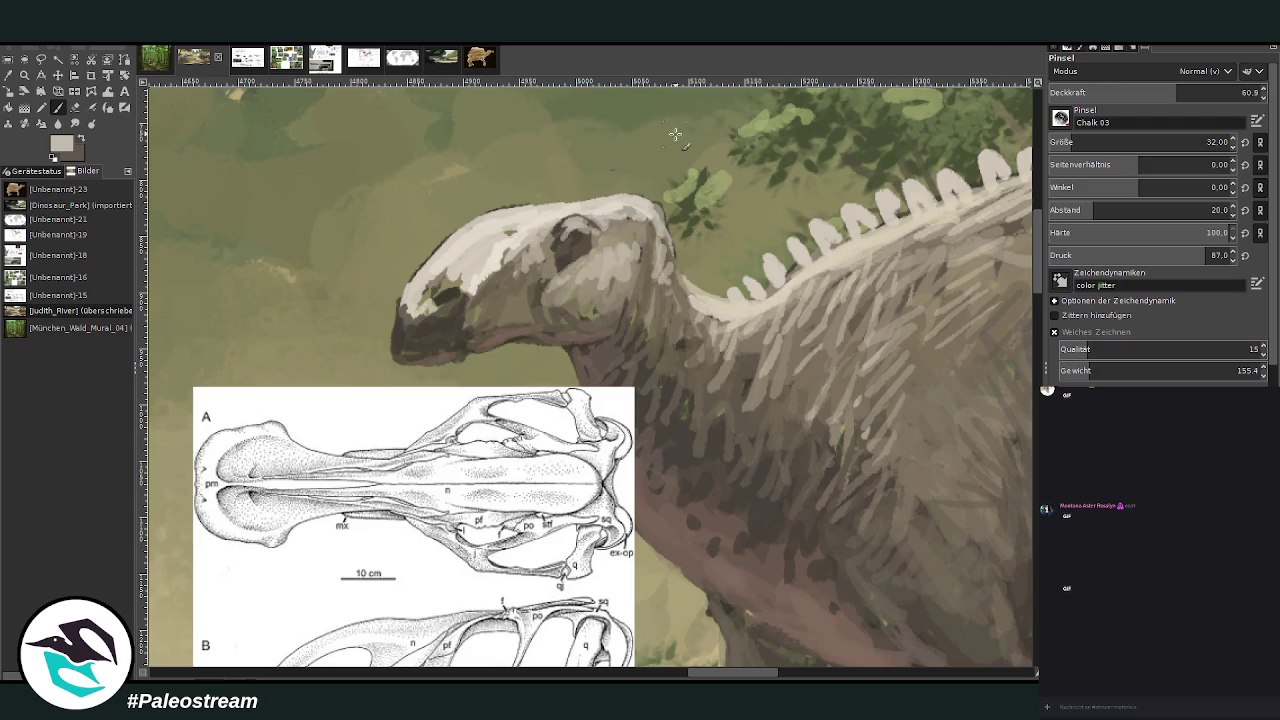
mouse_move(590, 203)
left_mouse_down()
mouse_move(430, 285)
mouse_move(452, 255)
mouse_move(425, 295)
mouse_move(432, 284)
mouse_move(440, 304)
mouse_move(425, 302)
left_mouse_up()
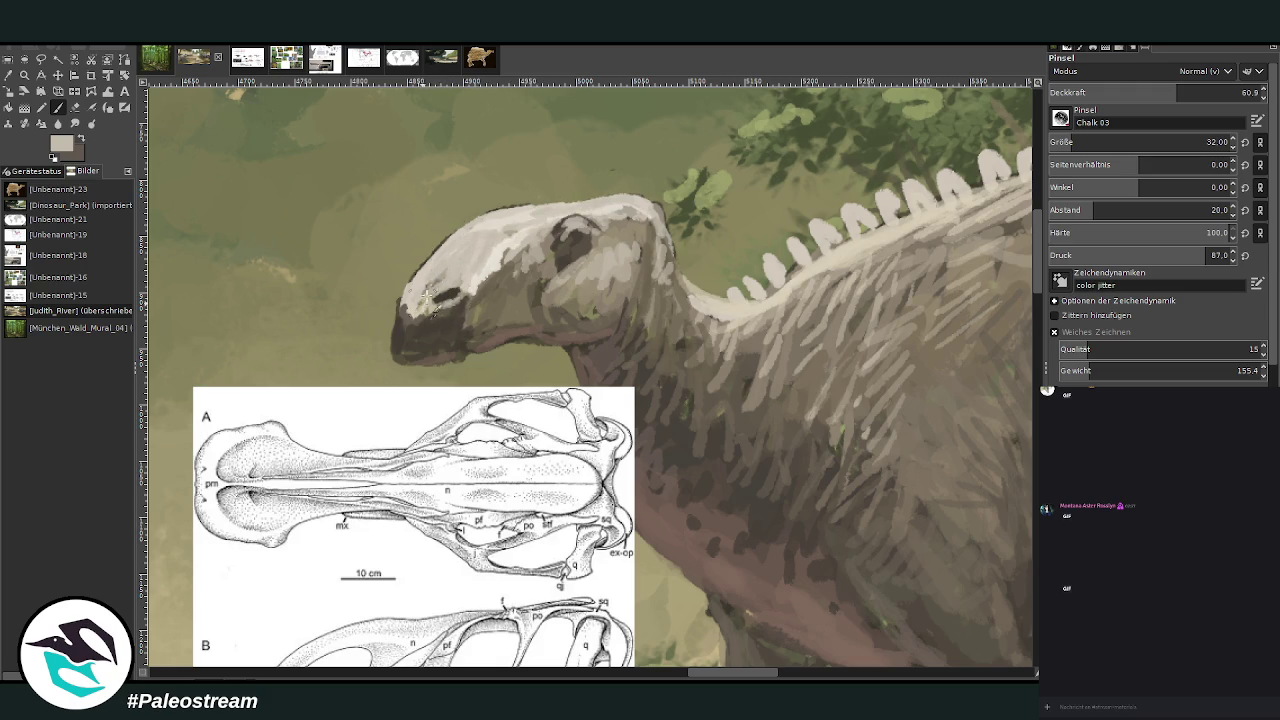
mouse_move(627, 245)
left_mouse_down()
mouse_move(655, 295)
mouse_move(709, 320)
left_mouse_up()
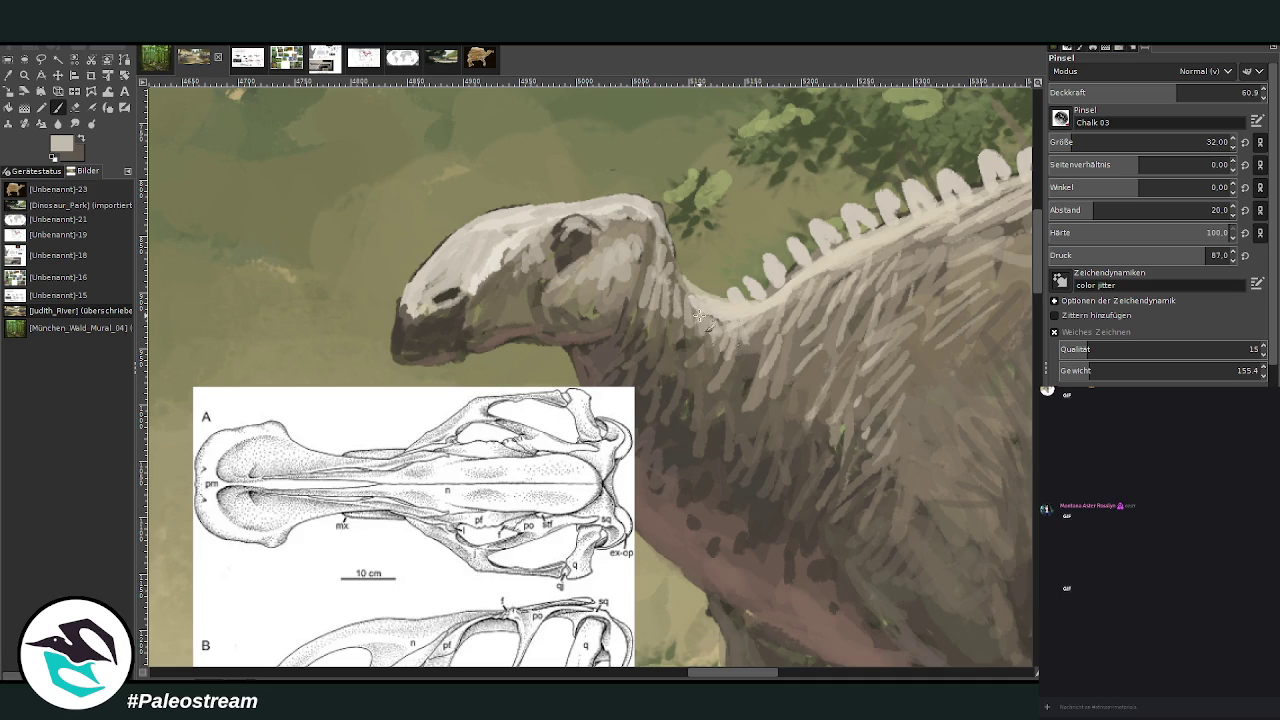
left_click_drag(1176, 92, 1137, 92)
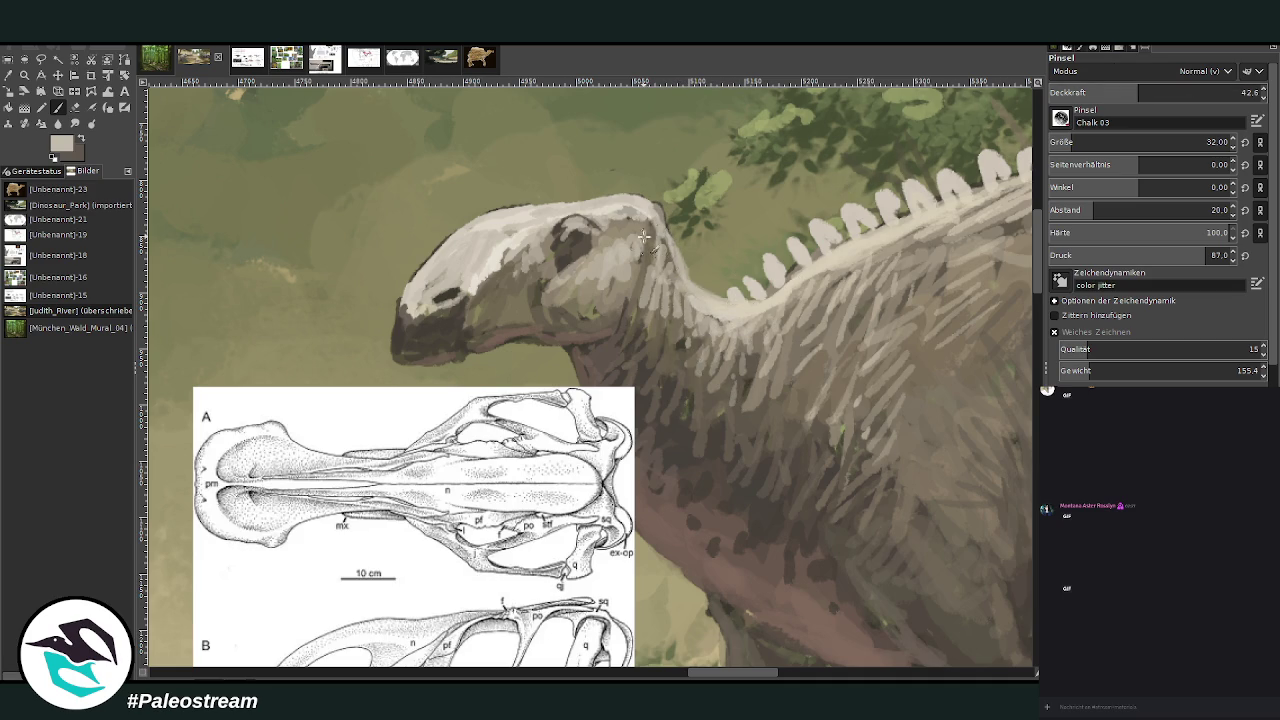
- Sample a darker grey-brown and paint dark hair strokes down the neck to the chest
key("o")
left_click(779, 271)
left_click(57, 107)
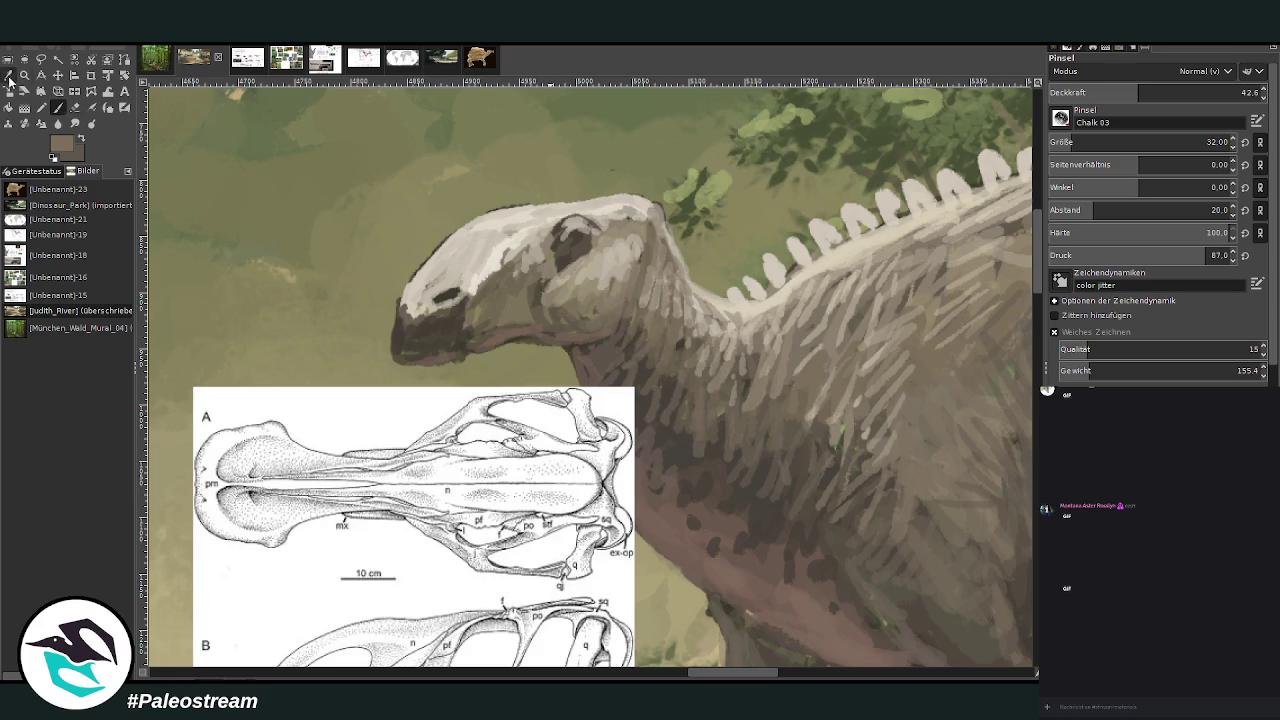
left_click(812, 515, "ctrl")
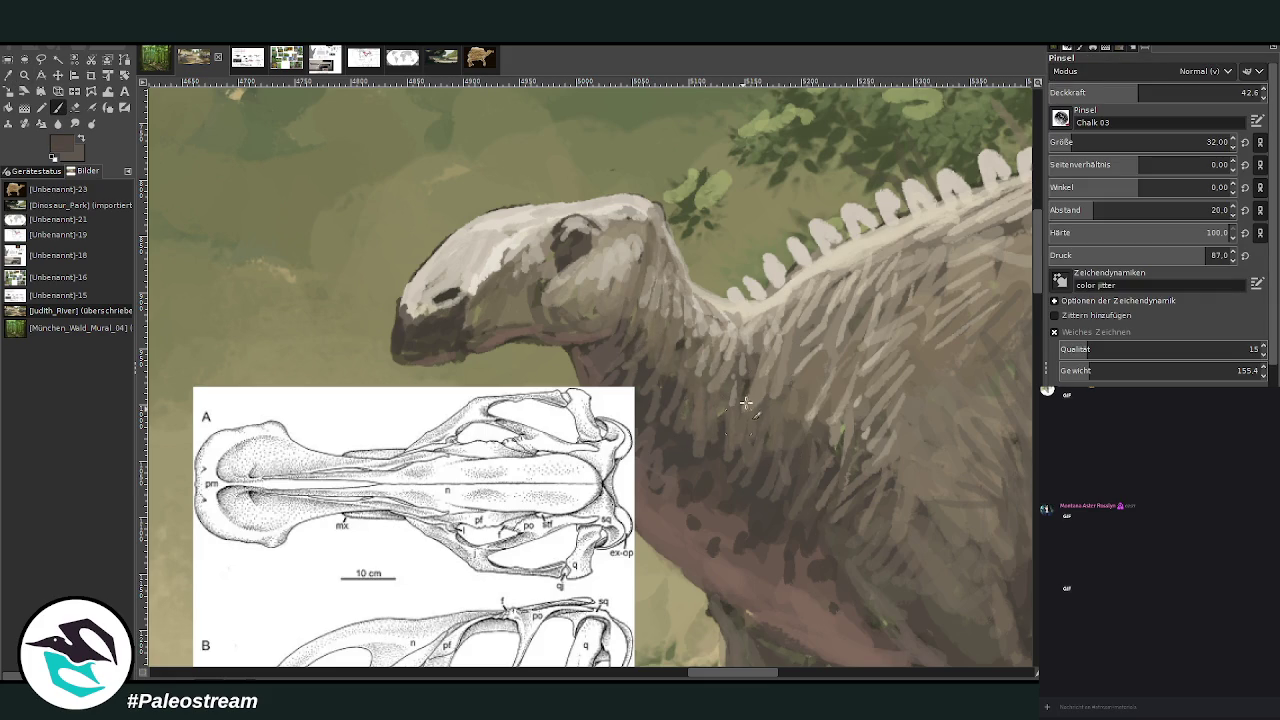
left_click_drag(1136, 92, 1180, 92)
scroll(1140, 142, "down", 2)
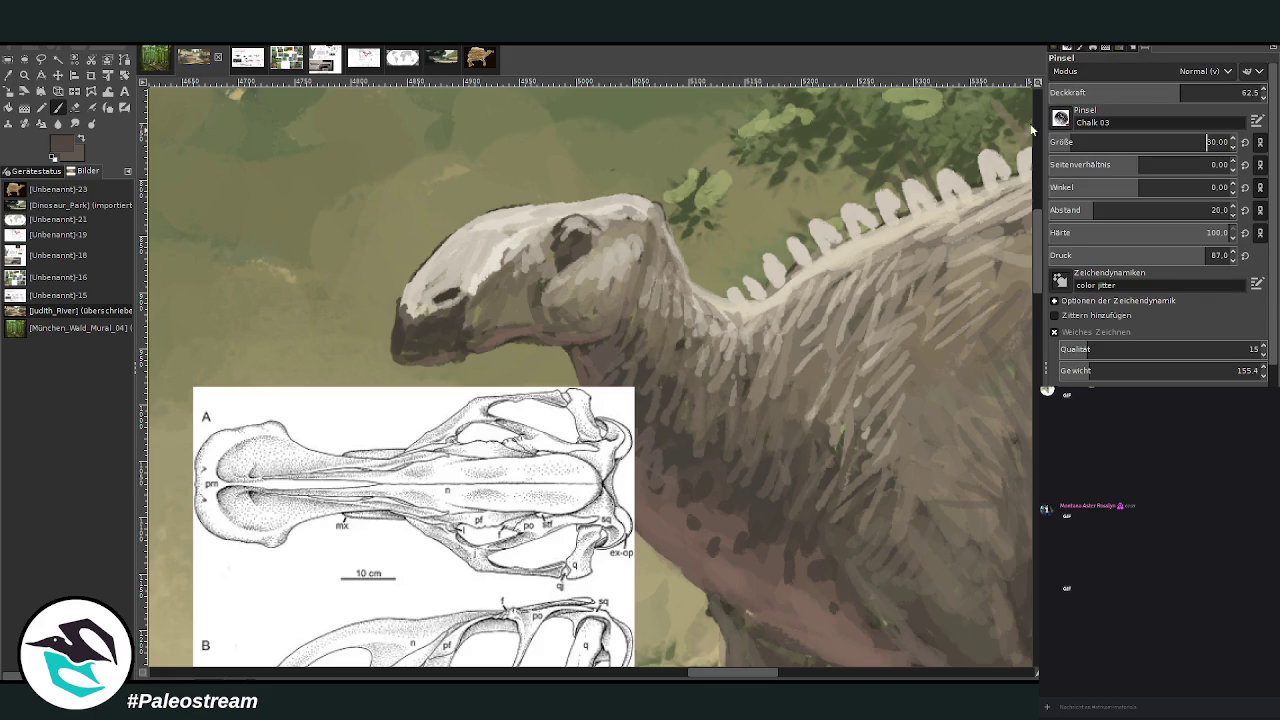
left_click_drag(830, 387, 906, 281)
left_click_drag(827, 363, 772, 452)
mouse_move(857, 401)
left_mouse_down()
mouse_move(854, 448)
mouse_move(822, 504)
left_mouse_up()
mouse_move(850, 346)
left_mouse_down()
mouse_move(796, 420)
mouse_move(752, 444)
mouse_move(724, 432)
left_mouse_up()
mouse_move(852, 446)
left_mouse_down()
mouse_move(846, 551)
mouse_move(860, 596)
left_mouse_up()
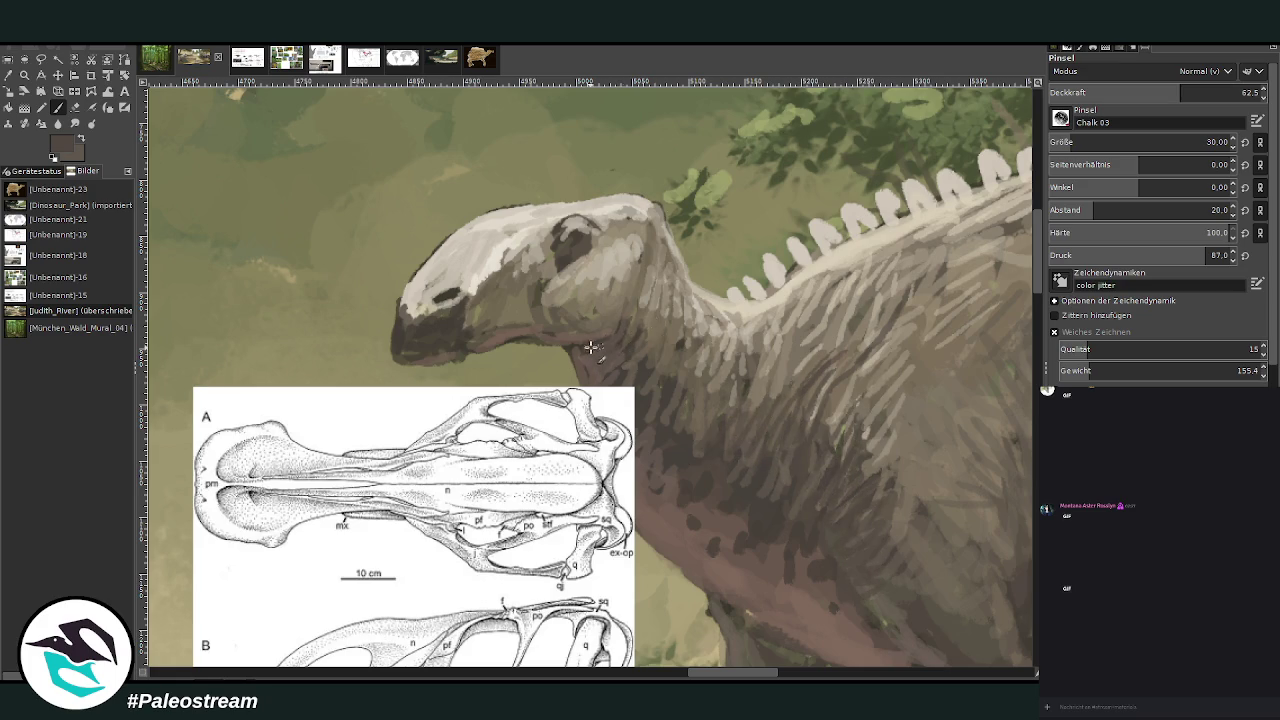
- Add a subtle cheek stroke and lighten and reshape the eye area with a lighter tan
left_click_drag(574, 258, 500, 303)
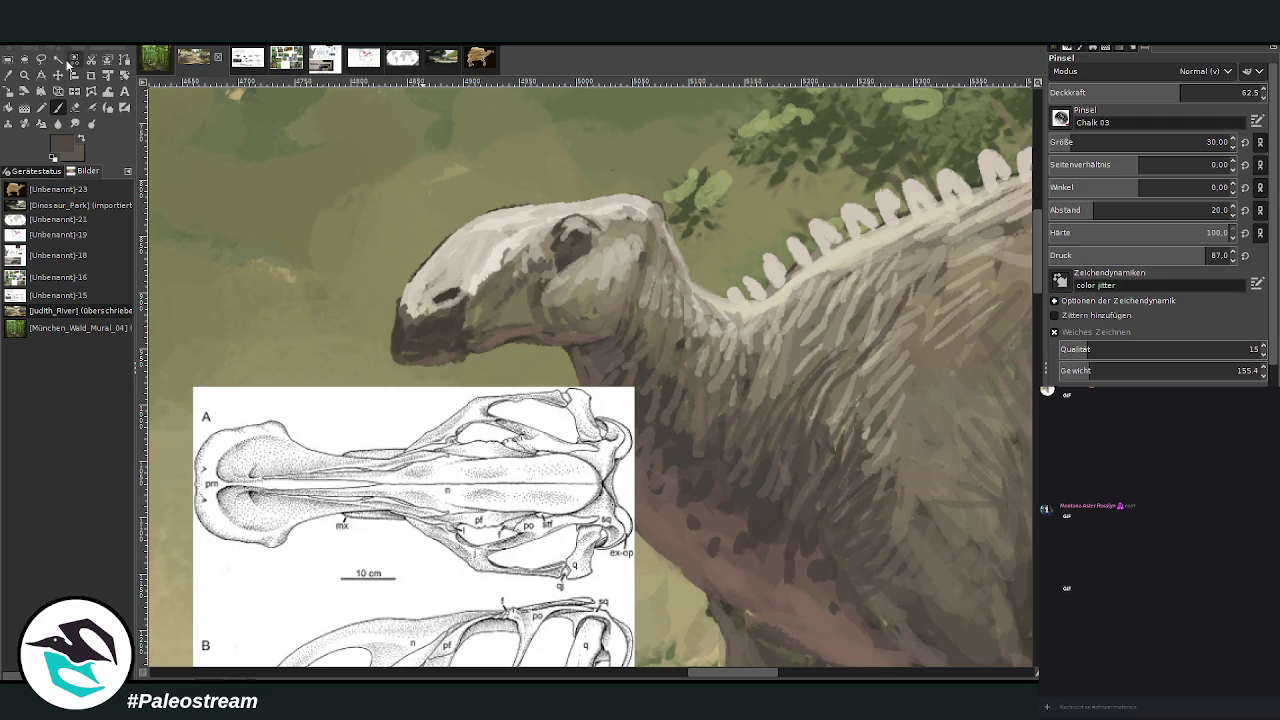
key("o")
left_click(570, 298)
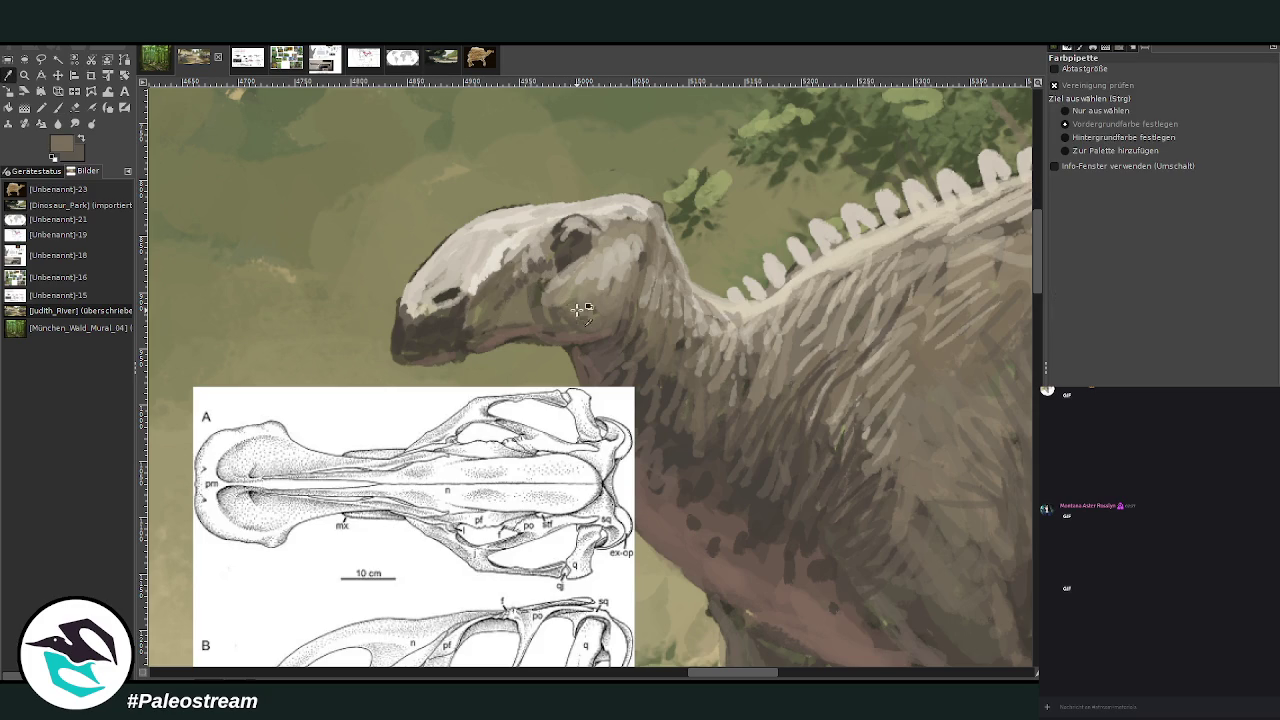
left_click(57, 107)
mouse_move(558, 256)
left_mouse_down()
mouse_move(602, 262)
mouse_move(552, 256)
mouse_move(558, 230)
left_mouse_up()
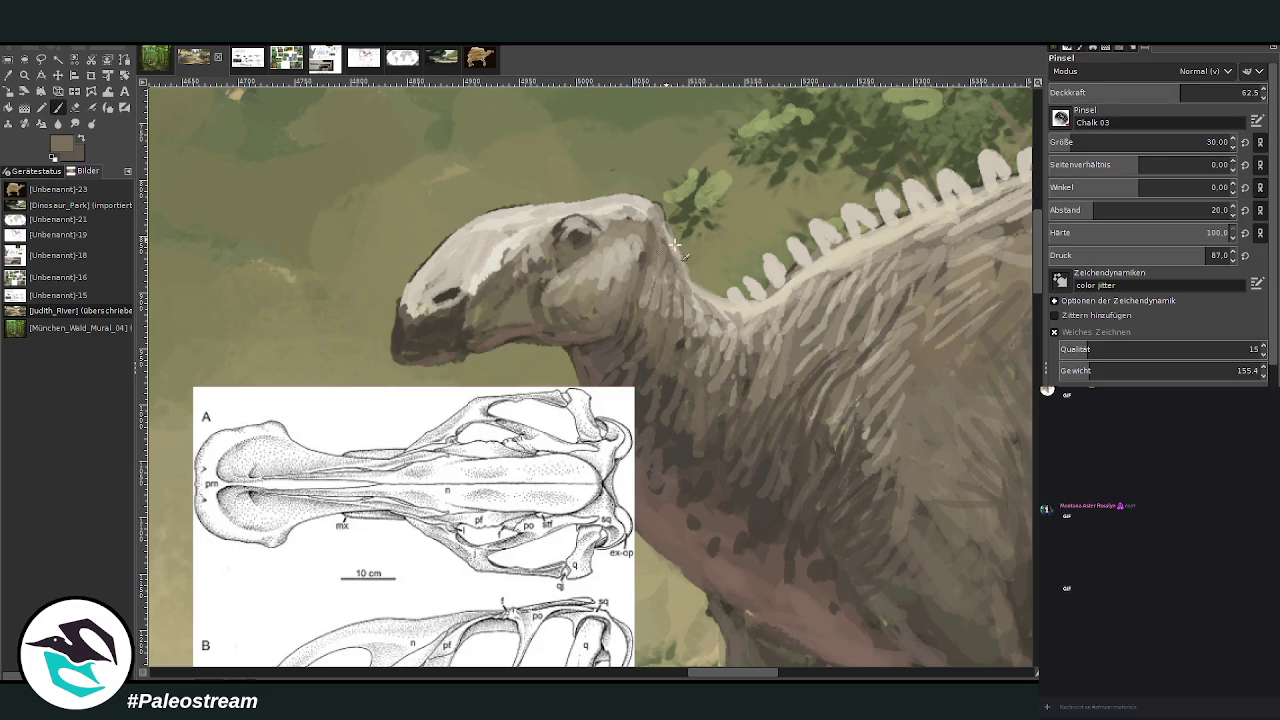
key("o")
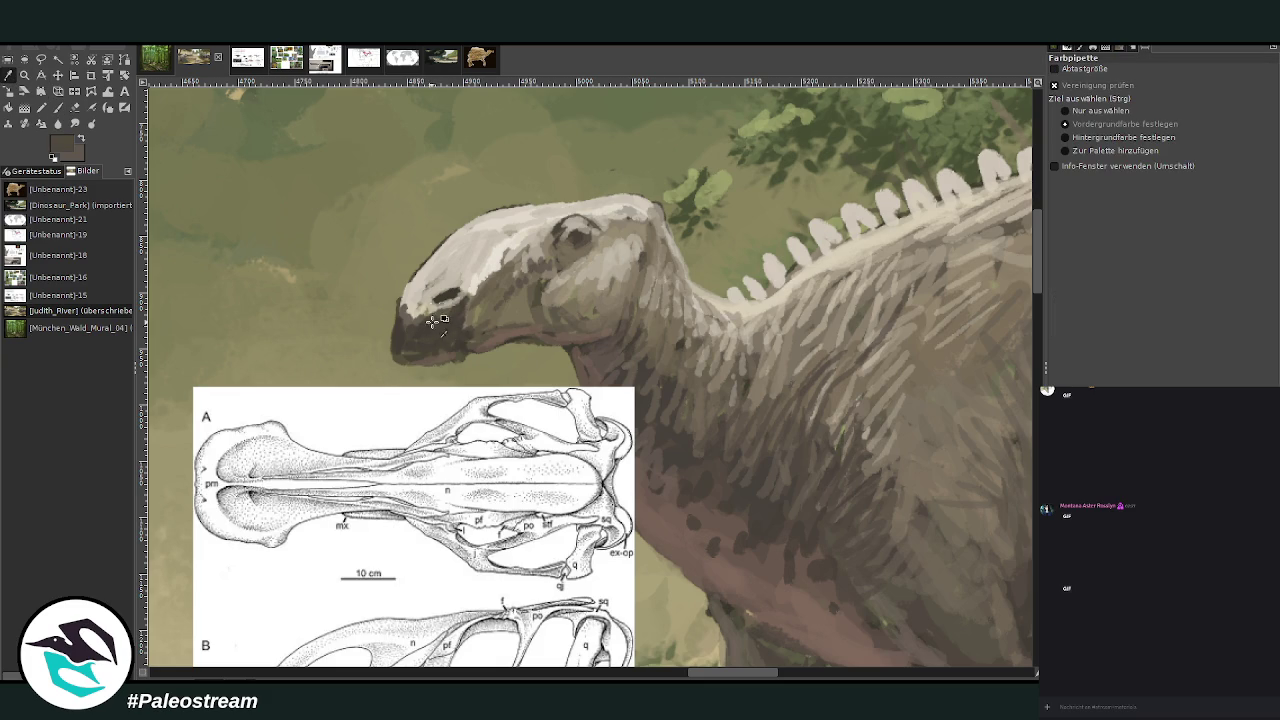
left_click(57, 106)
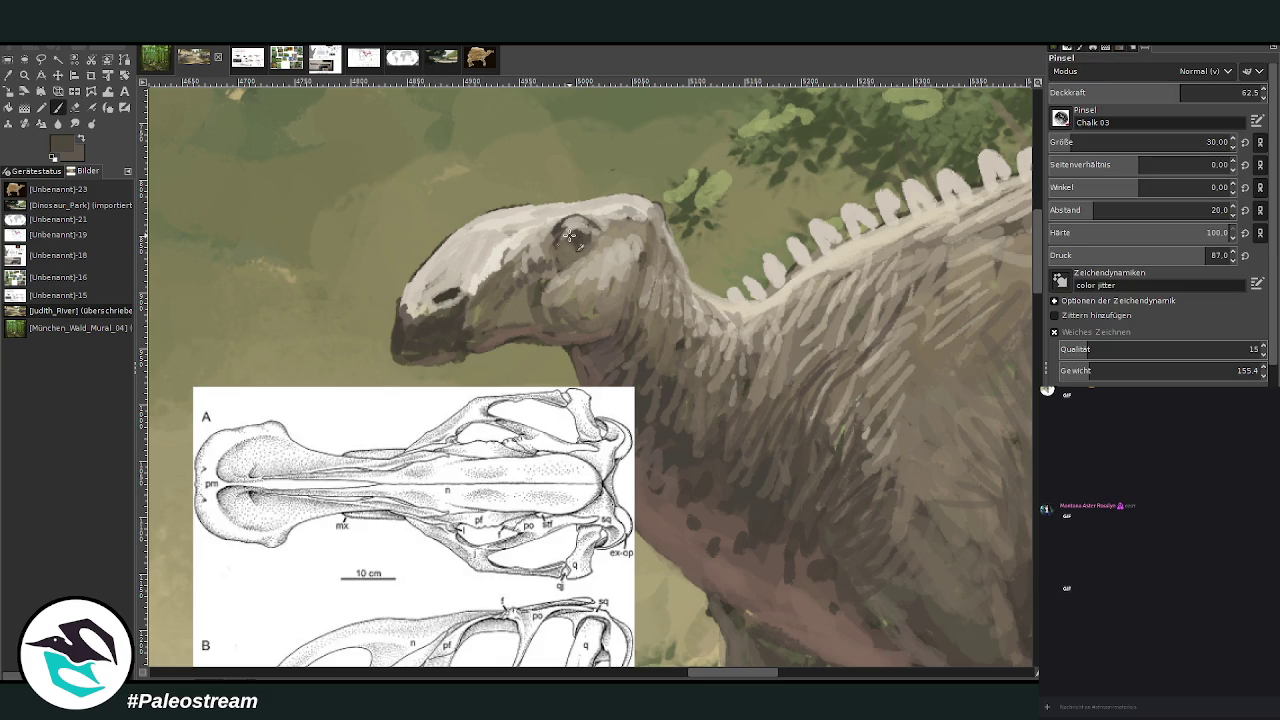
scroll(1140, 142, "down", 15)
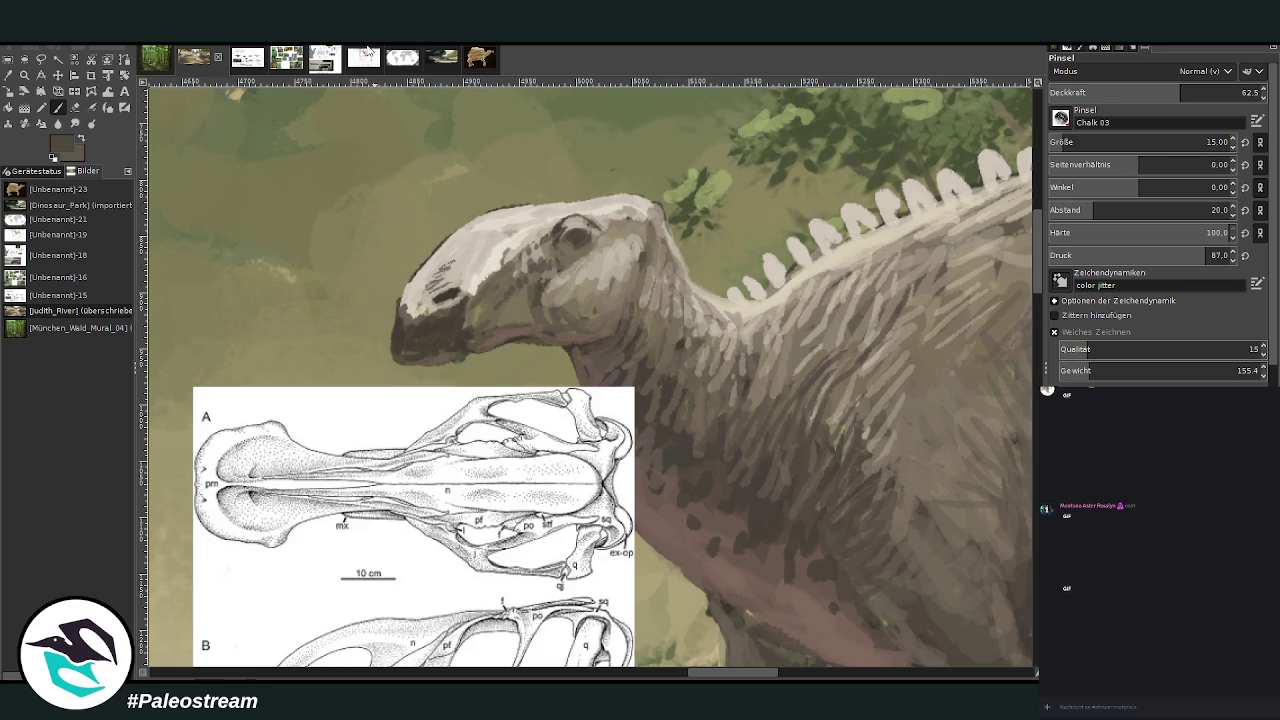
- Paint light beige over the snout and forehead, then reshape the snout tip with darker brown
key("o")
left_click(810, 308)
left_click(62, 106)
mouse_move(417, 289)
left_mouse_down()
mouse_move(480, 236)
mouse_move(465, 240)
mouse_move(506, 226)
mouse_move(474, 218)
left_mouse_up()
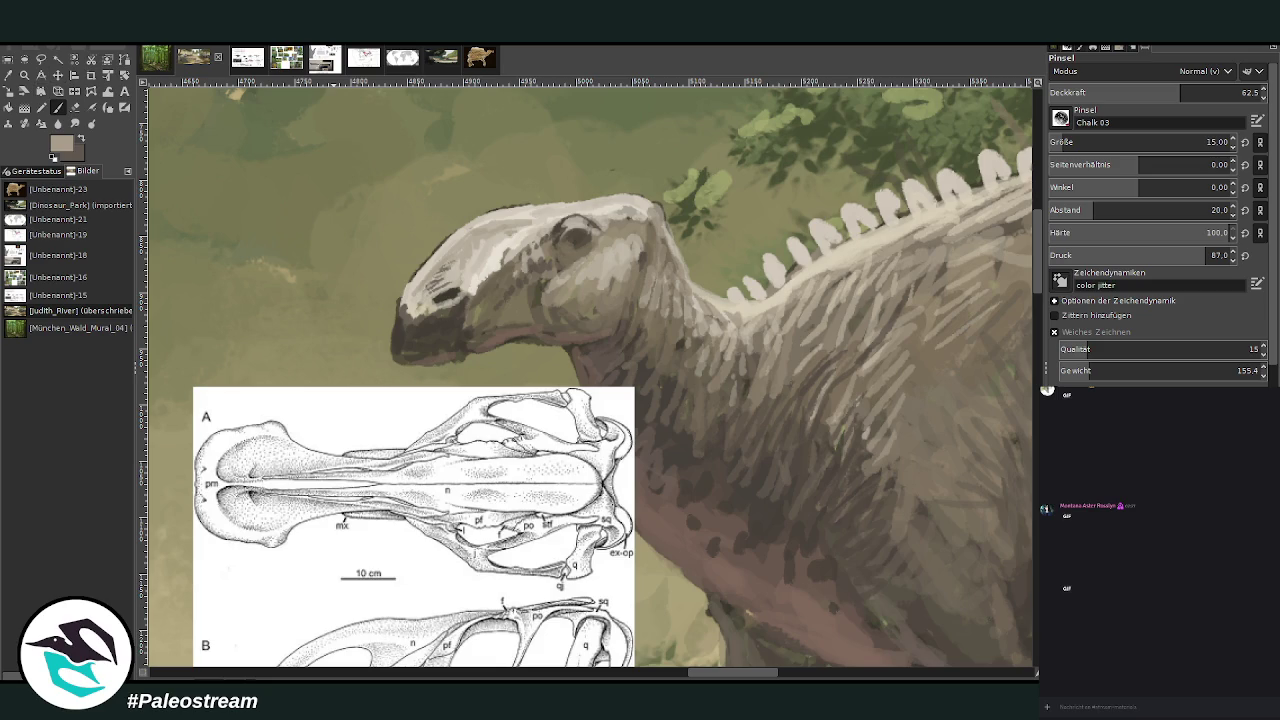
left_click_drag(436, 310, 398, 320)
left_click(949, 303, "ctrl")
left_click_drag(397, 353, 433, 312)
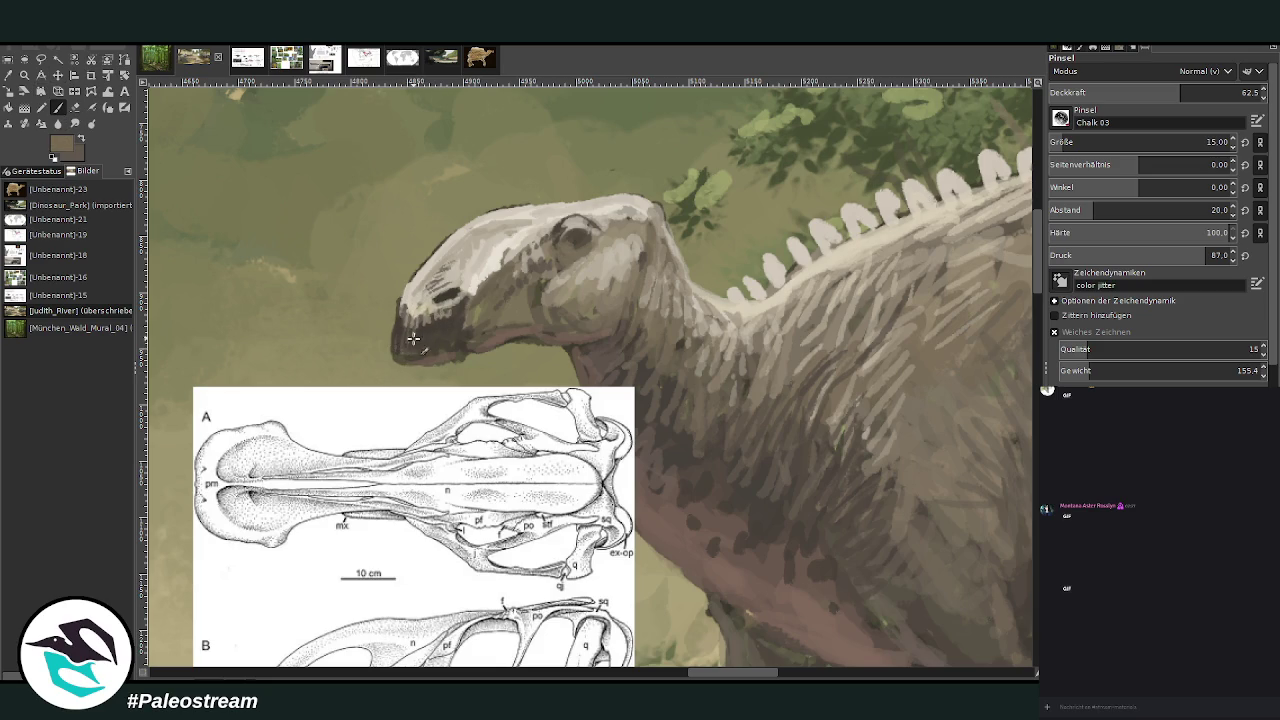
scroll(433, 312, "down", 2)
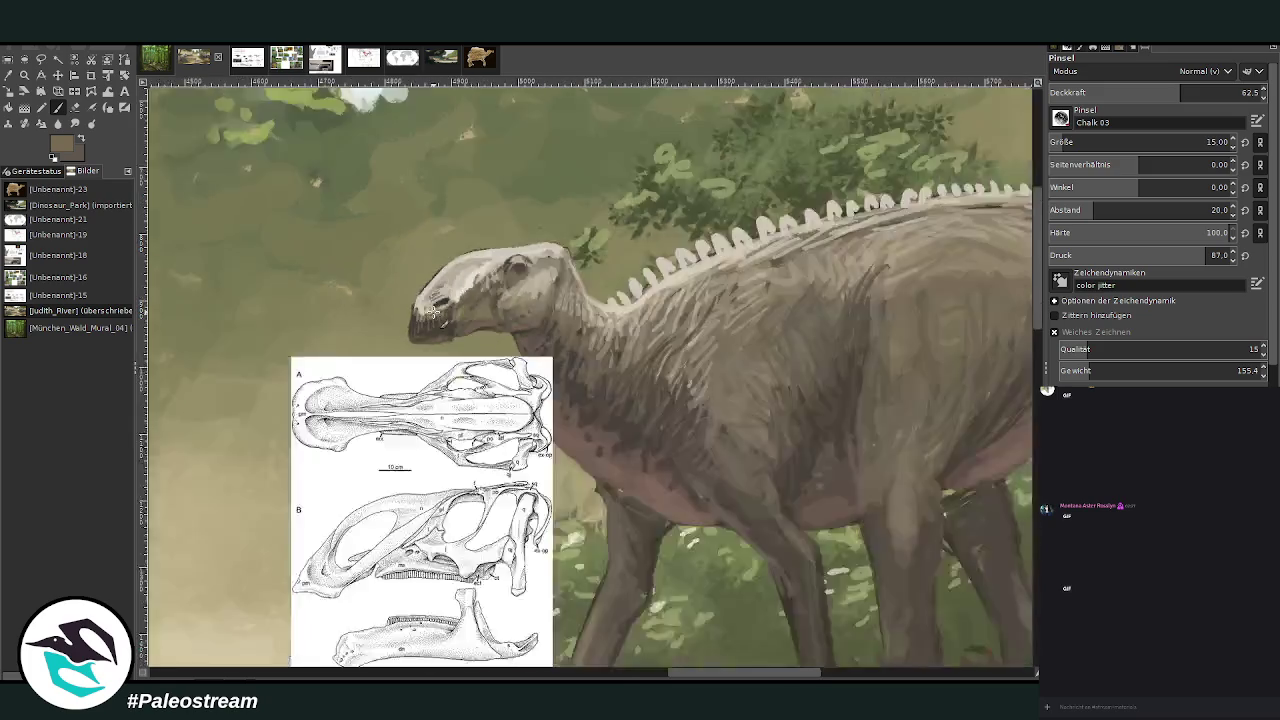
- Zoom to the tail and paint dark strokes along its underside with brush size 89
scroll(433, 312, "down", 2)
key("z")
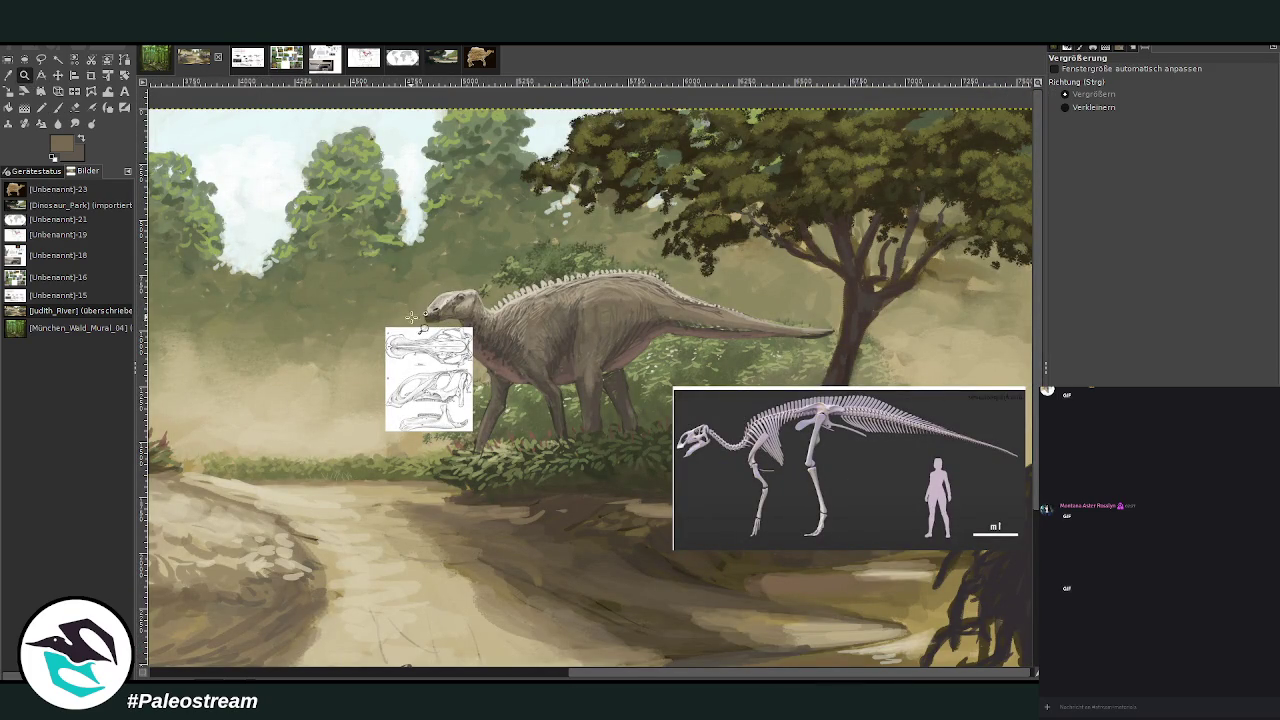
mouse_move(518, 224)
left_mouse_down()
mouse_move(597, 259)
mouse_move(774, 461)
left_mouse_up()
key("o")
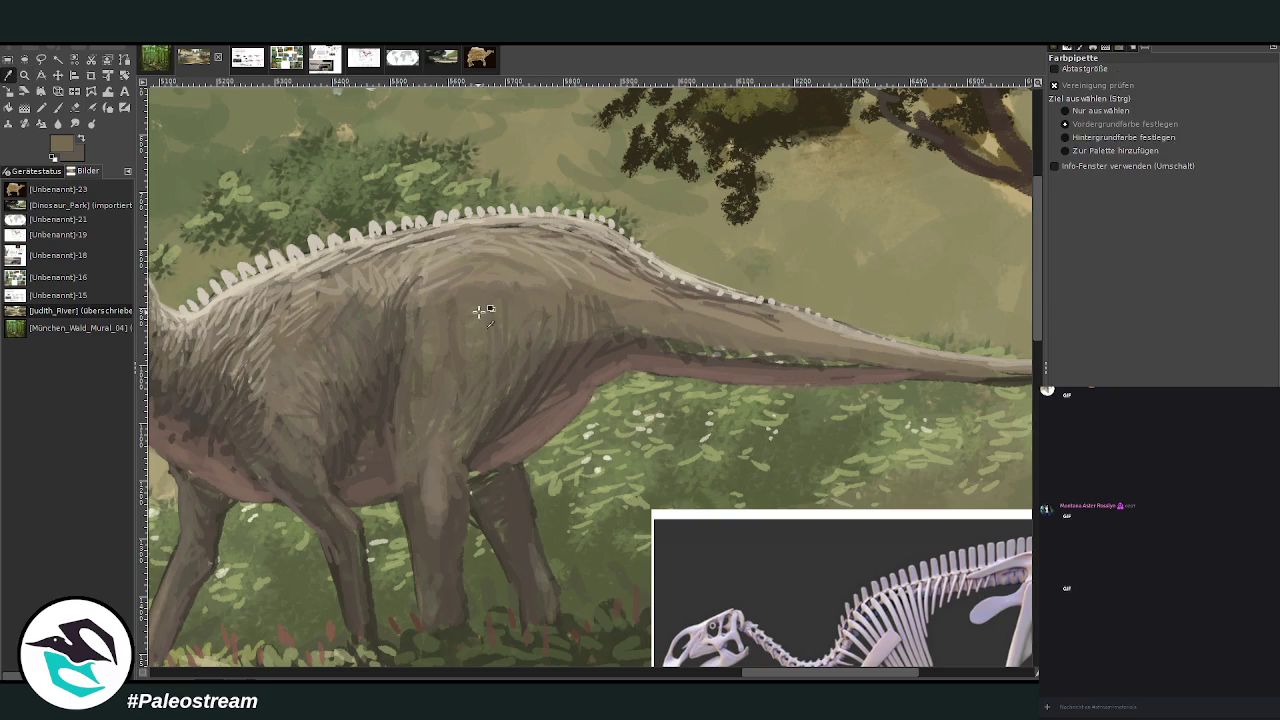
left_click(60, 110)
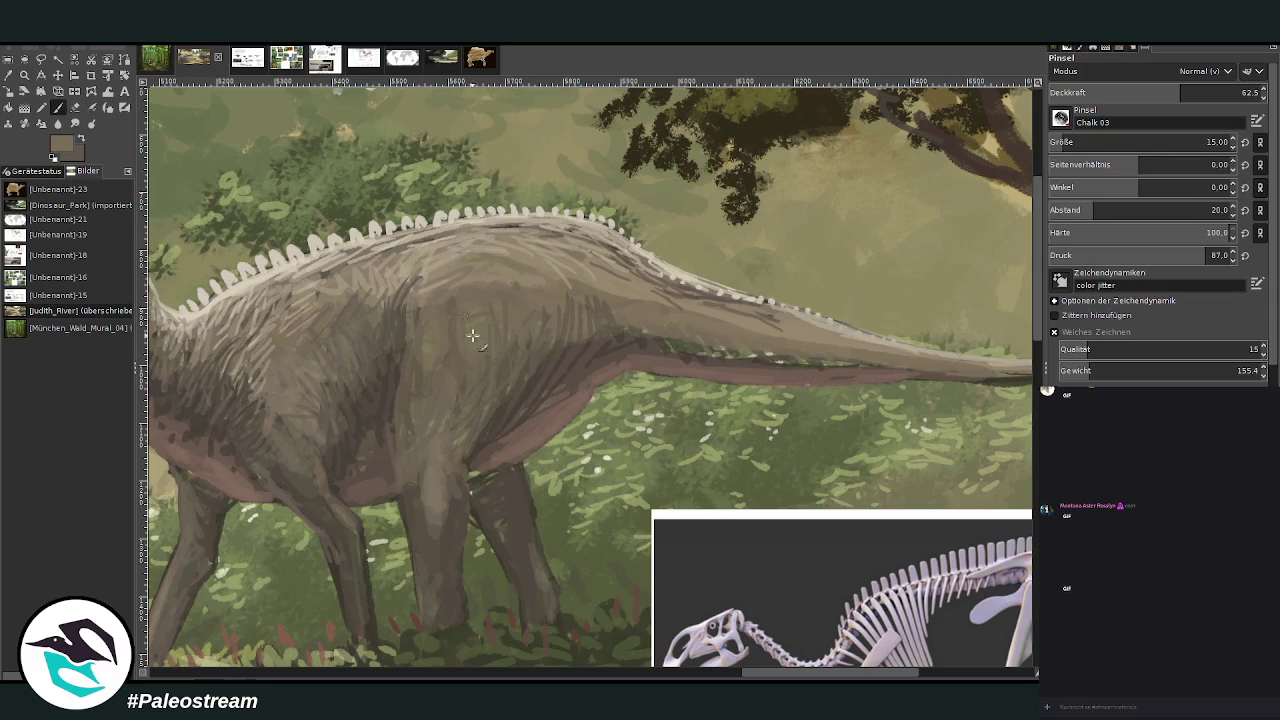
key("bracketright")
mouse_move(737, 355)
left_mouse_down()
mouse_move(822, 368)
mouse_move(678, 327)
left_mouse_up()
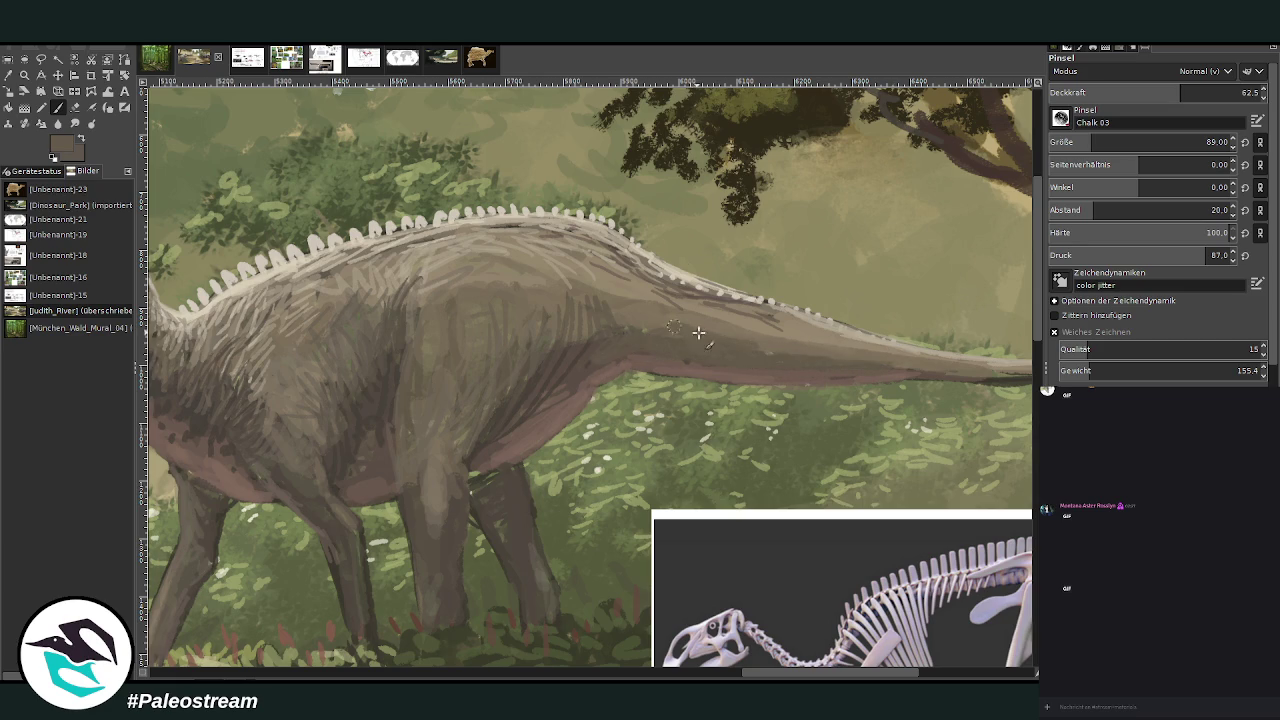
scroll(742, 355, "right", 2)
scroll(742, 355, "right", 1)
left_click_drag(742, 355, 560, 362)
- Repaint the tail tip into a smooth taper at size 48 and opacity 77.9
key("shift+e")
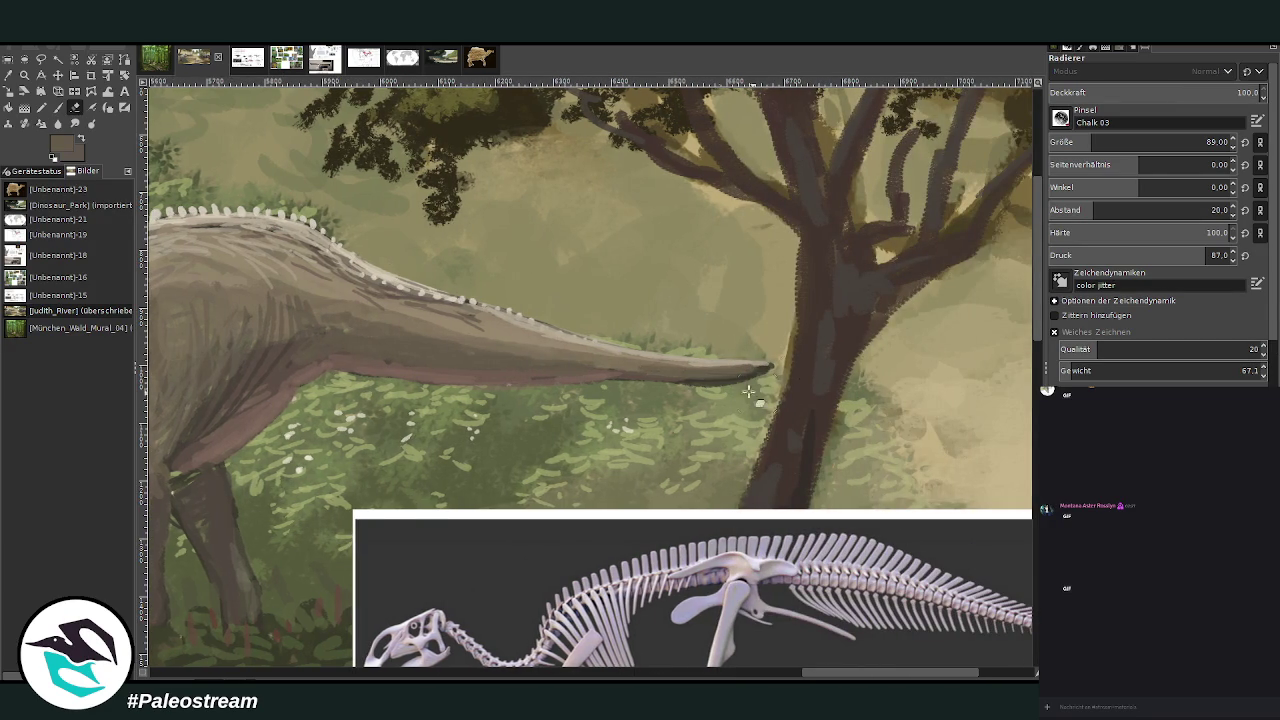
left_click(58, 107)
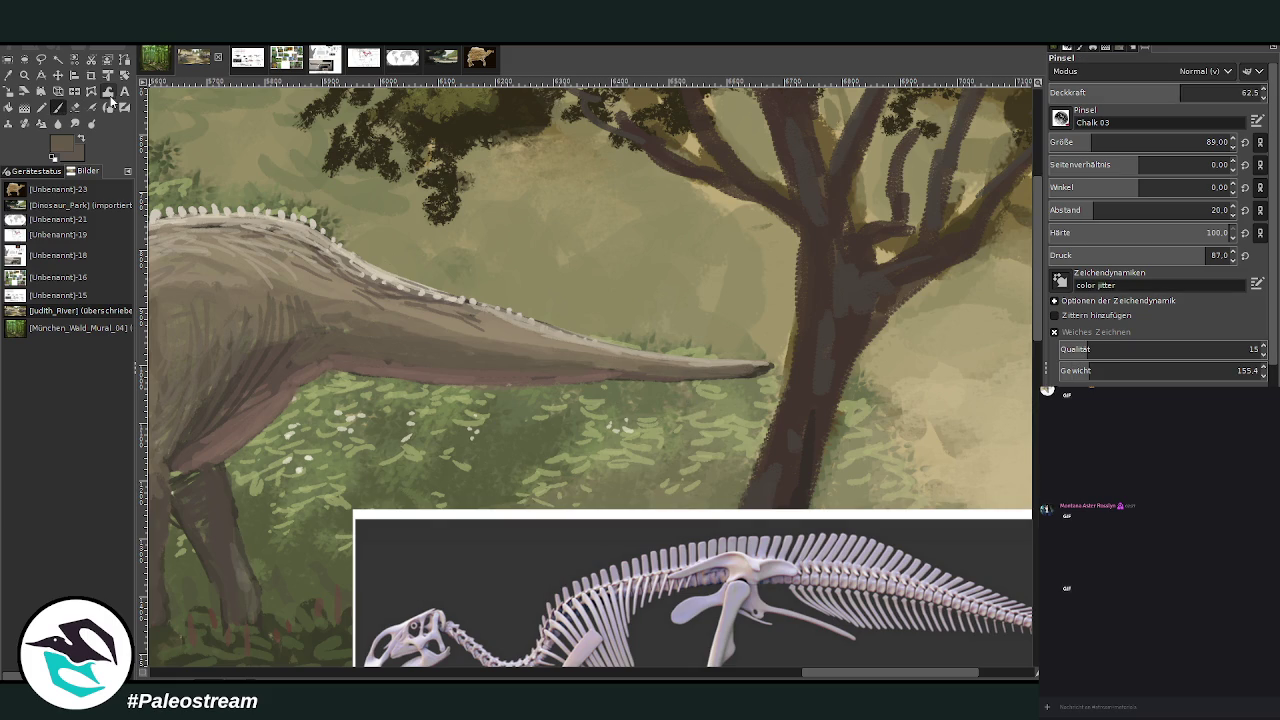
left_click_drag(1180, 92, 1213, 92)
left_click_drag(1092, 142, 1078, 142)
left_click_drag(742, 370, 624, 371)
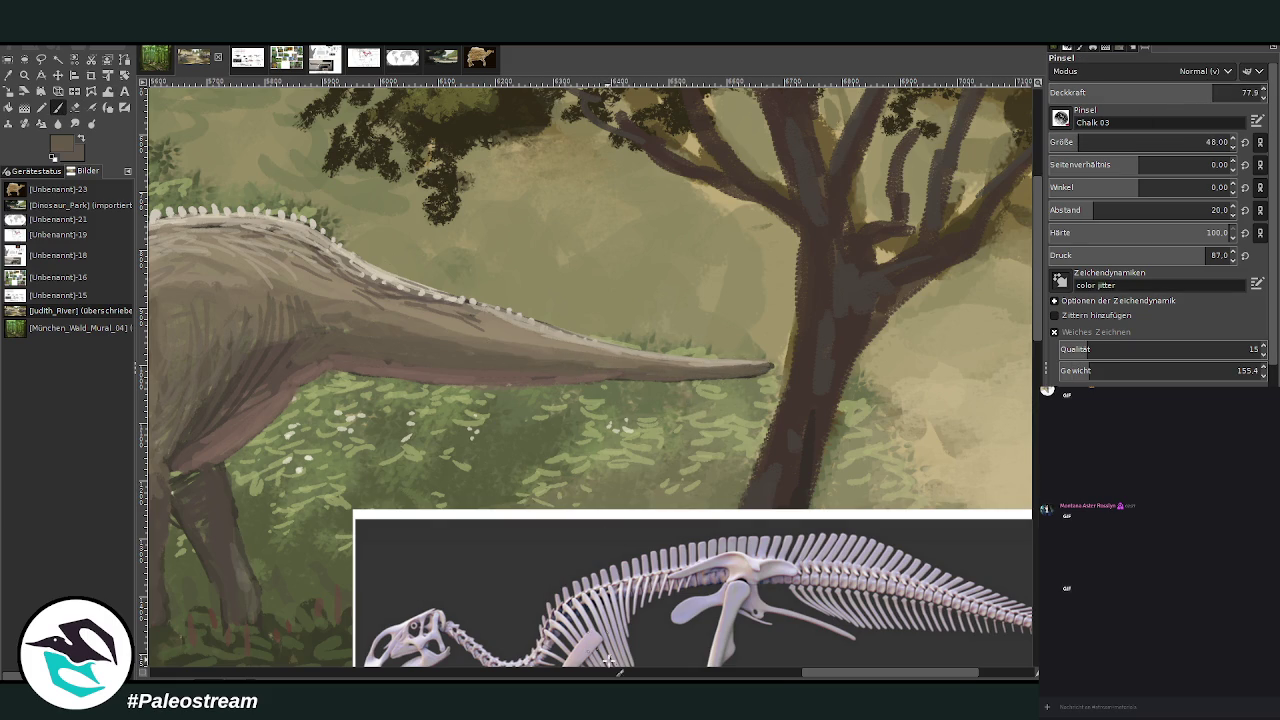
scroll(620, 662, "left", 5)
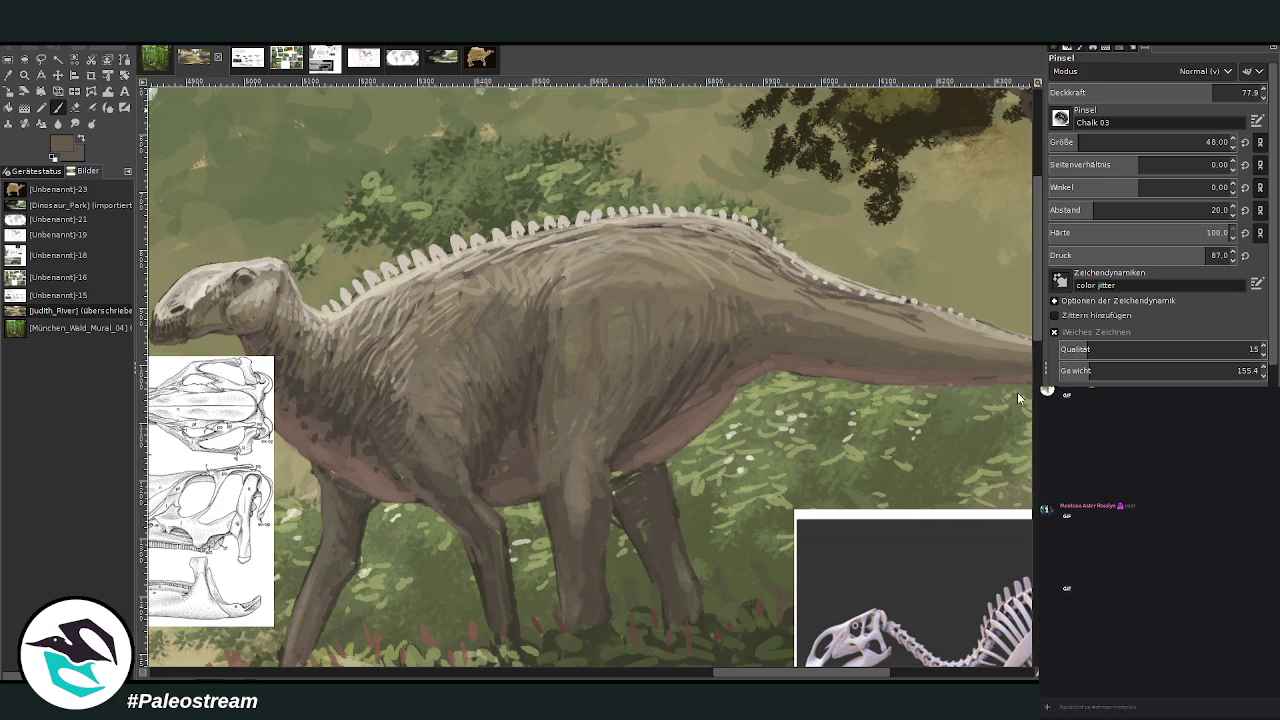
- Paint a darker line under the tail at size 35, then sample light beige at opacity 37.5
left_click(1206, 142)
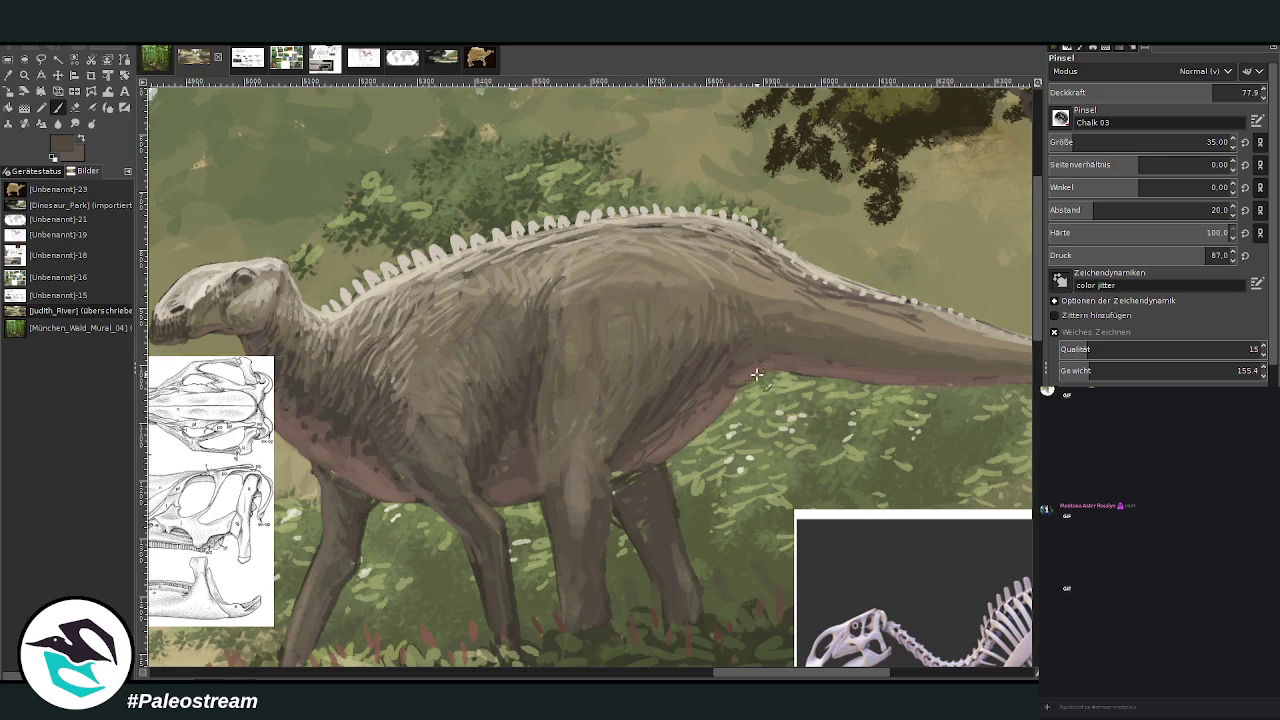
mouse_move(757, 375)
left_mouse_down()
mouse_move(908, 384)
mouse_move(825, 372)
left_mouse_up()
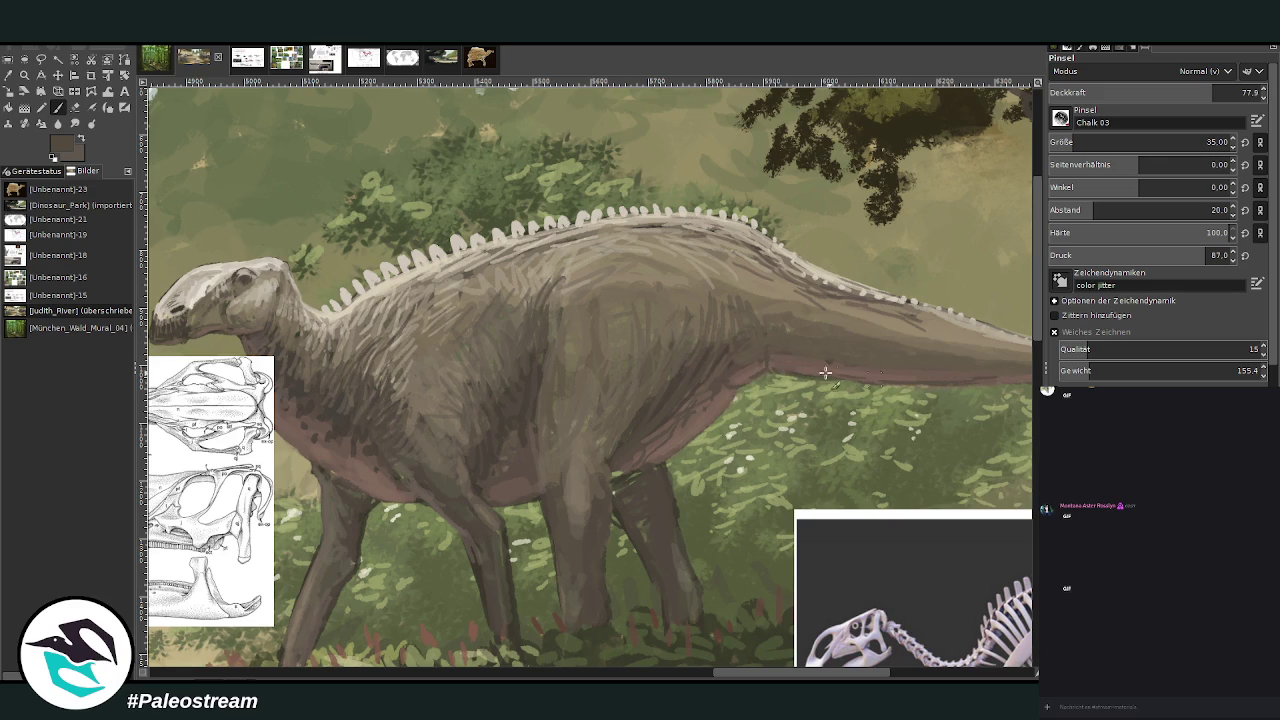
left_click(1128, 89)
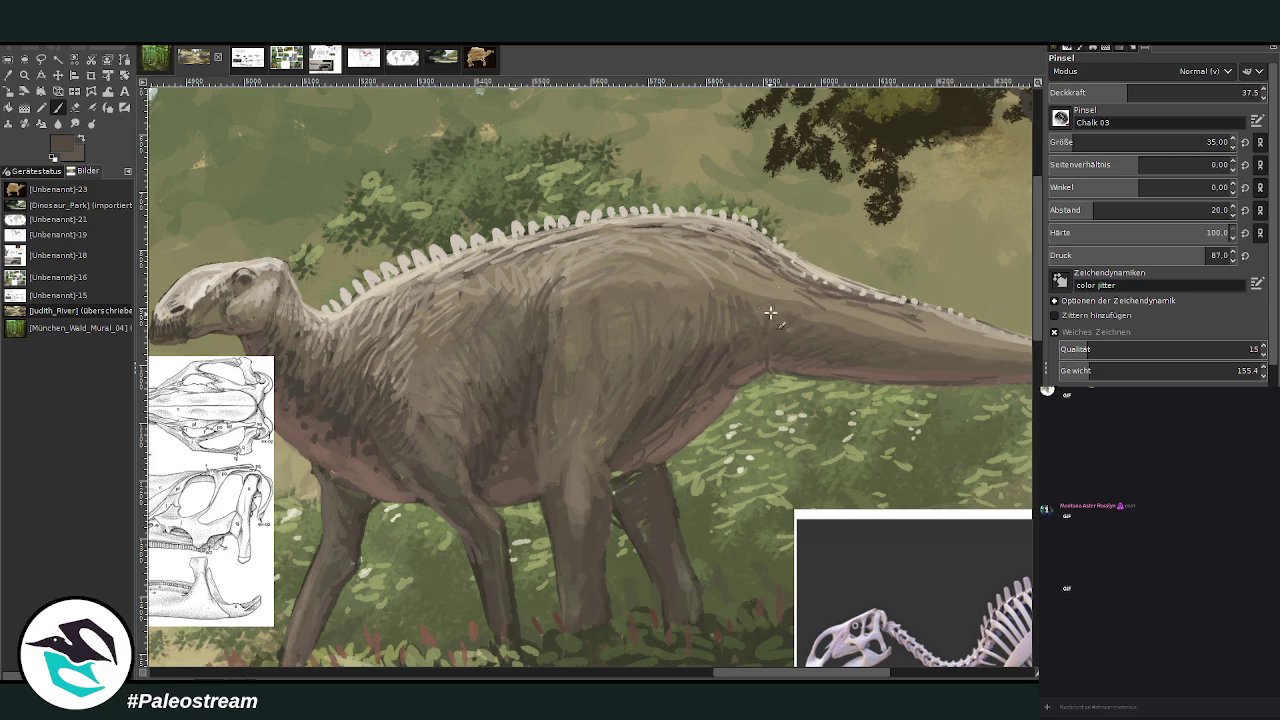
left_click(9, 77)
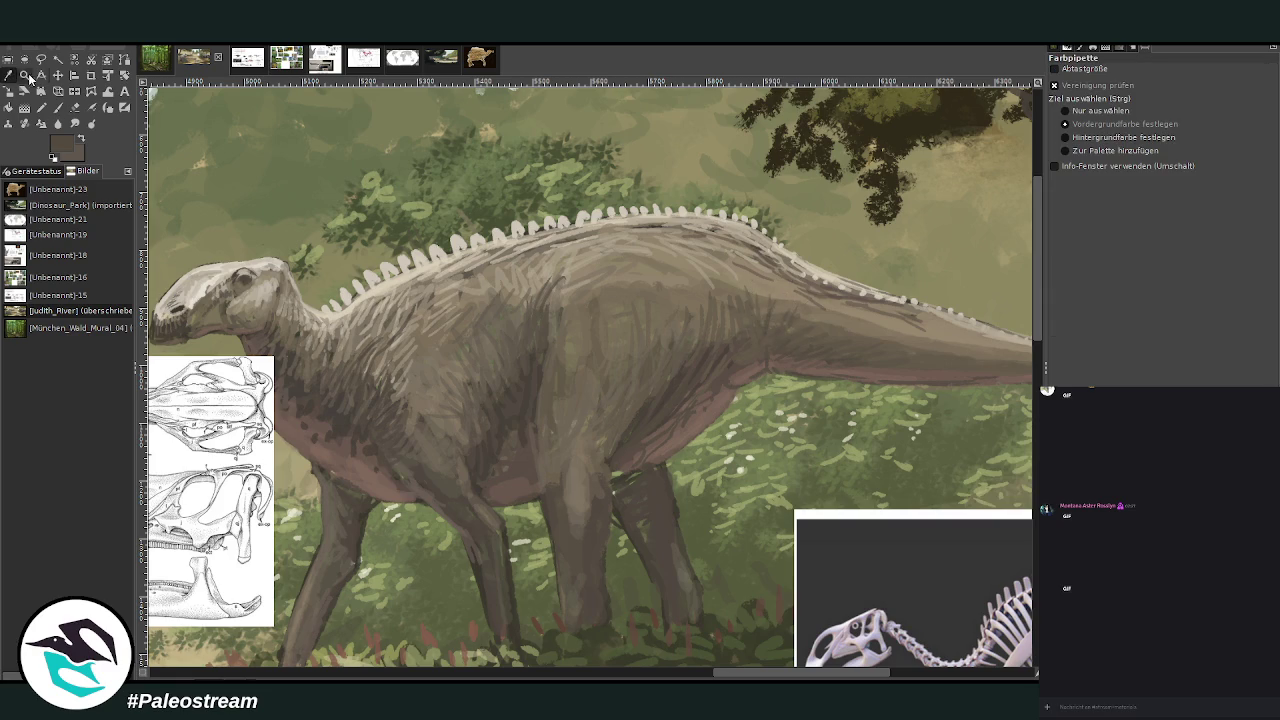
left_click(596, 248)
key("p")
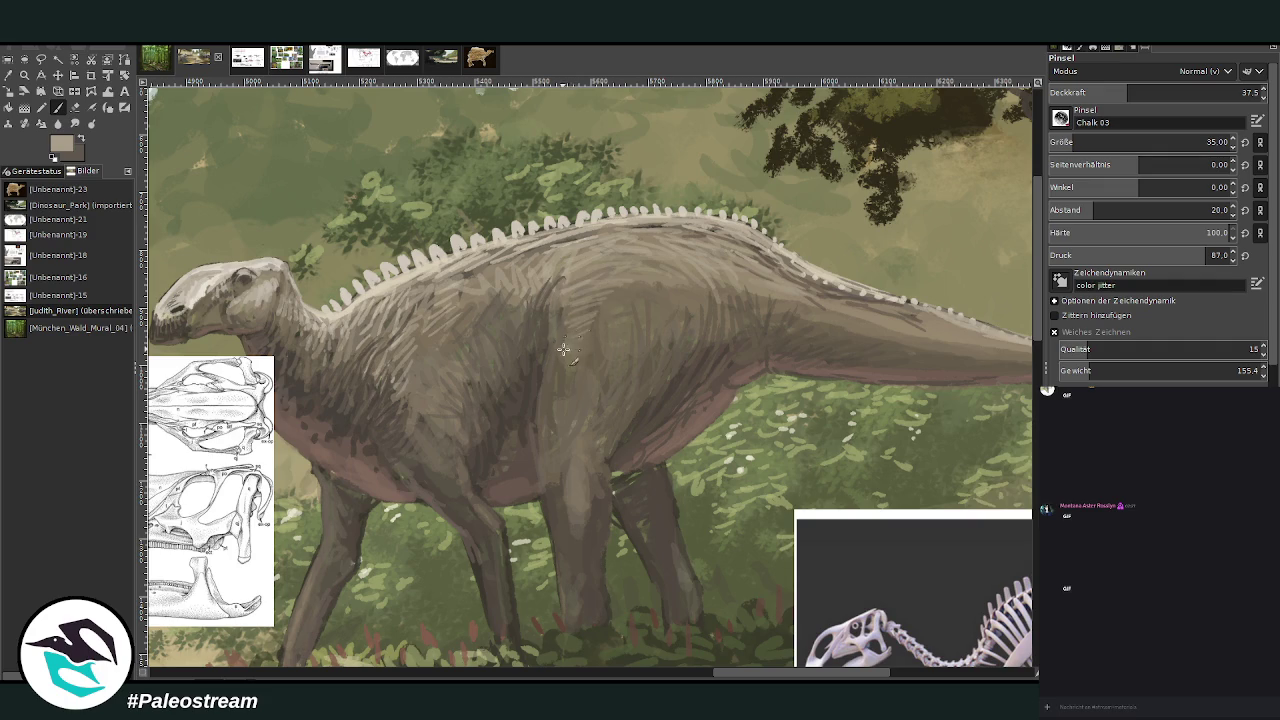
- Add light cream marks along the neck spines with size 27 and opacity 65
key("bracketright")
key("less")
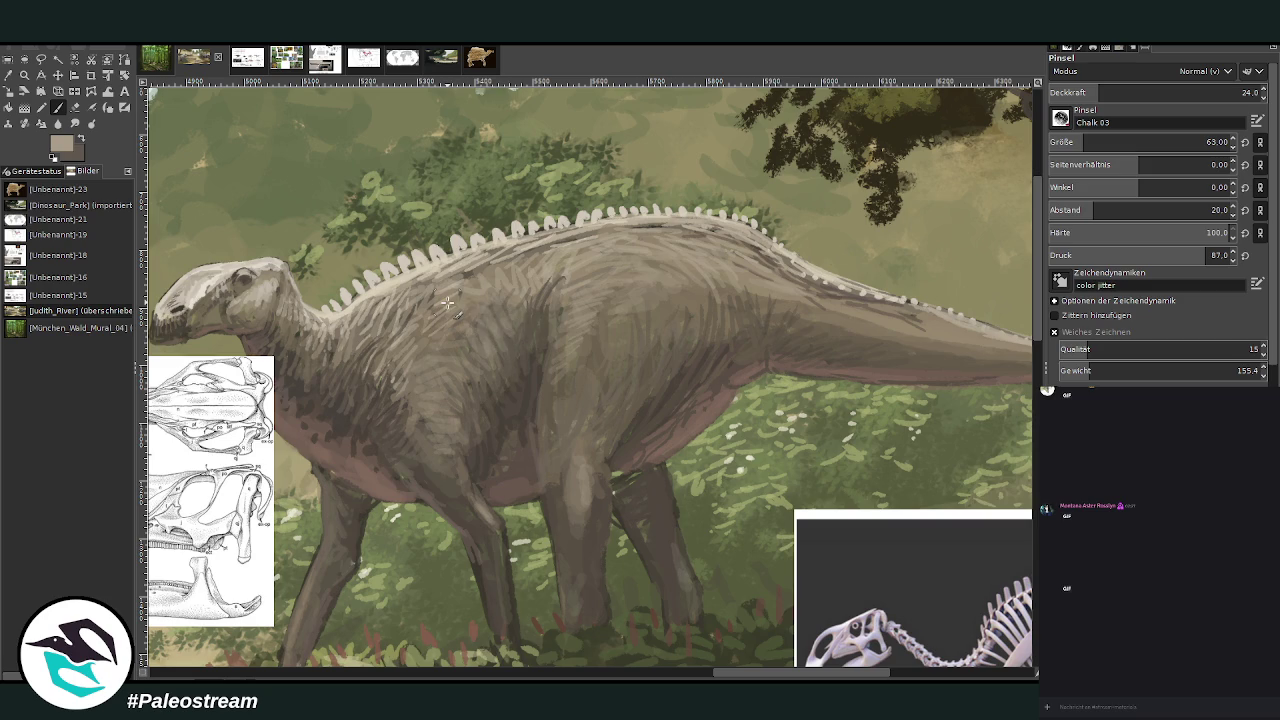
left_click_drag(1100, 92, 1185, 92)
left_click(1215, 142)
type("27")
left_click_drag(398, 272, 414, 258)
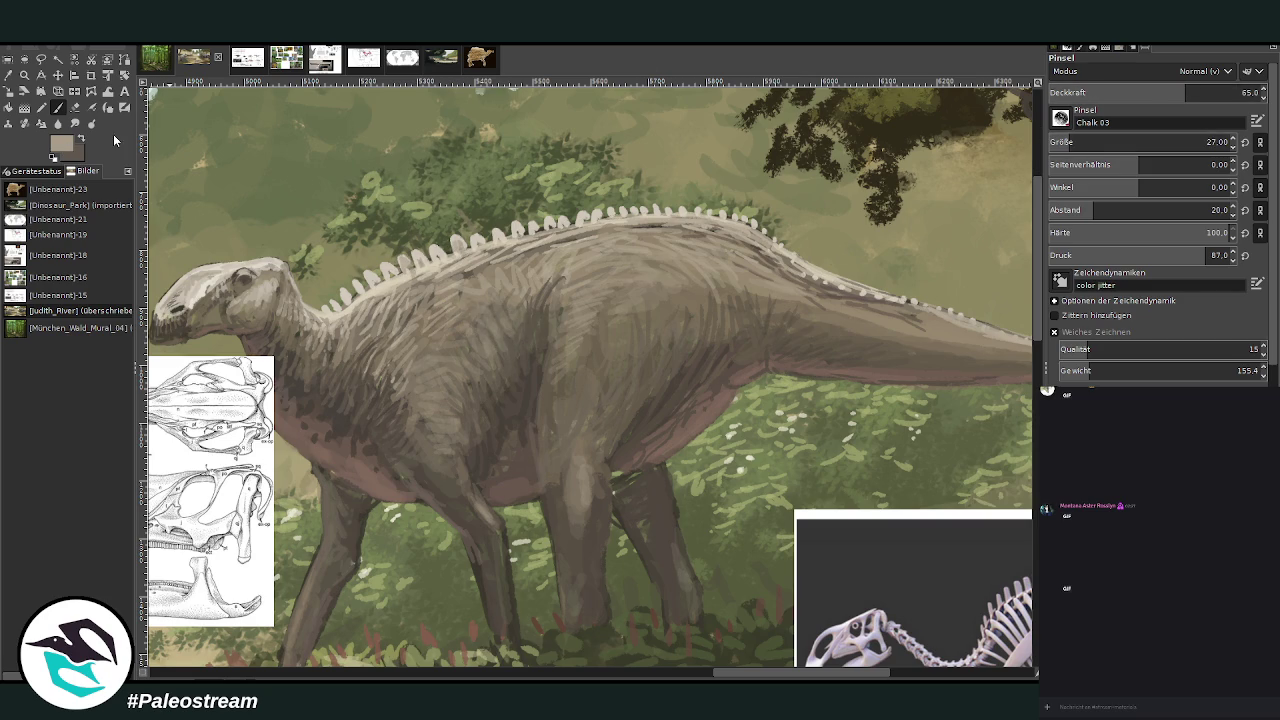
left_click(965, 276, "ctrl")
mouse_move(403, 263)
left_mouse_down()
mouse_move(349, 306)
mouse_move(457, 287)
left_mouse_up()
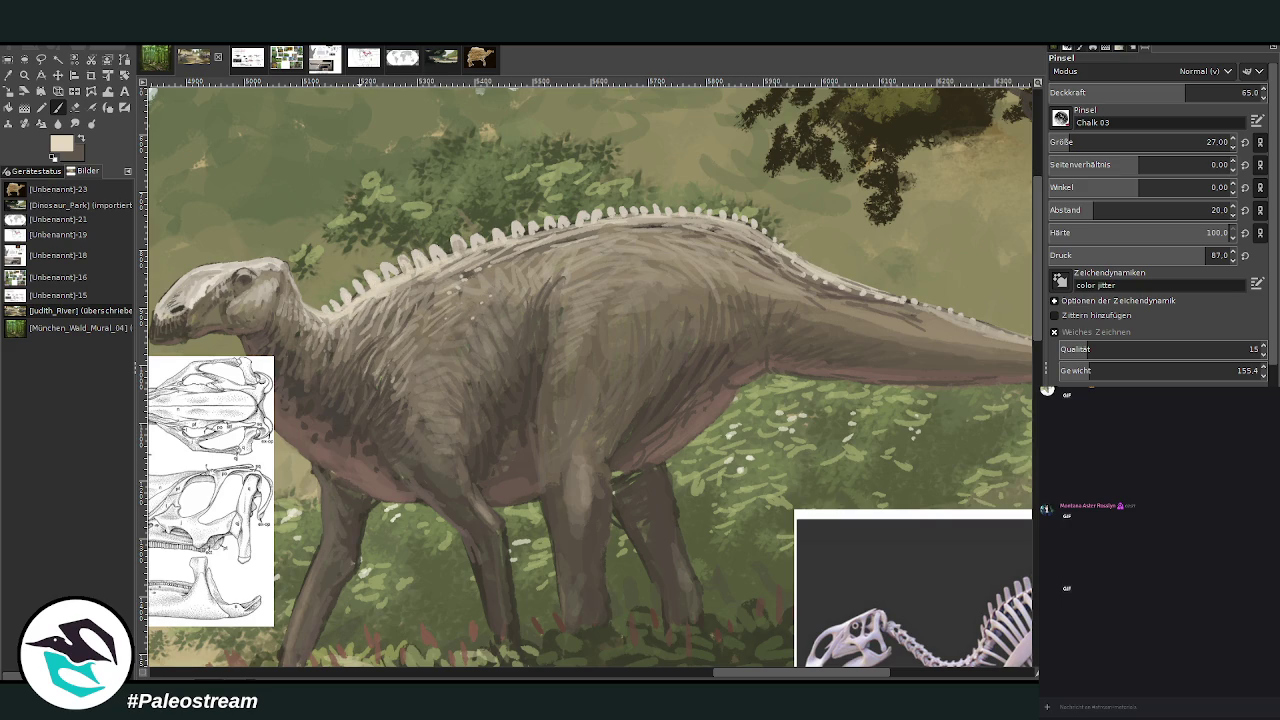
left_click(24, 75)
left_click(733, 617)
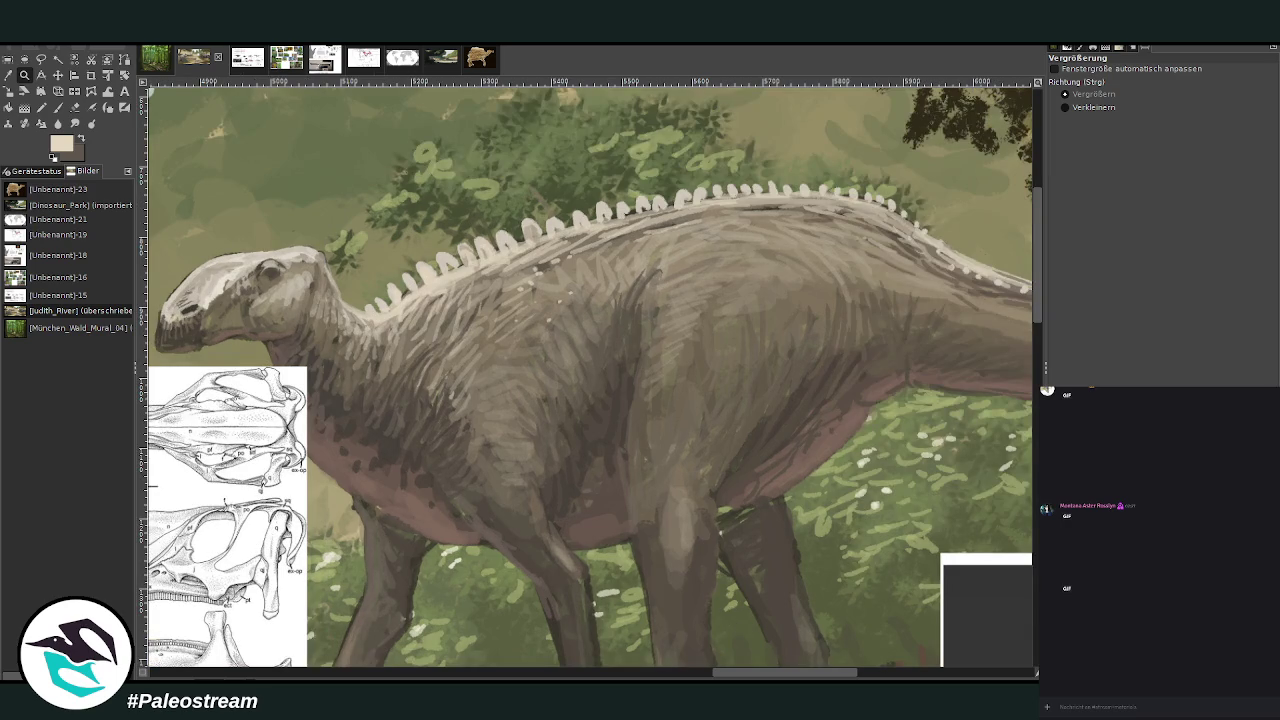
- Smudge the shoulder, chest and belly with the Scales_3 brush at opacity 100, size 227
left_click(74, 123)
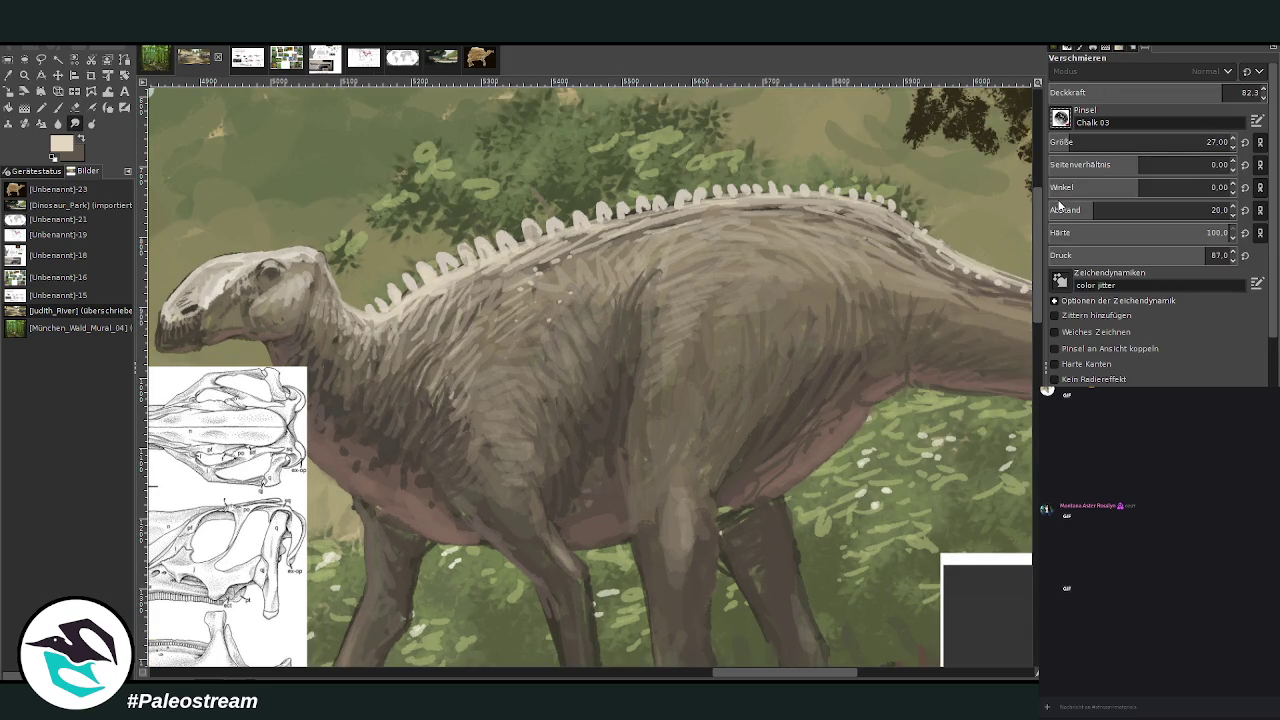
key("period")
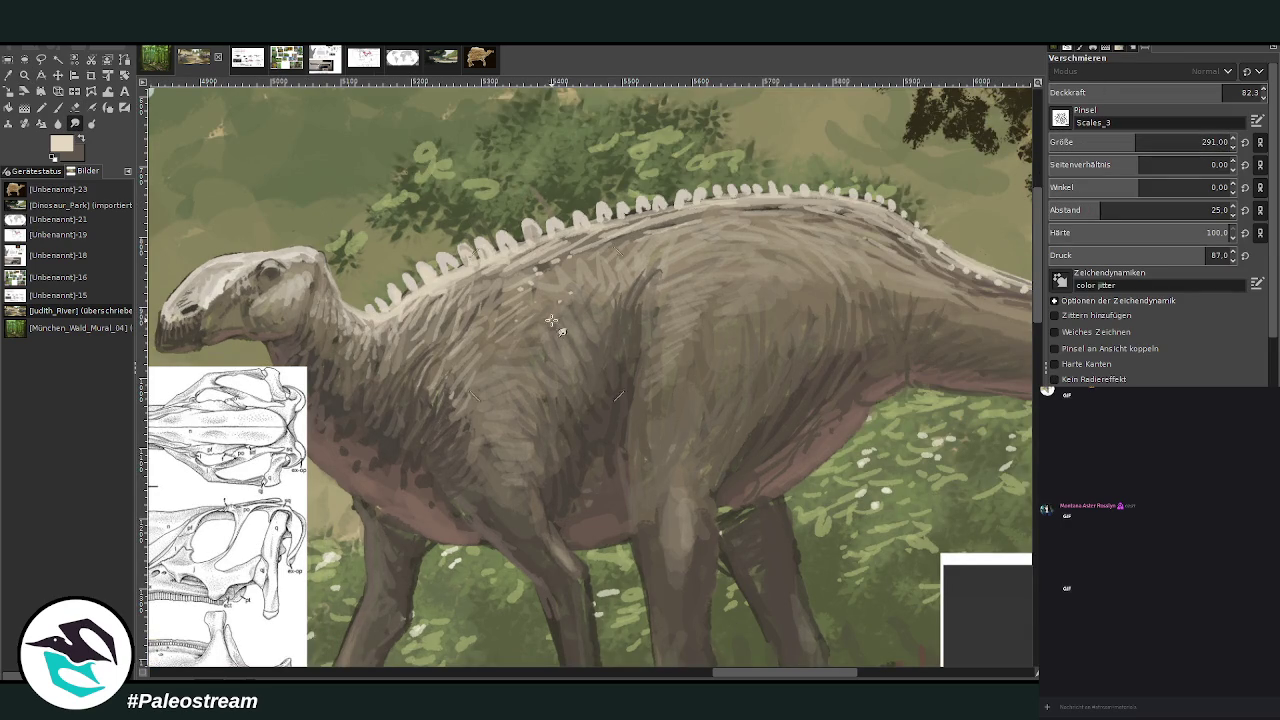
left_click_drag(549, 322, 440, 355)
key("bracketleft")
key("greater")
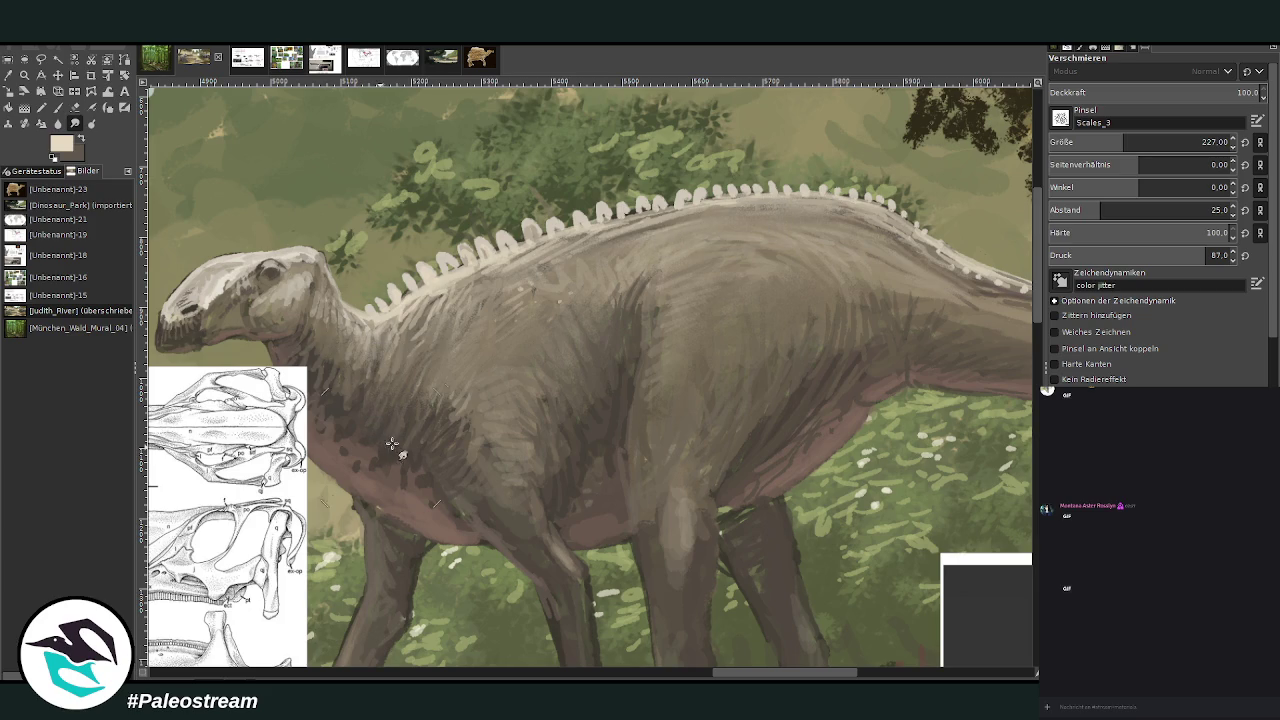
left_click_drag(500, 470, 455, 400)
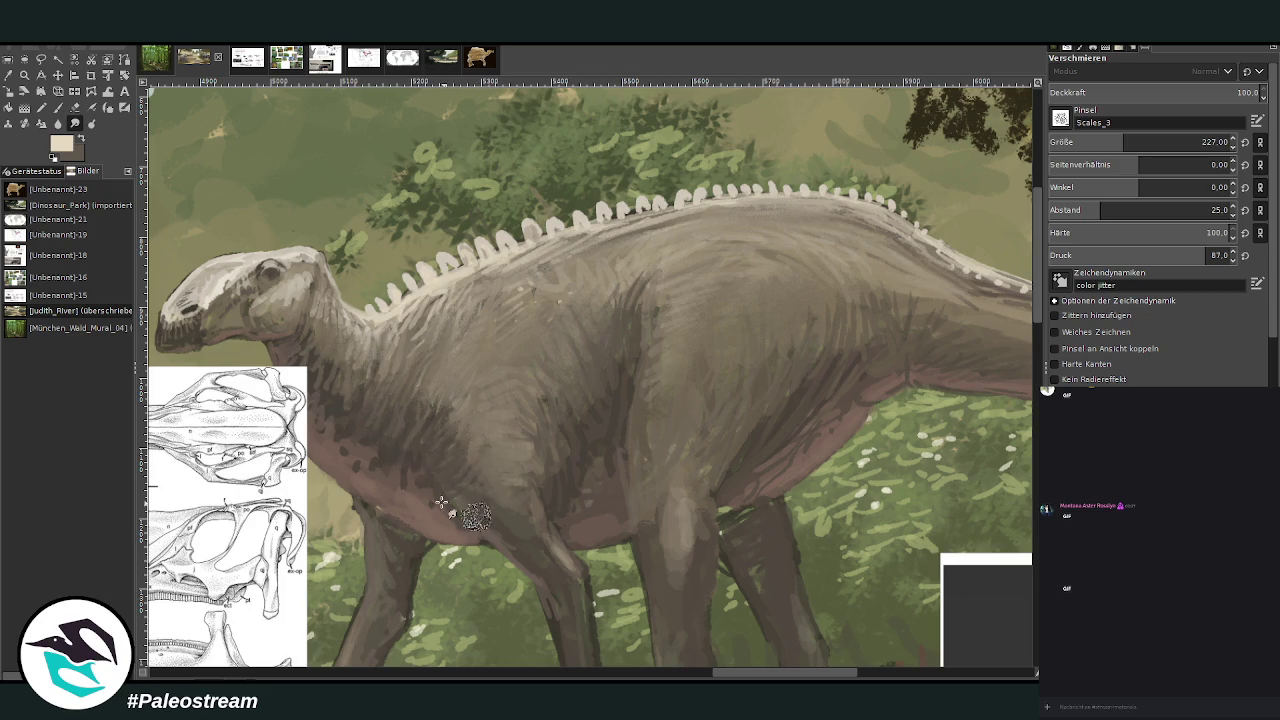
left_click_drag(586, 509, 593, 486)
left_click(876, 673)
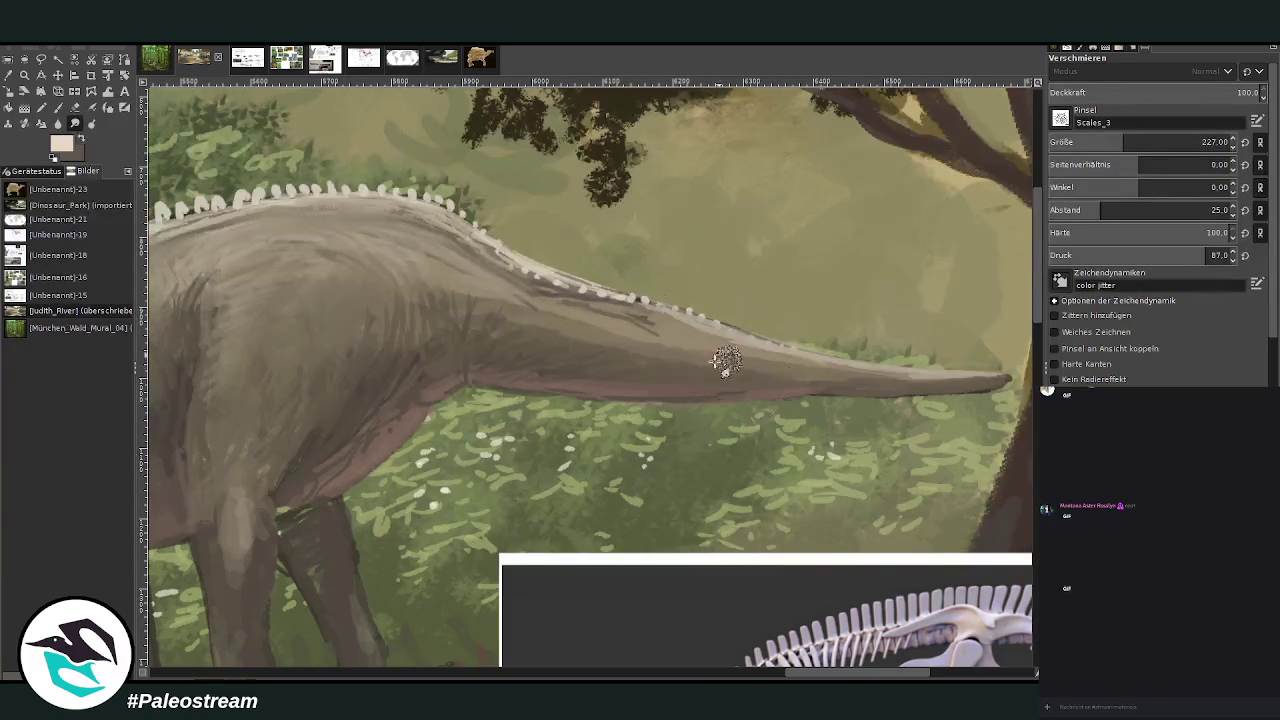
scroll(398, 290, "down", 1)
scroll(375, 286, "down", 2)
scroll(350, 283, "down", 1)
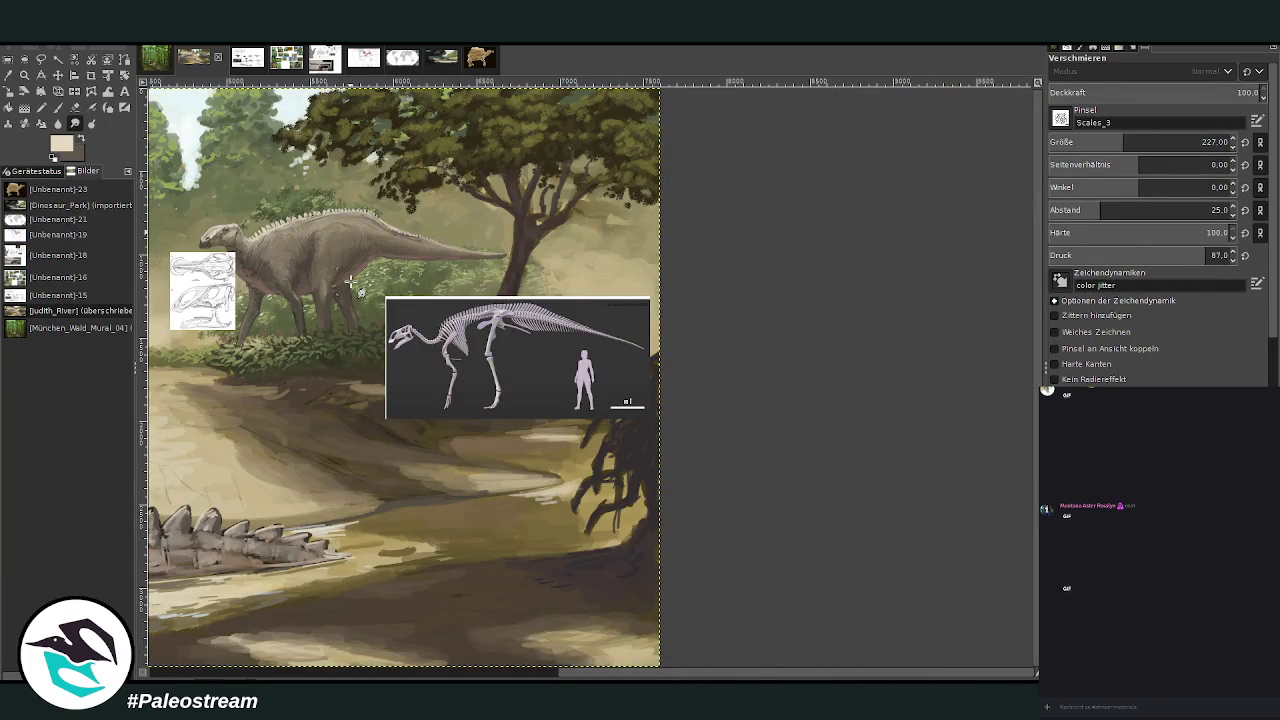
- Zoom in on the tail, sample the grey-brown skin, and scribble chalk strokes along the back
key("z")
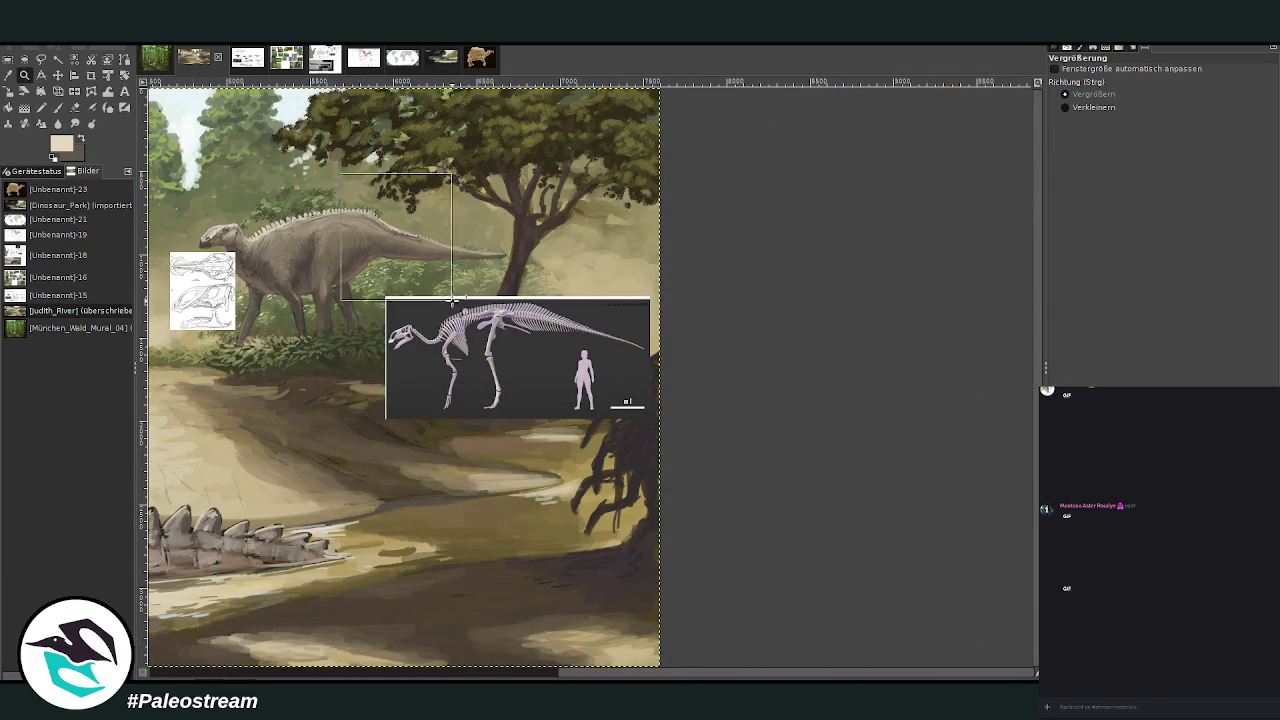
left_click(315, 230)
left_click(683, 437)
key("o")
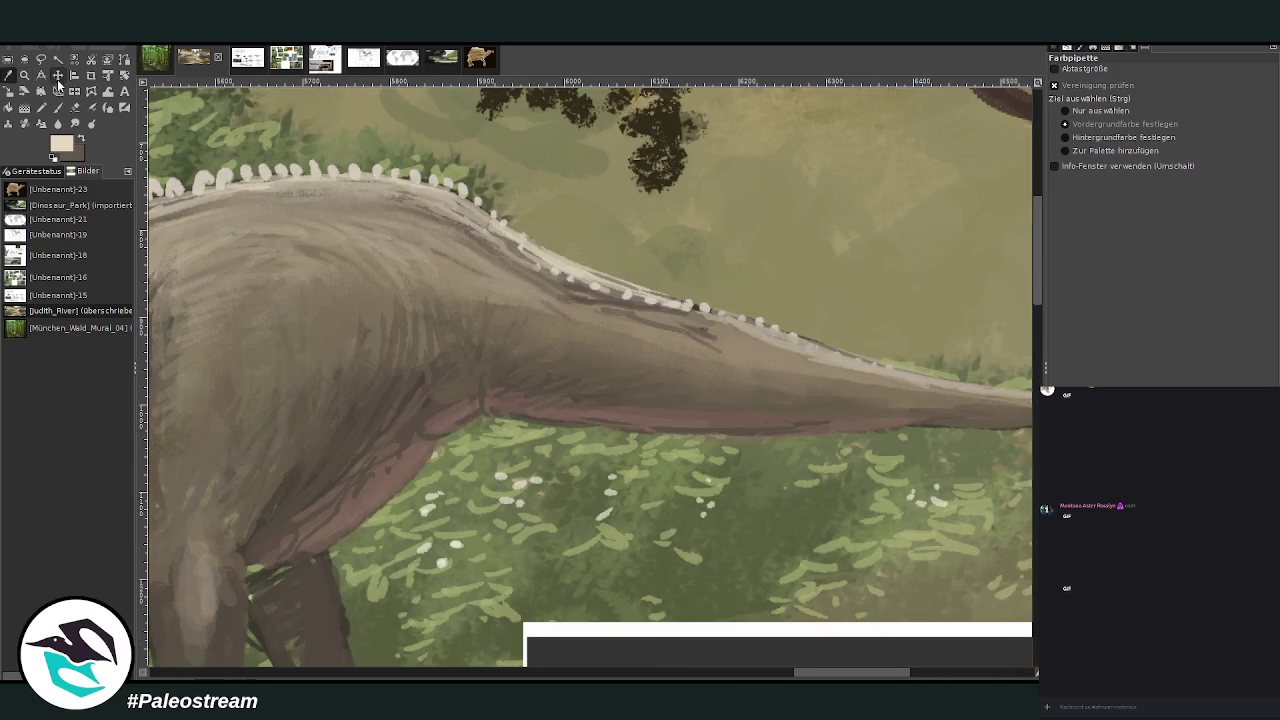
left_click(410, 188)
left_click(57, 107)
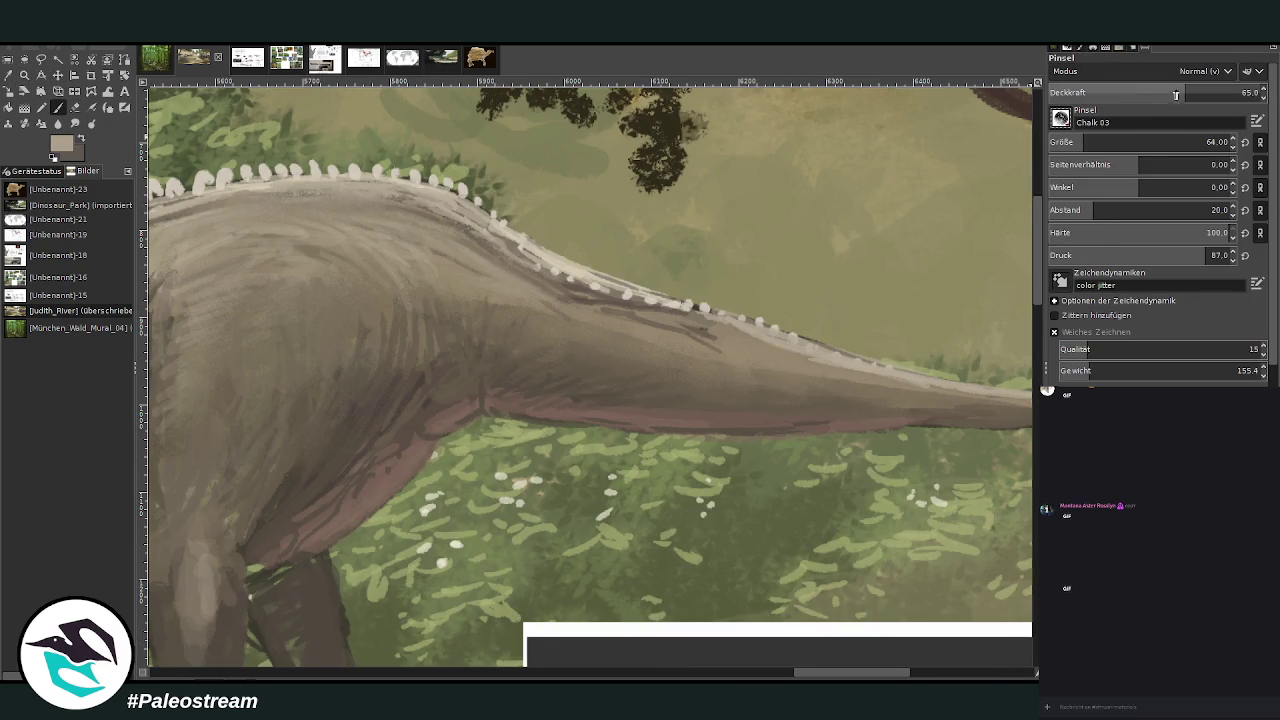
mouse_move(614, 316)
left_mouse_down()
mouse_move(611, 345)
mouse_move(630, 325)
mouse_move(667, 323)
mouse_move(645, 312)
left_mouse_up()
mouse_move(520, 265)
left_mouse_down()
mouse_move(515, 300)
mouse_move(540, 295)
left_mouse_up()
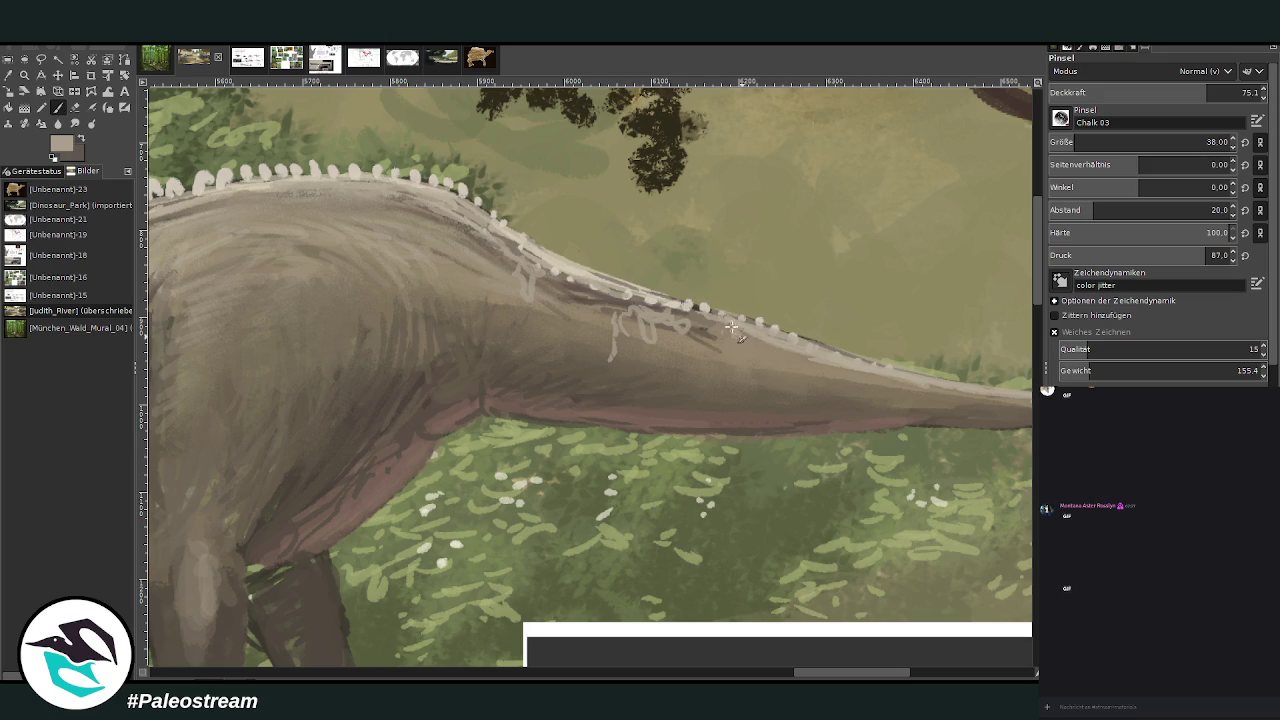
- Add a faint chalk mark on the tail ridge at opacity 45.1, then view the fossil photo
left_click(1145, 92)
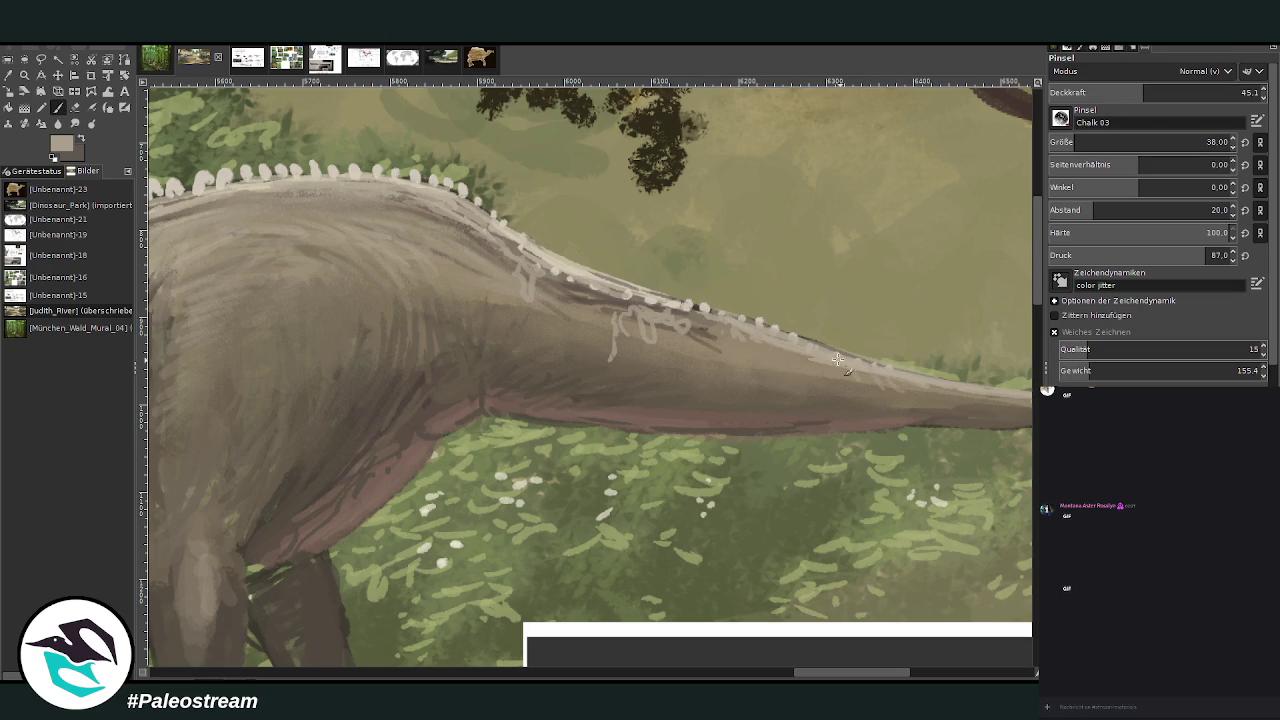
scroll(556, 672, "left", 5)
left_click_drag(717, 238, 642, 262)
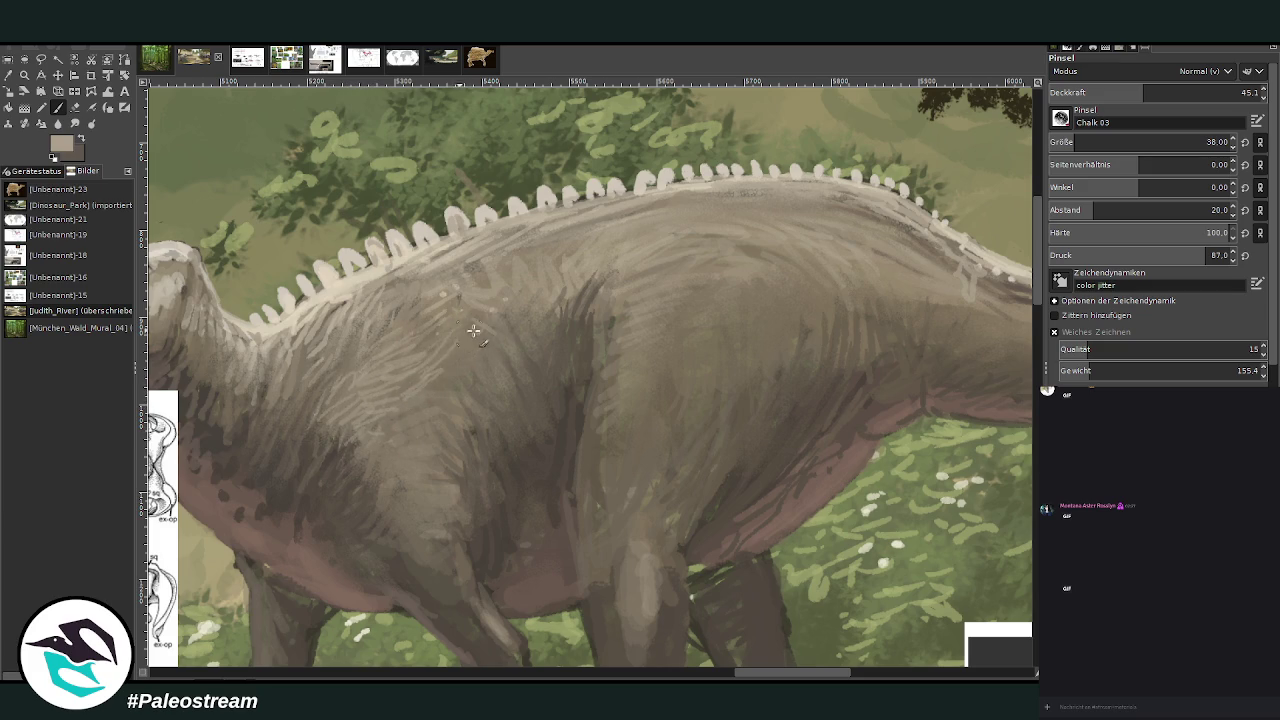
left_click(480, 58)
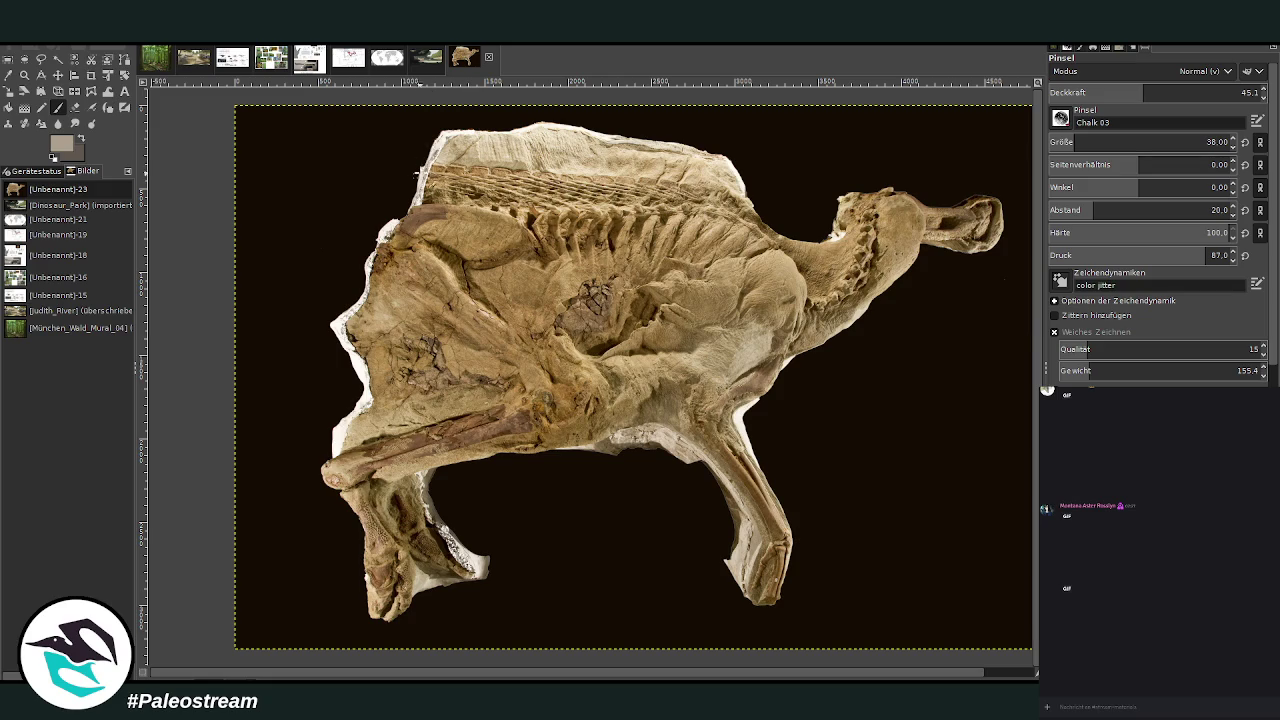
- Zoom into the mummified fossil's skin texture, then return to the hadrosaur painting
left_click(41, 76)
left_click(24, 75)
left_click_drag(612, 122, 852, 408)
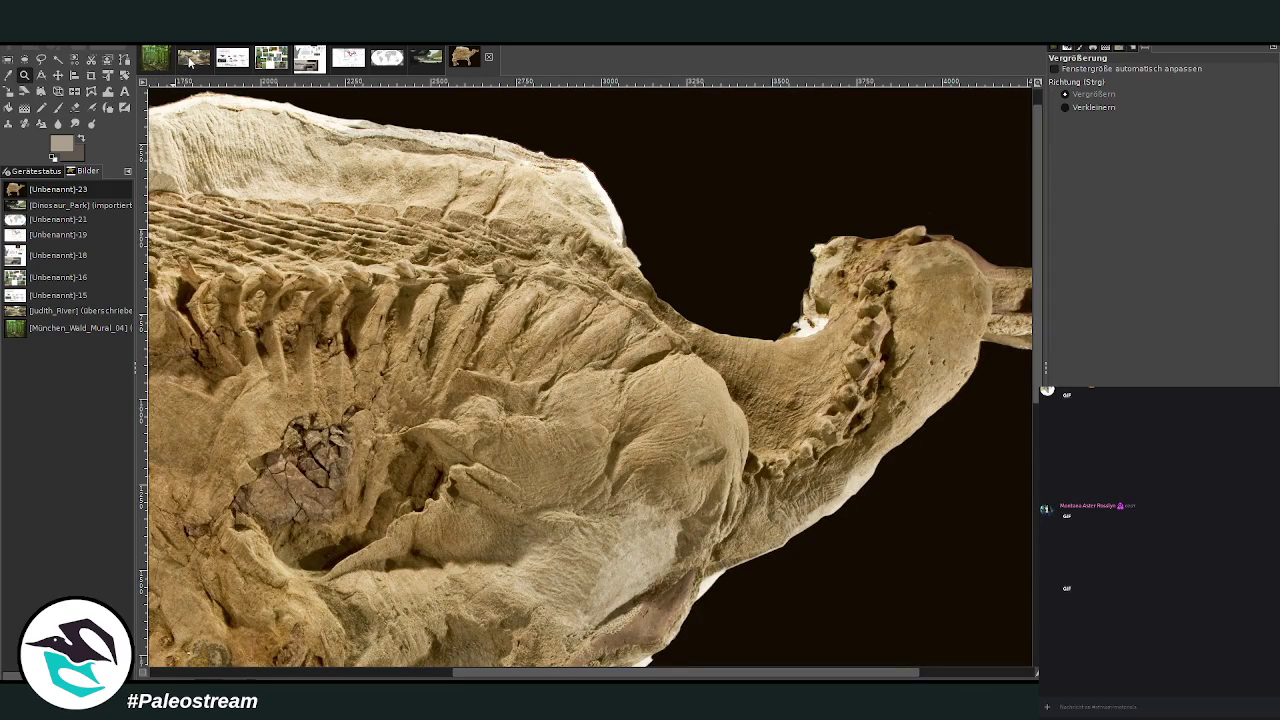
left_click(191, 62)
left_click(57, 107)
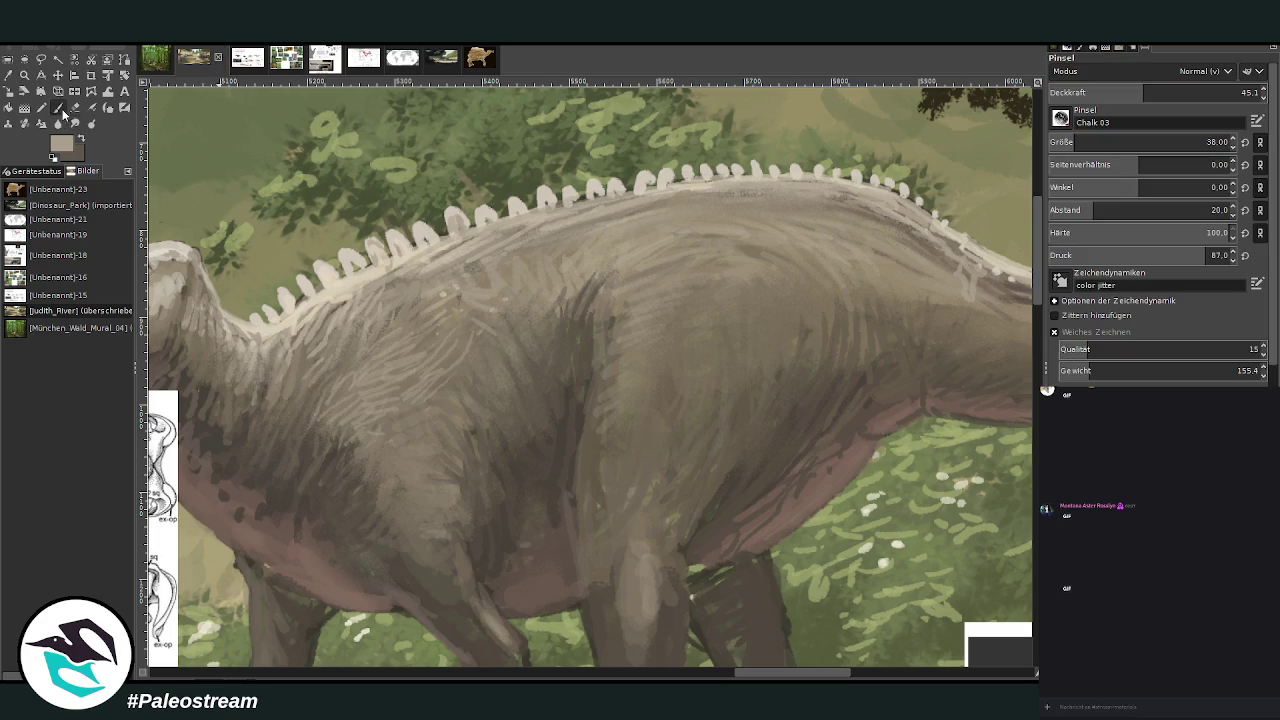
- At brush size 15, repaint the eye with a light rim and lighten the head, neck and snout
scroll(648, 392, "left", 5)
key("bracketleft")
key("bracketleft")
key("bracketleft")
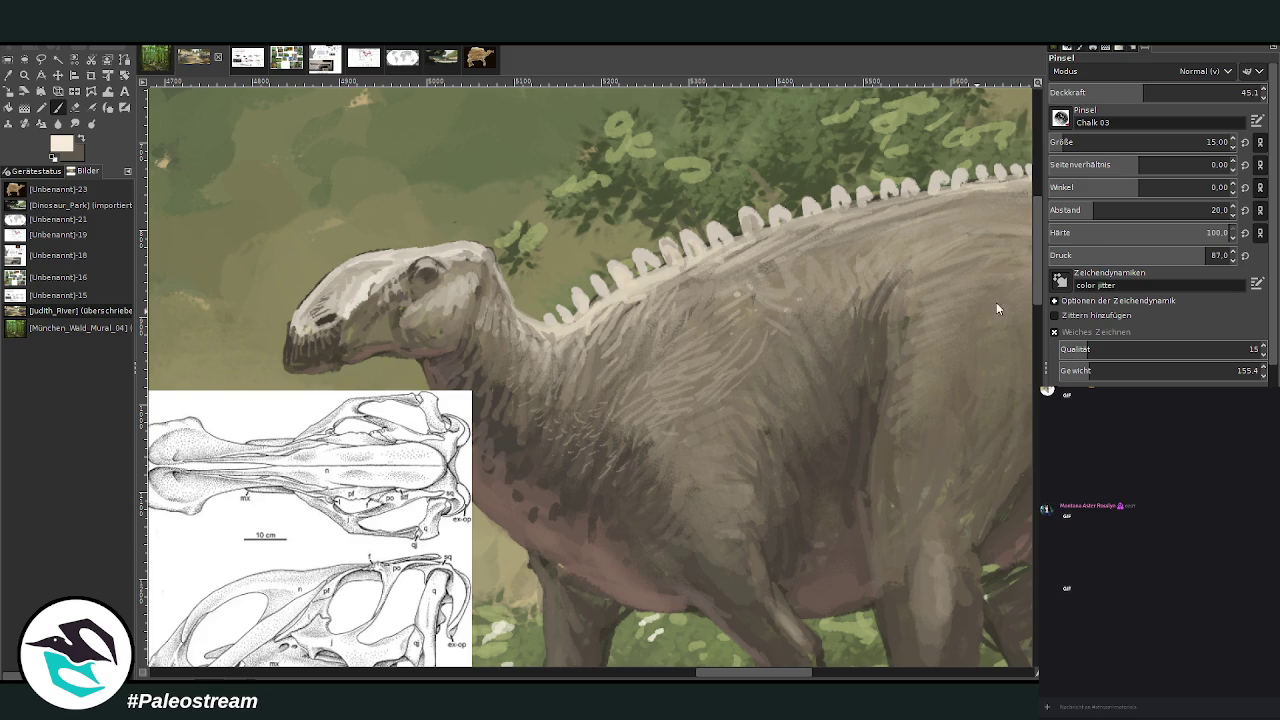
left_click_drag(424, 263, 403, 277)
left_click_drag(484, 286, 500, 250)
left_click_drag(531, 322, 482, 244)
mouse_move(355, 270)
left_mouse_down()
mouse_move(325, 297)
mouse_move(365, 262)
mouse_move(321, 286)
mouse_move(307, 333)
left_mouse_up()
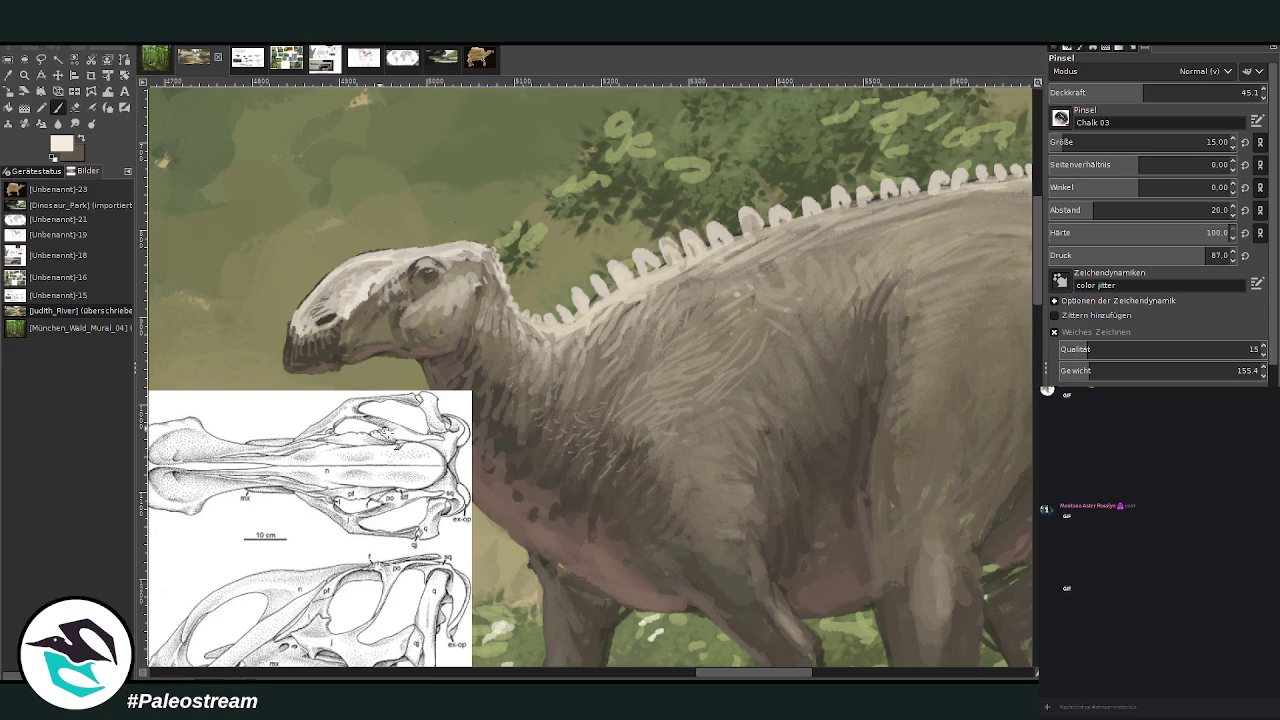
left_click_drag(707, 677, 748, 677)
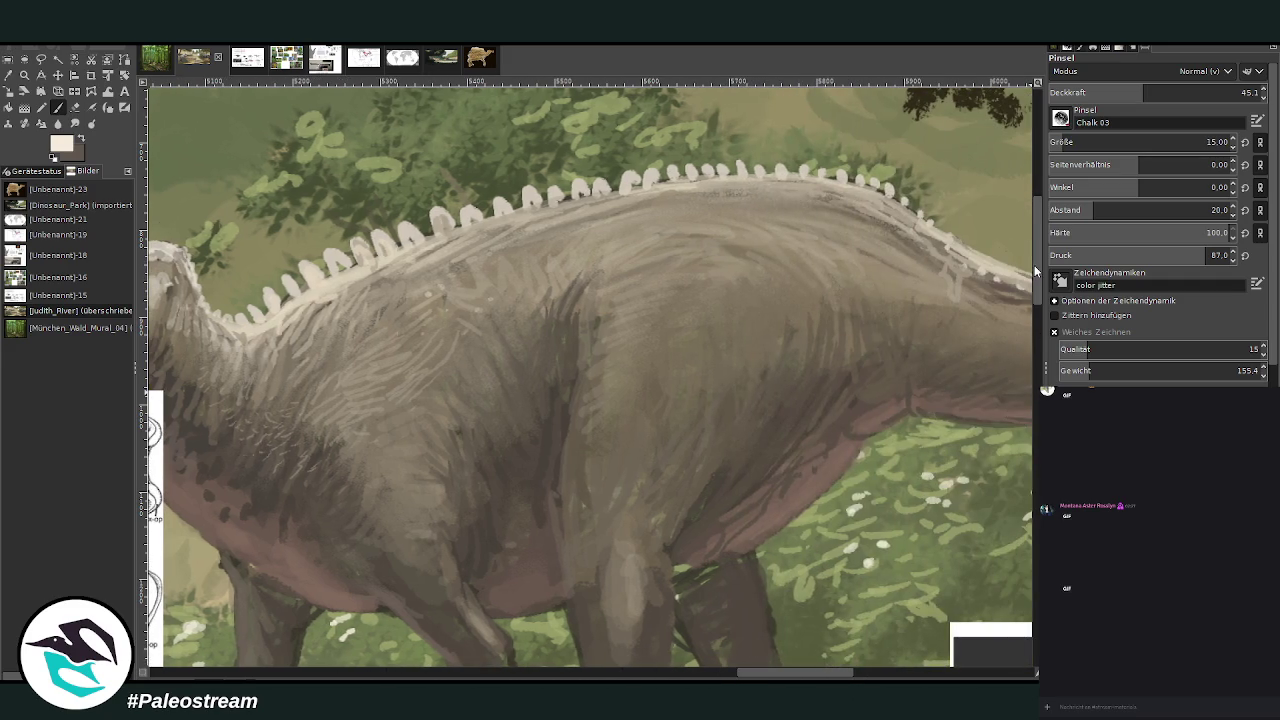
- Darken the upper hind leg with its dark brown-grey at size 59, opacity 77, then drop opacity to 35
scroll(994, 233, "down", 4)
left_click(748, 428, "ctrl")
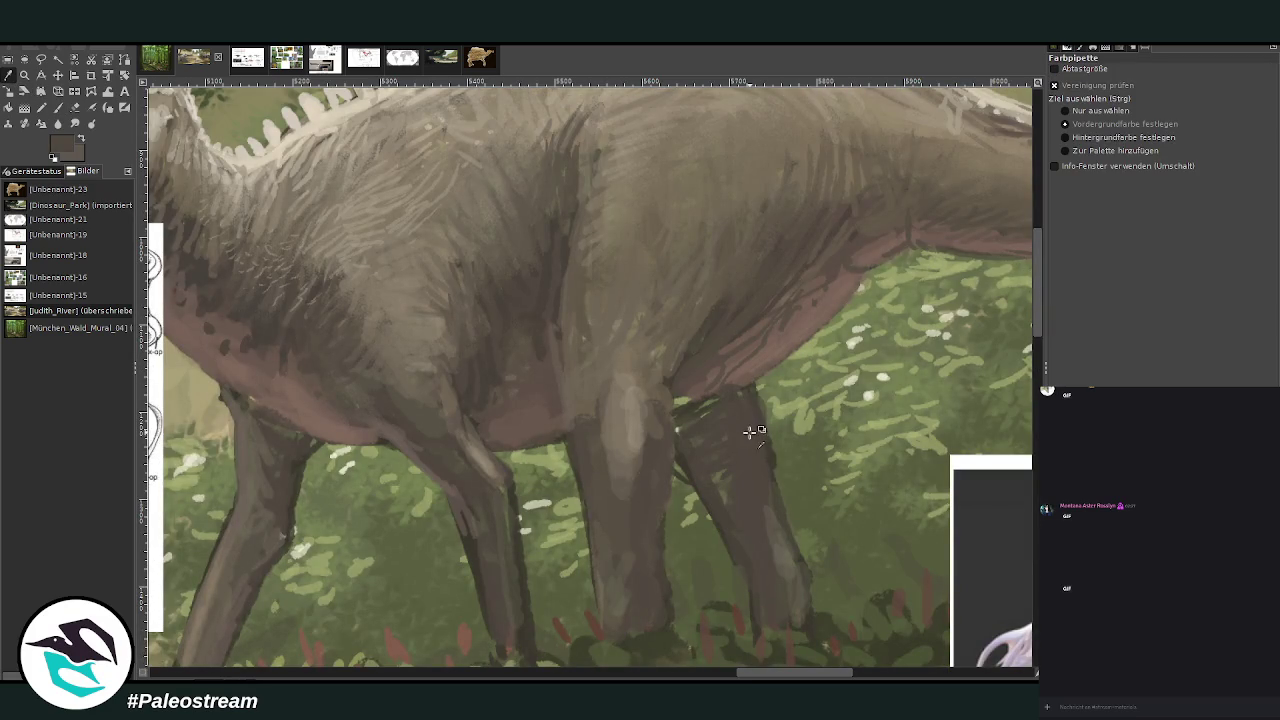
left_click_drag(1060, 142, 1085, 142)
left_click_drag(1143, 92, 1211, 92)
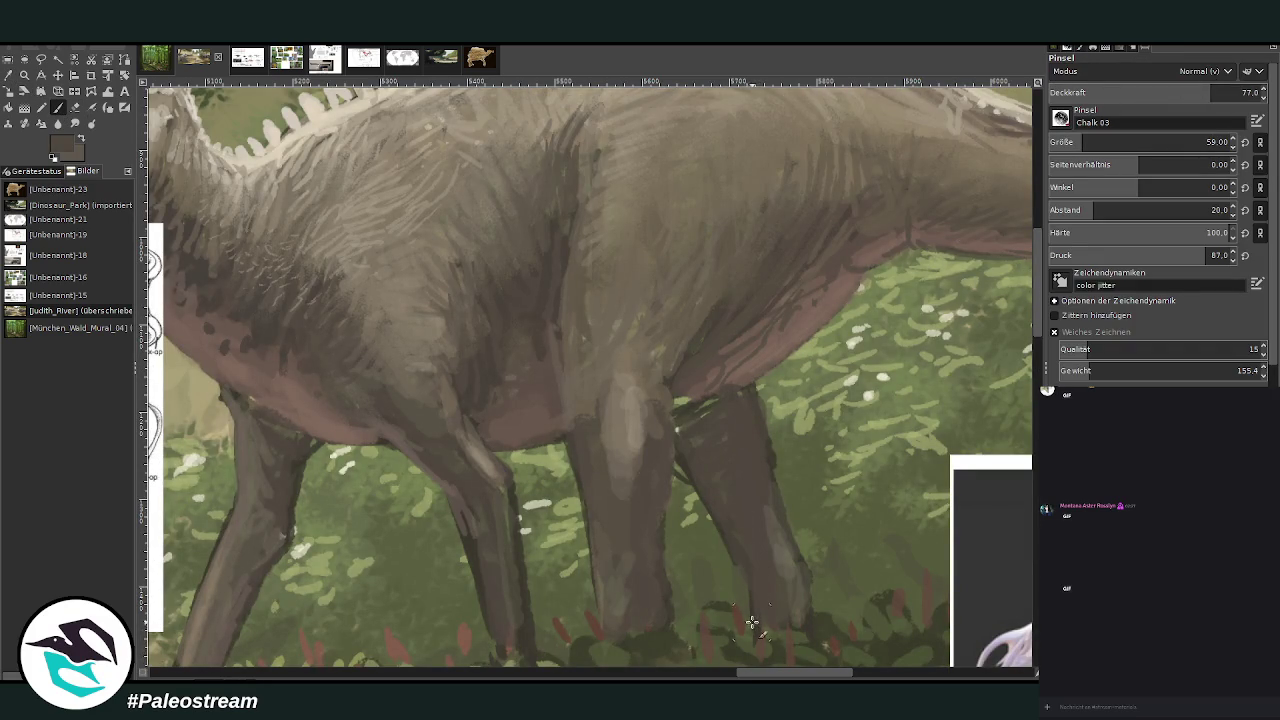
mouse_move(711, 474)
left_mouse_down()
mouse_move(689, 414)
mouse_move(678, 455)
left_mouse_up()
left_click_drag(1210, 92, 1122, 92)
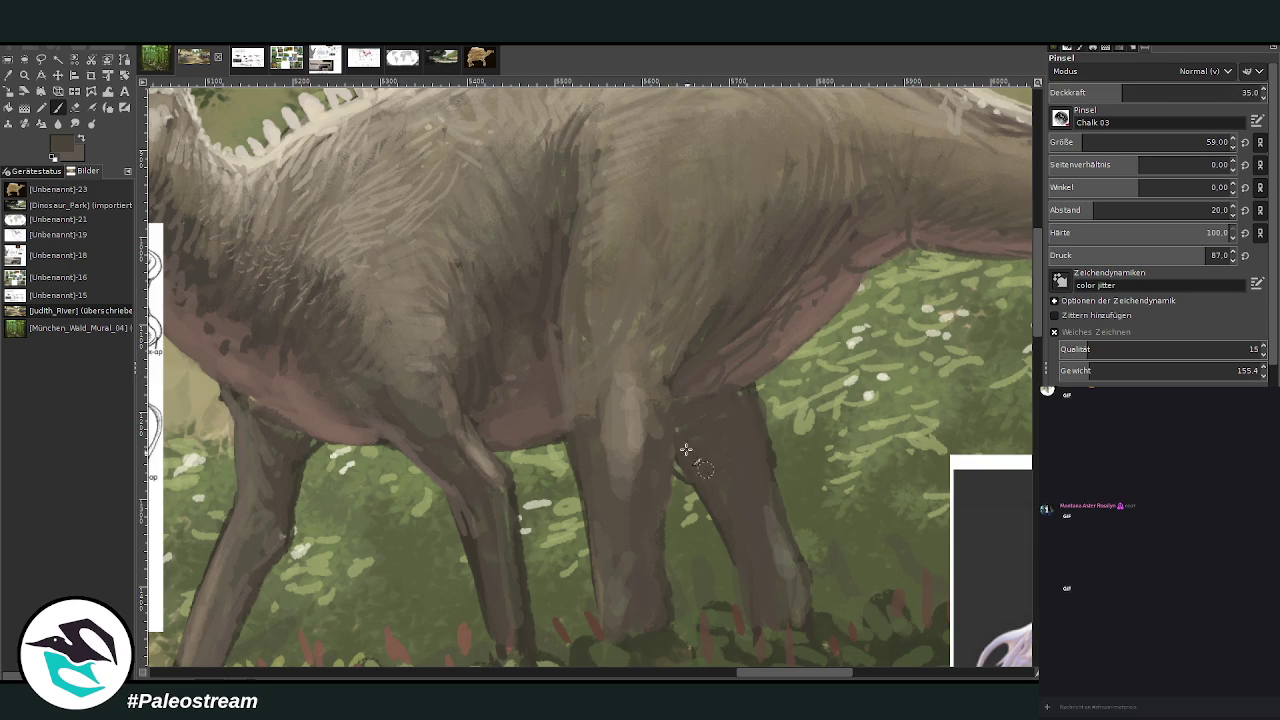
- Sample a lighter grey-beige from the skin and hatch light strokes on the upper leg at size 21
left_click(74, 108)
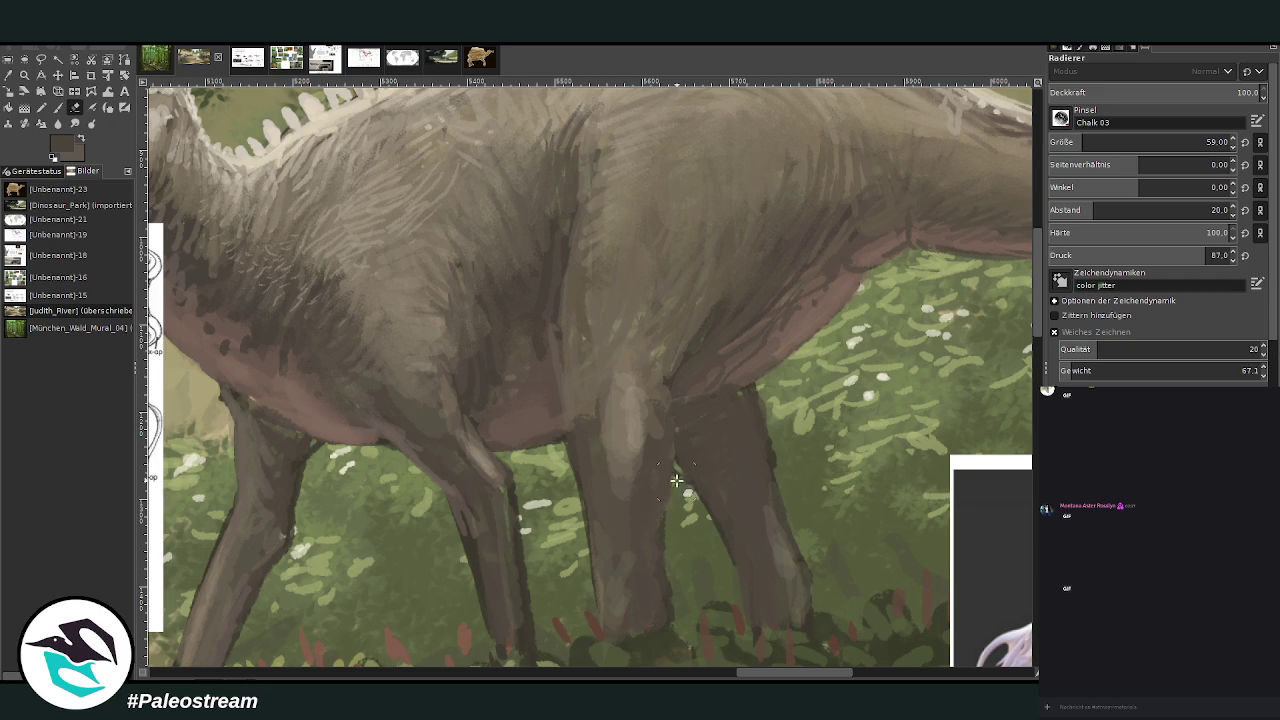
key("o")
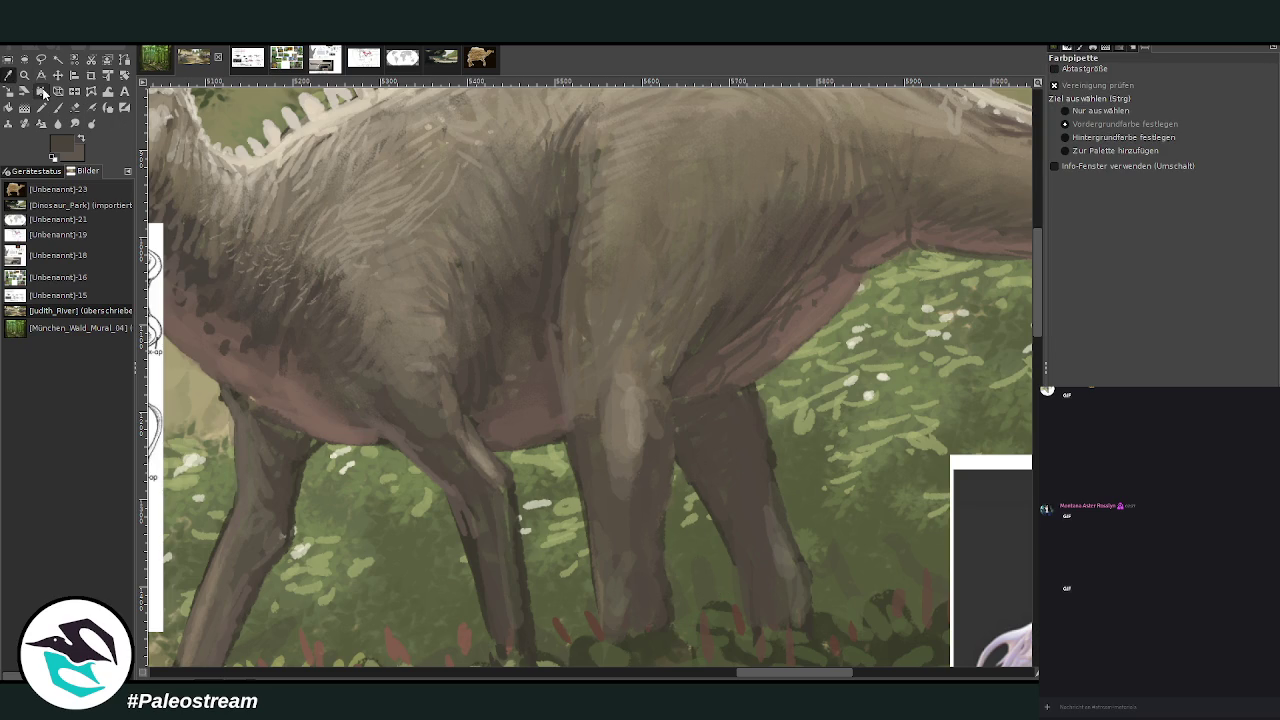
left_click(620, 392)
key("p")
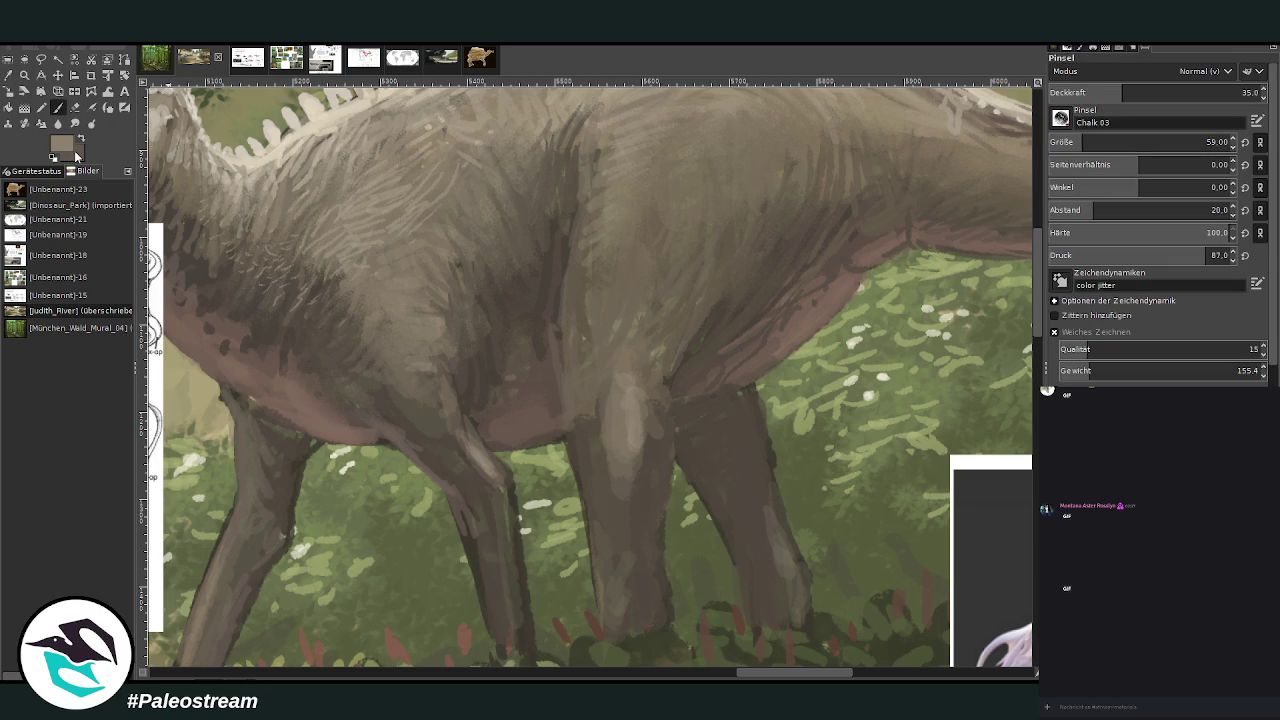
key("bracketleft")
mouse_move(645, 390)
left_mouse_down()
mouse_move(577, 386)
mouse_move(594, 371)
mouse_move(599, 294)
left_mouse_up()
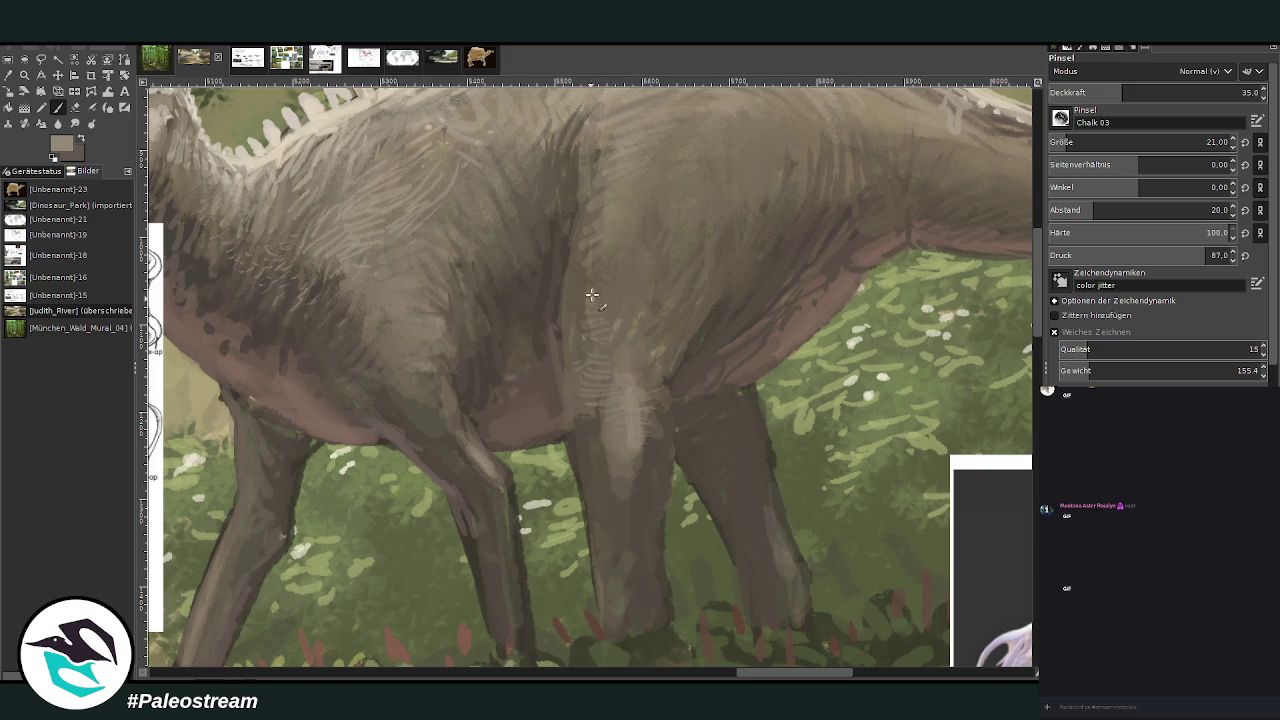
- Sample a darker brown from the painting and add dark hatching over the leg
key("o")
left_click(650, 510)
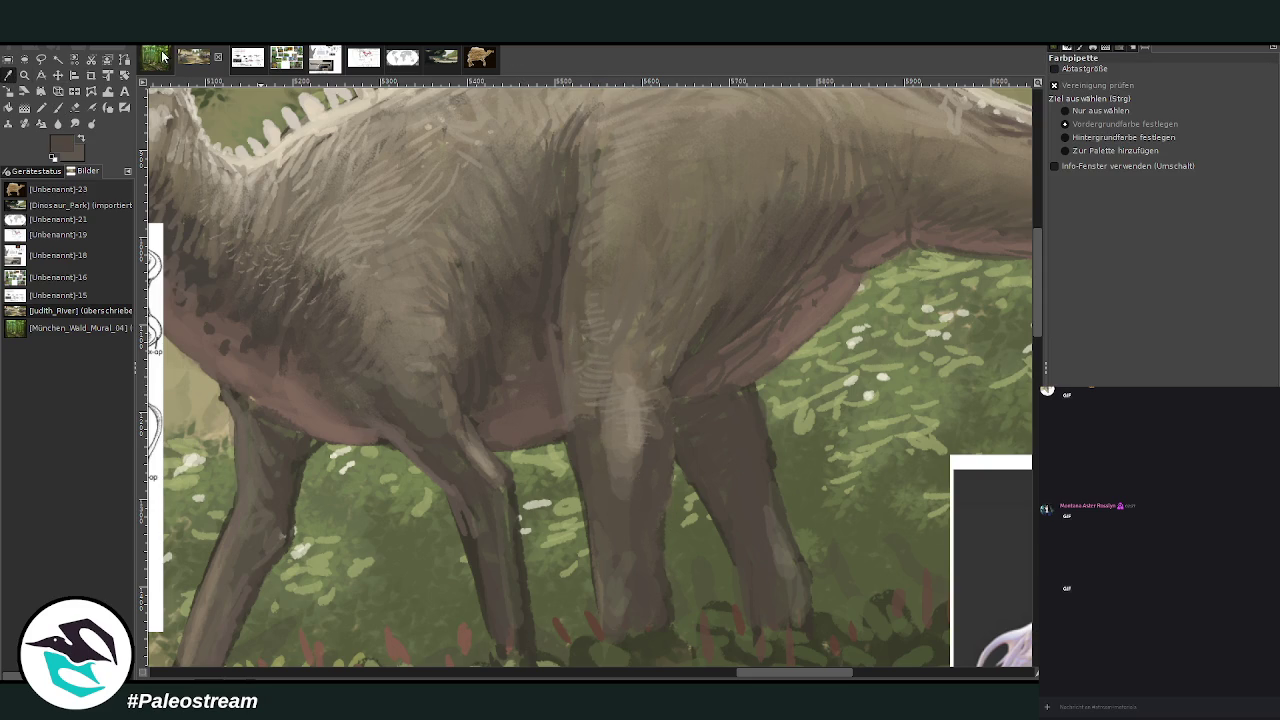
key("p")
mouse_move(640, 499)
left_mouse_down()
mouse_move(600, 491)
mouse_move(617, 480)
mouse_move(603, 469)
mouse_move(614, 453)
left_mouse_up()
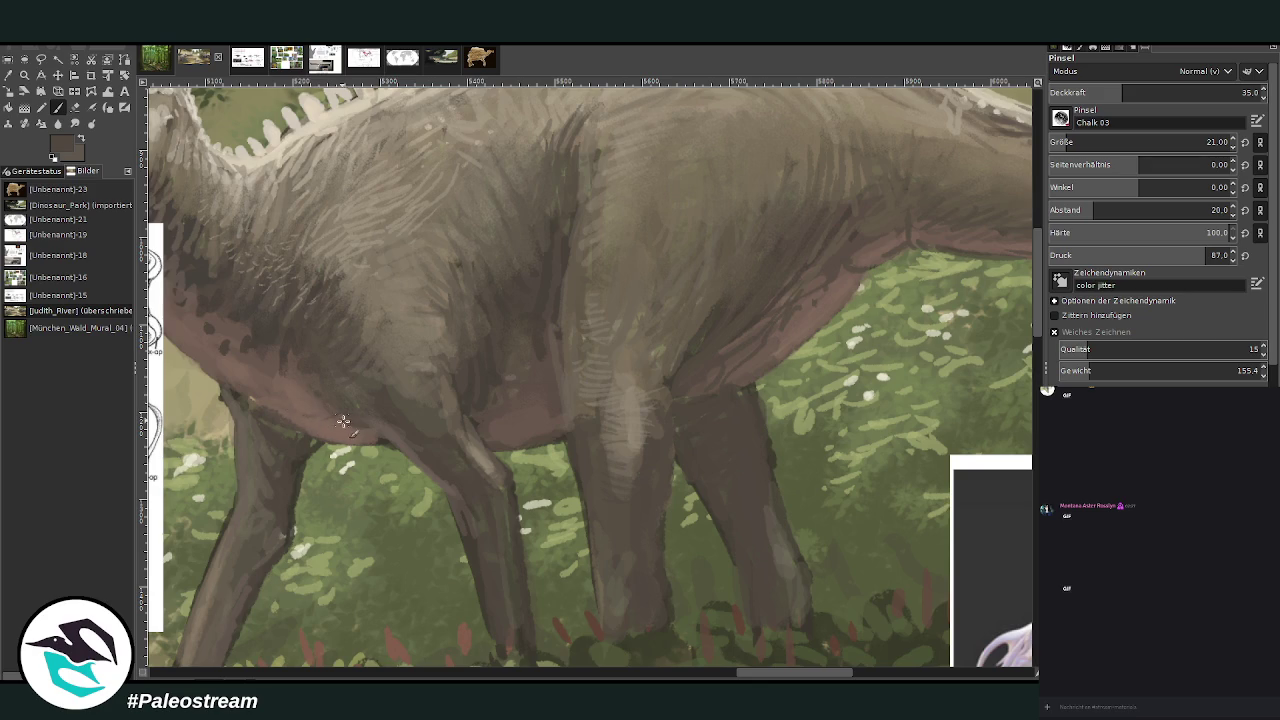
left_click_drag(757, 679, 705, 679)
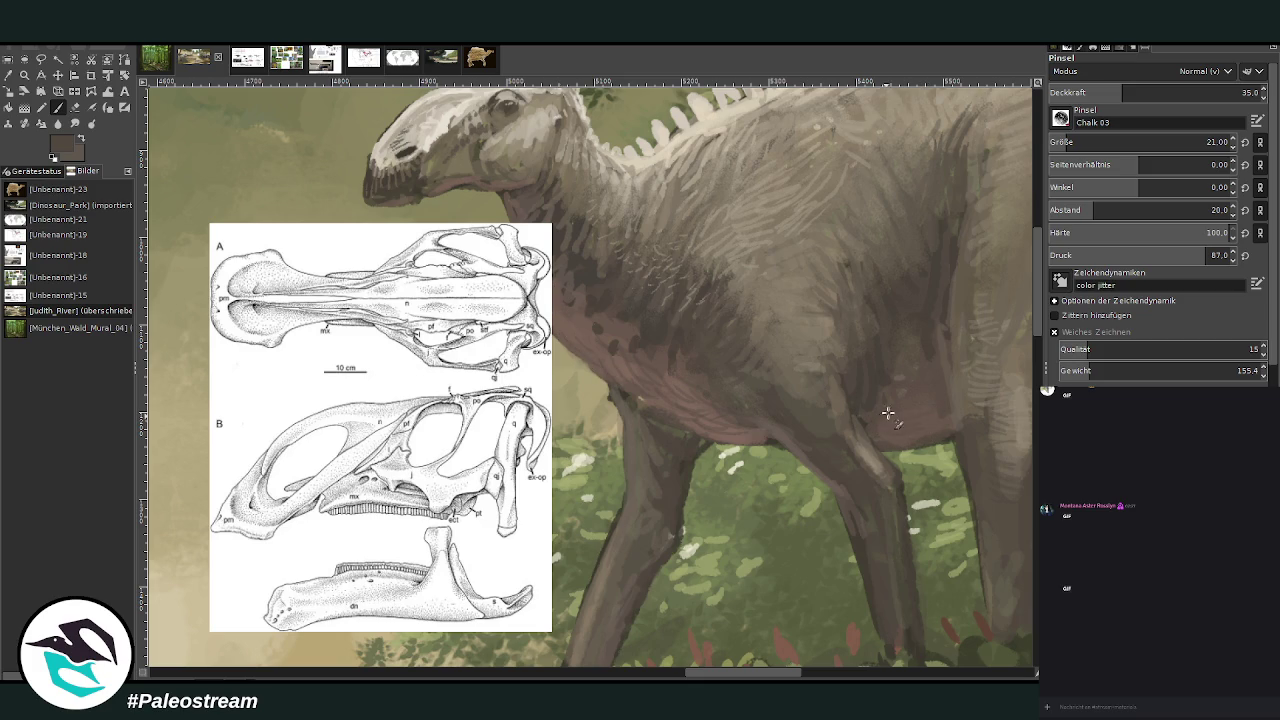
- Sample a light beige from the painting with the brush opacity at 50.8
left_click_drag(1134, 95, 1155, 93)
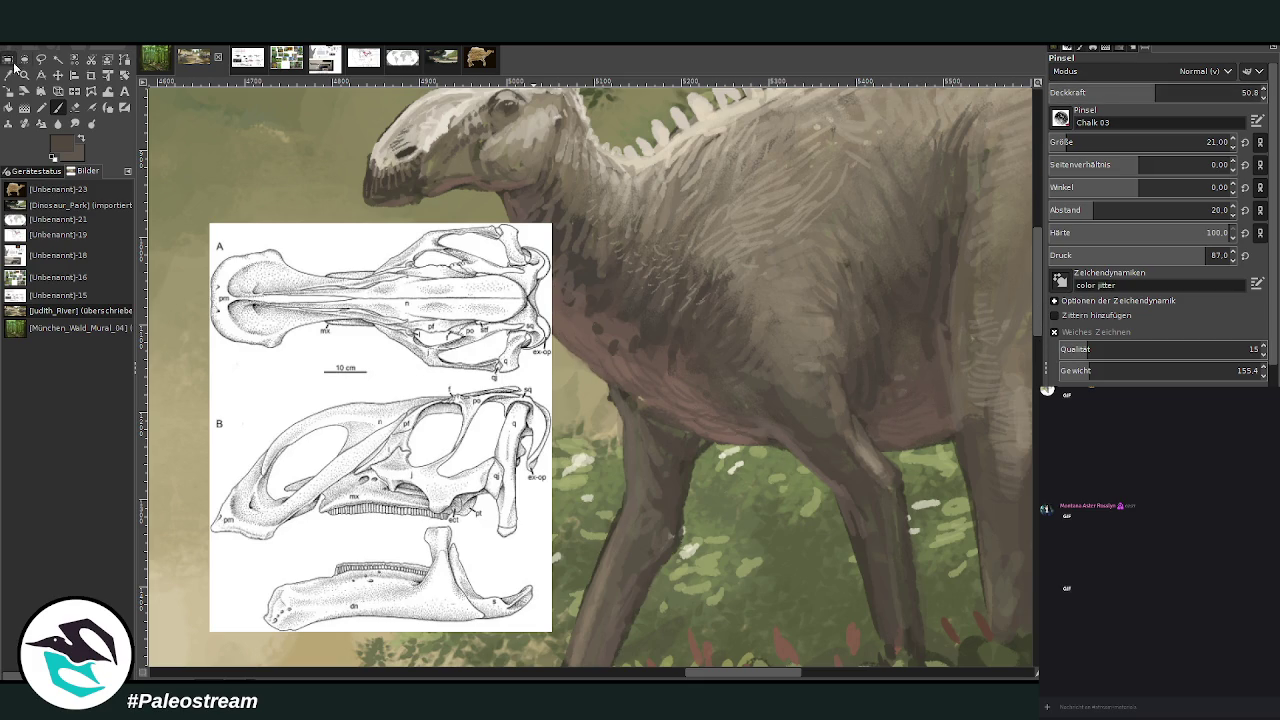
left_click(9, 60)
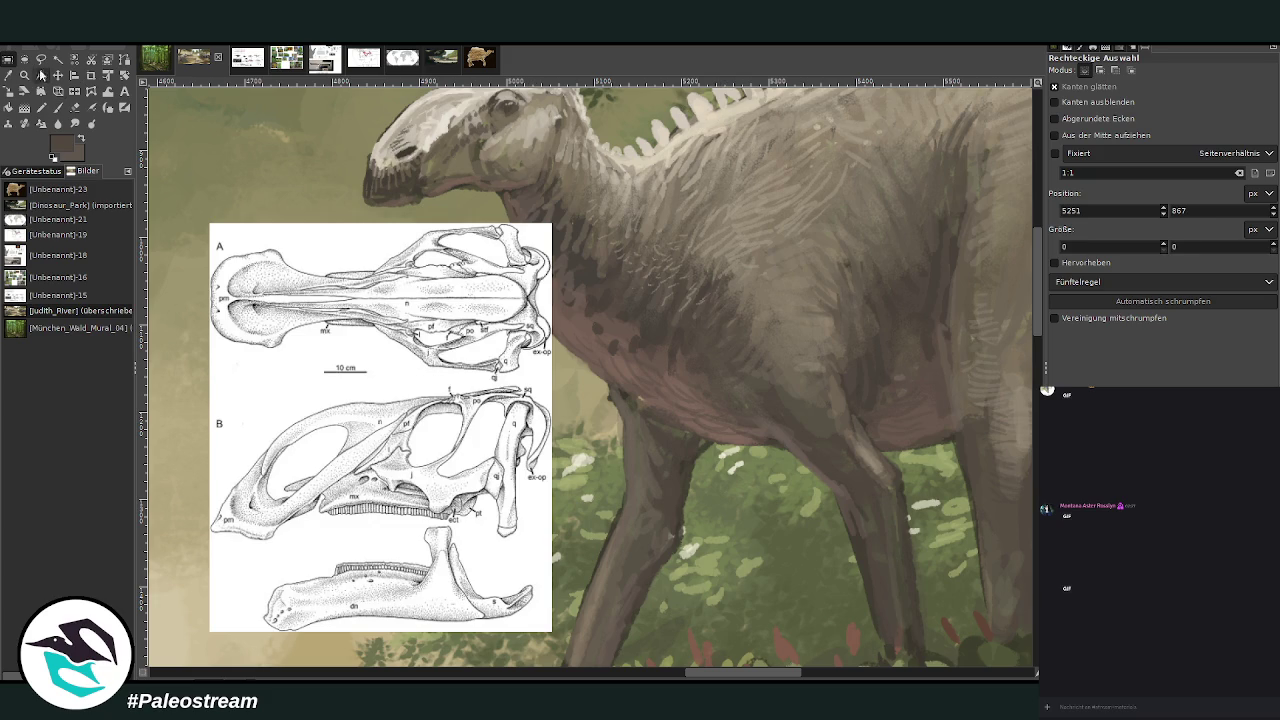
key("o")
left_click(708, 114)
left_click(58, 107)
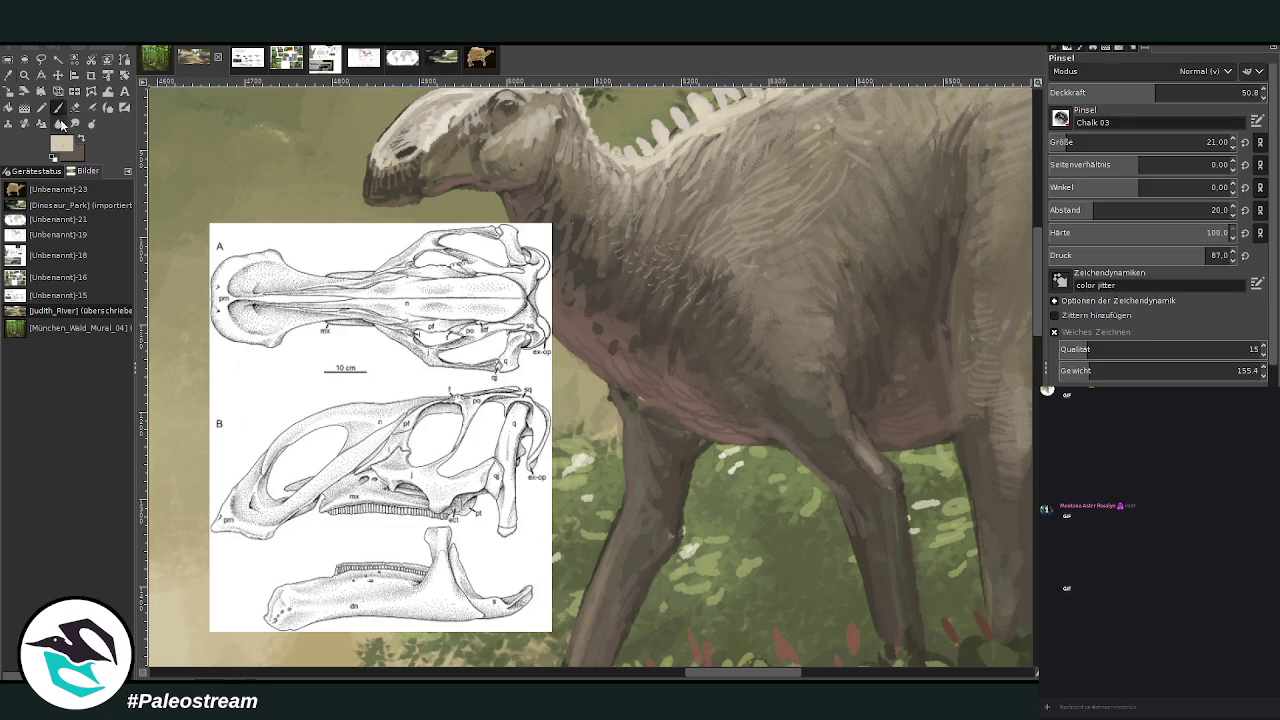
- Darken the colour slightly, set opacity to 33.4, and shade the cheek below the eye
left_click(914, 110, "ctrl")
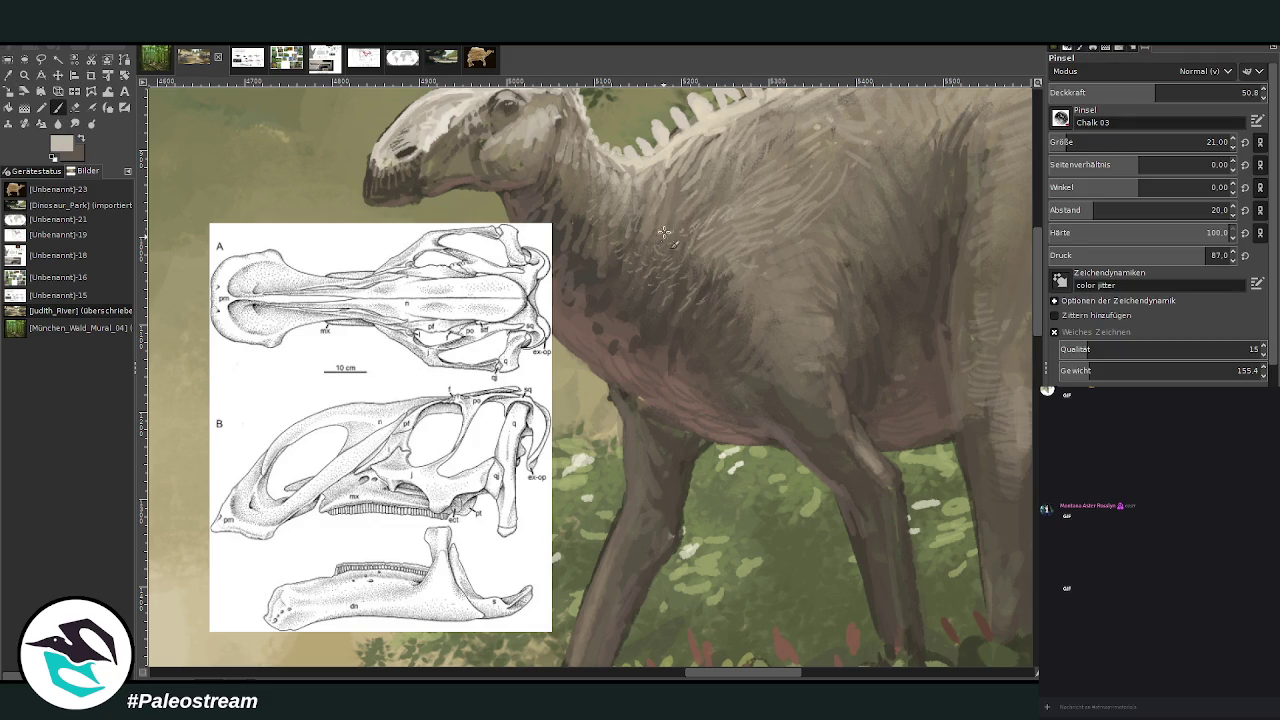
left_click(1118, 92)
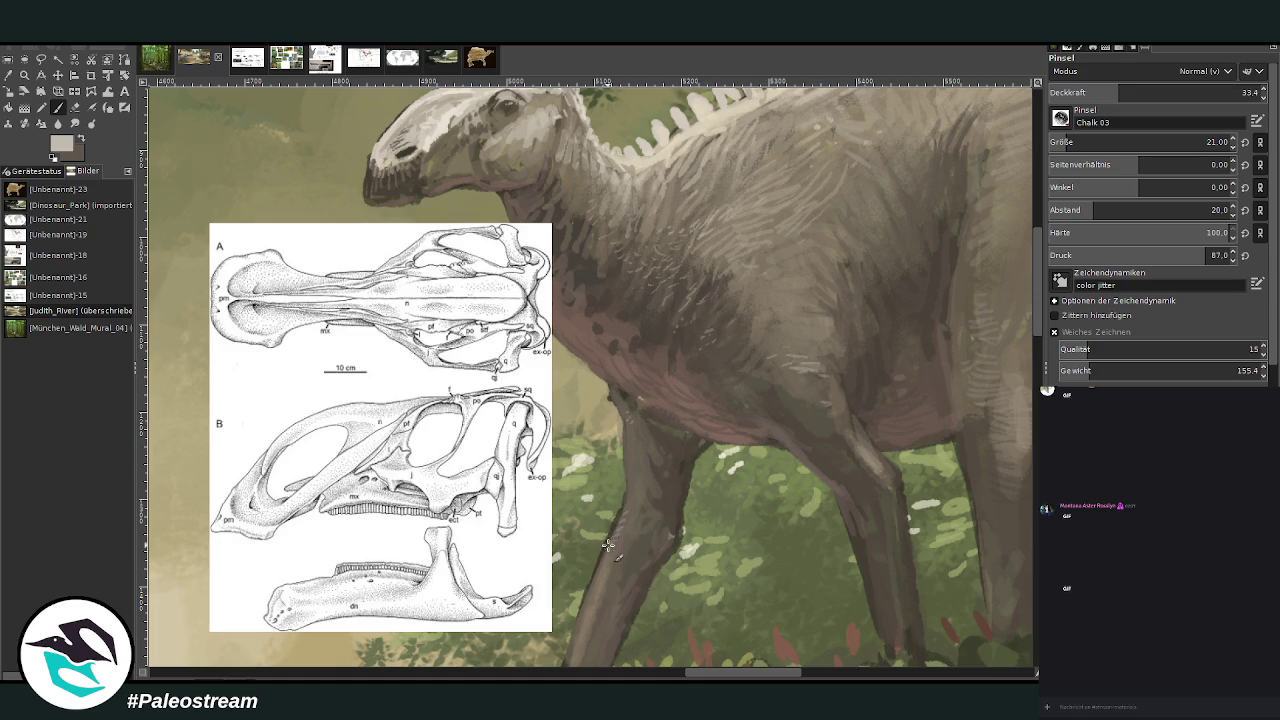
scroll(1000, 330, "up", 3)
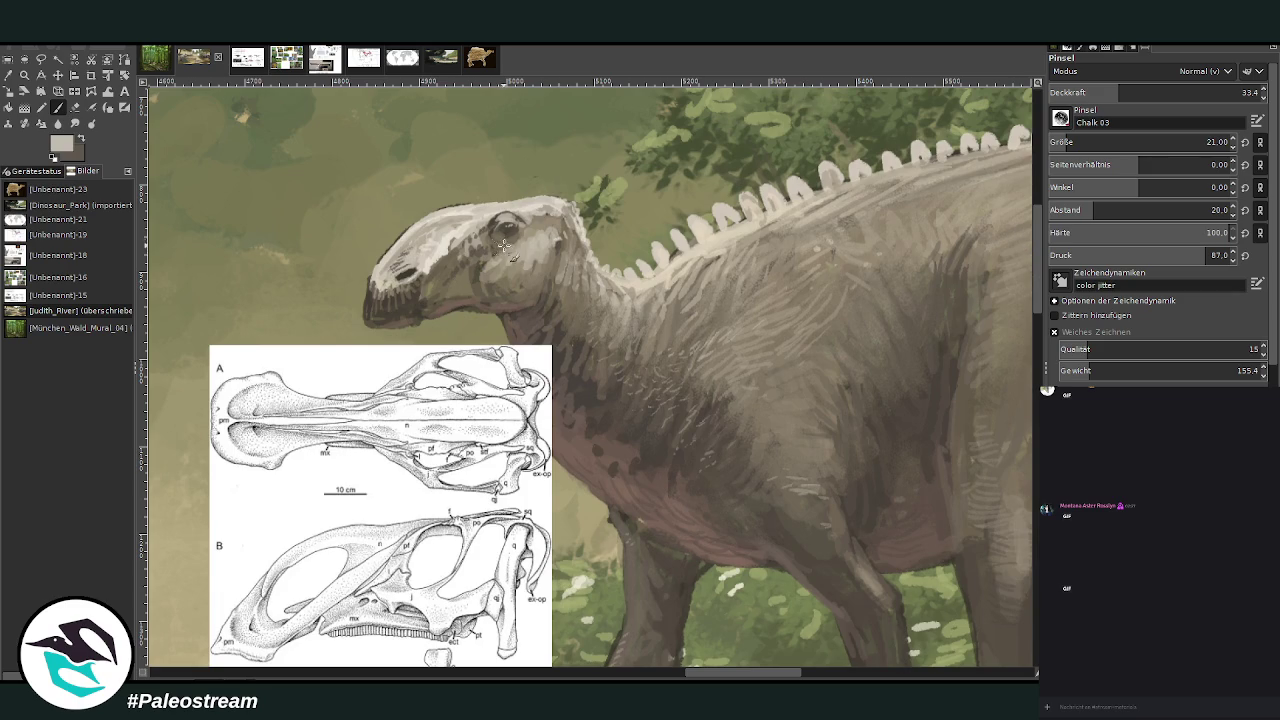
left_click_drag(501, 242, 458, 259)
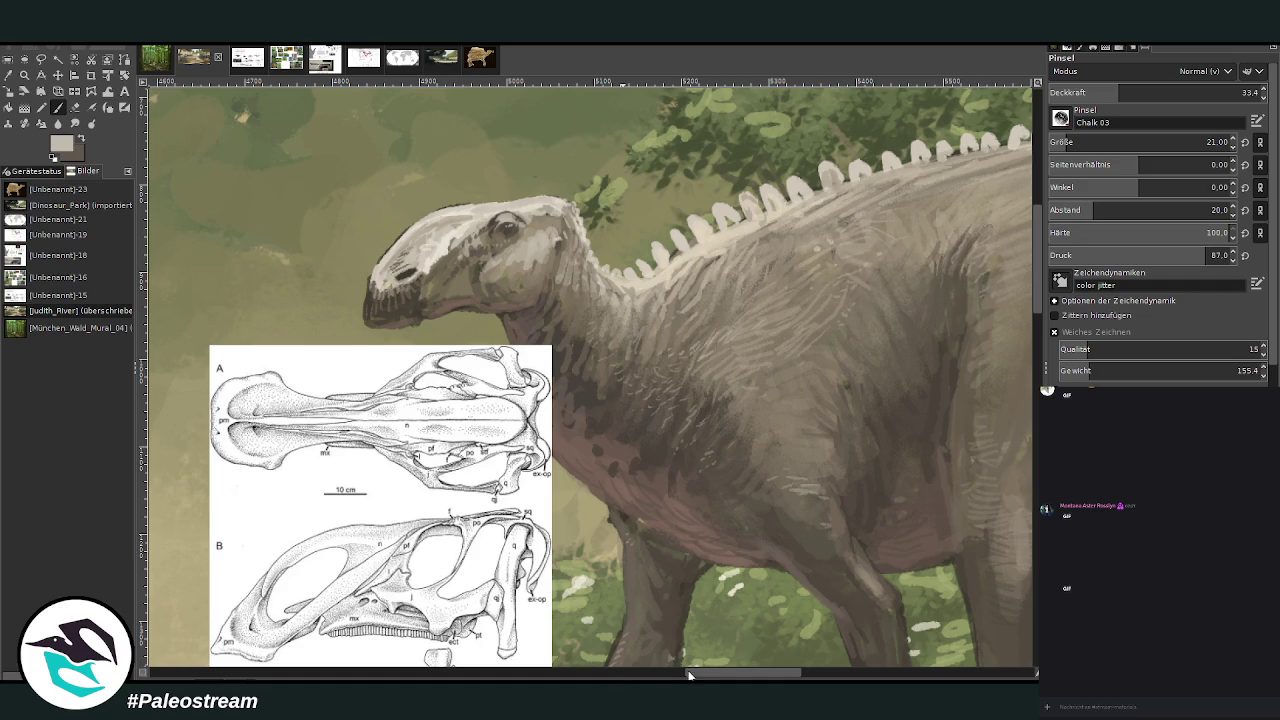
- Pan the view right along the hadrosaur's body
left_click_drag(705, 673, 748, 672)
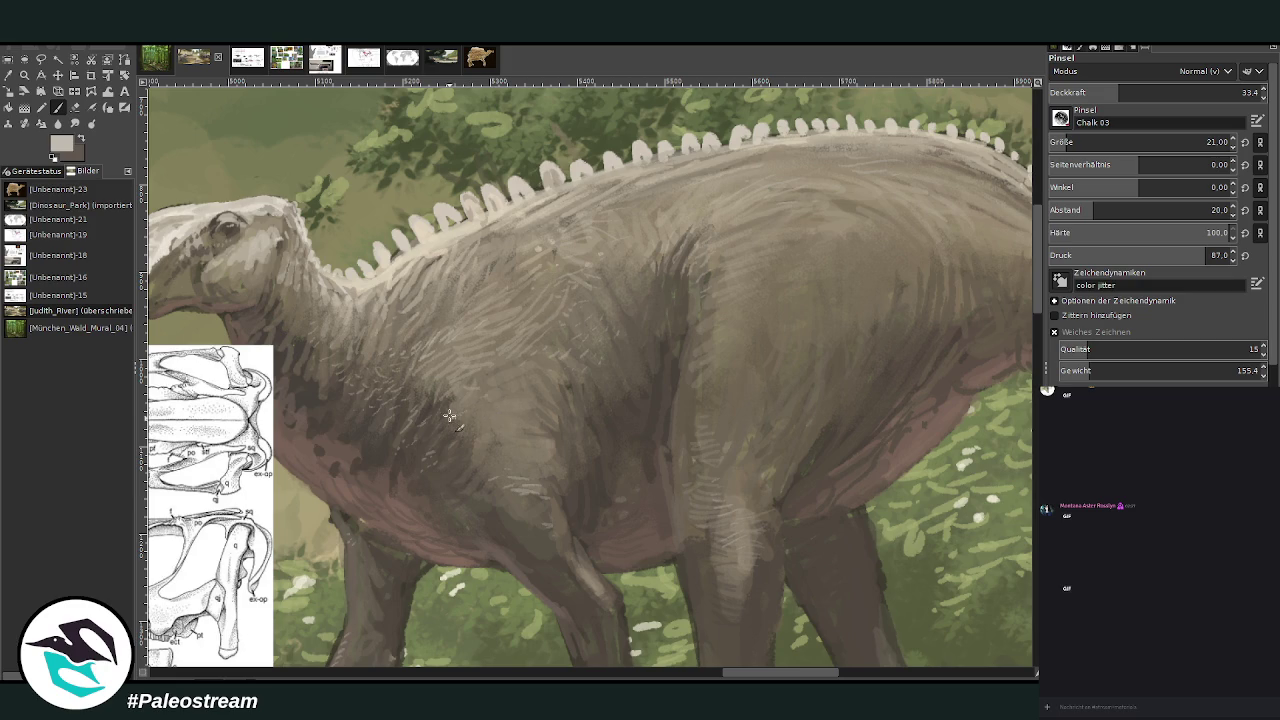
- Sample the dark grey from the body shading and add dark texture strokes on the back
left_click(9, 75)
left_click(392, 442)
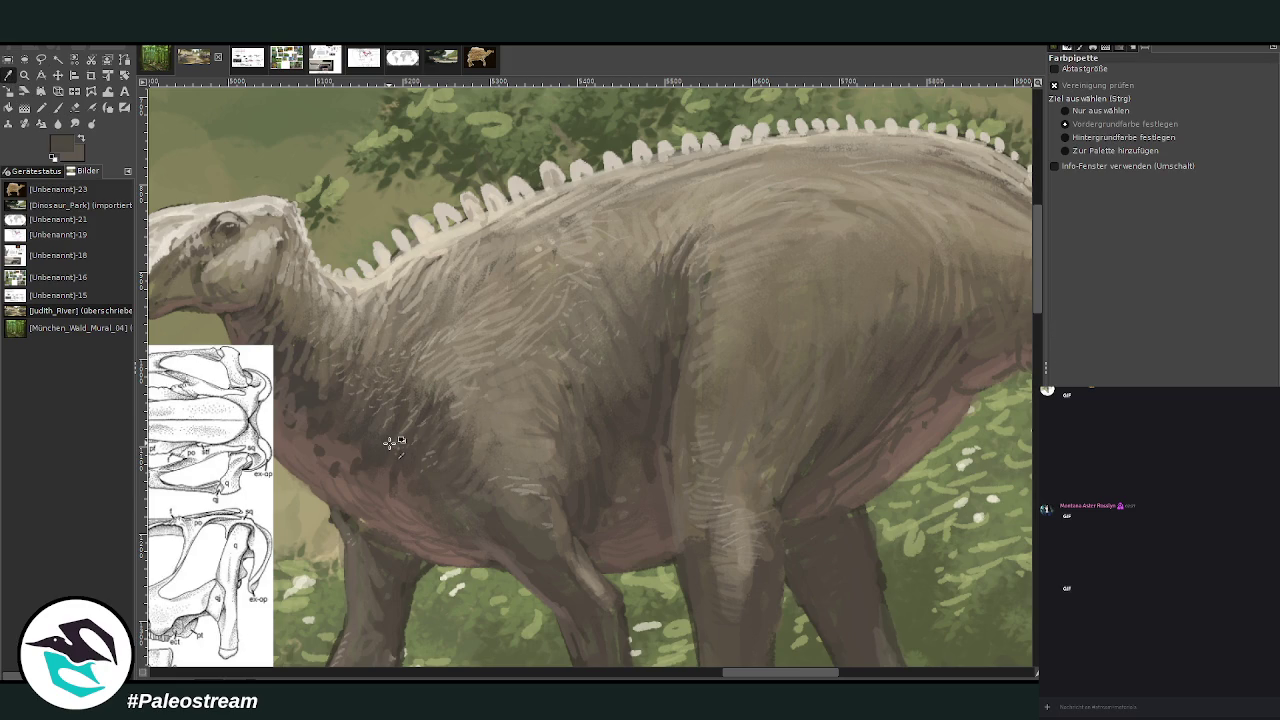
left_click(57, 107)
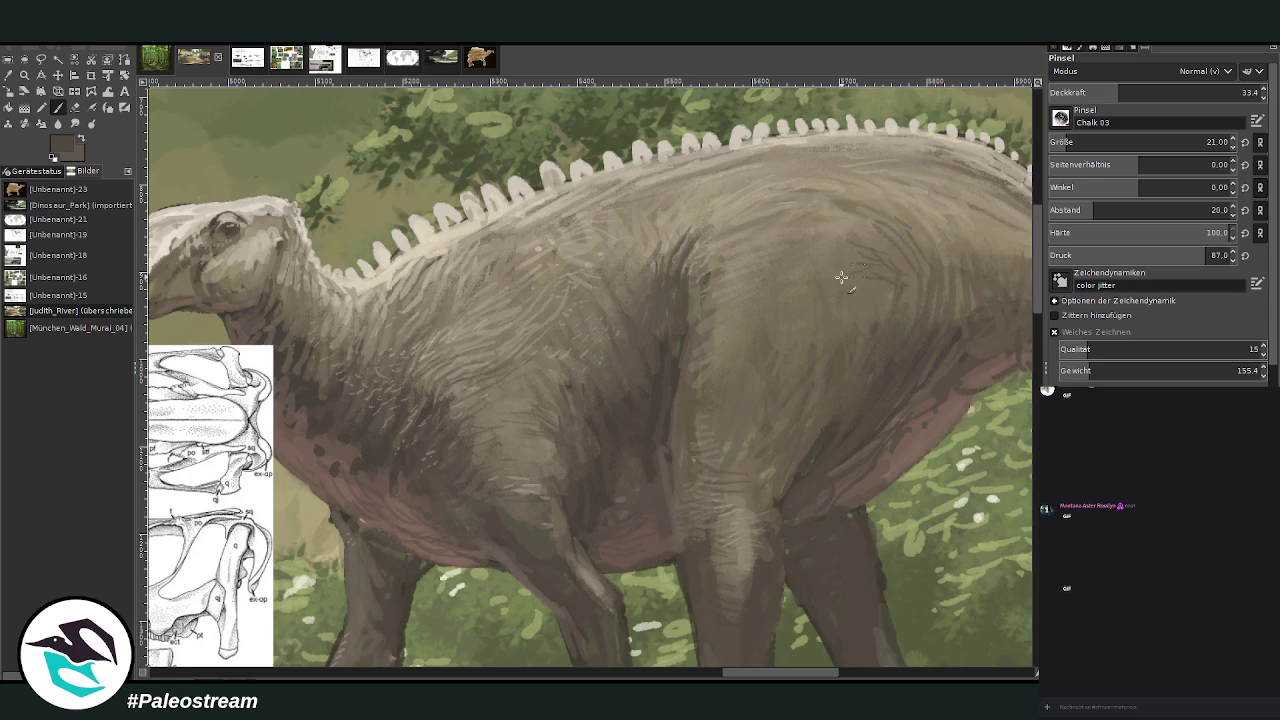
left_click_drag(845, 343, 863, 279)
scroll(274, 494, "down", 1)
scroll(270, 489, "down", 1)
scroll(265, 484, "down", 1)
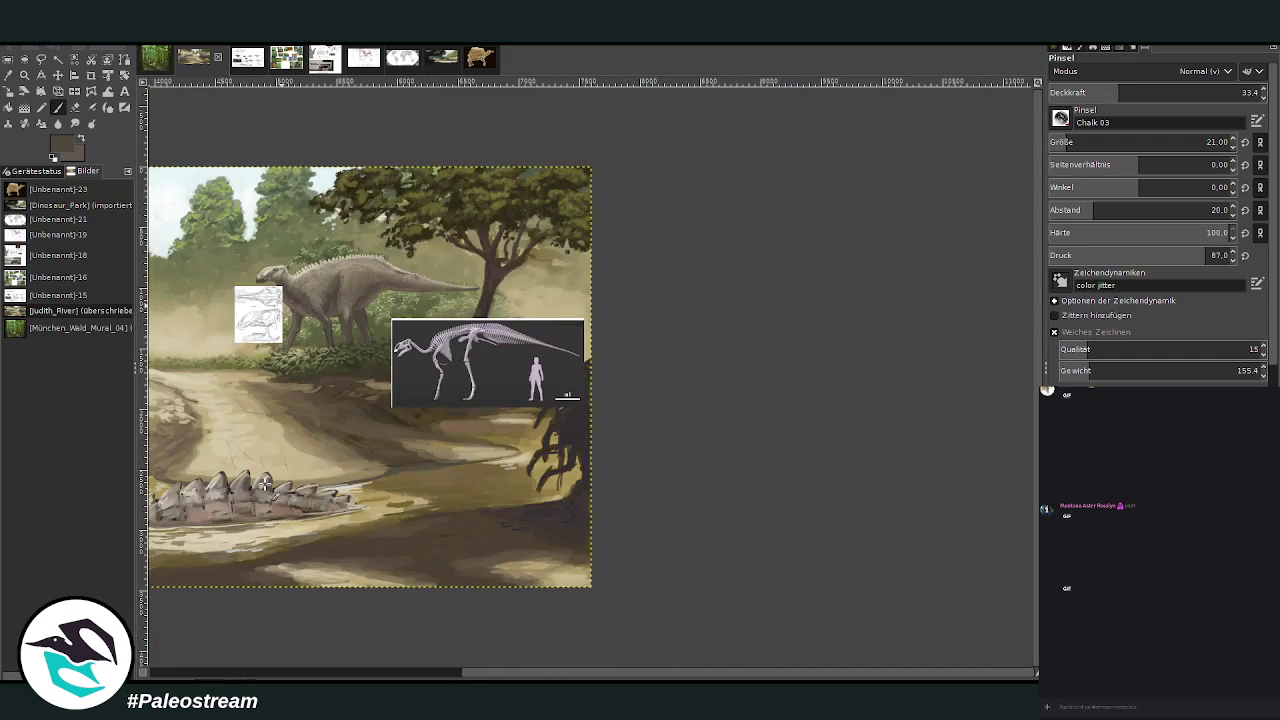
left_click_drag(564, 678, 351, 614)
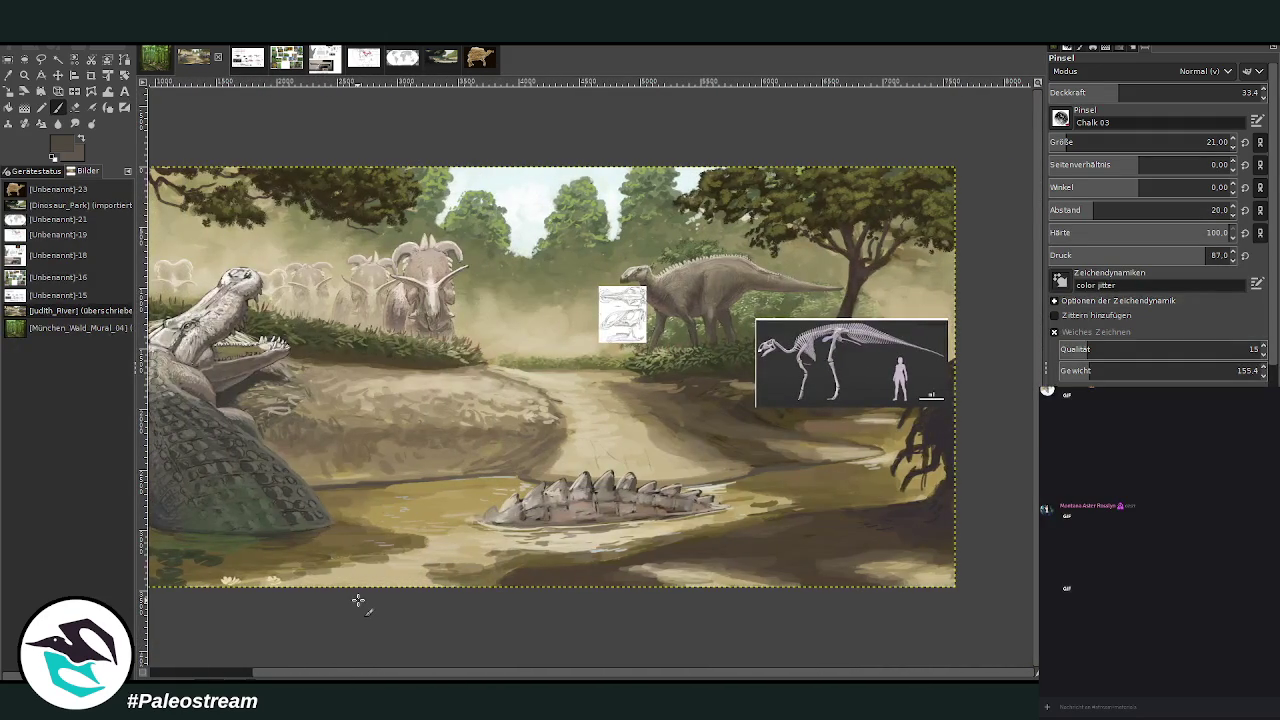
left_click(24, 75)
left_click_drag(576, 166, 826, 436)
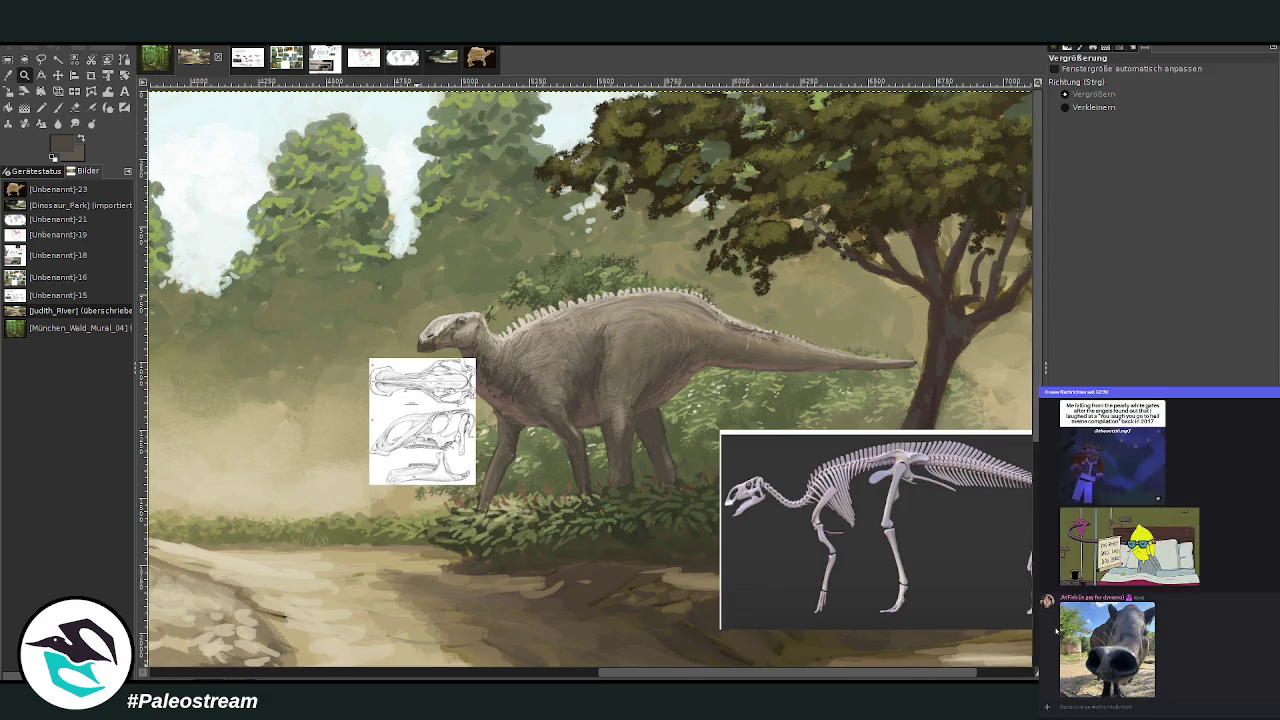
left_click(1059, 583)
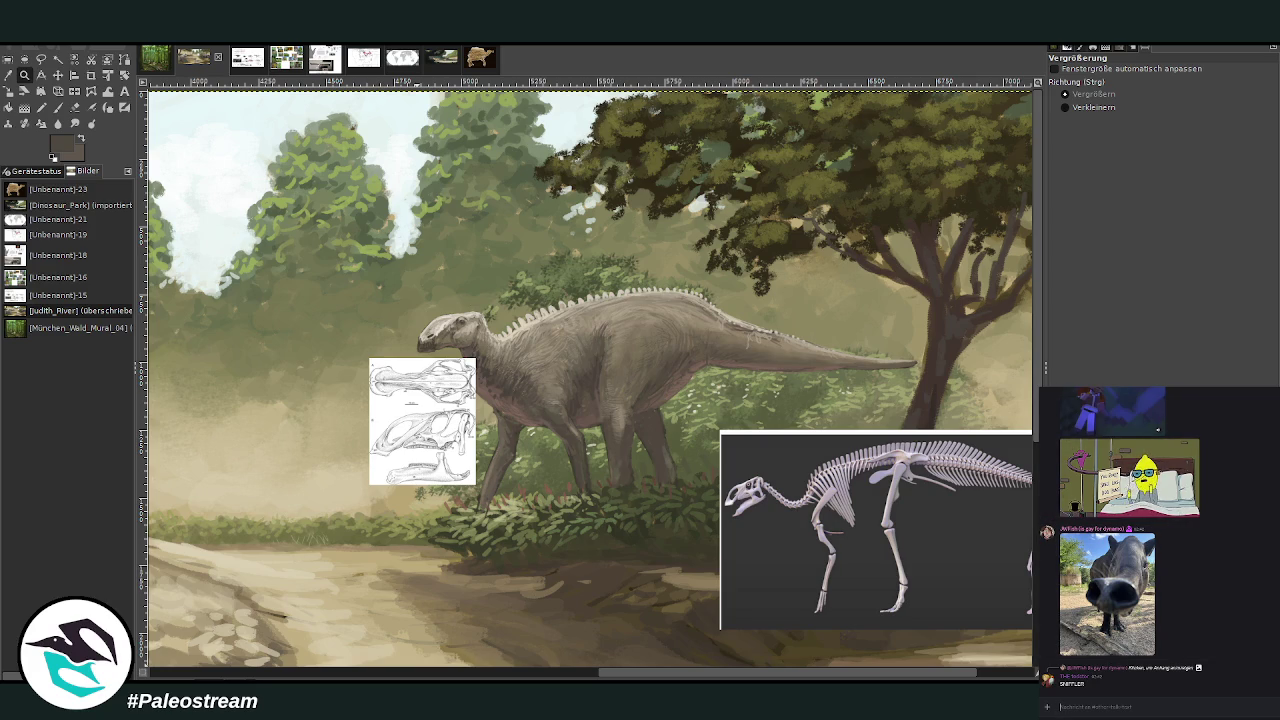
scroll(1140, 540, "up", 3)
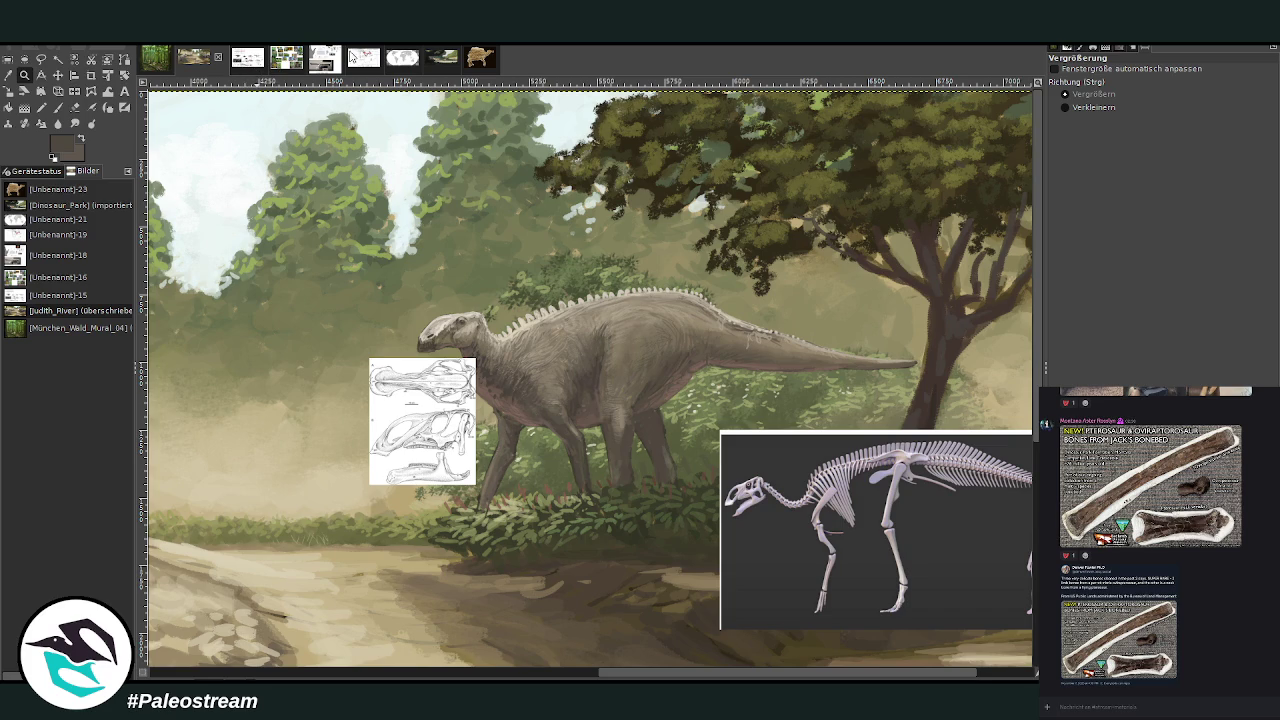
scroll(276, 162, "down", 1)
scroll(276, 162, "down", 2)
scroll(274, 160, "down", 2)
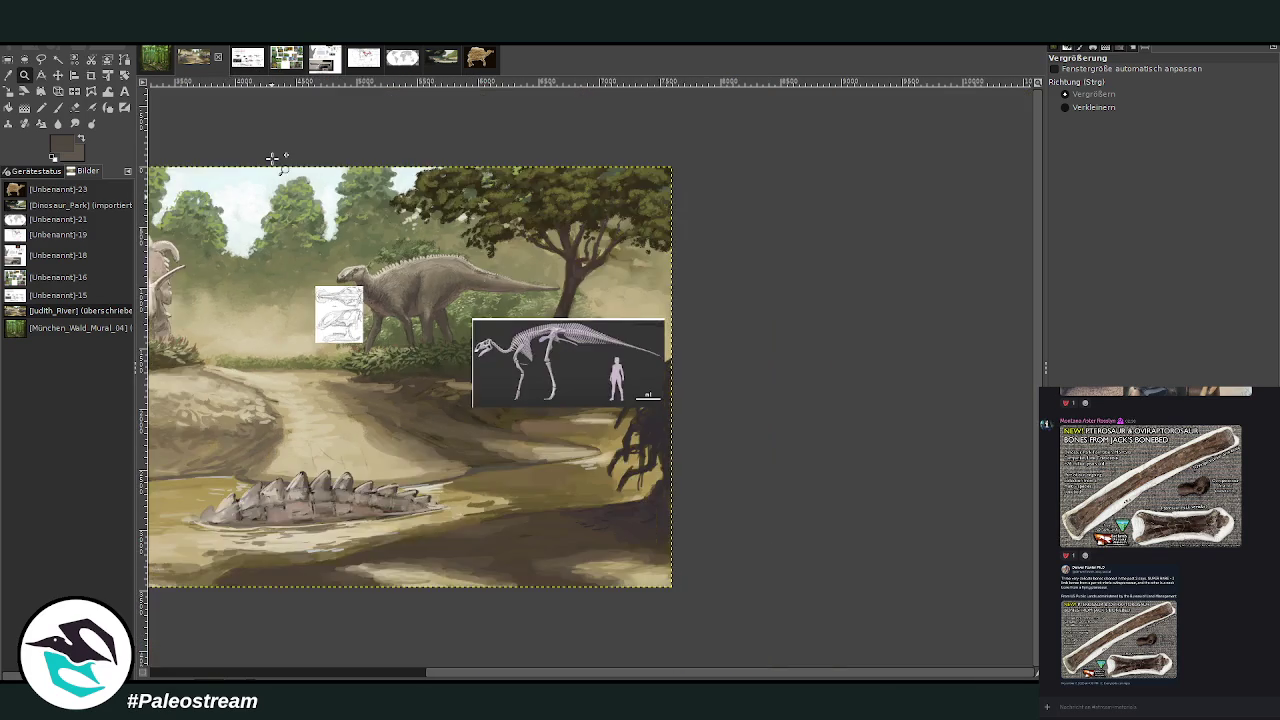
scroll(272, 158, "down", 2)
left_click_drag(570, 181, 900, 457)
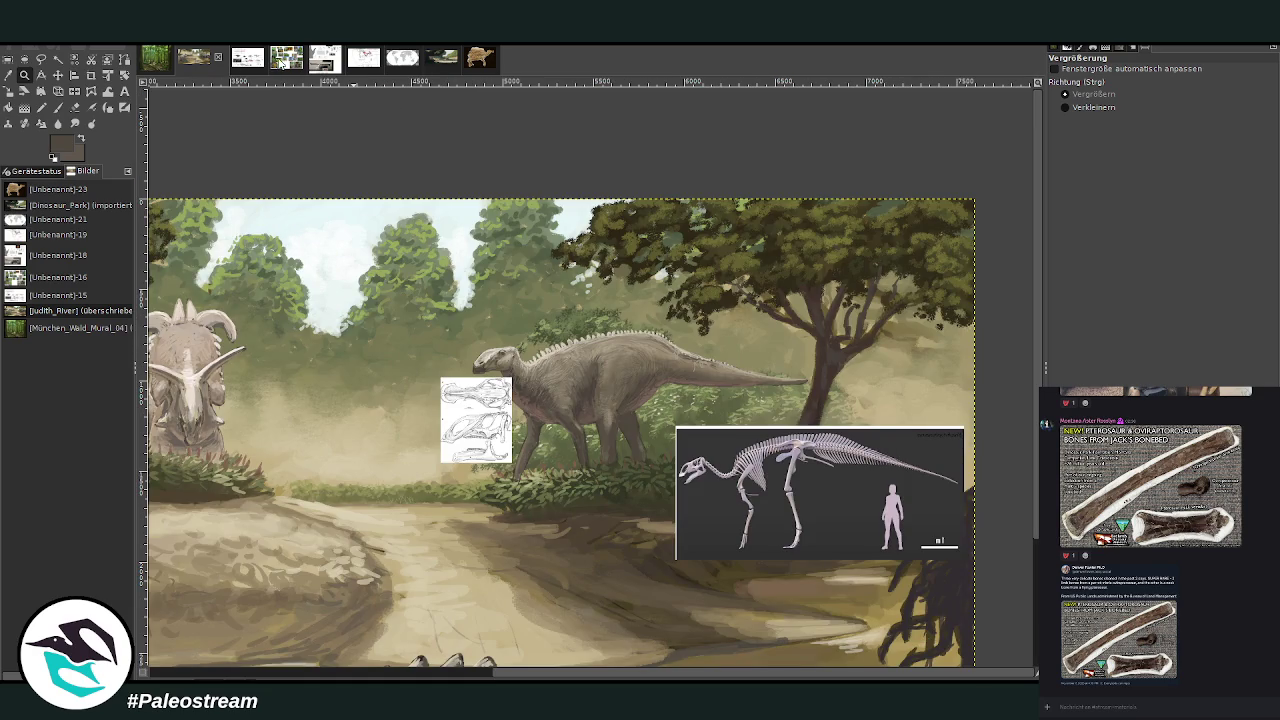
left_click(240, 60)
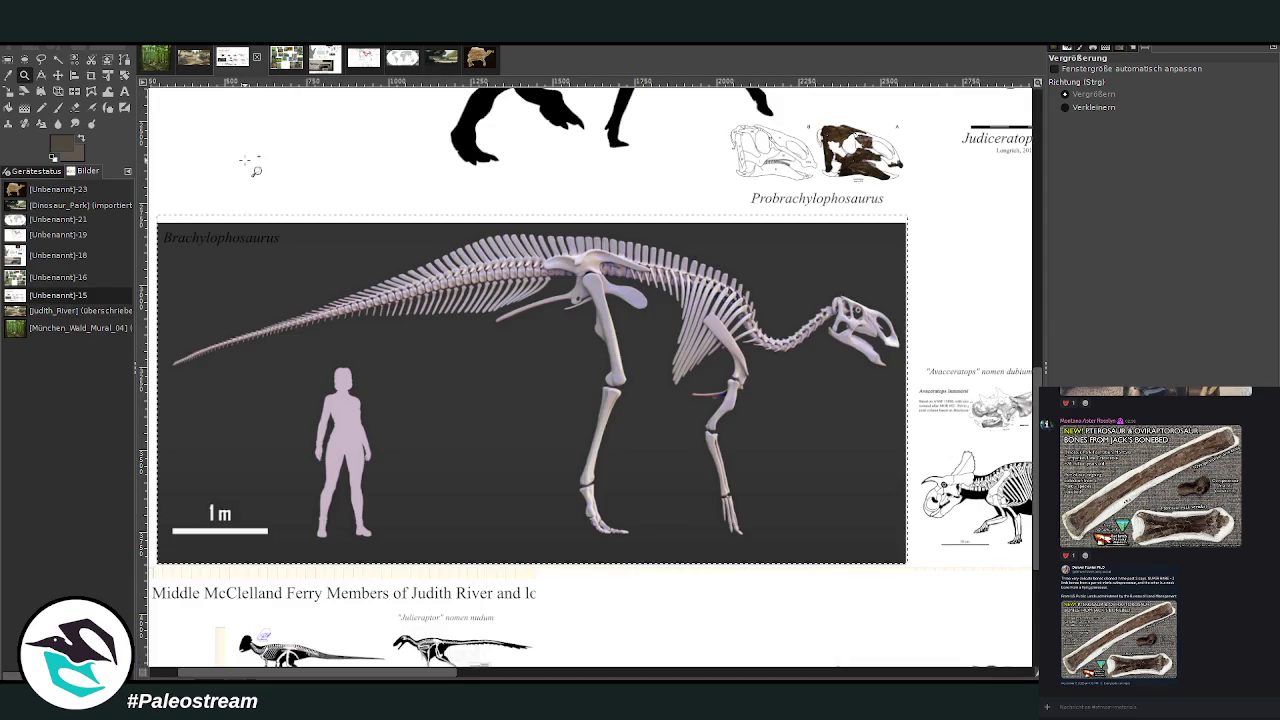
scroll(240, 210, "down", 1)
scroll(236, 218, "down", 1)
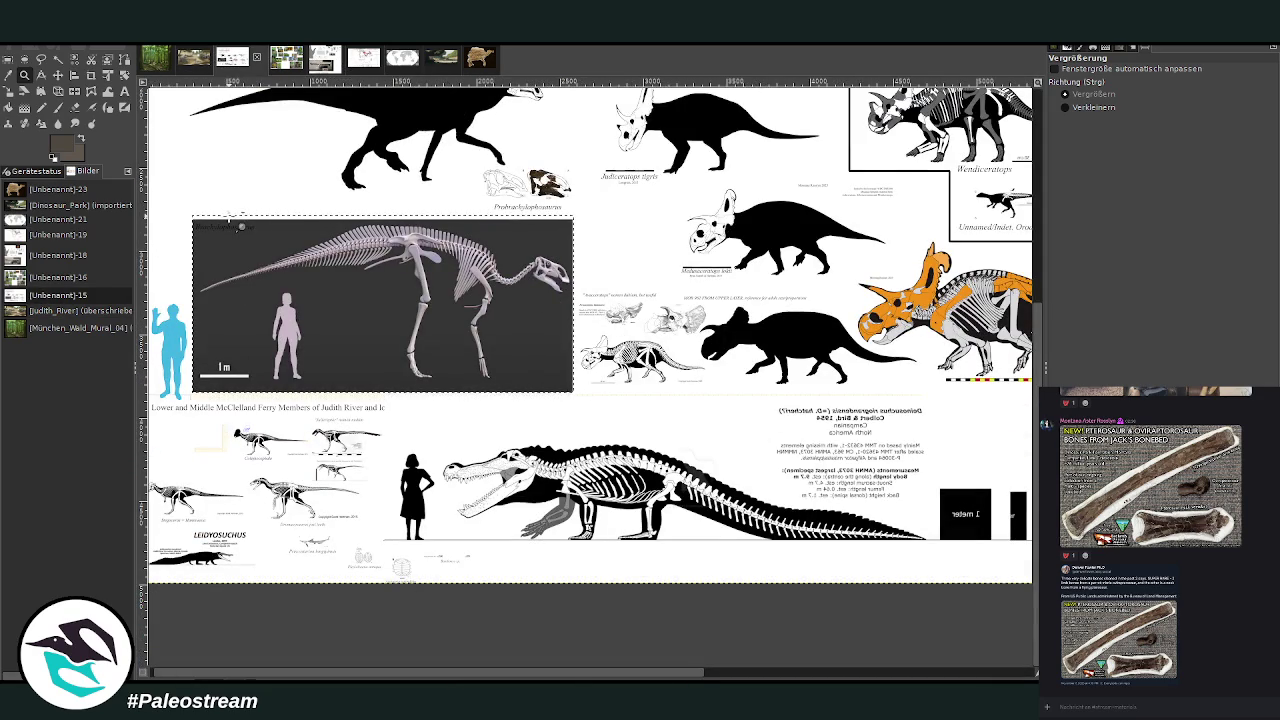
left_click(194, 58)
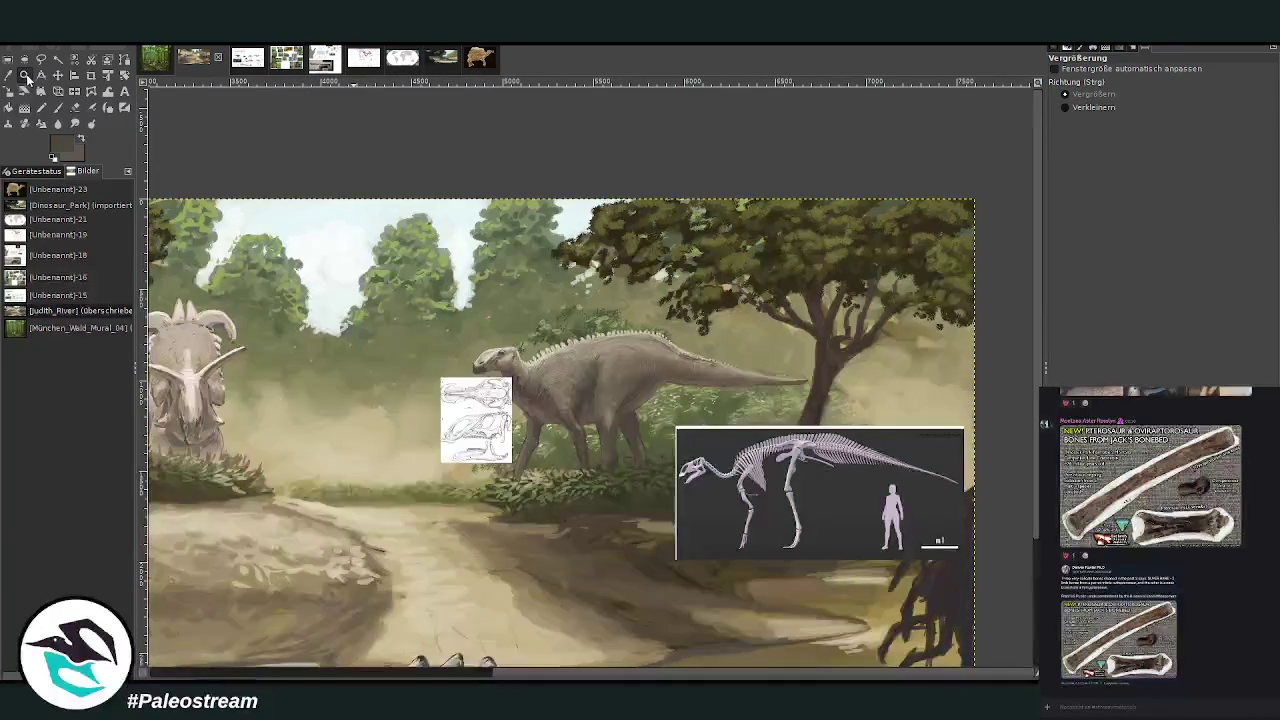
left_click_drag(416, 212, 856, 616)
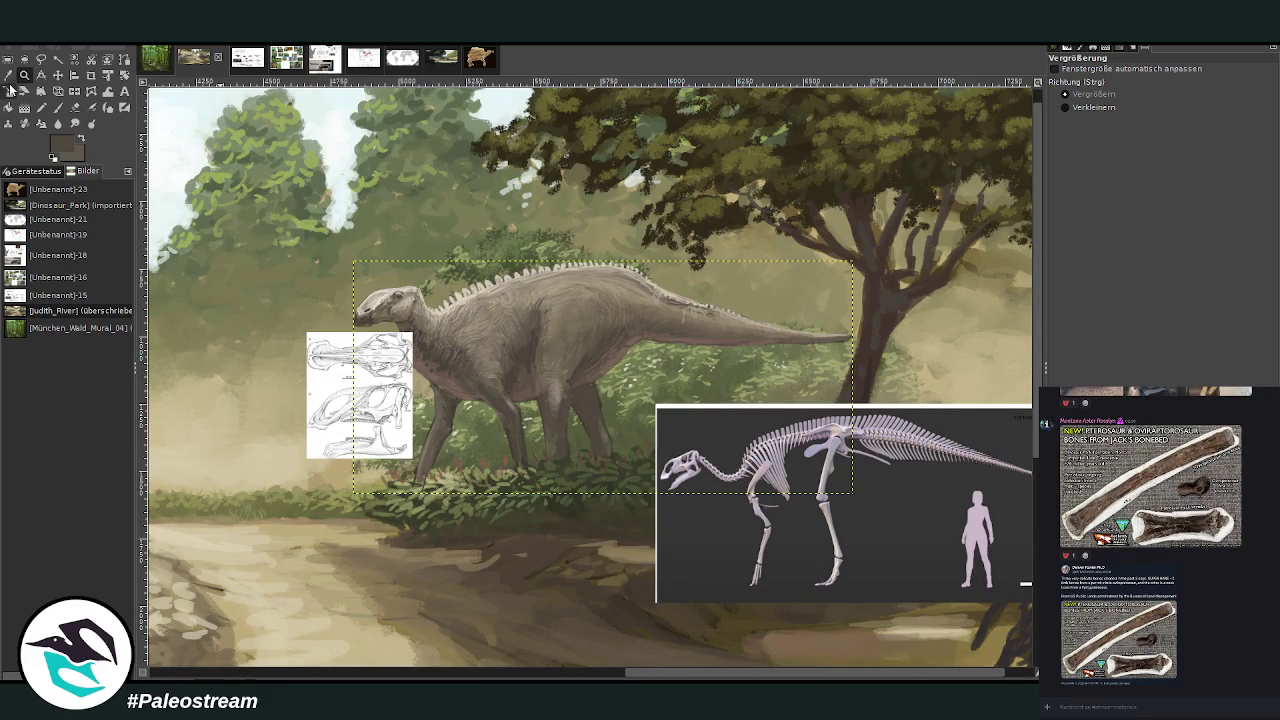
left_click(10, 92)
- Enlarge the hadrosaur layer to 2161 × 1010 pixels and nudge it about 25 px left
left_click(508, 322)
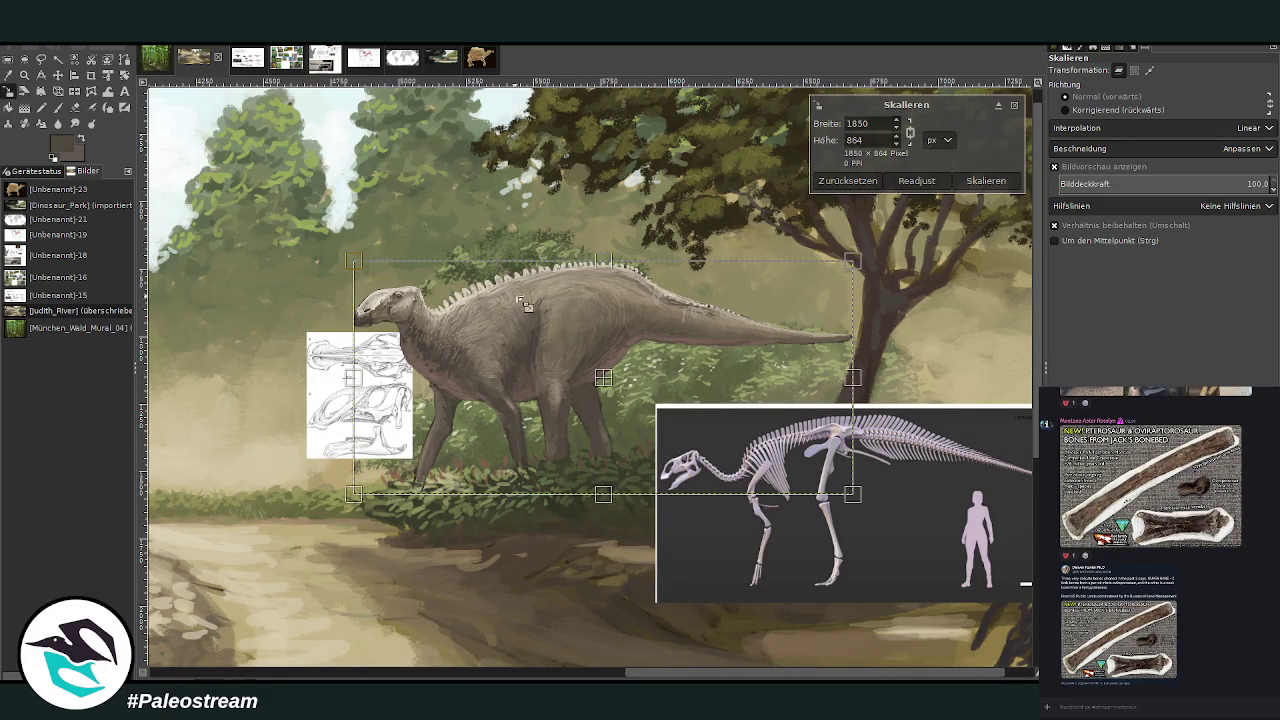
mouse_move(513, 324)
left_mouse_down()
mouse_move(504, 338)
mouse_move(410, 272)
left_mouse_up()
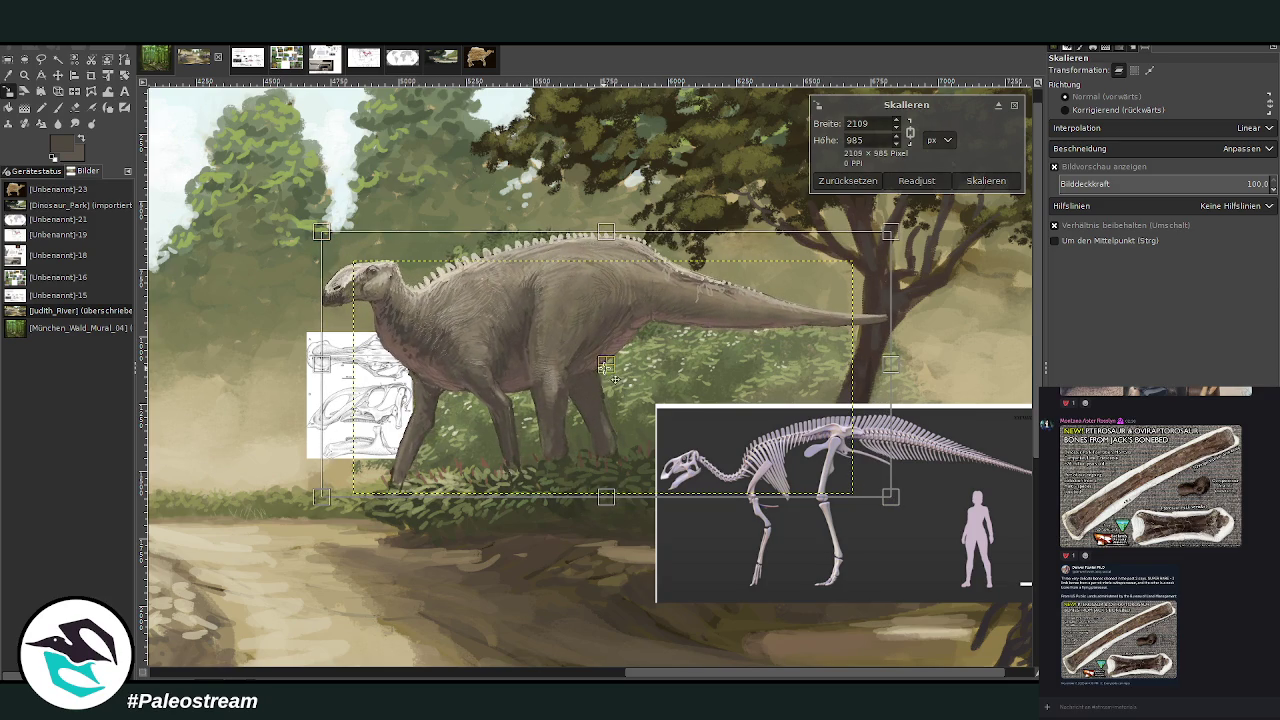
left_click_drag(585, 362, 560, 368)
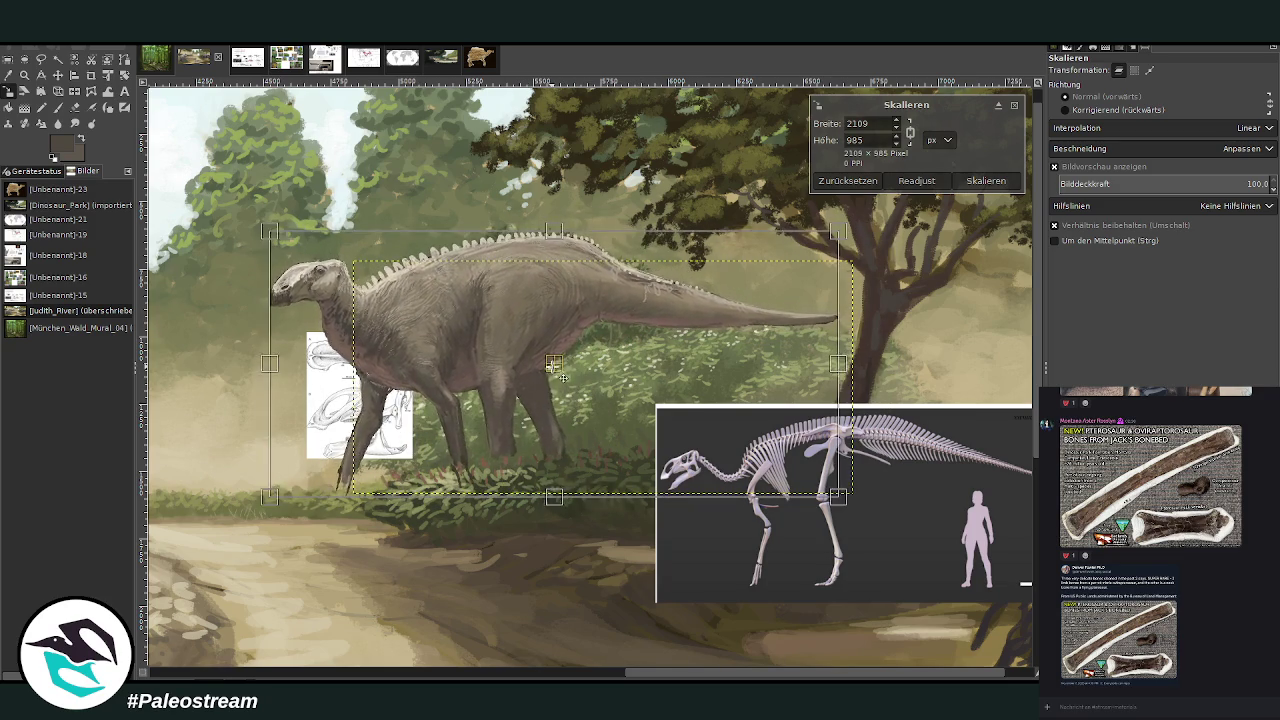
left_click(975, 180)
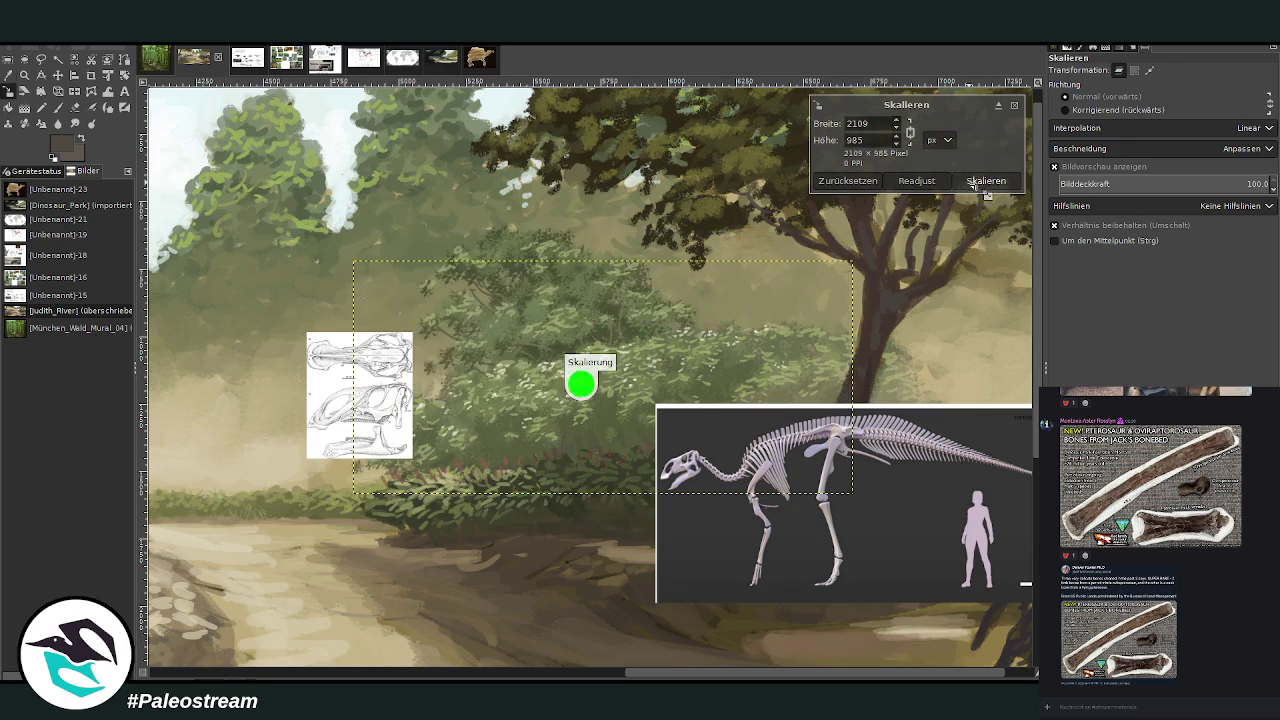
key("o")
key("shift+s")
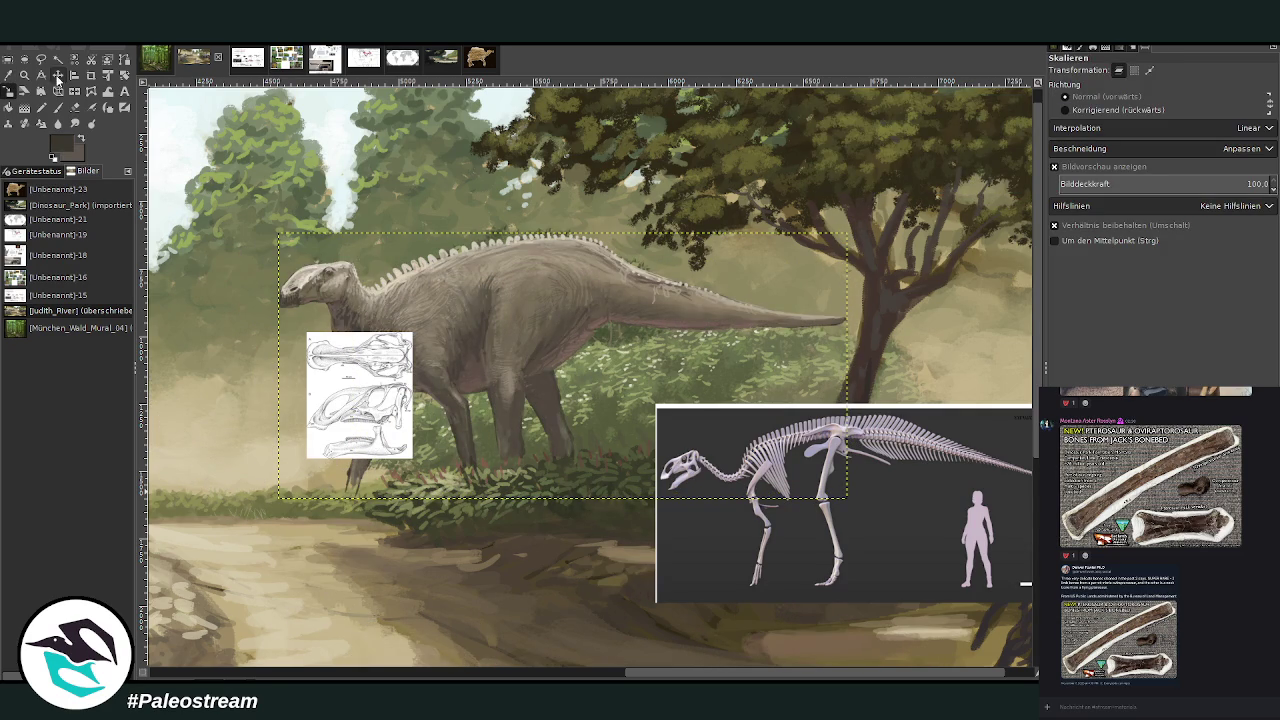
key("m")
left_click_drag(488, 303, 462, 300)
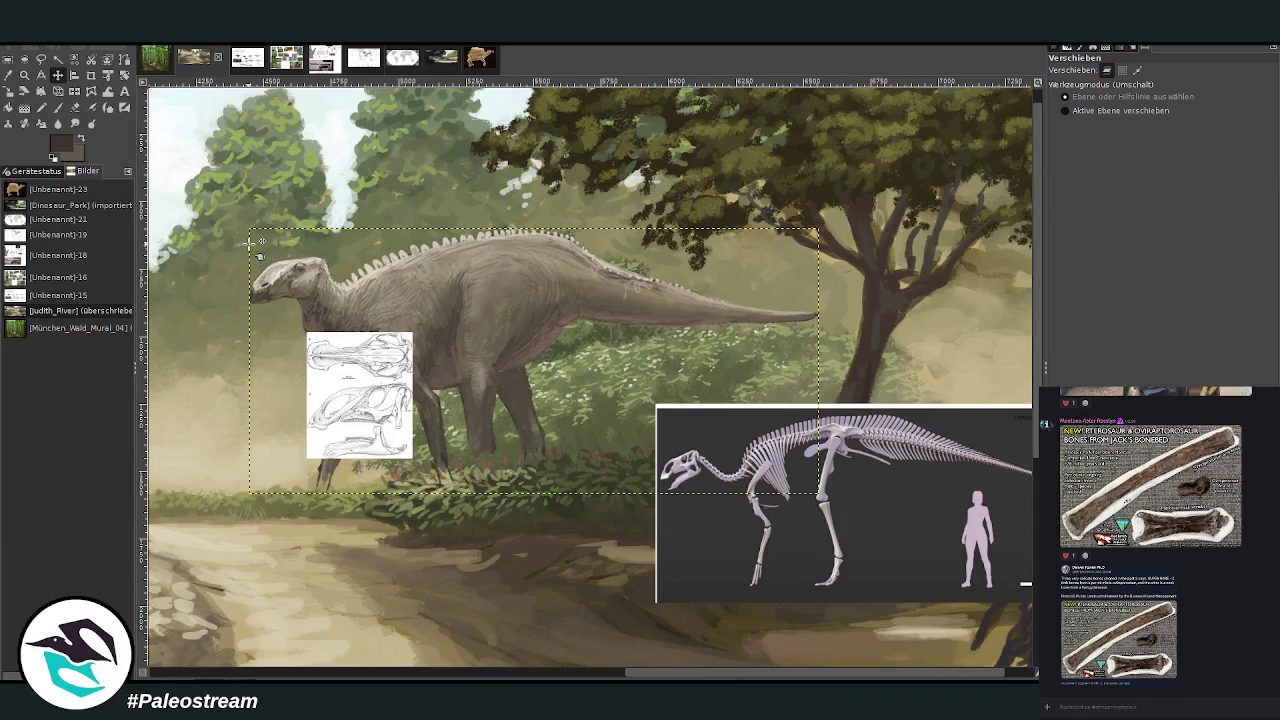
- Zoom in closely on the enlarged hadrosaur
scroll(258, 245, "down", 2)
scroll(258, 245, "down", 1)
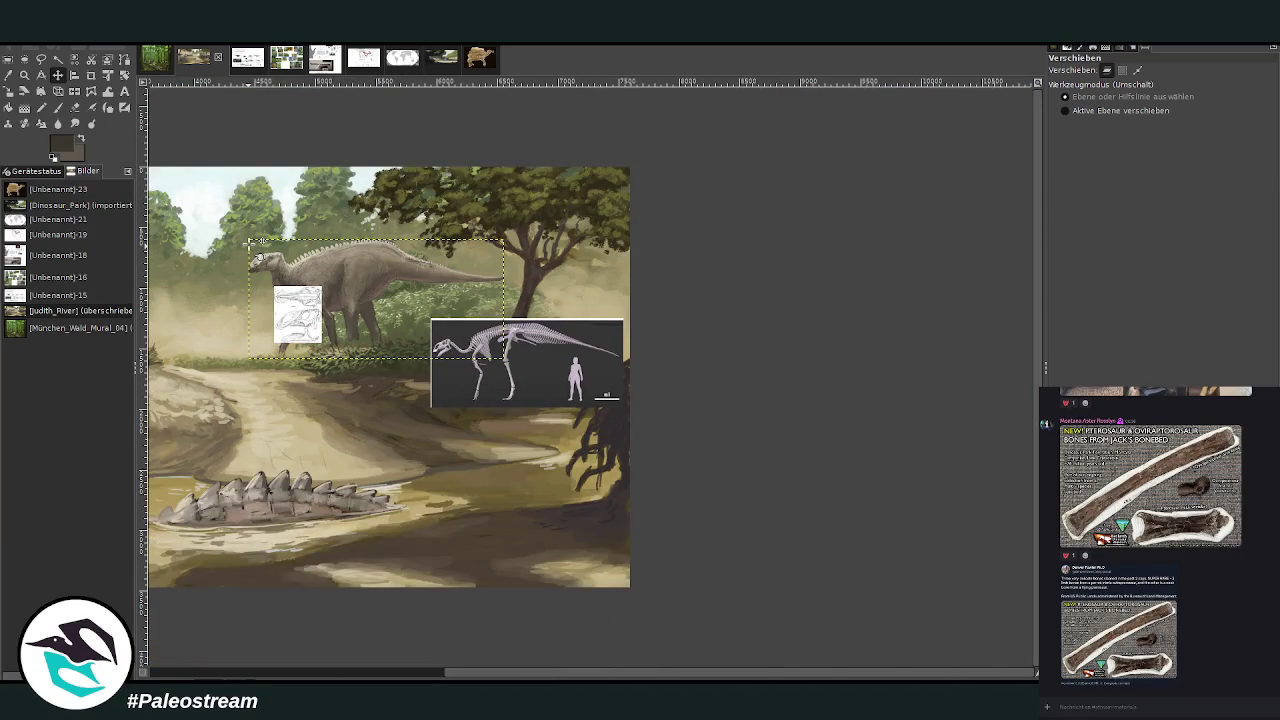
scroll(255, 245, "down", 1)
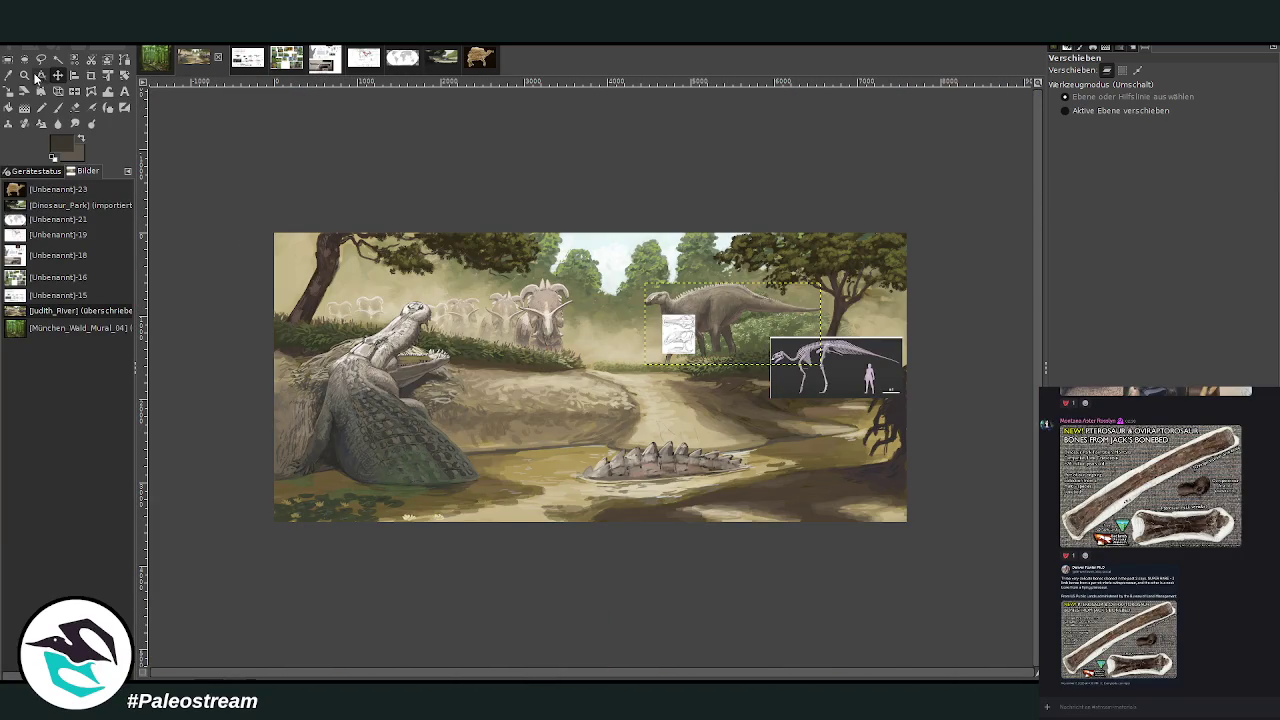
left_click(25, 75)
left_click(507, 240)
left_click(500, 245)
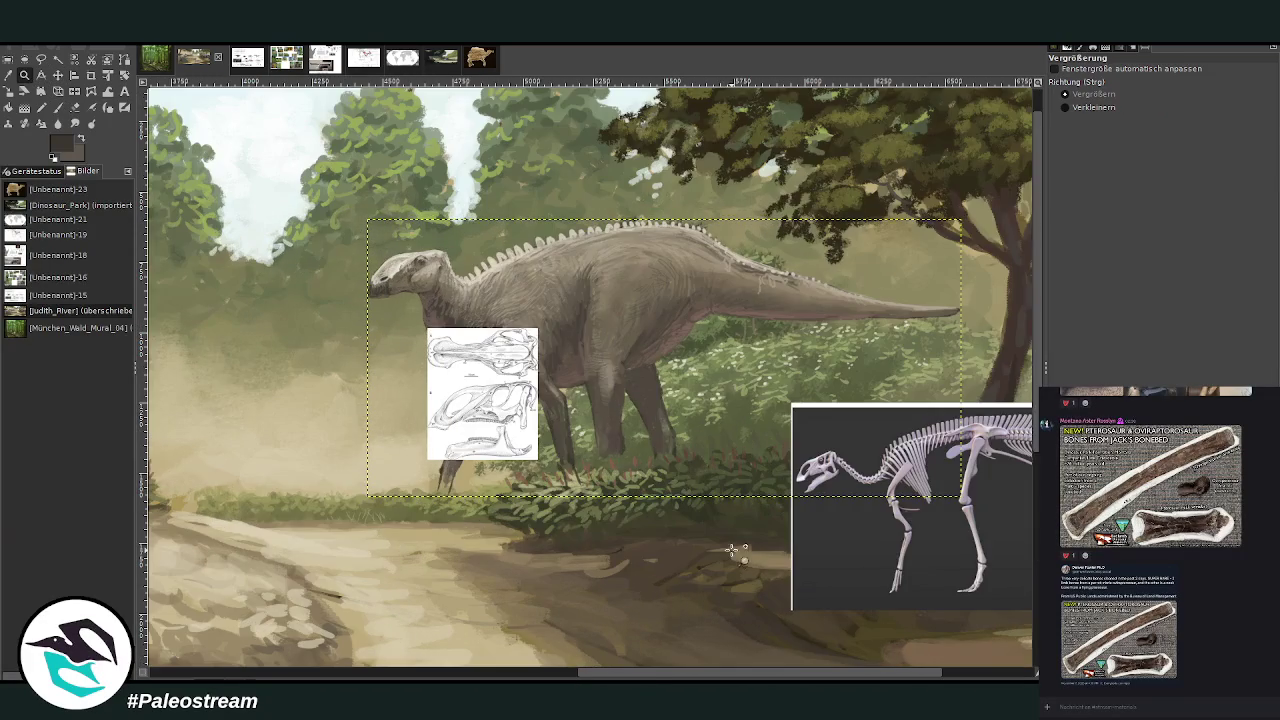
left_click_drag(655, 673, 595, 673)
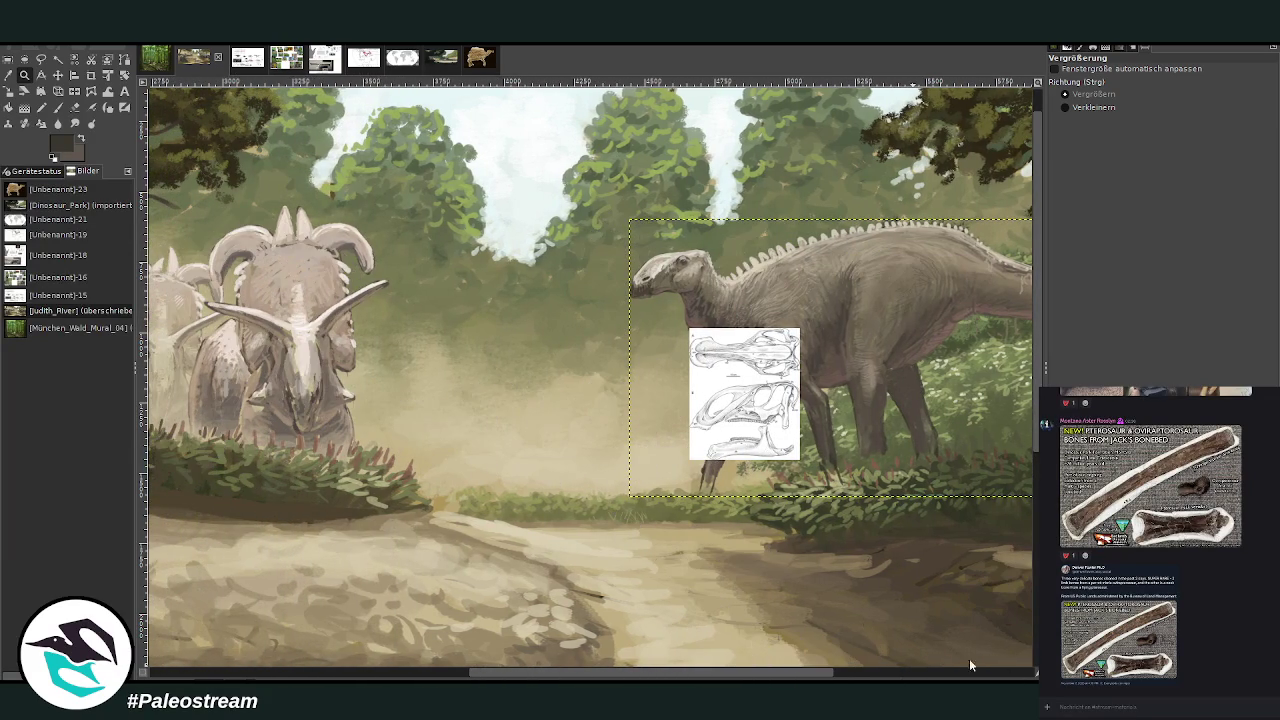
left_click_drag(543, 670, 703, 671)
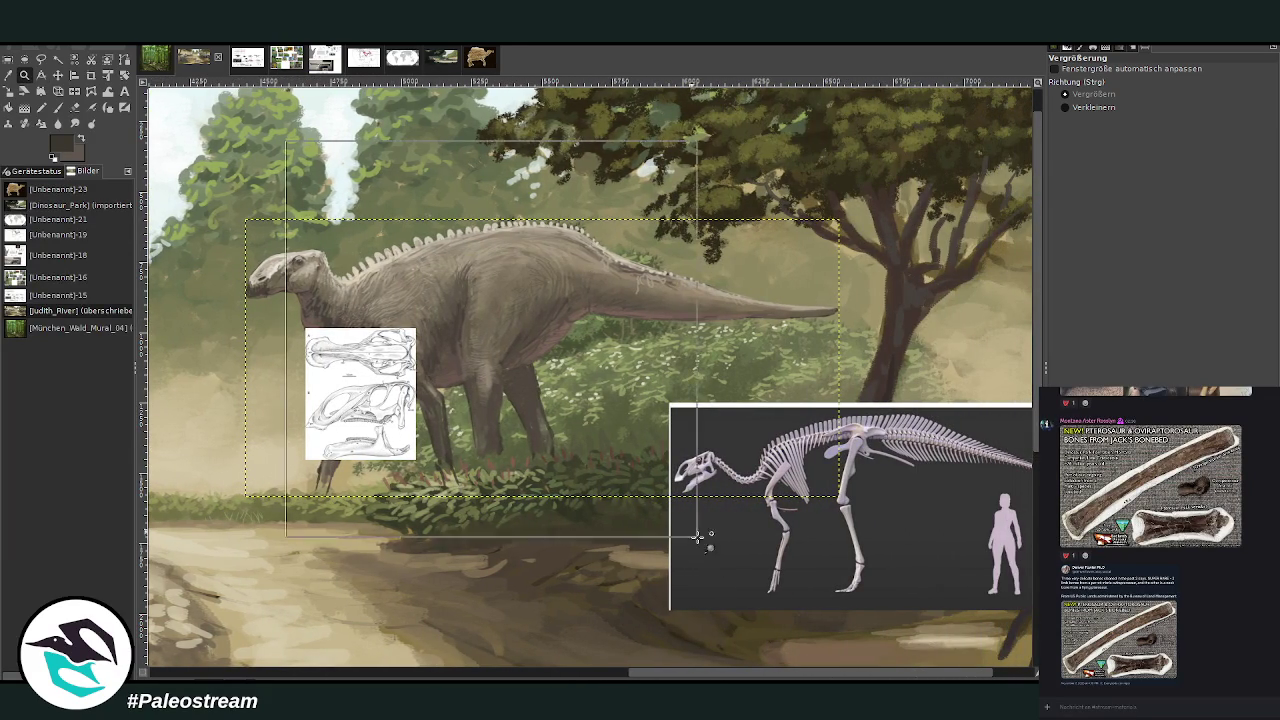
left_click_drag(280, 136, 680, 515)
- Abandon a second resize of the hadrosaur and pick a painting colour for the Paintbrush
left_click(9, 91)
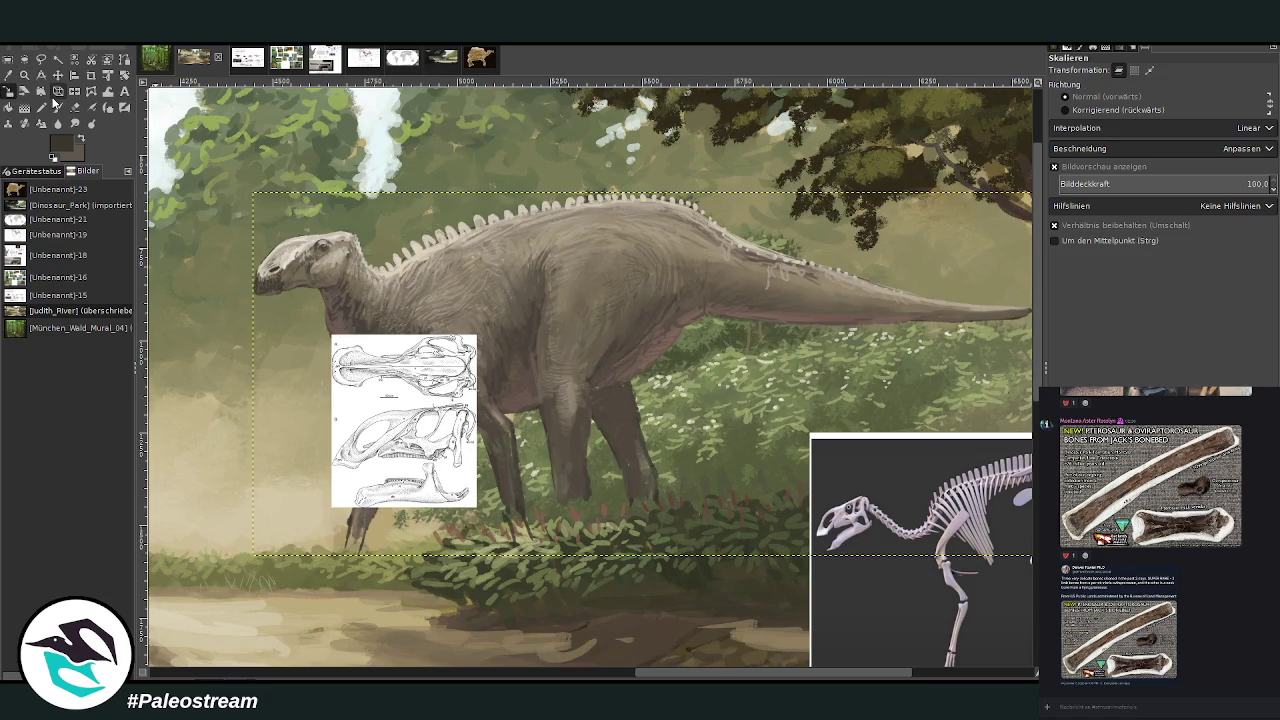
left_click(616, 284)
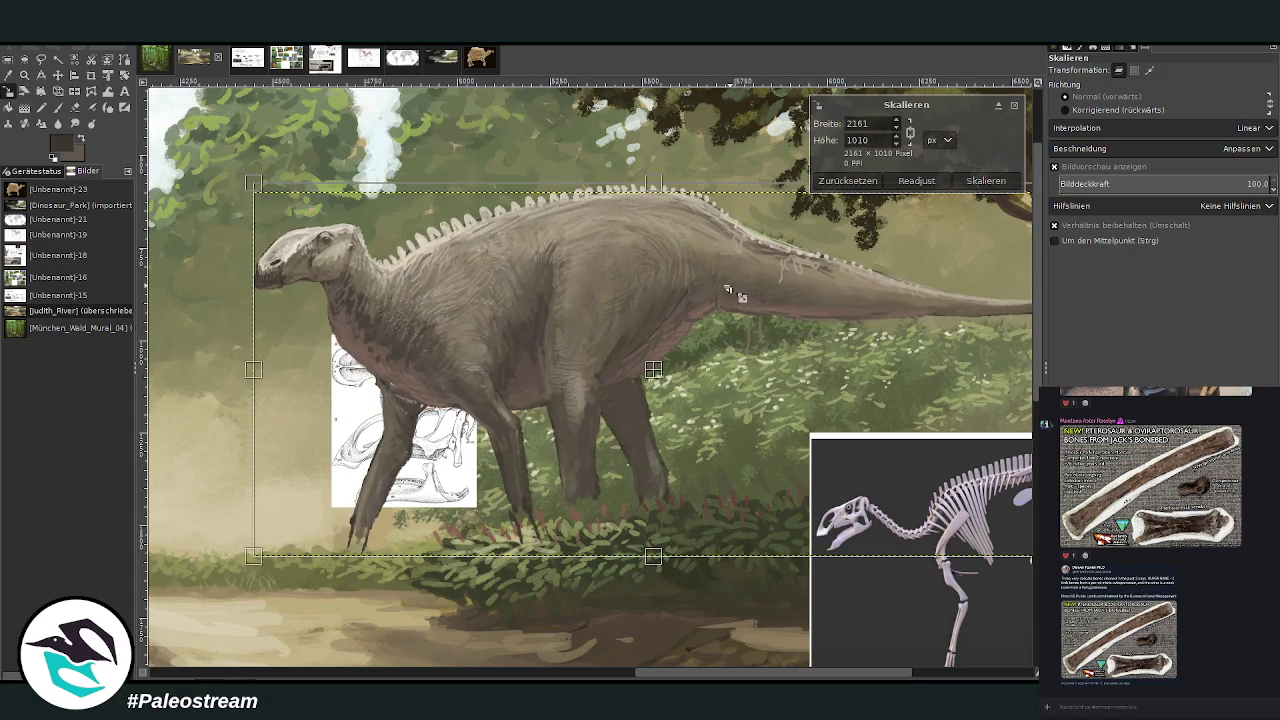
key("o")
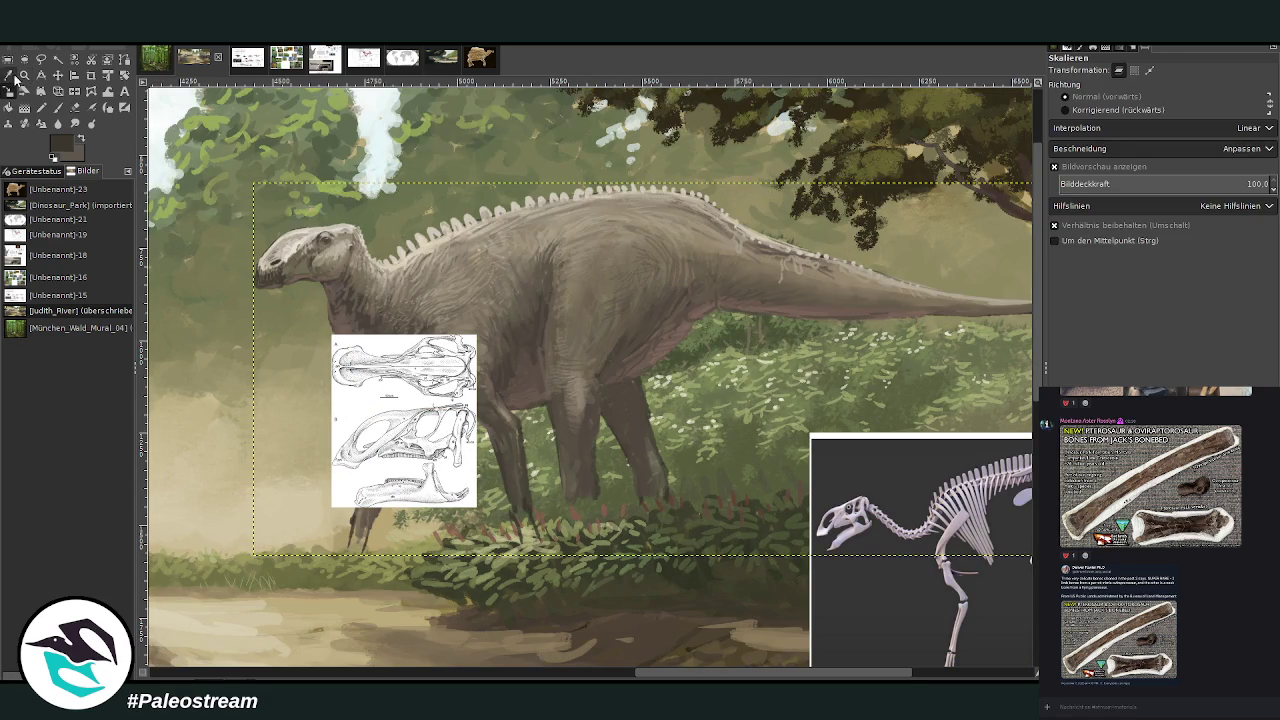
left_click(513, 485)
key("p")
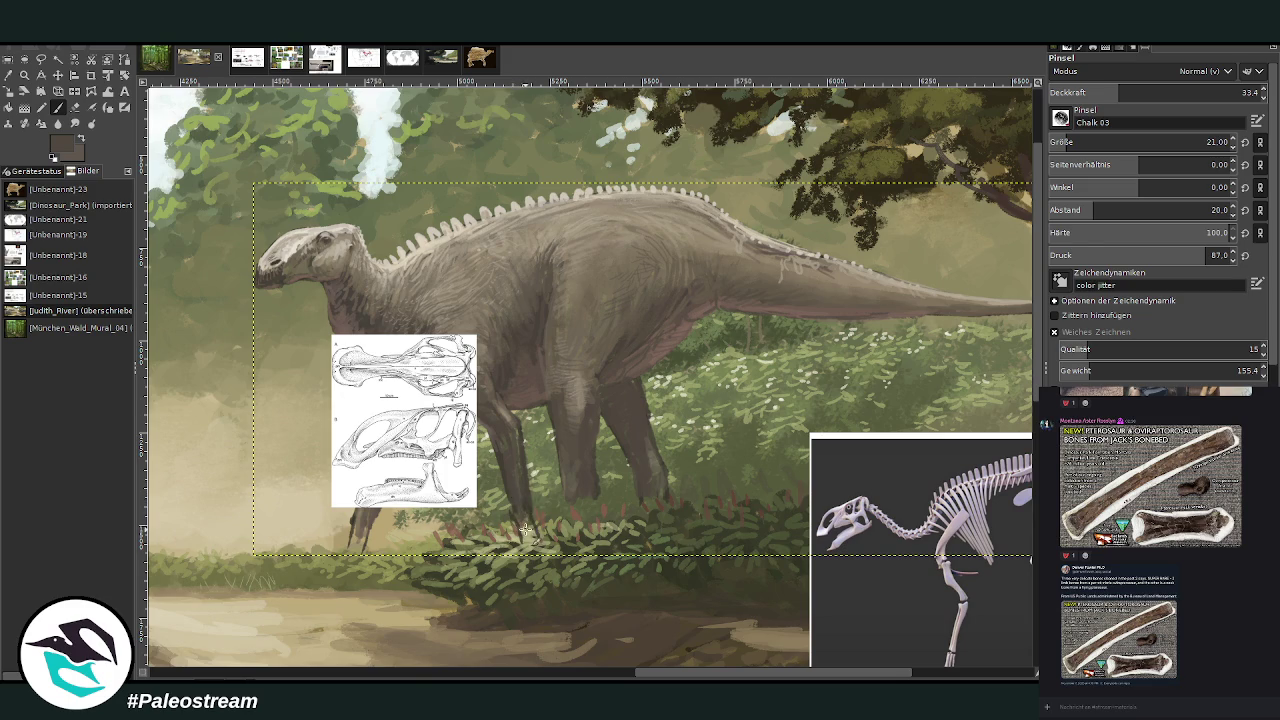
- Paint the forward-striding front leg with brush opacity about 57 and size 57
left_click(1144, 92)
left_click_drag(1144, 92, 1168, 92)
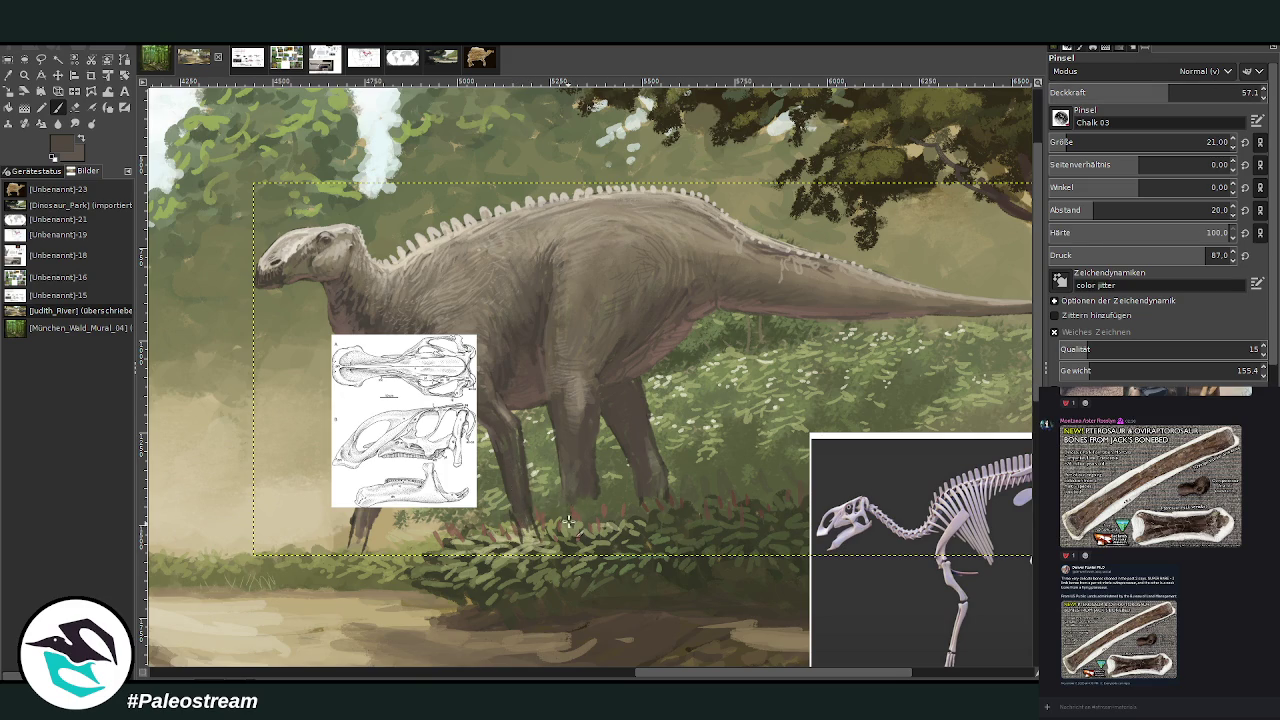
left_click(1078, 141)
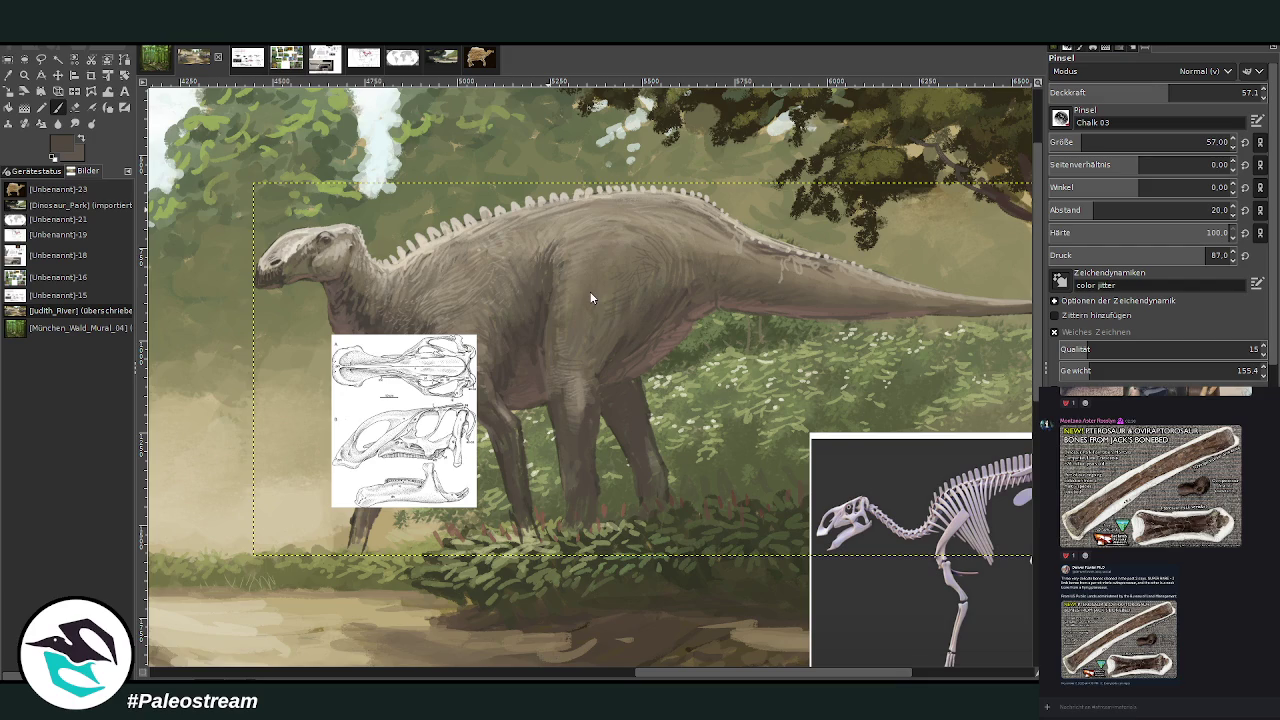
left_click_drag(676, 540, 676, 556)
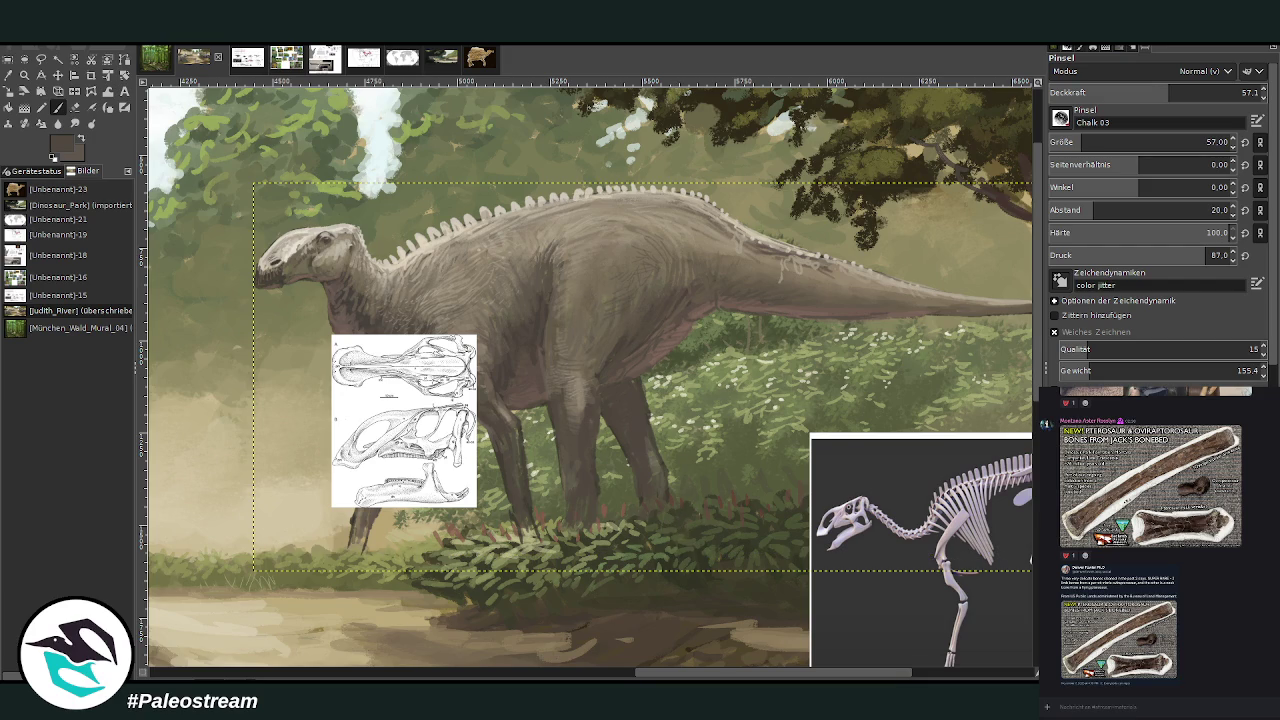
- Move the skull reference down-right below the dinosaur's belly
scroll(1005, 390, "down", 2)
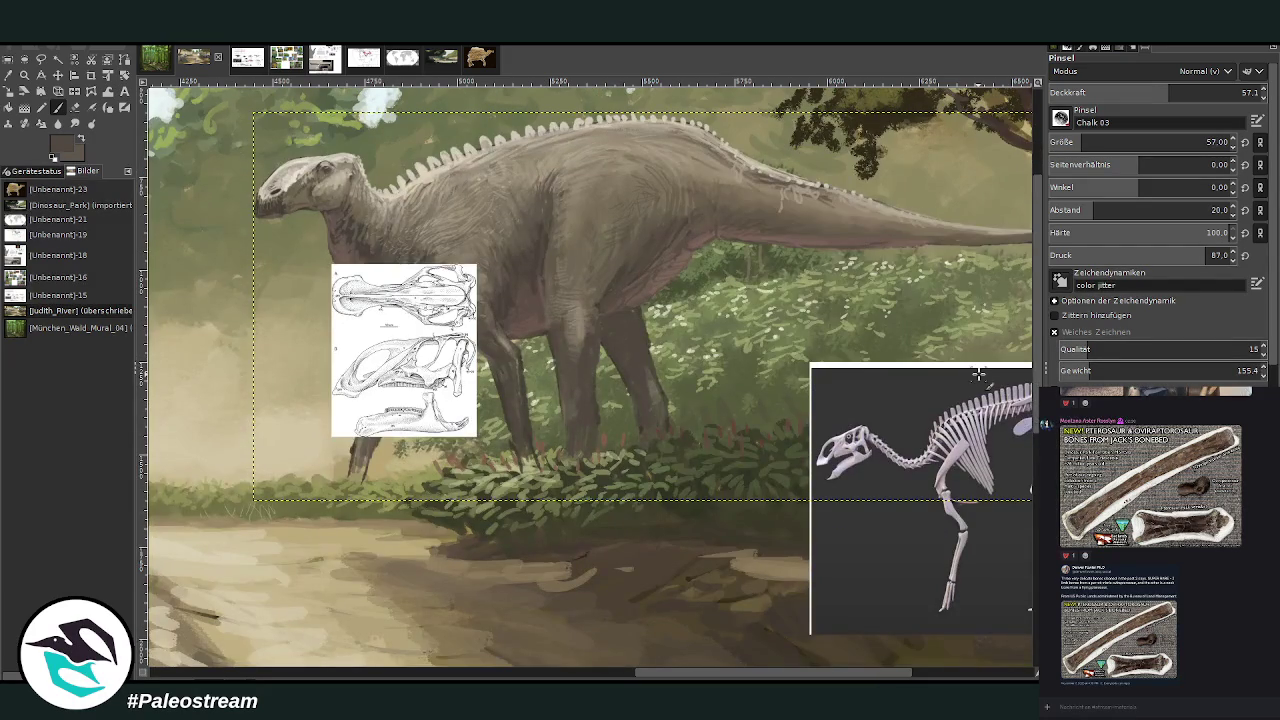
left_click(58, 75)
left_click_drag(395, 314, 667, 479)
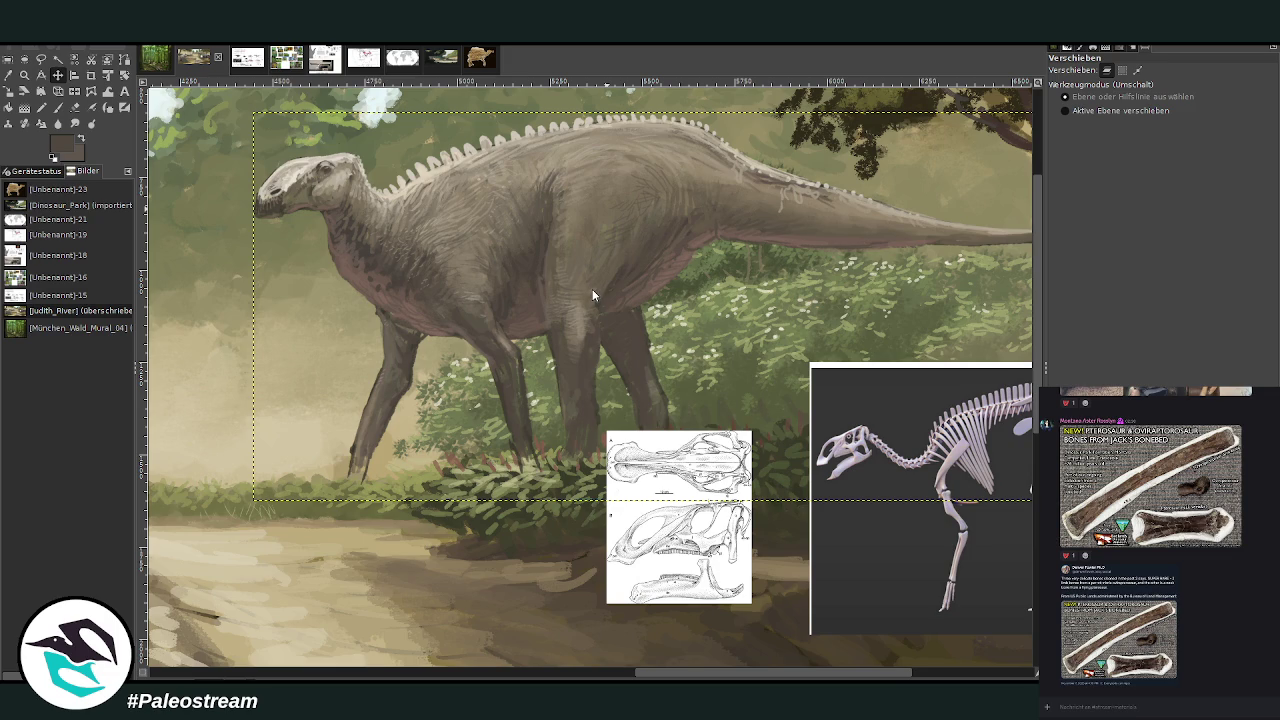
- Lengthen the dinosaur's foot downward and paint dark, more opaque strokes on the lower leg
left_click(672, 511)
left_click(60, 110)
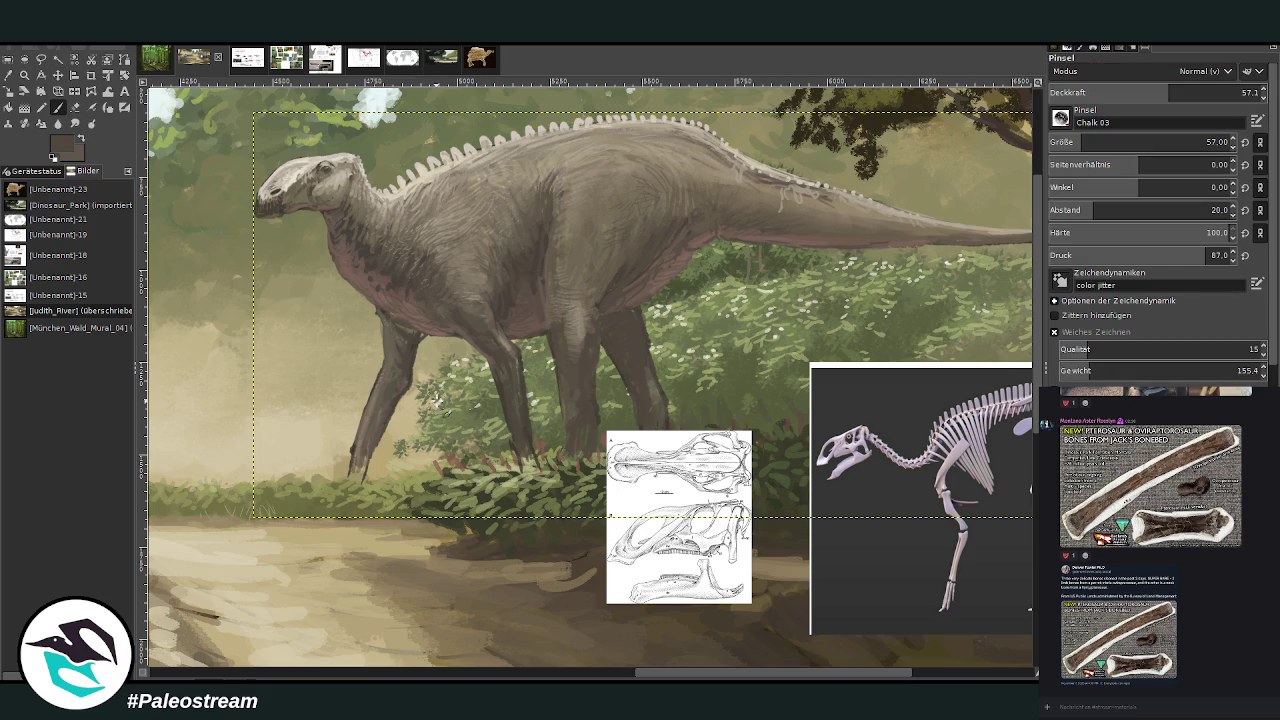
left_click_drag(355, 465, 362, 503)
key("greater")
key("greater")
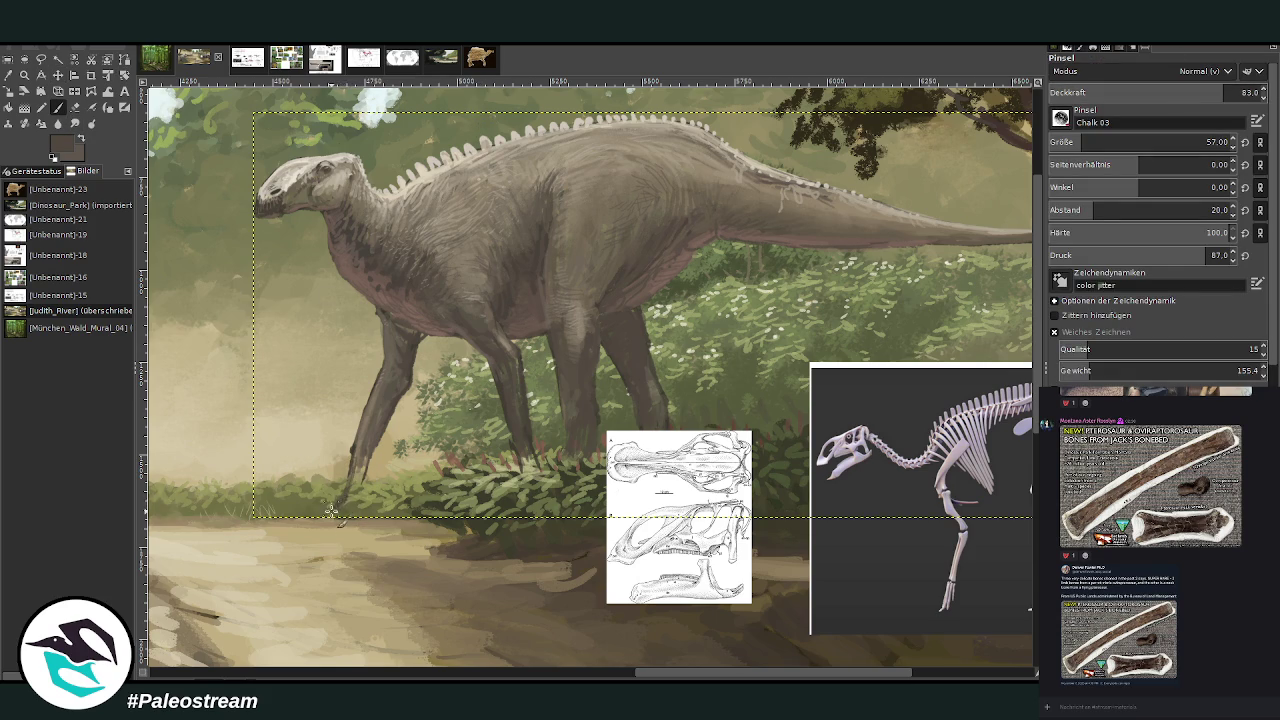
left_click_drag(357, 489, 364, 470)
- Add light tan highlights to the lower leg, sample a darker grey-brown, and briefly erase
left_click(365, 434, "ctrl")
left_click_drag(340, 505, 357, 449)
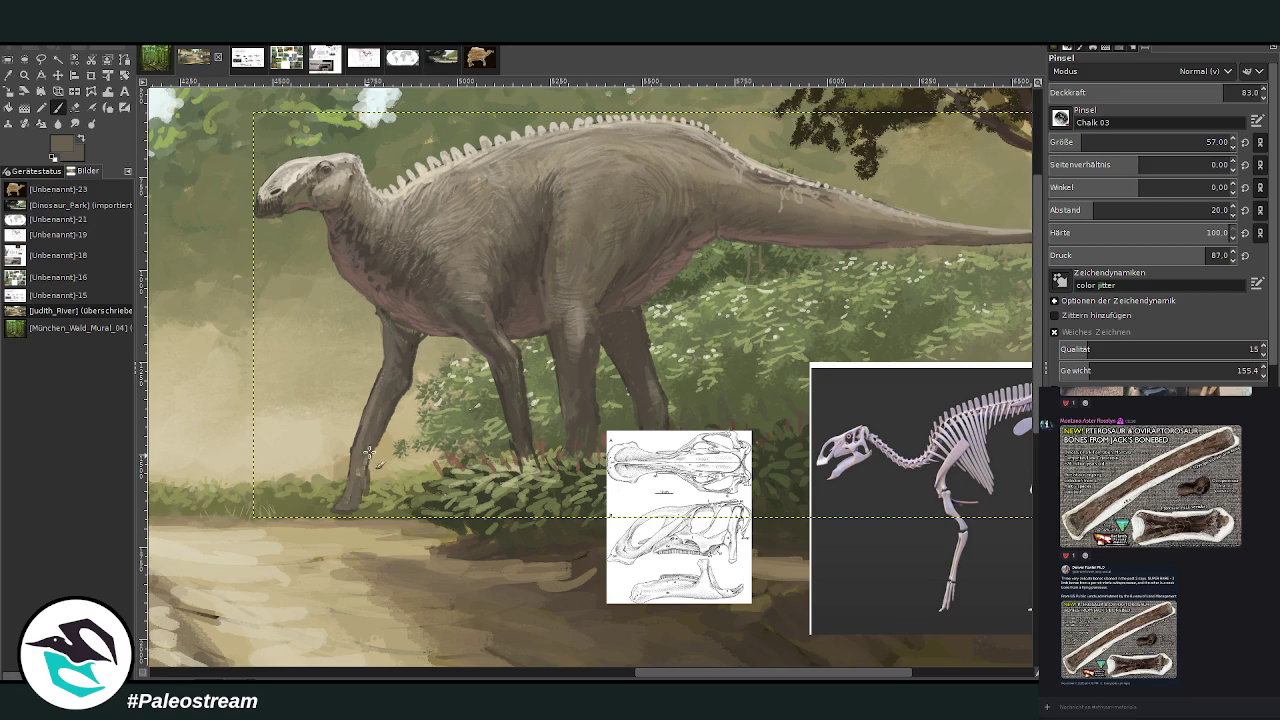
left_click(400, 394, "ctrl")
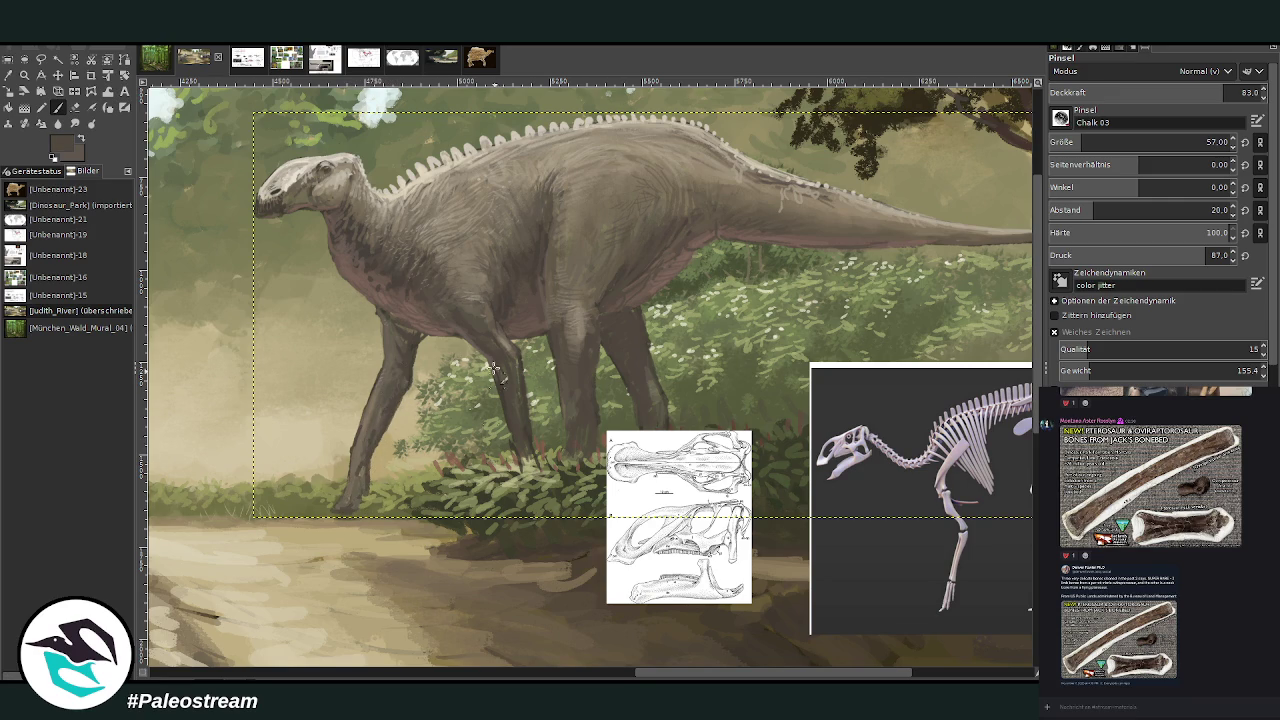
left_click(75, 107)
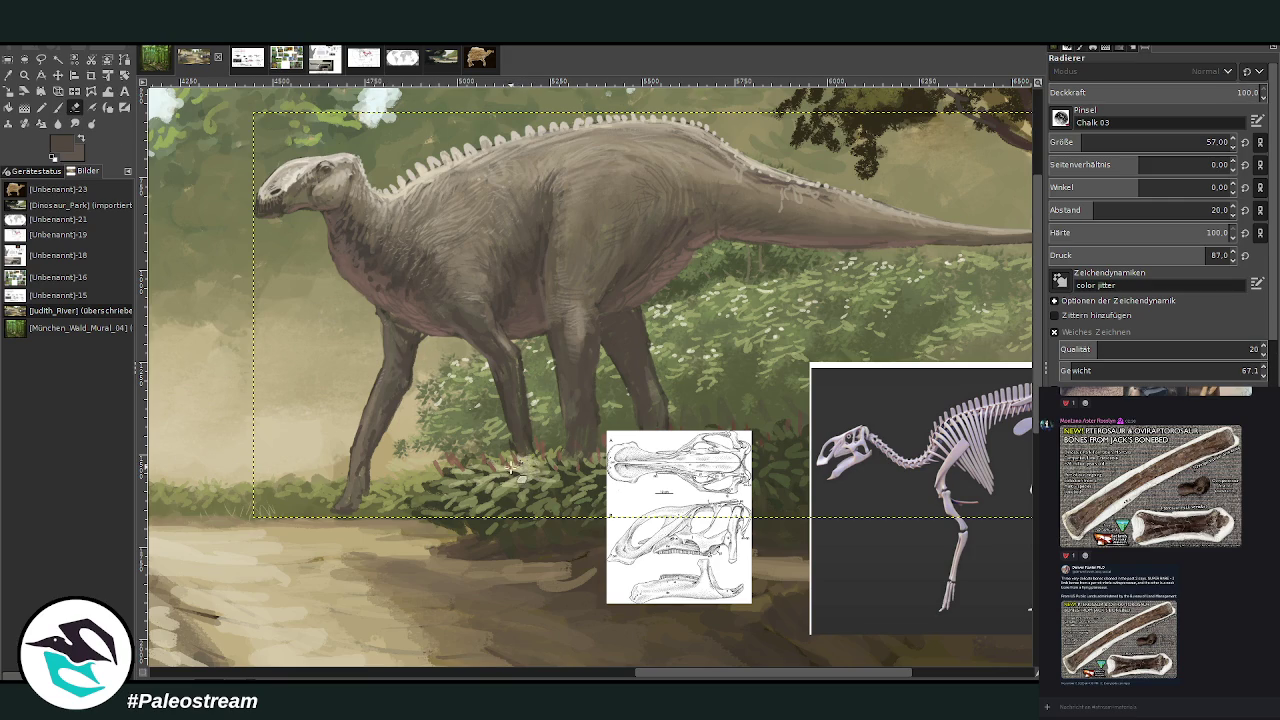
left_click(58, 108)
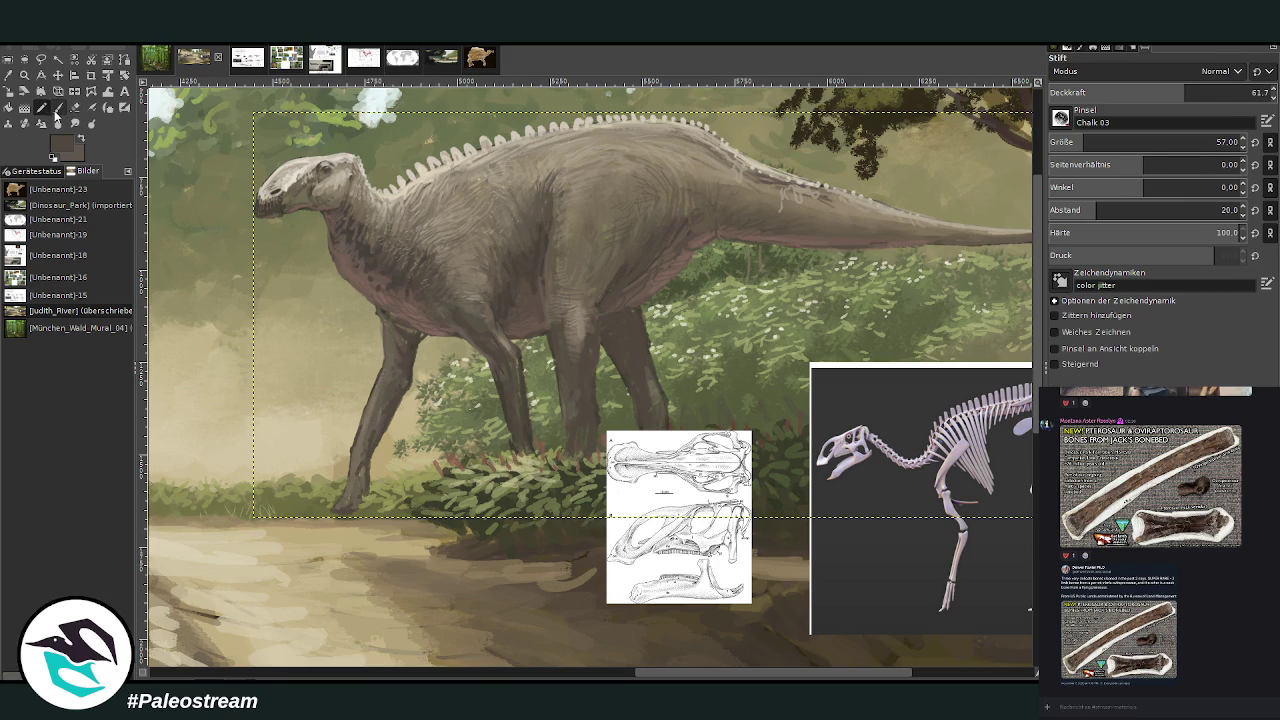
- Shade the front leg with body-coloured, lighter and darker downward strokes
left_click(474, 302, "ctrl")
left_click_drag(516, 366, 525, 434)
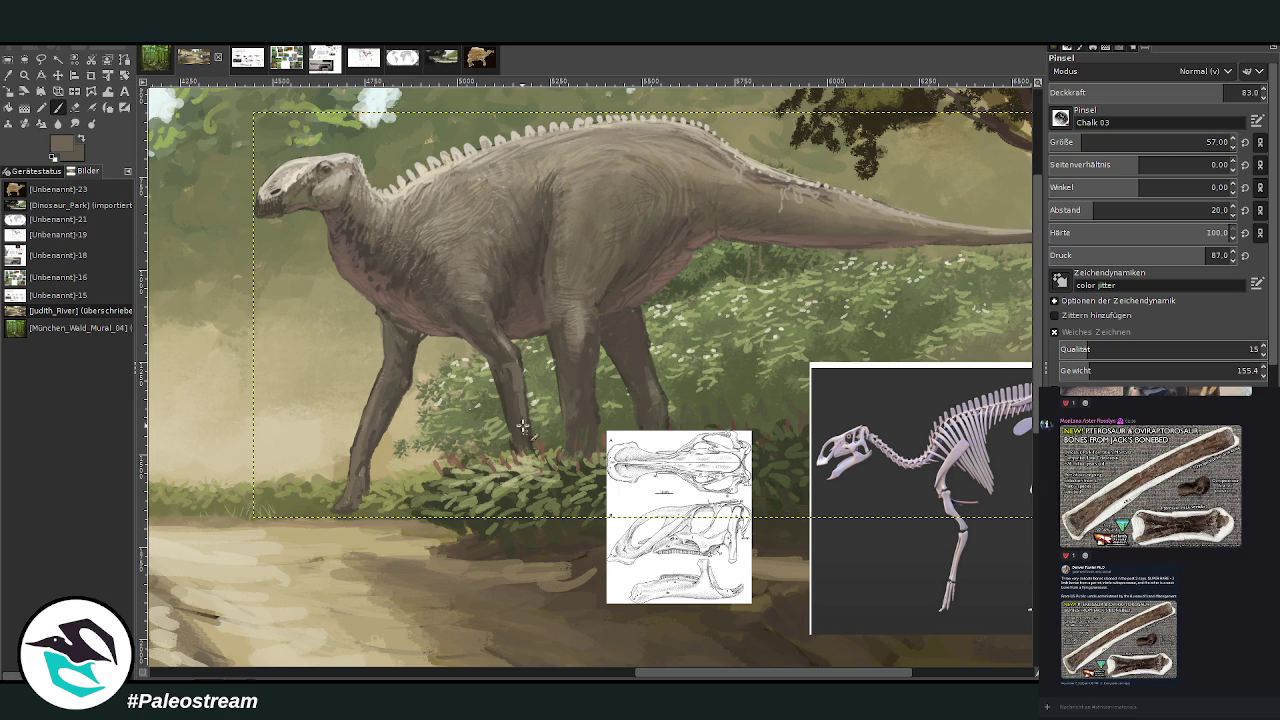
left_click_drag(511, 358, 526, 428)
left_click(568, 392, "ctrl")
left_click_drag(505, 358, 524, 424)
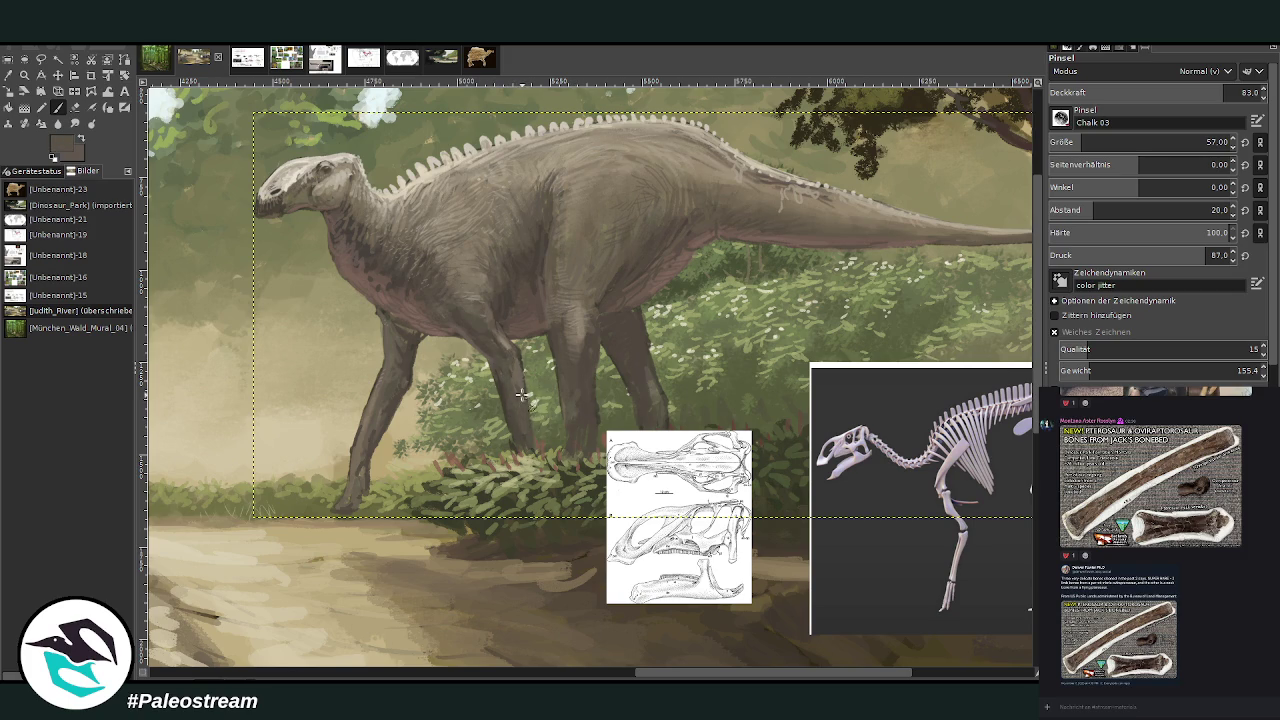
- Sample darker leg and foliage-green colours and lower the brush opacity to 33.4
left_click(632, 362, "ctrl")
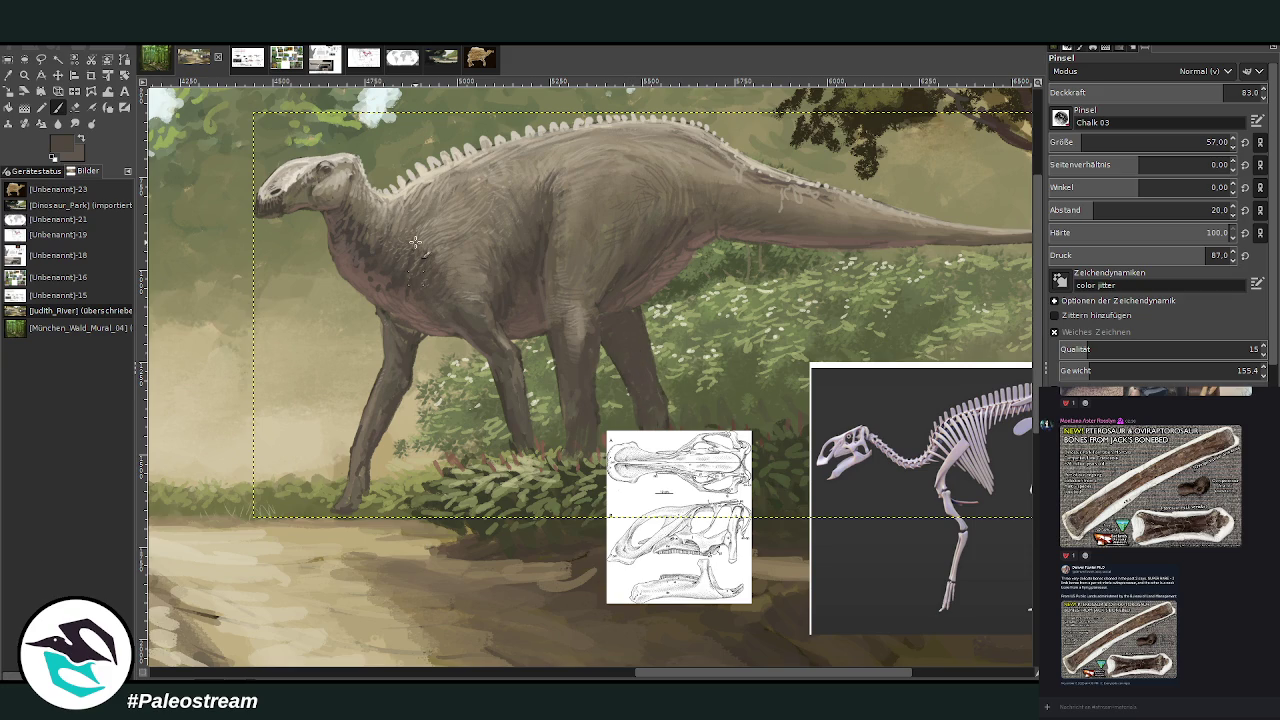
left_click(716, 380, "ctrl")
left_click_drag(1224, 92, 1119, 92)
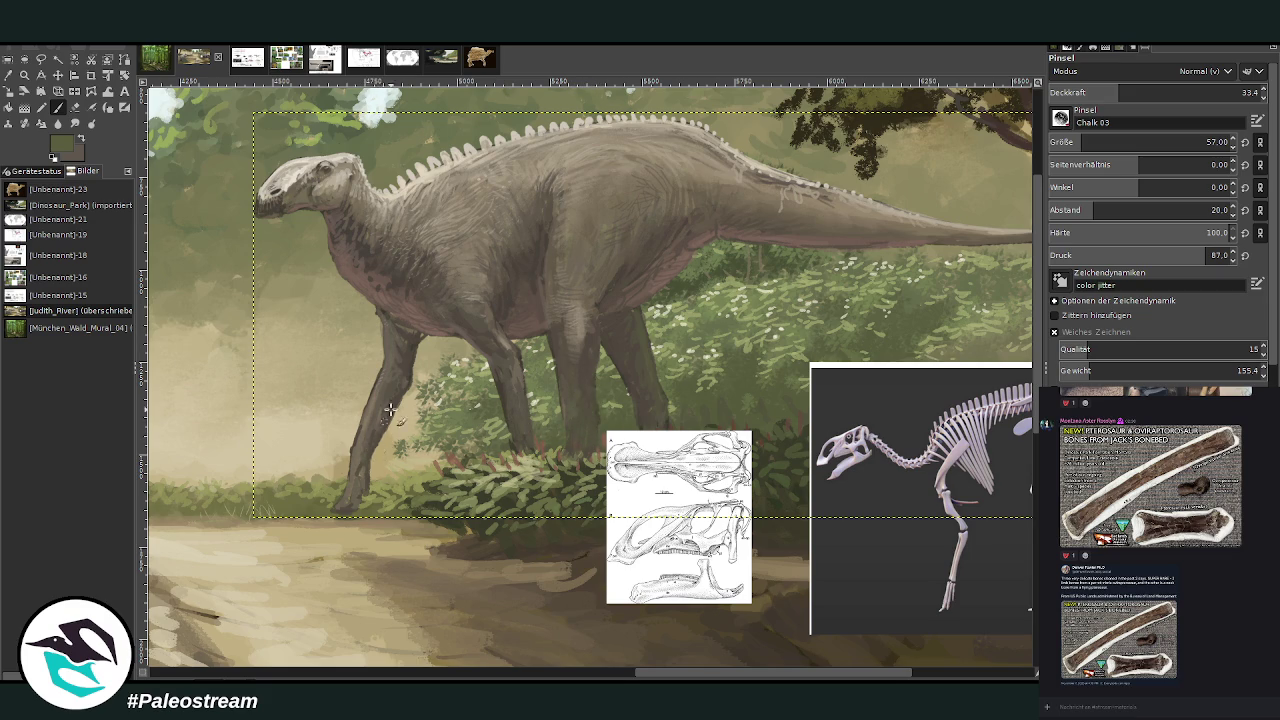
scroll(342, 380, "down", 2)
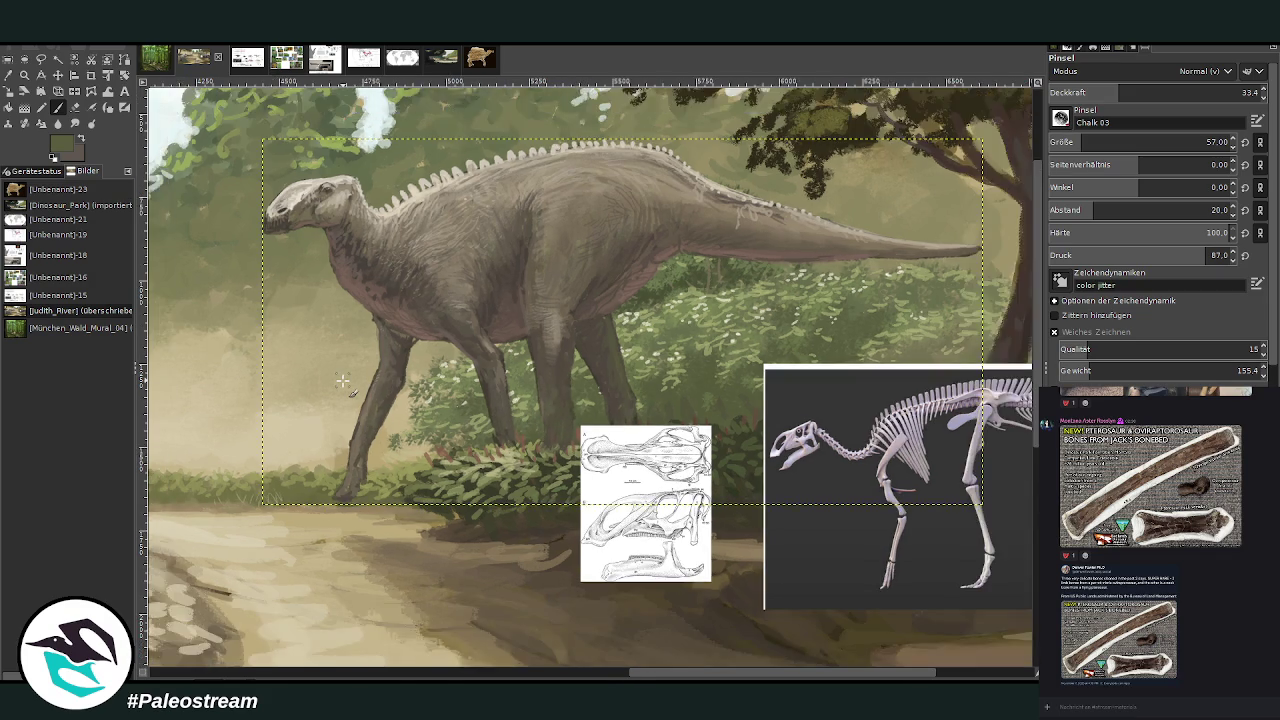
- Zoom in on the dinosaur, pan across, and add a dark shading stroke on the chest
scroll(342, 380, "down", 2)
key("z")
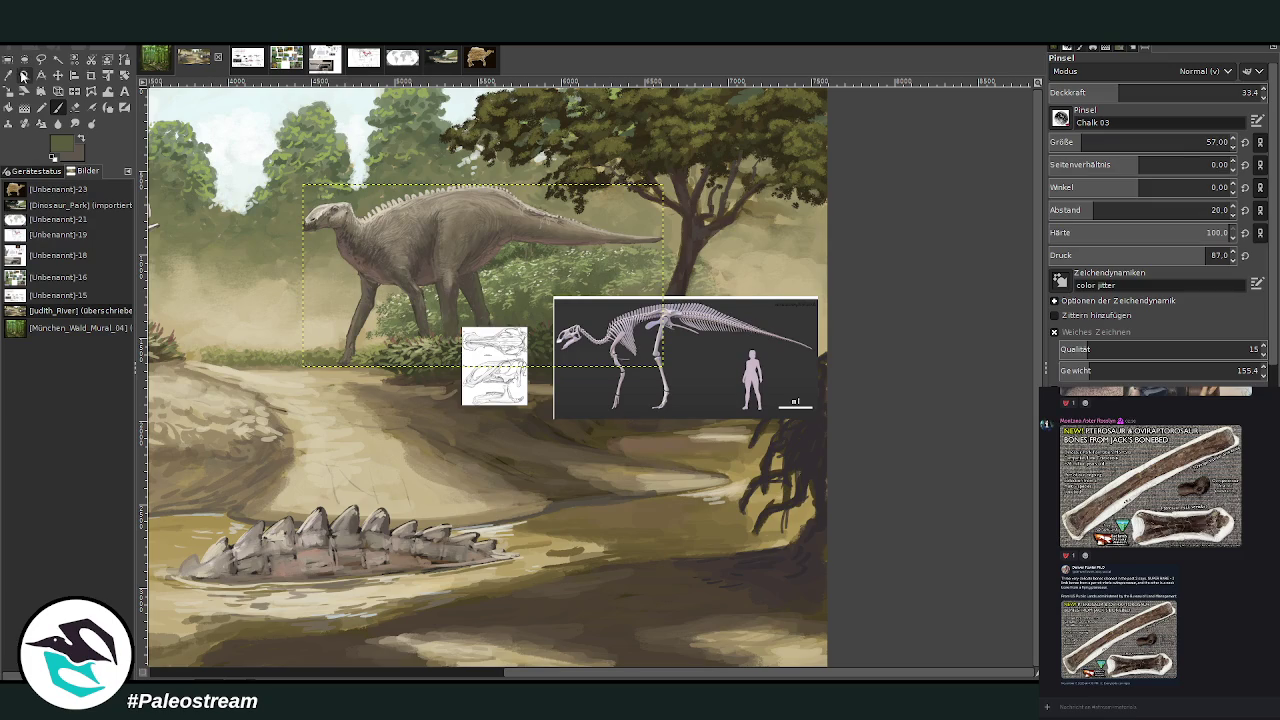
left_click_drag(272, 148, 505, 440)
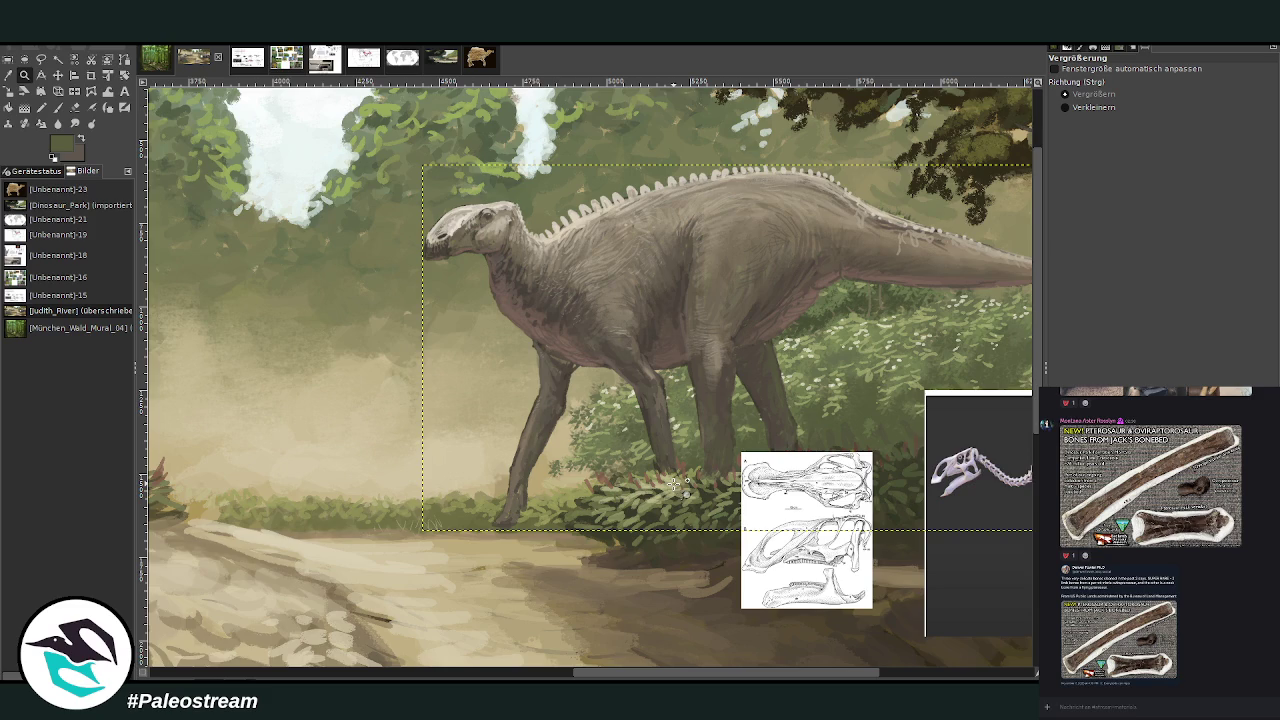
left_click_drag(613, 674, 743, 674)
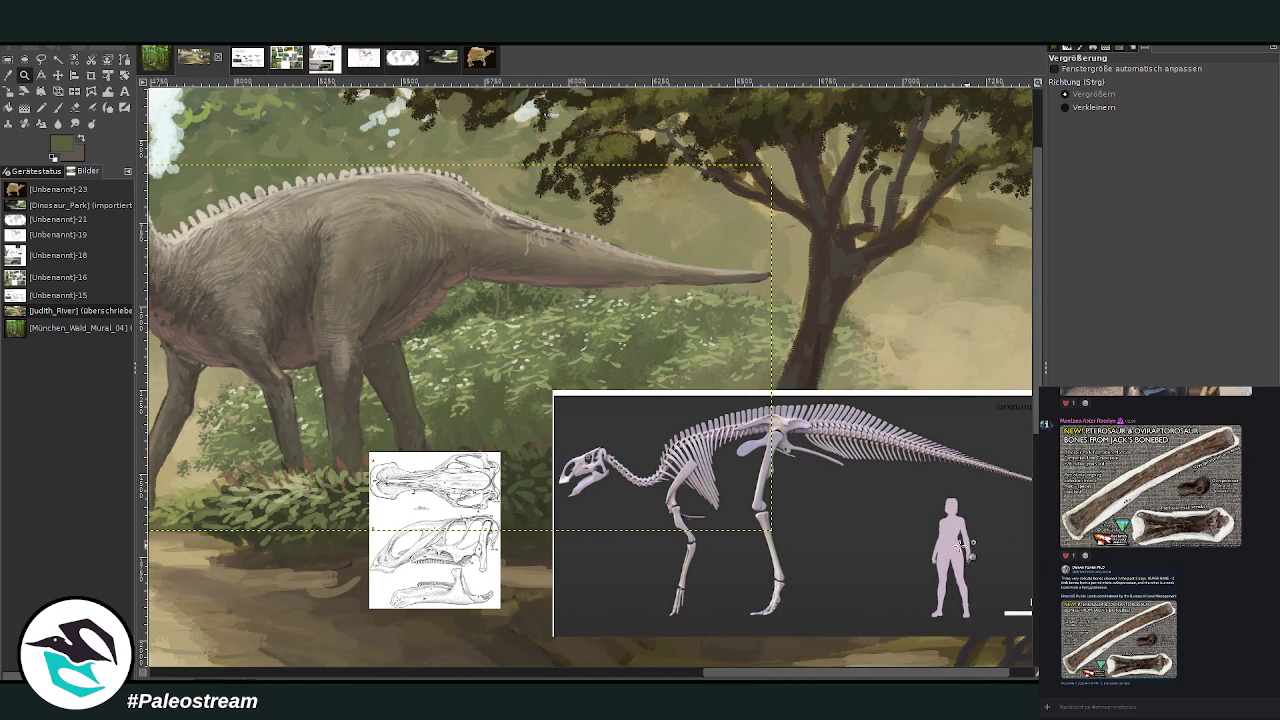
left_click_drag(732, 672, 612, 672)
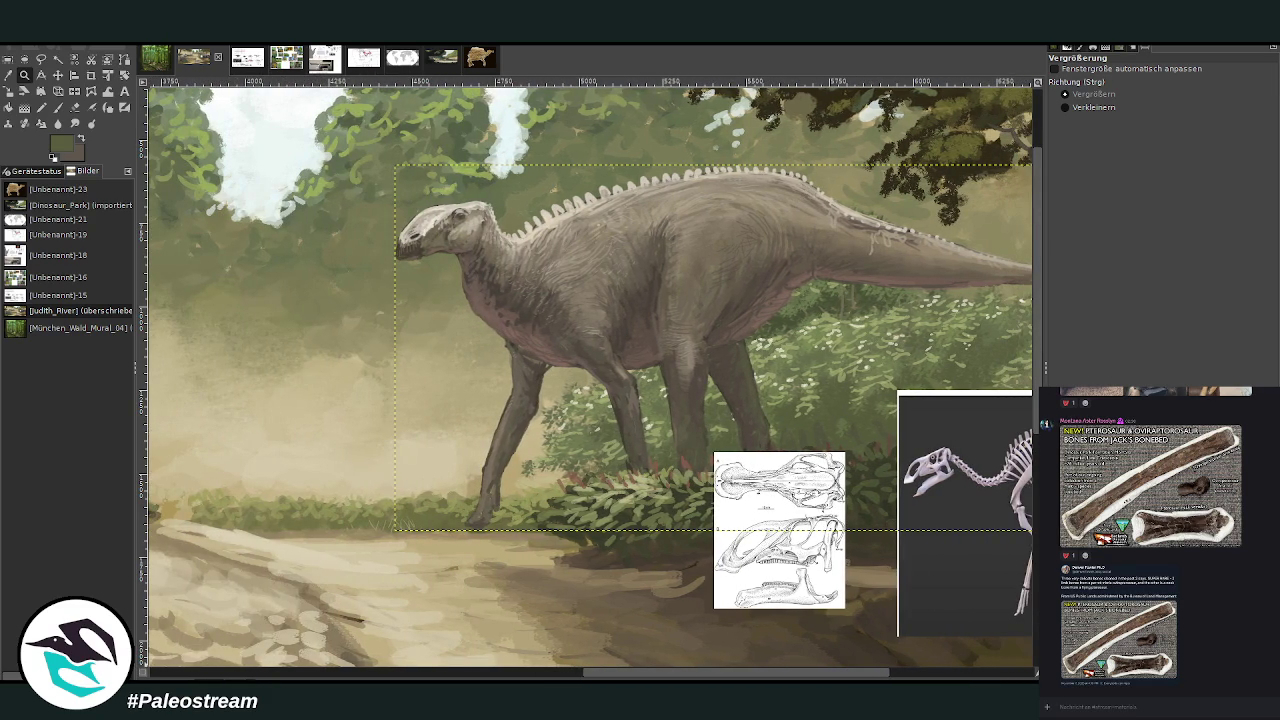
left_click_drag(530, 360, 546, 402)
left_click(124, 75)
- Tilt the dinosaur layer by about 1.57° and shift it left
left_click_drag(565, 307, 606, 243)
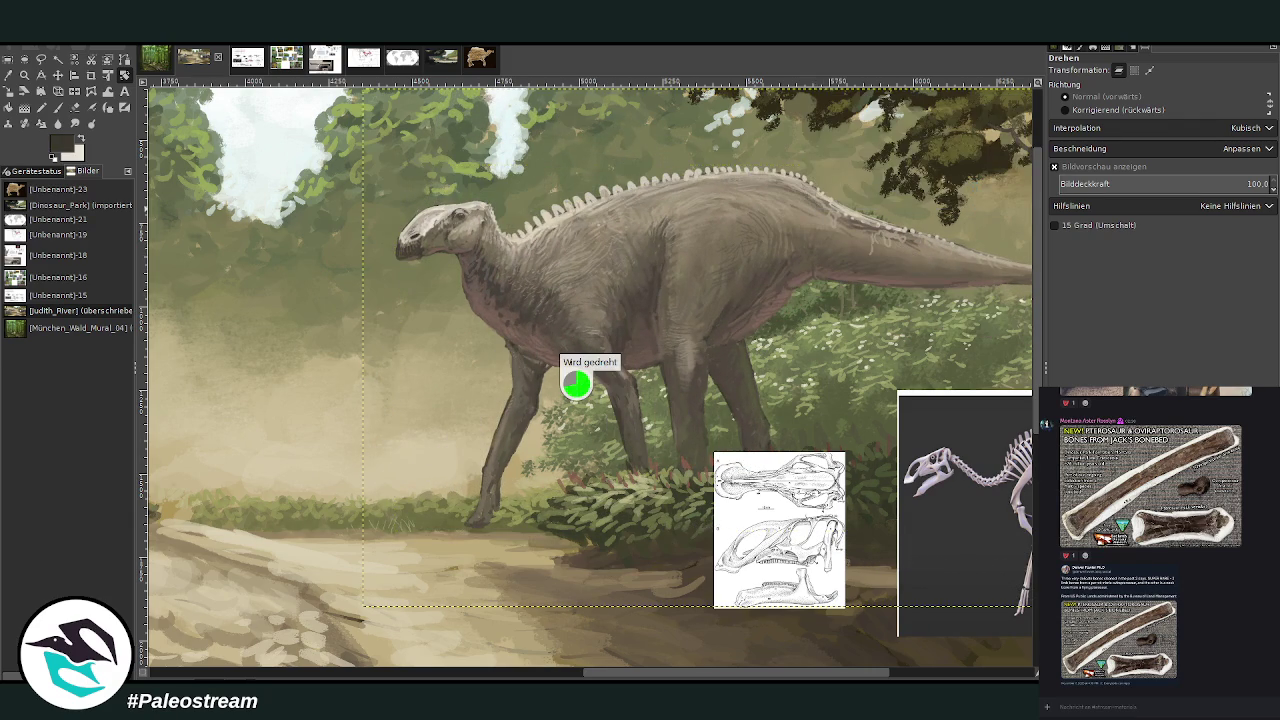
left_click(58, 75)
left_click_drag(500, 187, 417, 187)
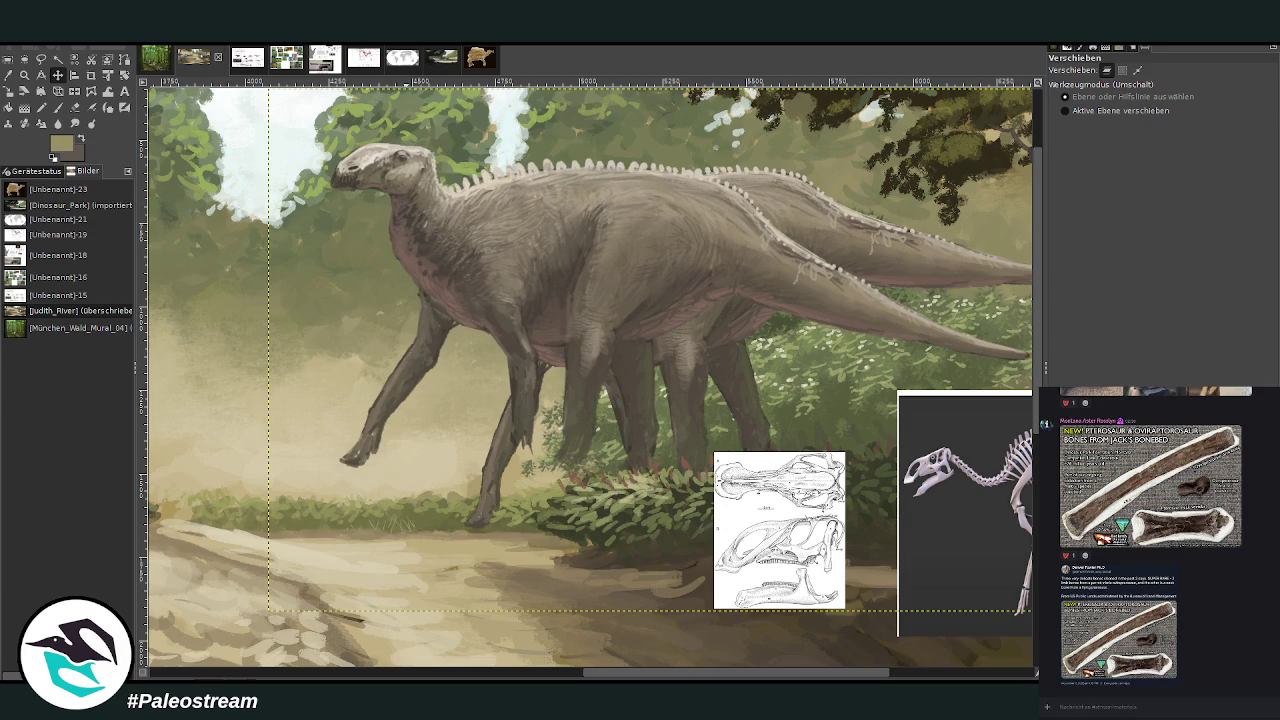
- Duplicate the dinosaur and shift the rear copy further left behind the first
key("ctrl+v")
left_click_drag(421, 186, 384, 186)
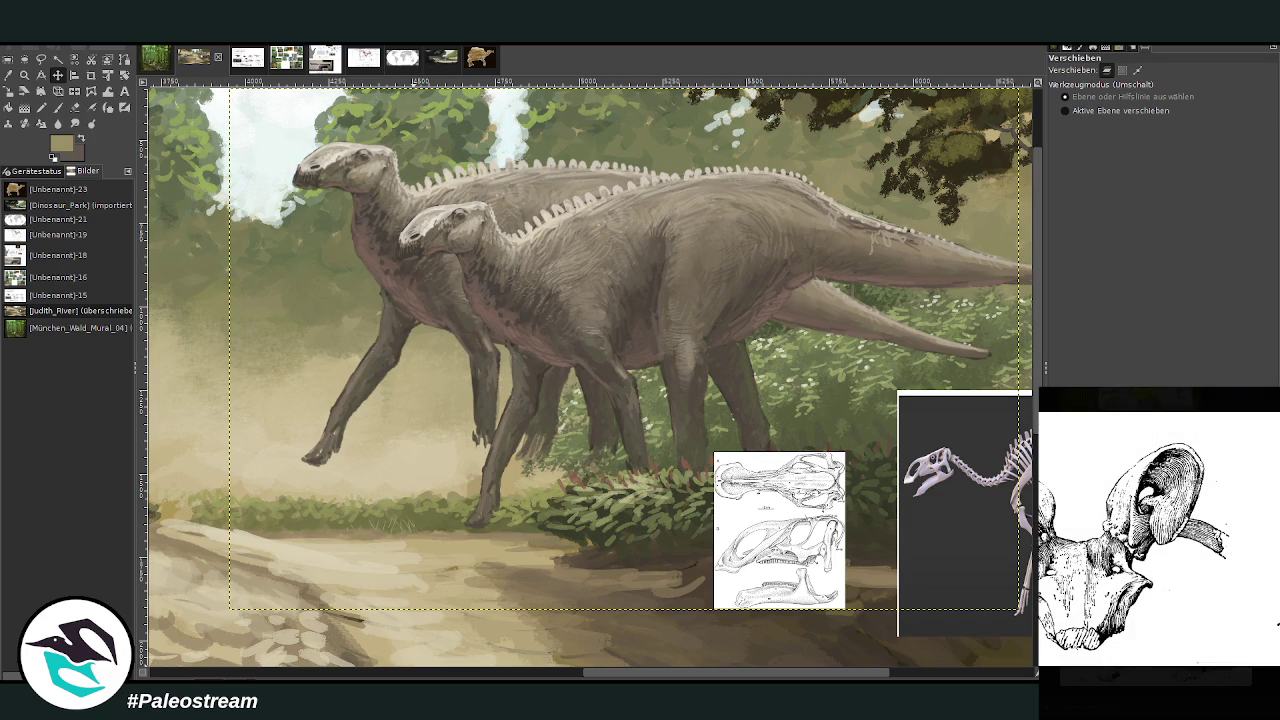
left_click(1054, 637)
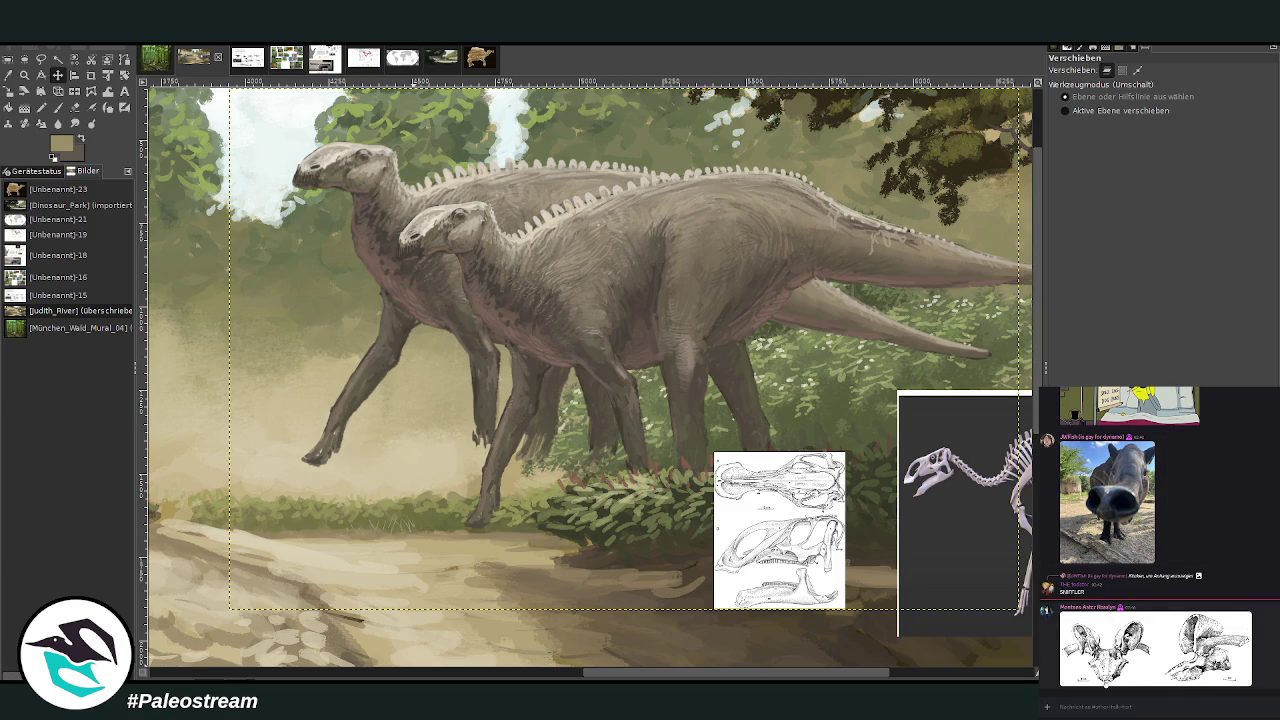
- Remove the horizontal guide and zoom in on the two dinosaurs
key("z")
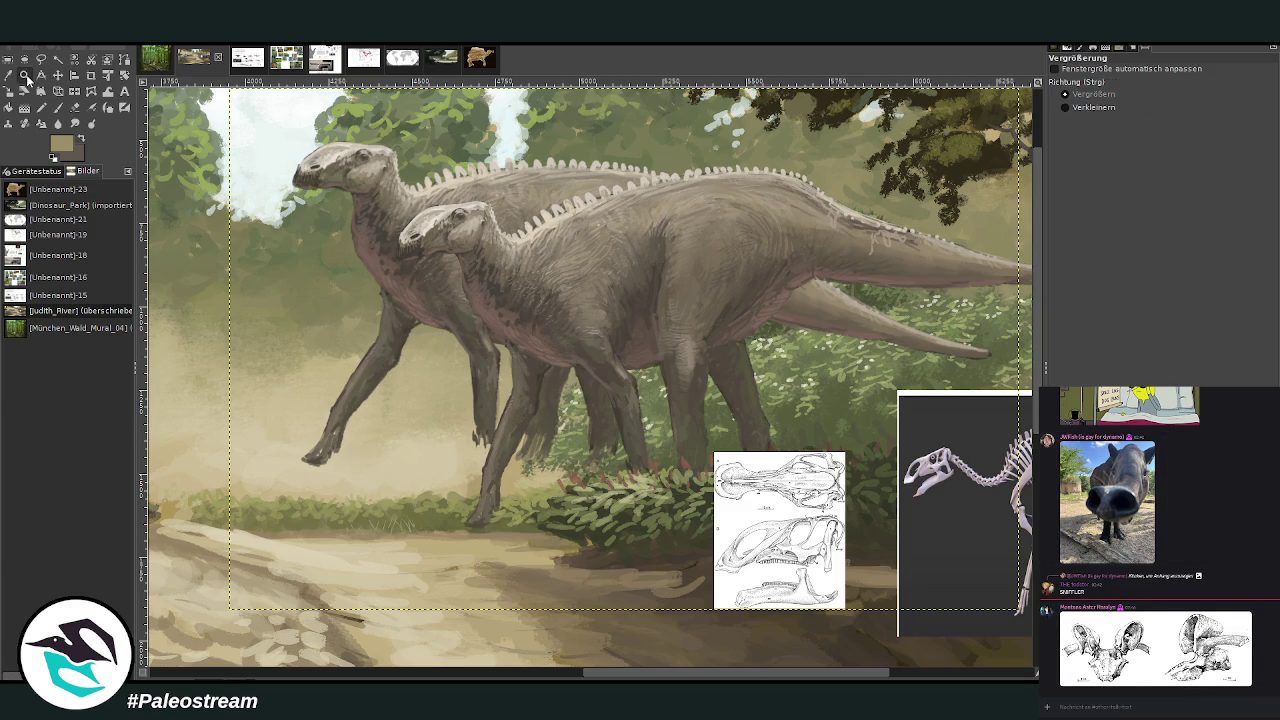
left_click_drag(390, 89, 375, 83)
mouse_move(258, 117)
left_mouse_down()
mouse_move(522, 344)
mouse_move(713, 570)
left_mouse_up()
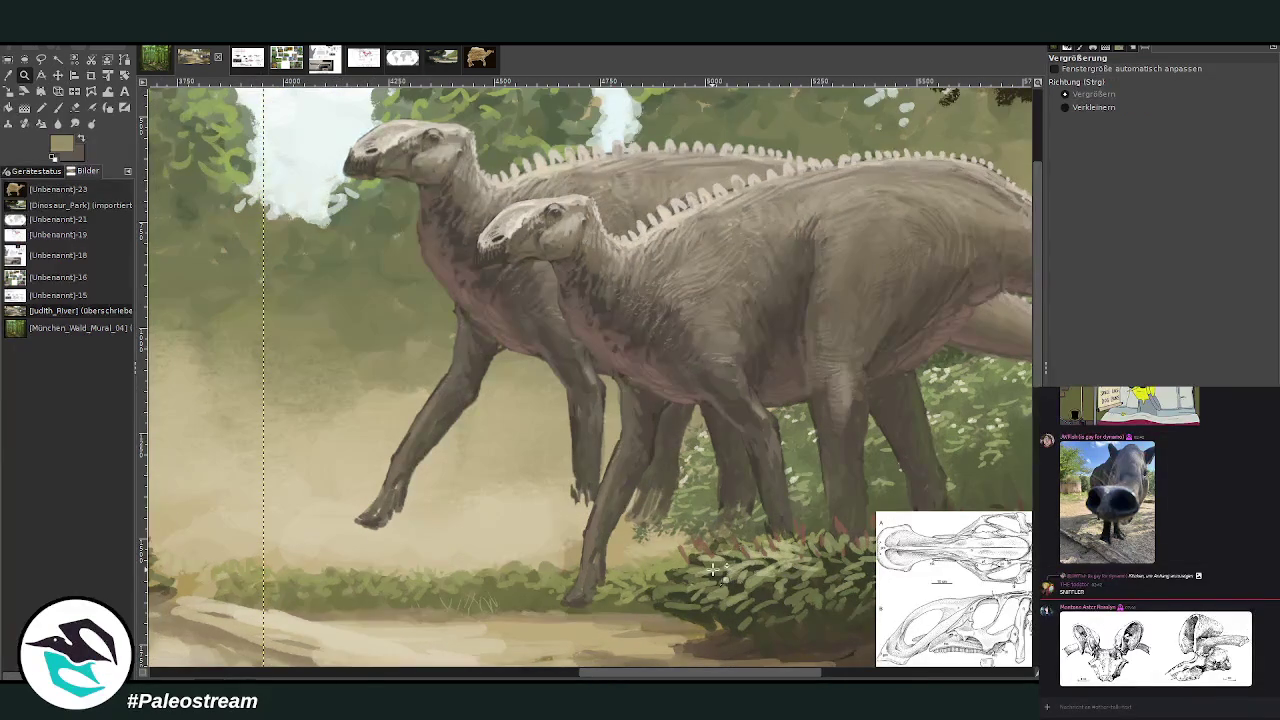
key("o")
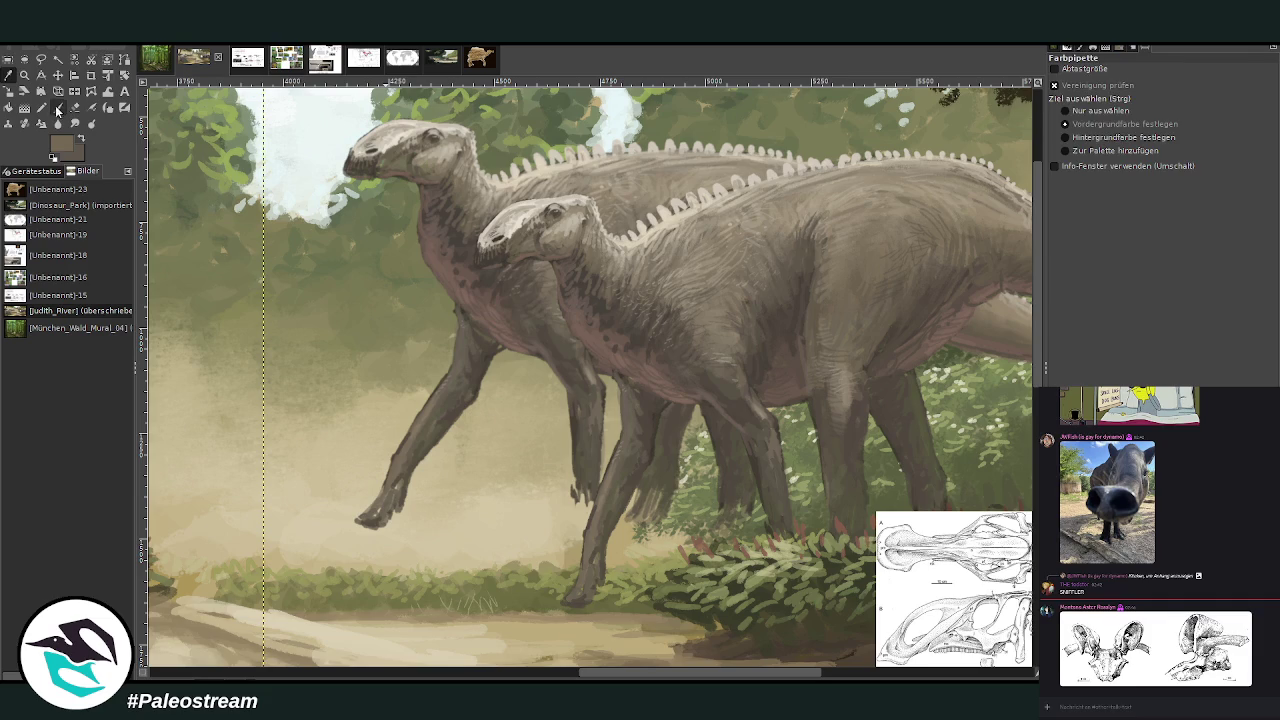
left_click(57, 108)
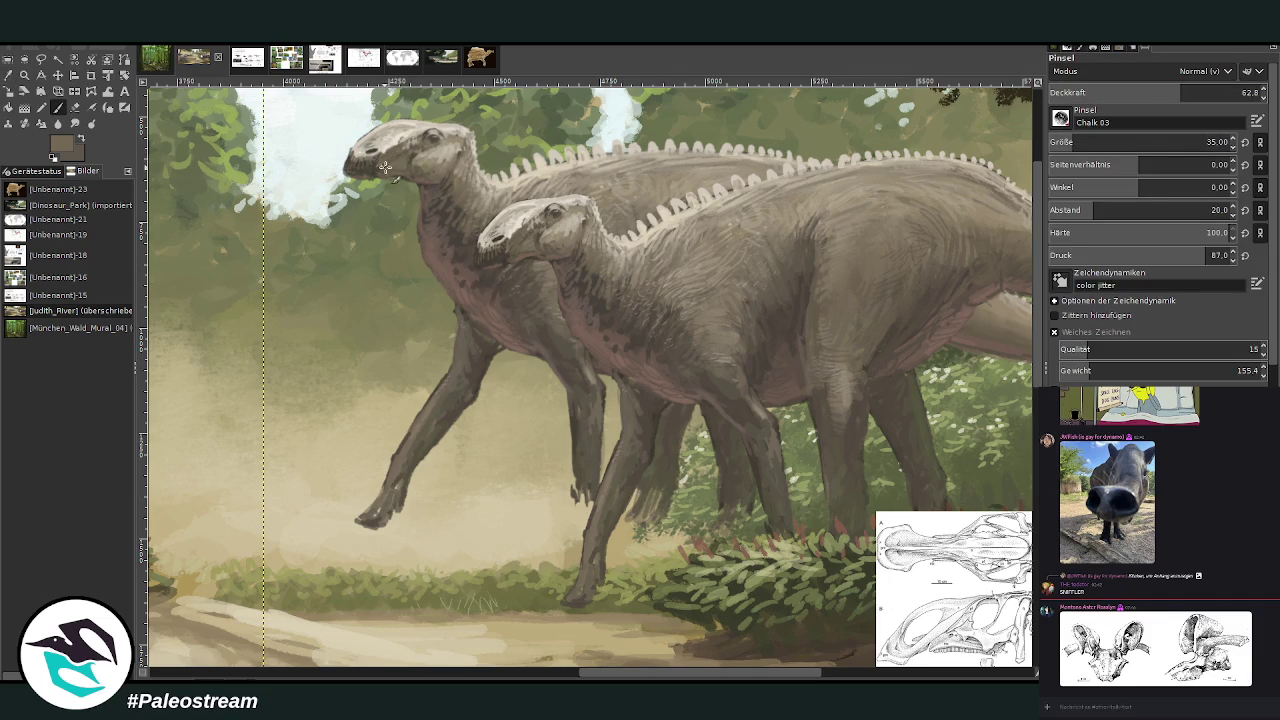
- Erase the rear dinosaur's extra striding leg with a size-149 eraser
left_click(75, 107)
key("bracketright")
mouse_move(478, 385)
left_mouse_down()
mouse_move(466, 336)
mouse_move(411, 428)
left_mouse_up()
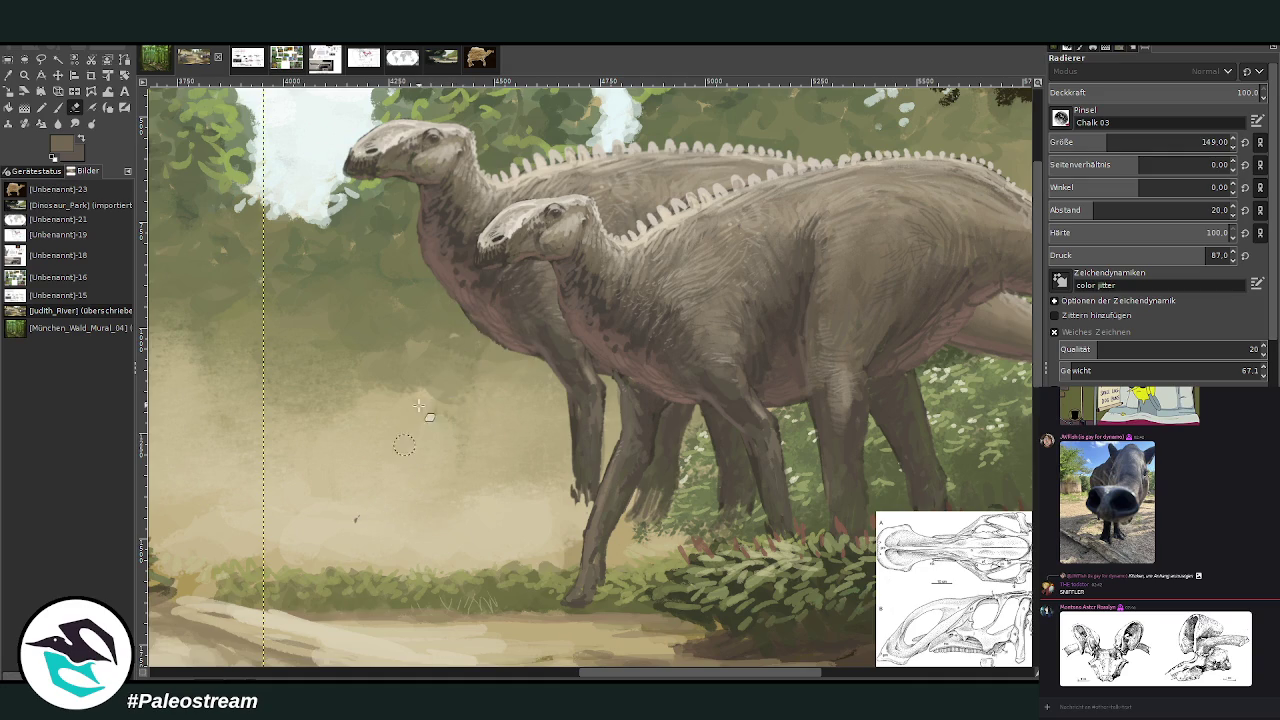
- Paint a dark leg stroke from the chest, trim it, and repaint the rear foreleg
key("o")
key("n")
mouse_move(528, 362)
left_mouse_down()
mouse_move(545, 385)
mouse_move(515, 420)
mouse_move(588, 438)
mouse_move(566, 446)
left_mouse_up()
key("shift+e")
mouse_move(598, 400)
left_mouse_down()
mouse_move(571, 445)
mouse_move(606, 495)
left_mouse_up()
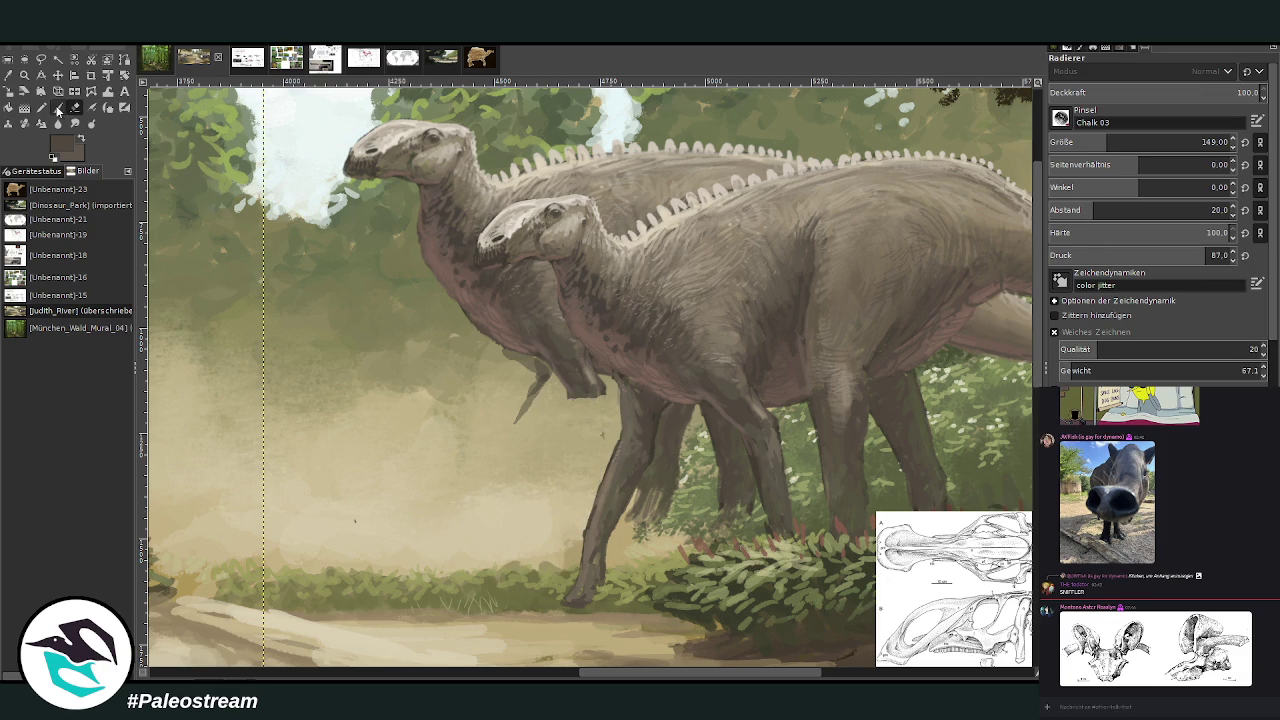
left_click(57, 108)
mouse_move(576, 398)
left_mouse_down()
mouse_move(540, 440)
mouse_move(556, 430)
left_mouse_up()
- With higher opacity and a smaller brush, extend both forelegs downward and paint the hands
left_click_drag(1134, 97, 1175, 95)
left_click_drag(1160, 142, 1130, 143)
mouse_move(571, 394)
left_mouse_down()
mouse_move(508, 522)
mouse_move(530, 487)
mouse_move(520, 515)
left_mouse_up()
mouse_move(508, 445)
left_mouse_down()
mouse_move(498, 510)
mouse_move(512, 455)
mouse_move(506, 495)
left_mouse_up()
mouse_move(545, 380)
left_mouse_down()
mouse_move(500, 465)
mouse_move(540, 398)
mouse_move(502, 440)
mouse_move(495, 512)
left_mouse_up()
mouse_move(520, 410)
left_mouse_down()
mouse_move(545, 374)
mouse_move(496, 342)
left_mouse_up()
- Sample the leg colour and darken the front foreleg and forefoot with a finer brush
key("o")
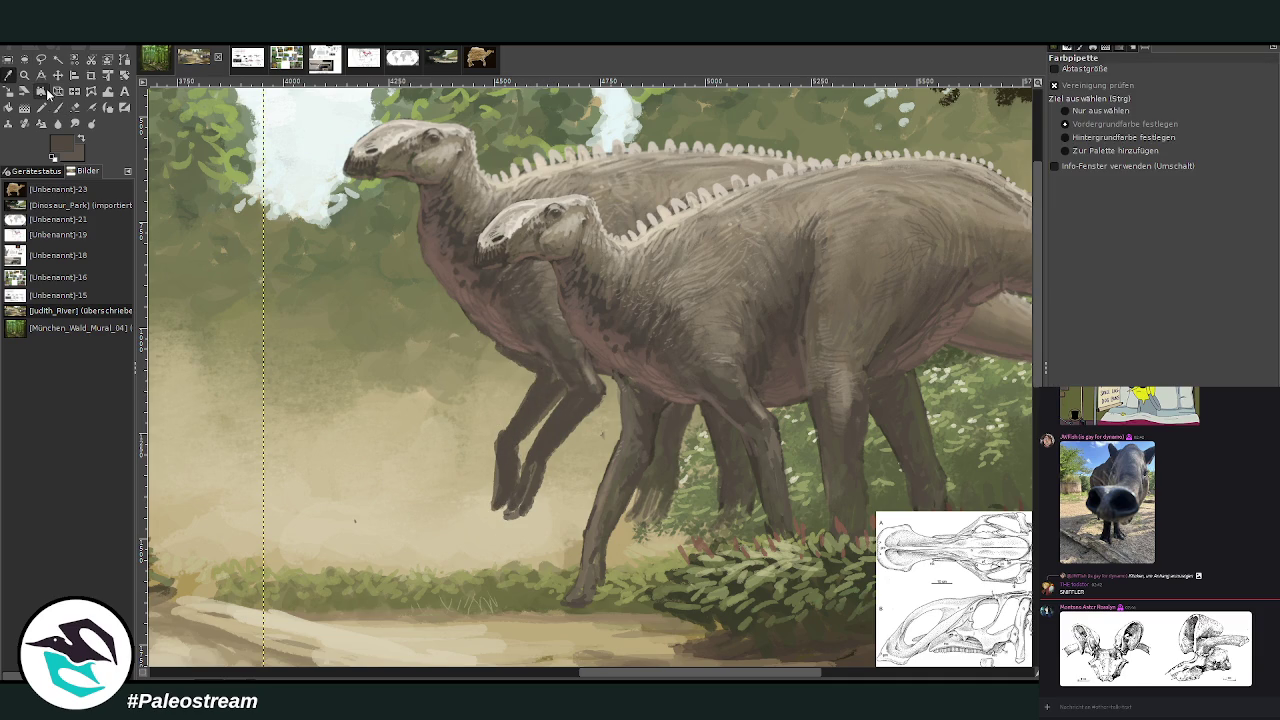
left_click(558, 340)
key("p")
mouse_move(580, 399)
left_mouse_down()
mouse_move(505, 515)
mouse_move(532, 505)
left_mouse_up()
left_click(1241, 92)
left_click(1088, 142)
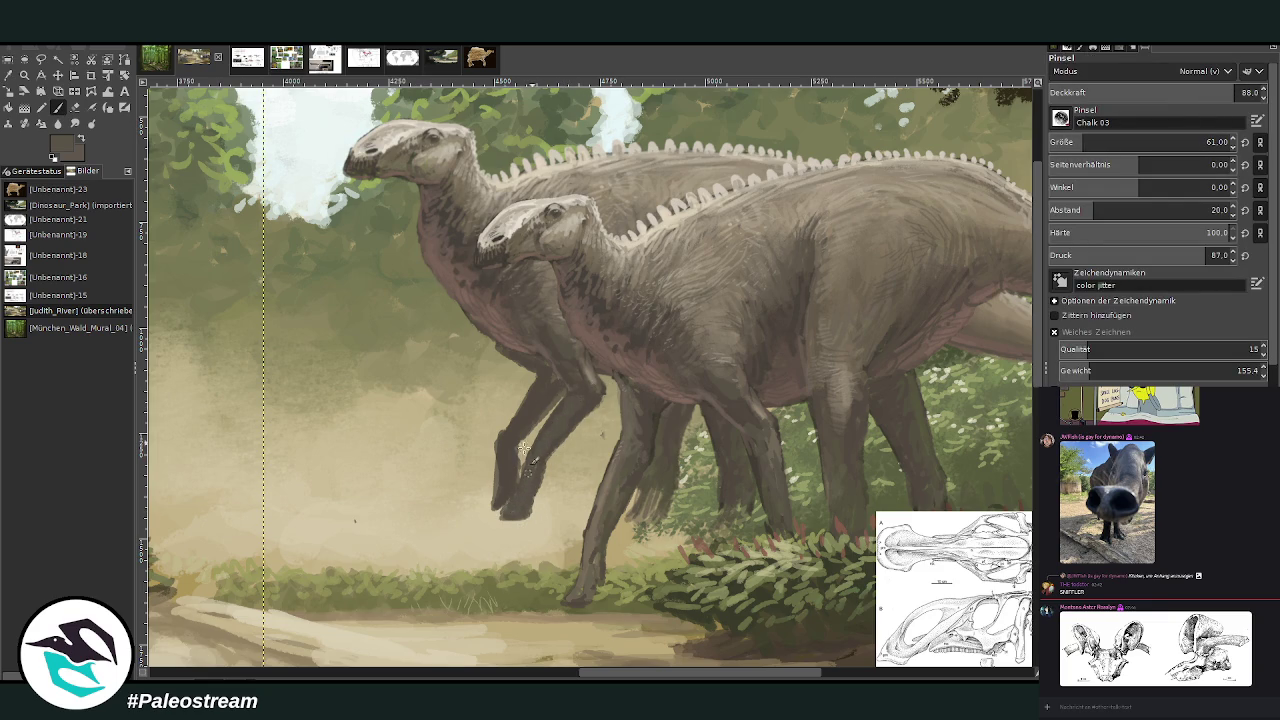
left_click_drag(500, 508, 503, 435)
- Lower the brush opacity and size, then zoom out to view the whole painting
key("m")
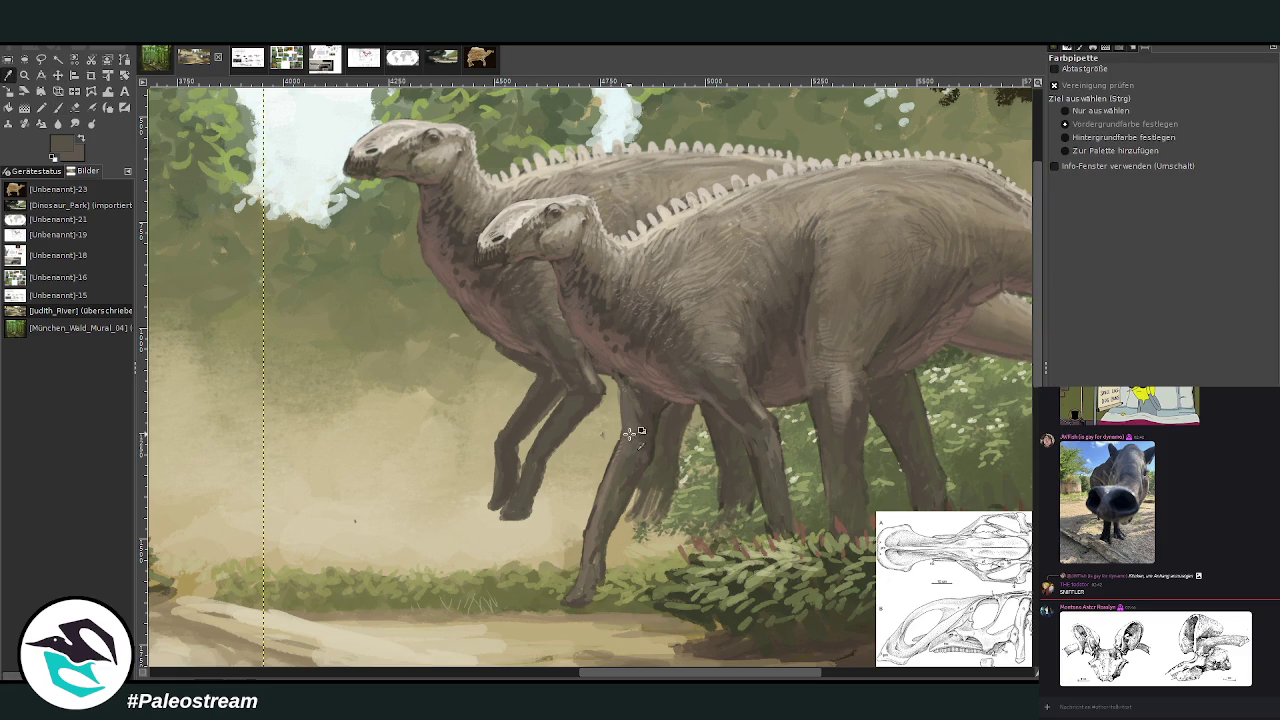
key("p")
left_click(1185, 92)
left_click(1100, 142)
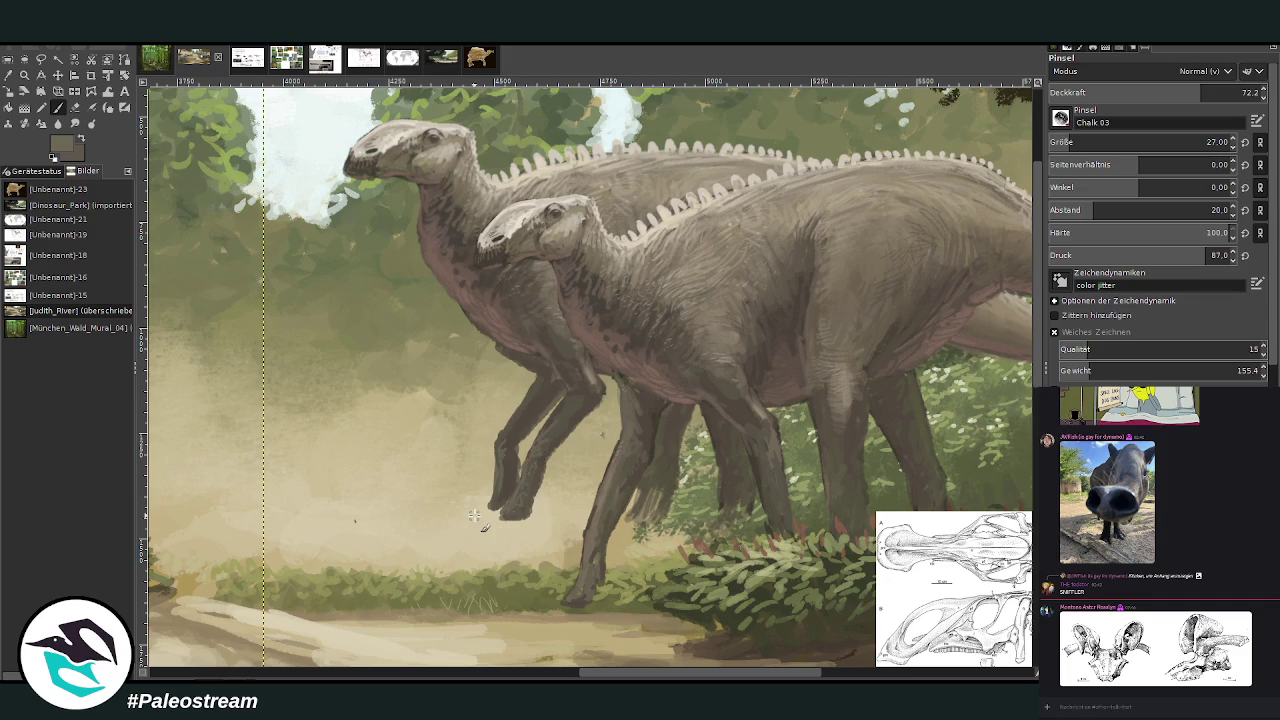
key("shift+ctrl+j")
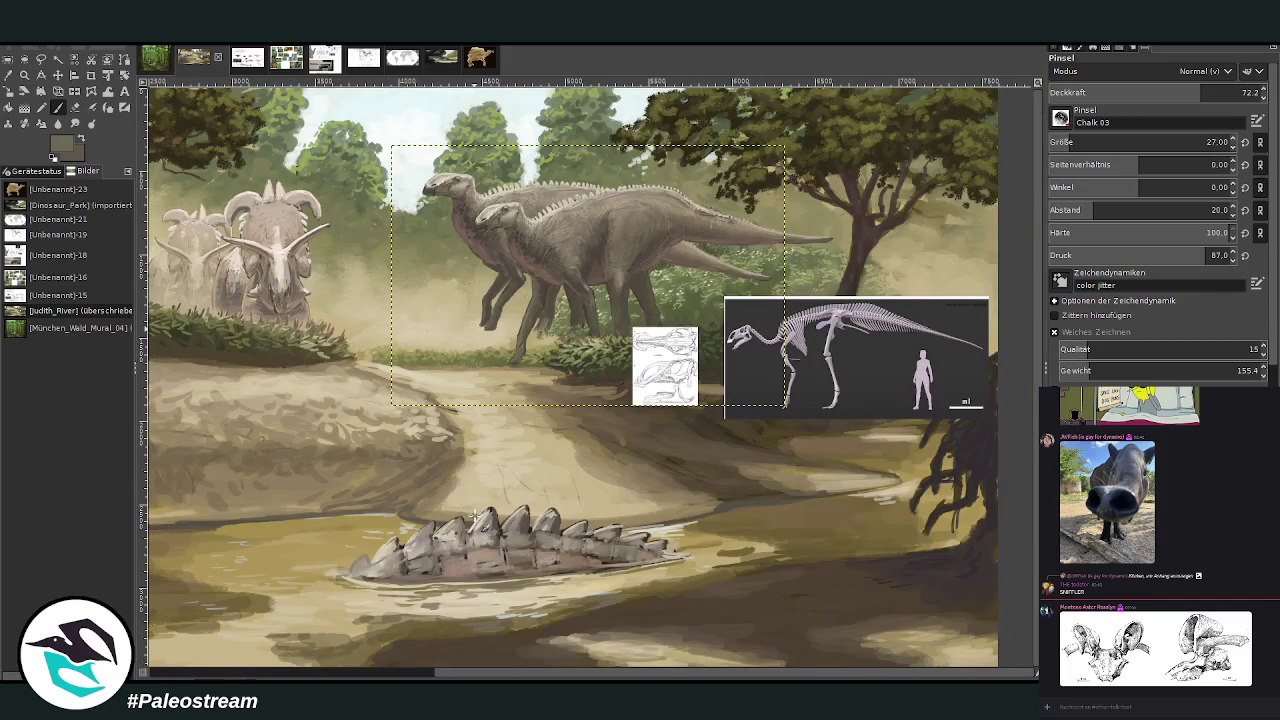
- Zoom in closely on the hadrosaurs' heads and bodies
left_click(25, 59)
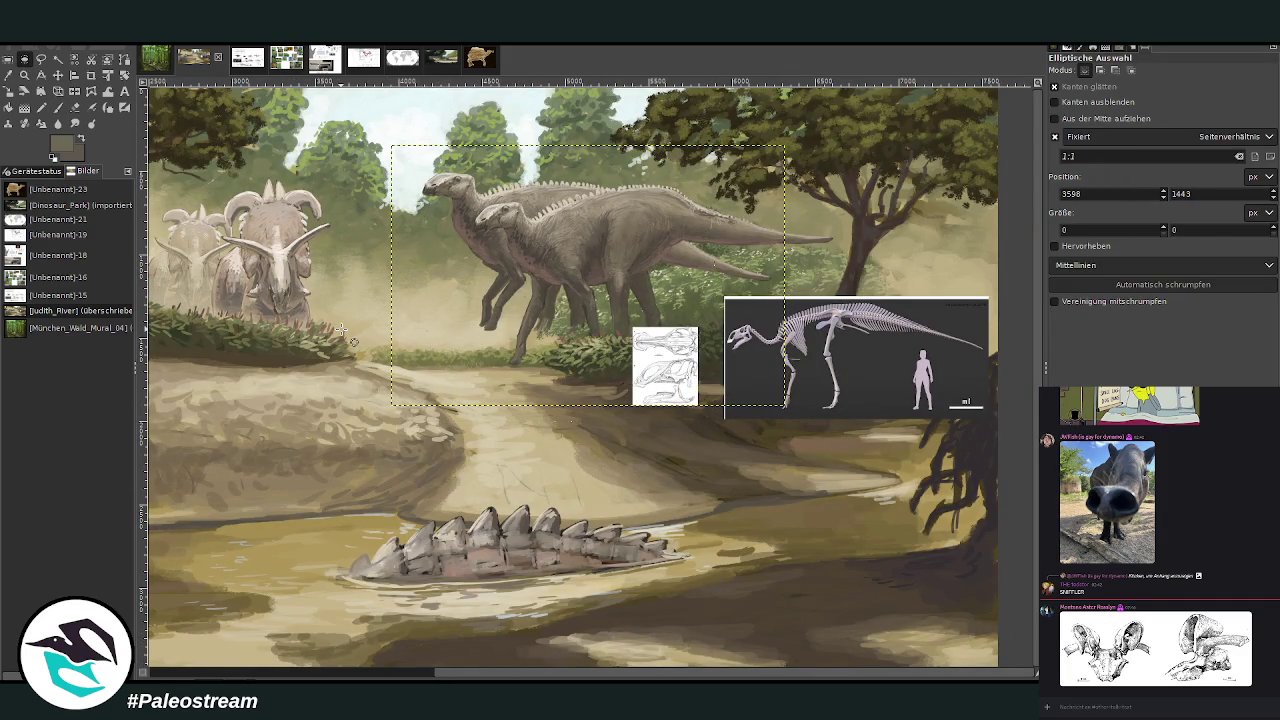
left_click(25, 75)
left_click_drag(418, 134, 740, 428)
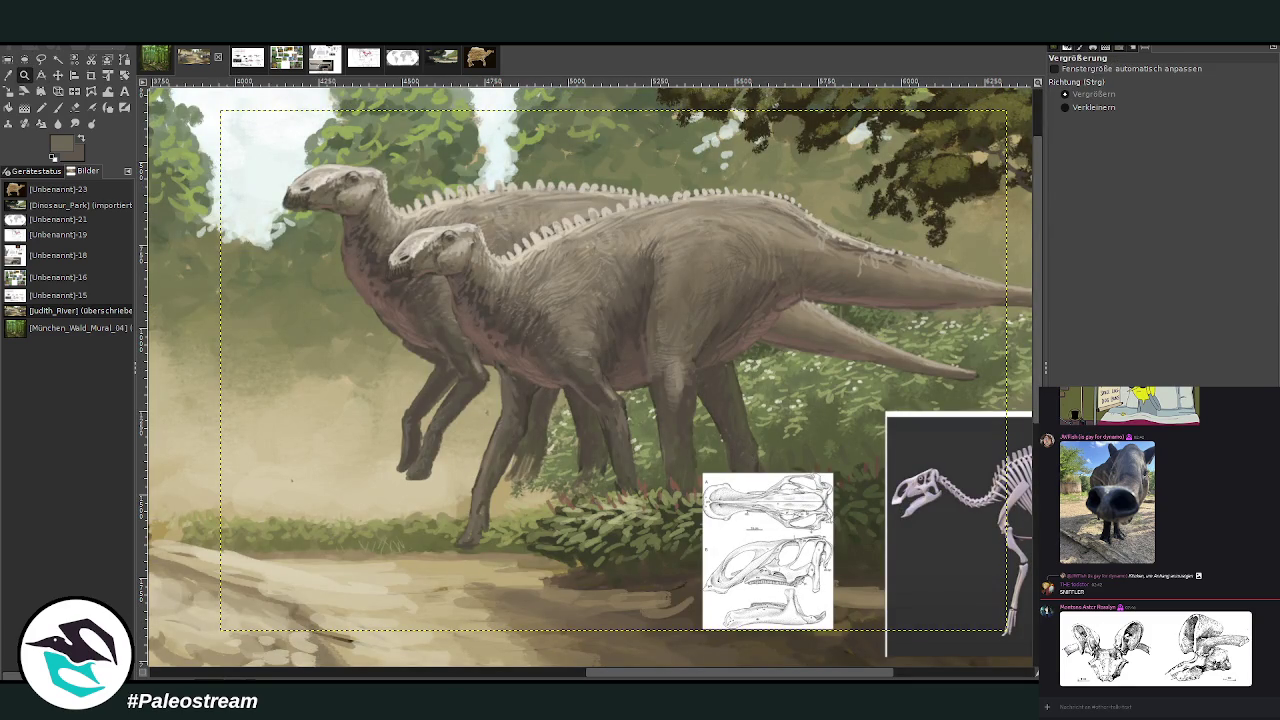
left_click_drag(405, 135, 695, 471)
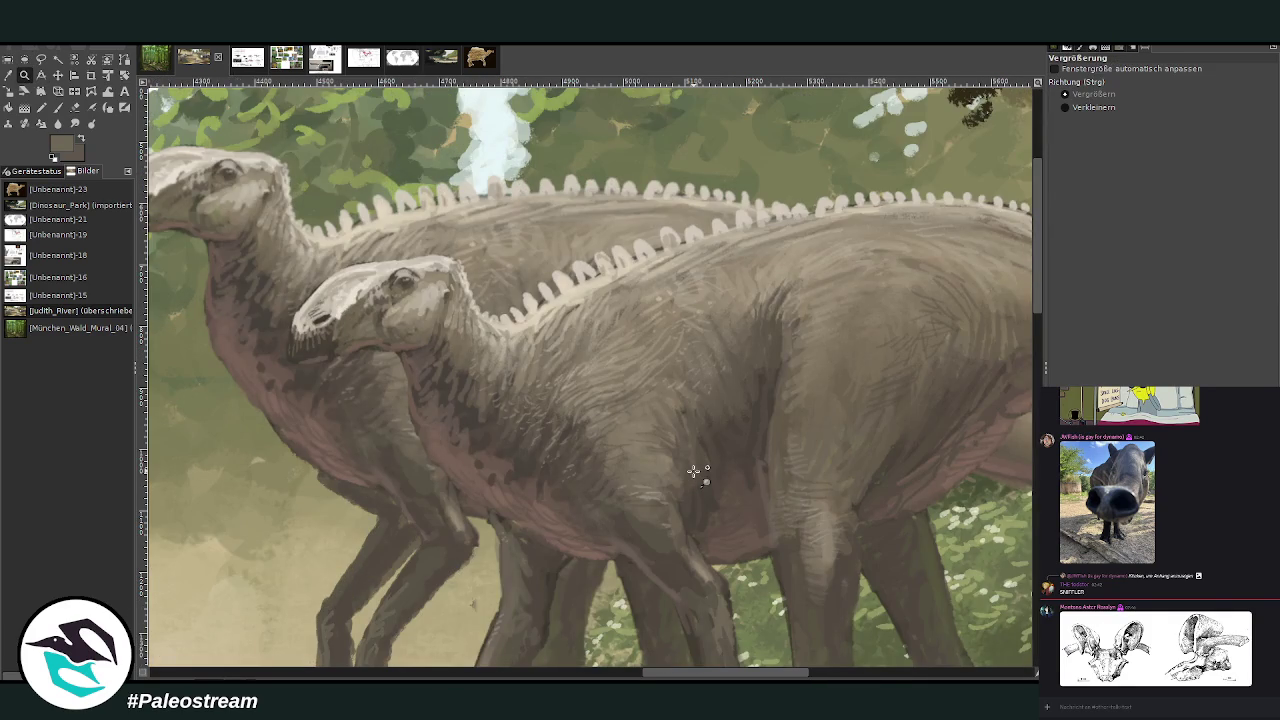
- Switch to another layer, set brush opacity to 42.3 and clear the selection
left_click(8, 75)
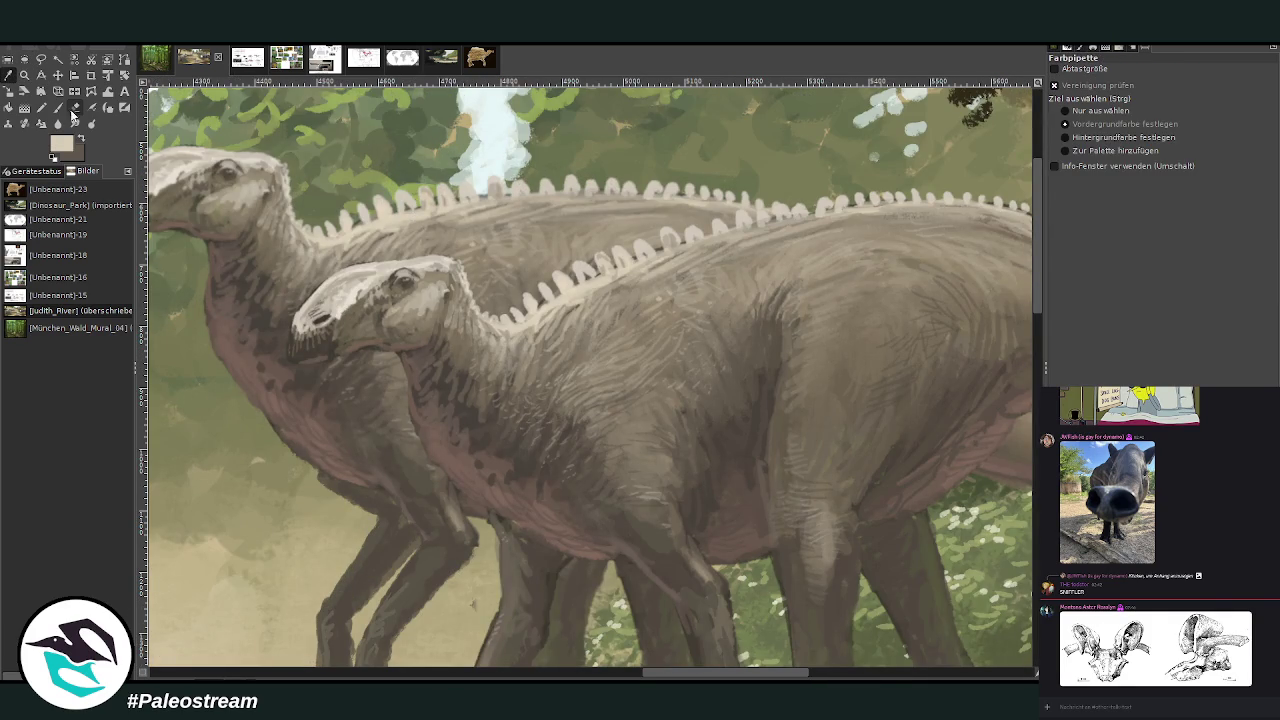
key("p")
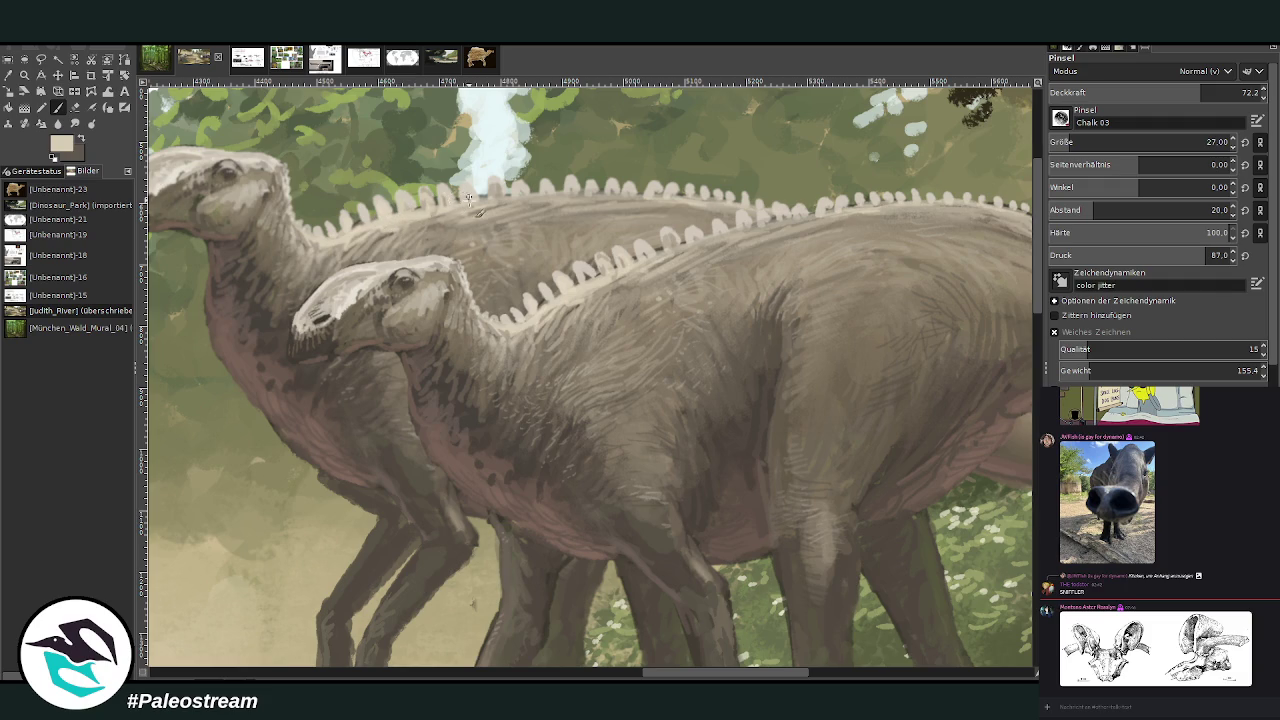
key("Page_Up")
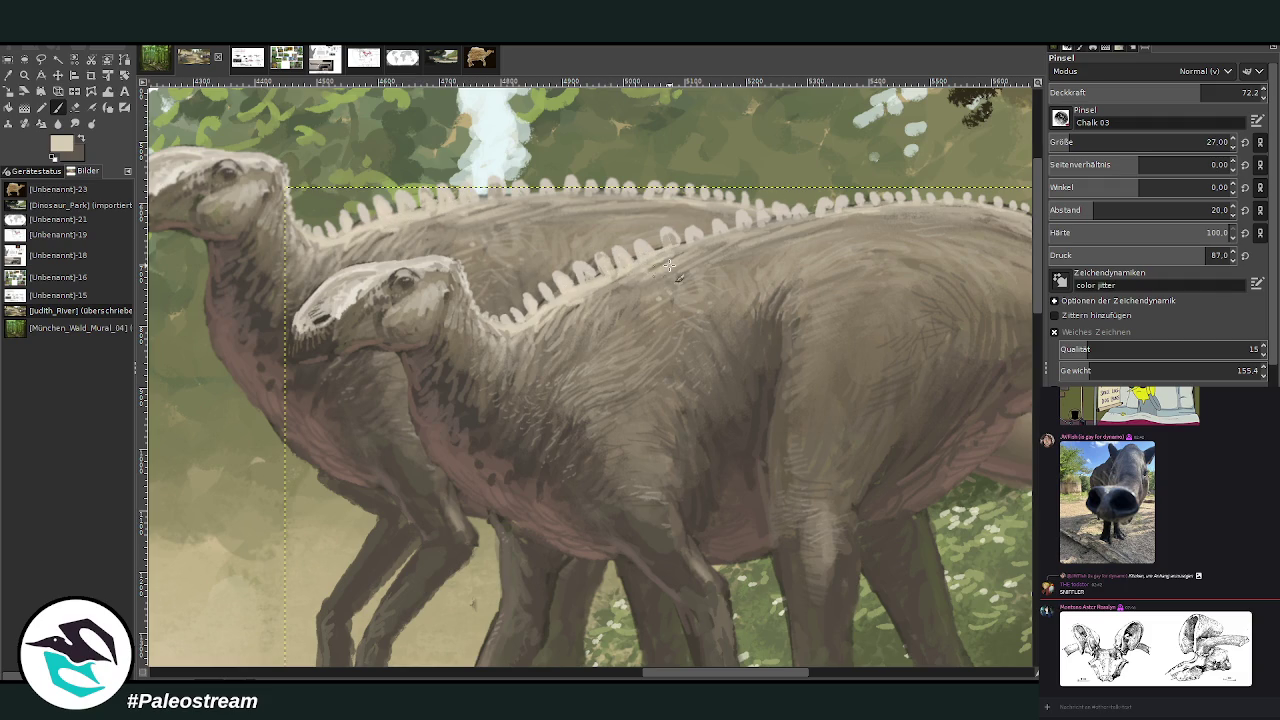
left_click(1137, 92)
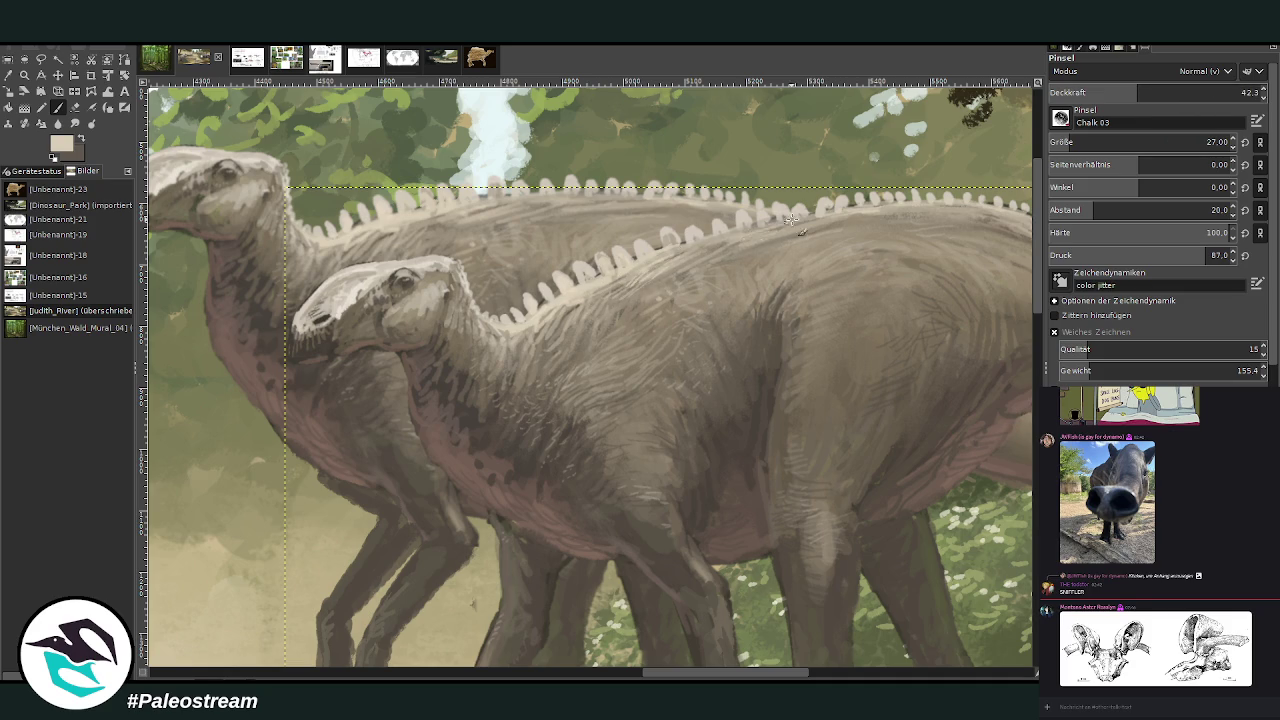
key("ctrl+shift+a")
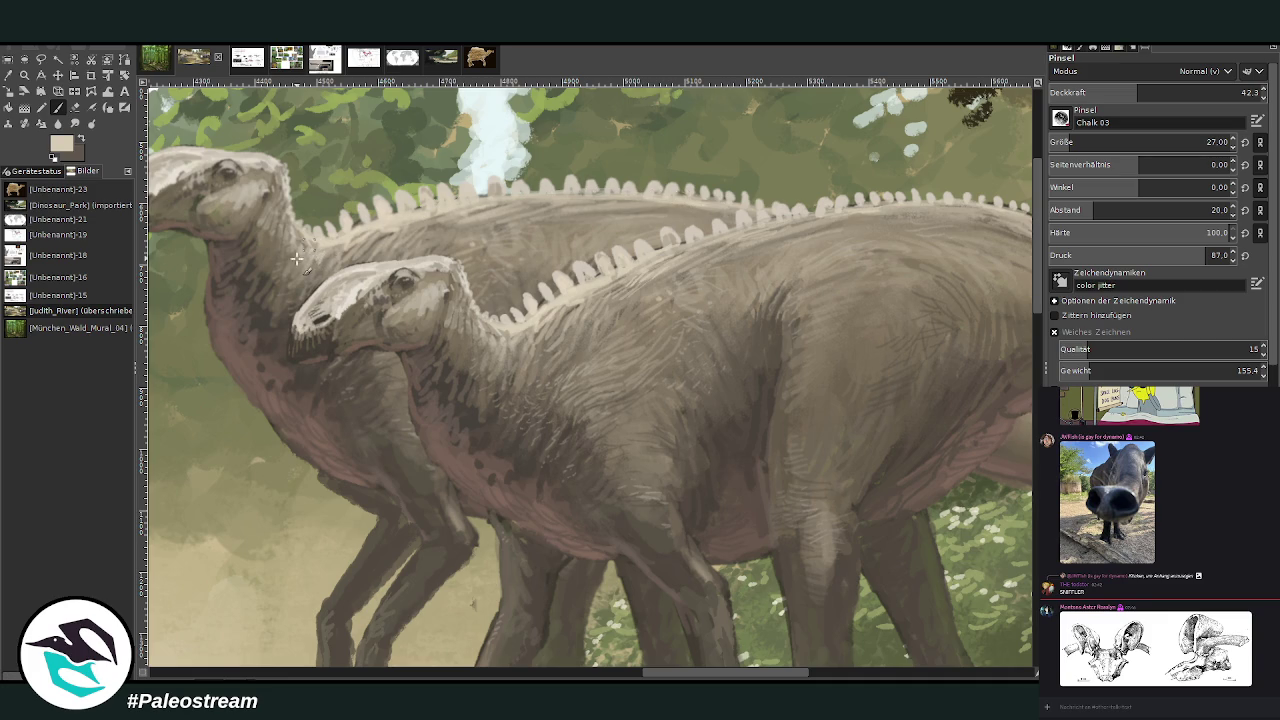
left_click_drag(686, 675, 654, 677)
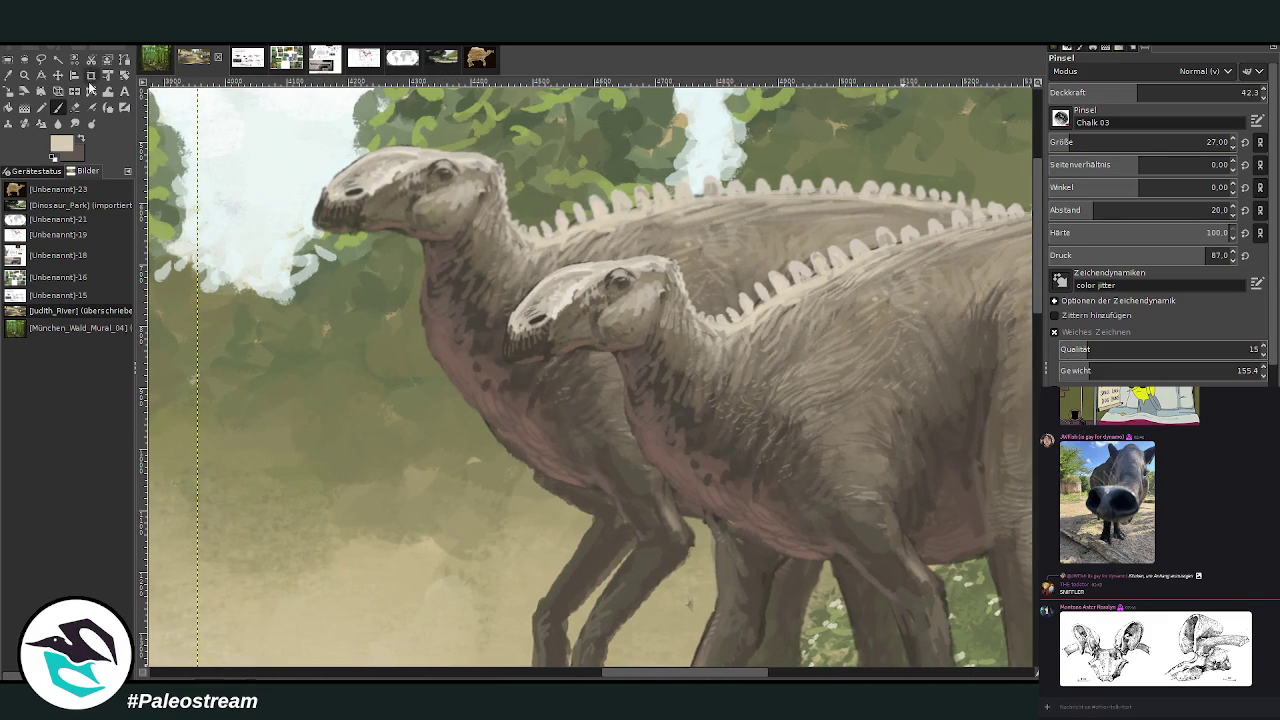
- Erase part of the lower snout and paint a dark grey-brown stroke beneath it at 68.5 opacity
left_click(74, 107)
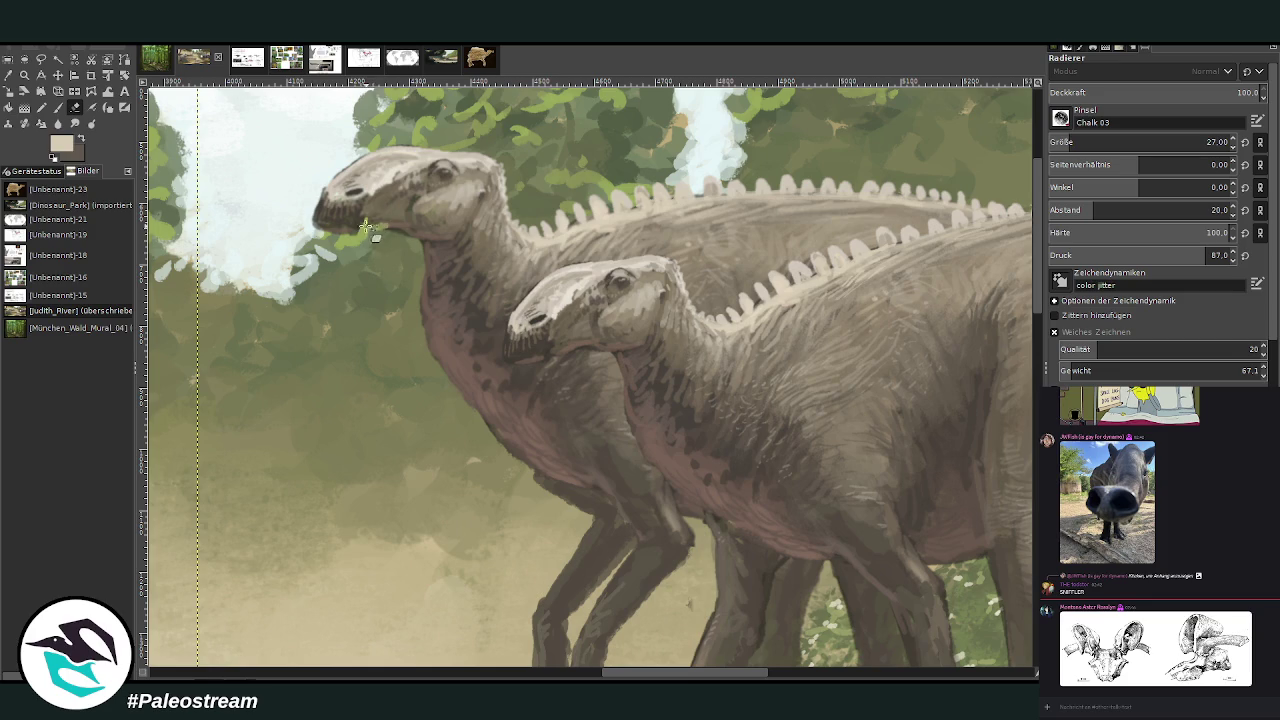
left_click_drag(358, 214, 346, 203)
key("o")
left_click(436, 236)
left_click(57, 106)
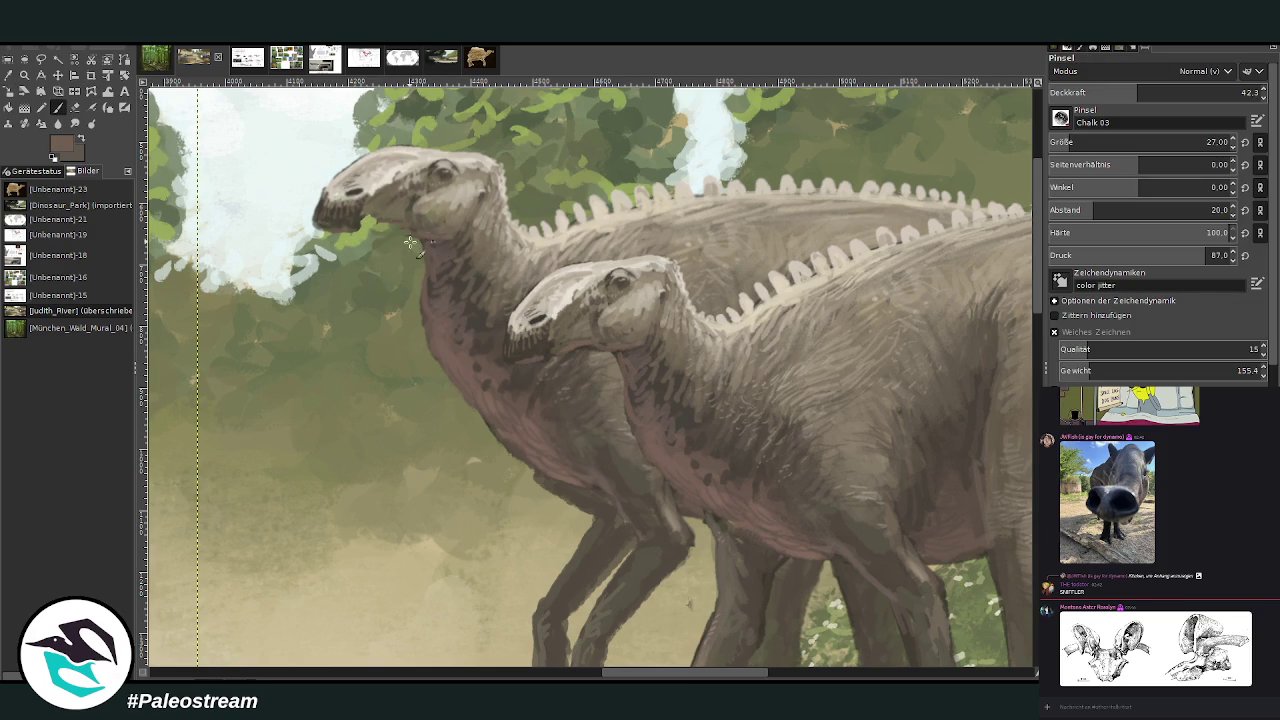
left_click(1195, 92)
left_click_drag(412, 243, 372, 255)
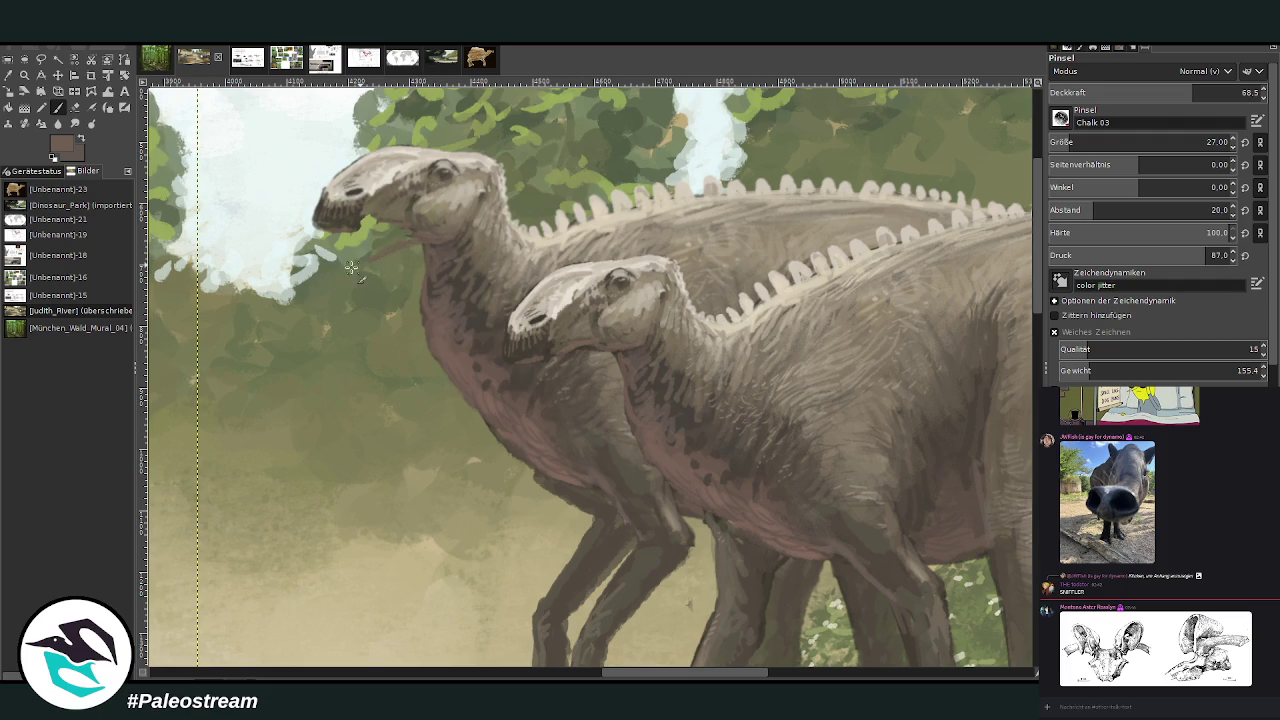
- At 88.6 opacity, paint a lower jaw under the open mouth, then zoom out
key("o")
left_click(396, 213)
key("p")
key("greater")
key("greater")
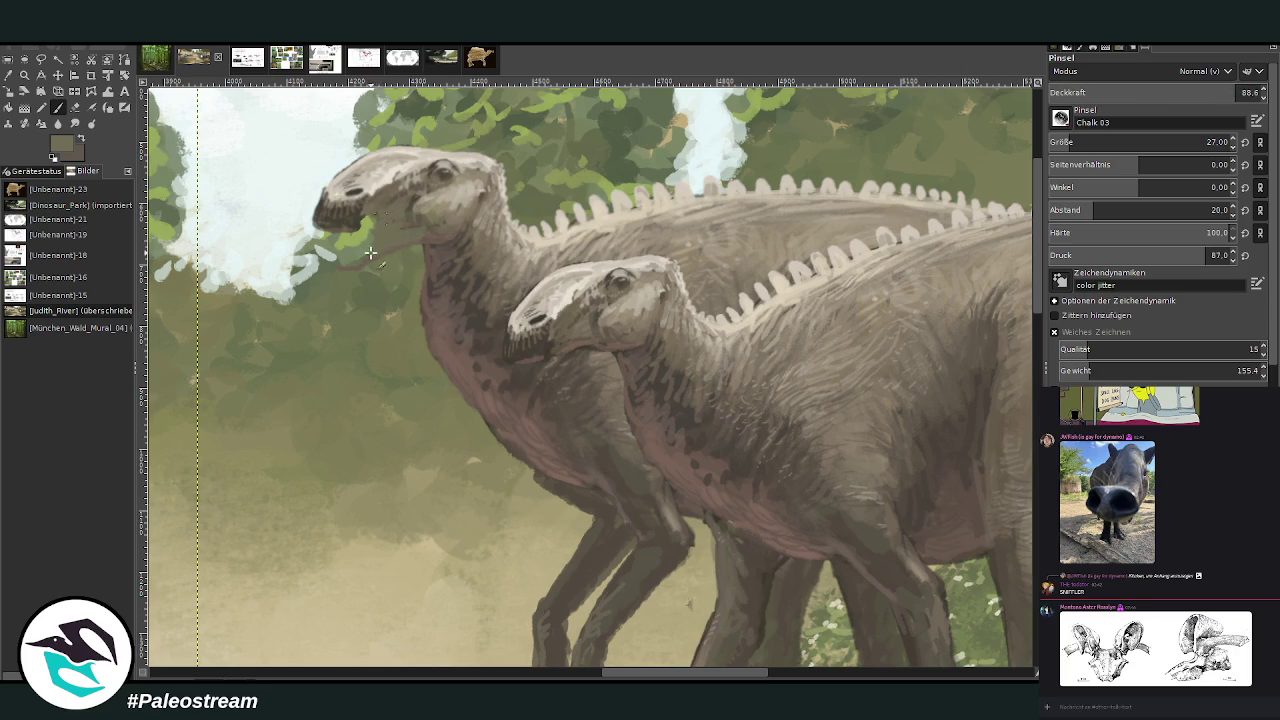
key("o")
left_click(57, 107)
mouse_move(372, 245)
left_mouse_down()
mouse_move(400, 235)
mouse_move(336, 267)
left_mouse_up()
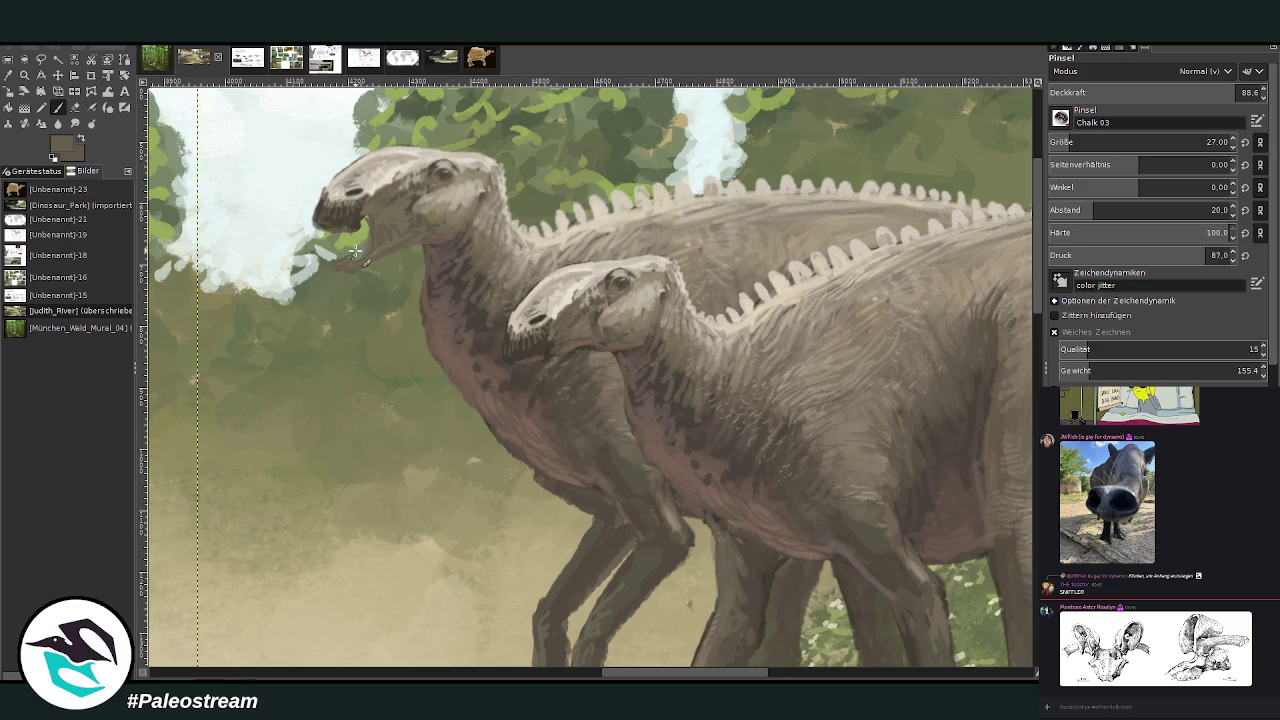
key("minus")
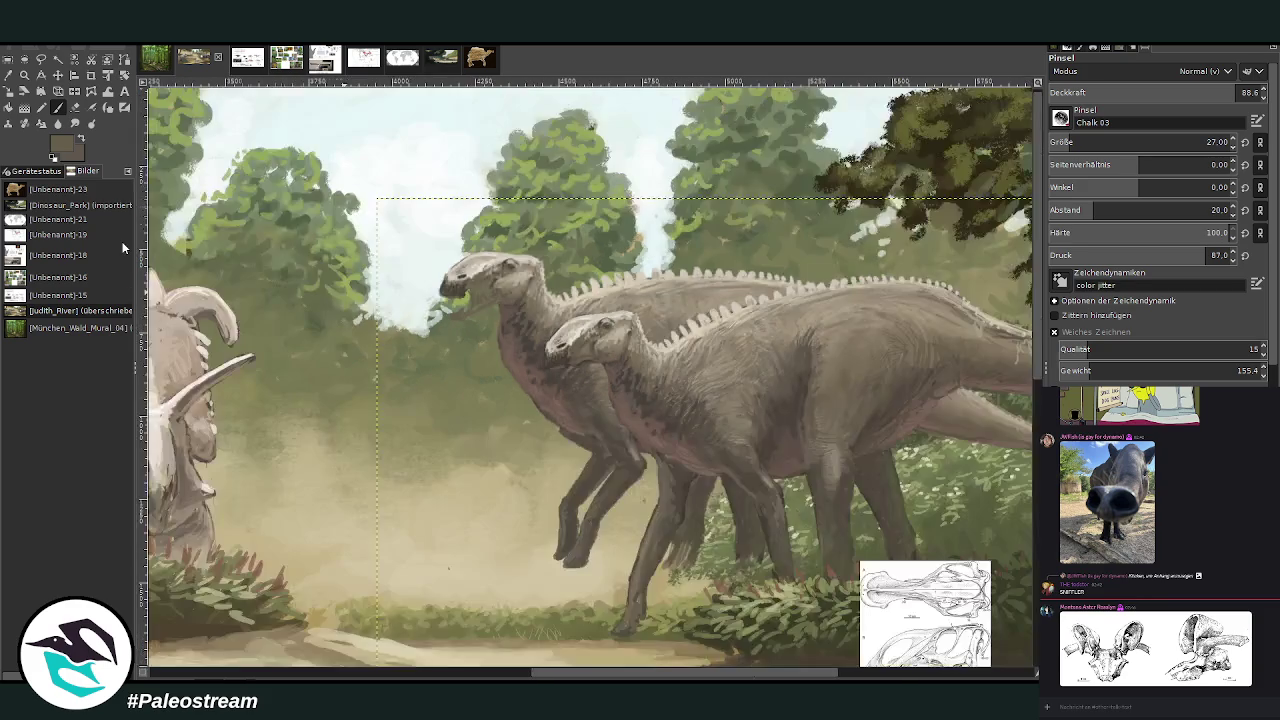
left_click(58, 75)
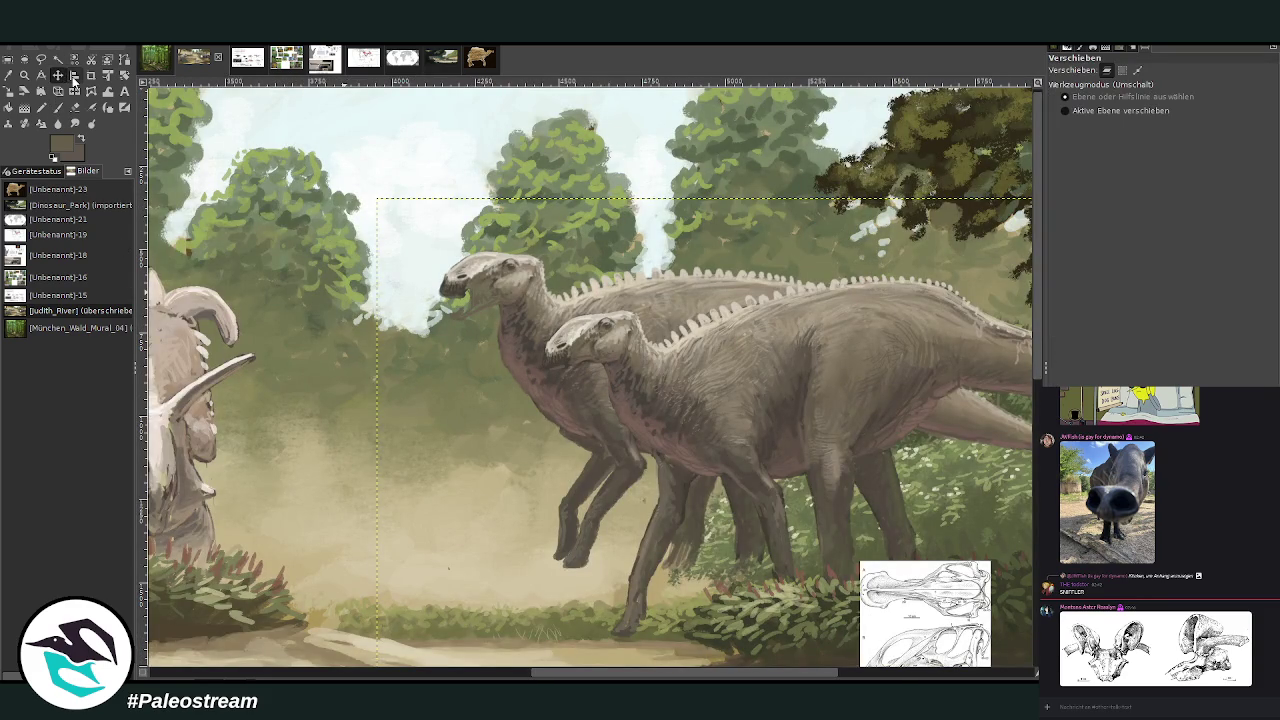
- Move the skull reference image to the upper middle and zoom in on the dinosaur heads
left_click_drag(910, 620, 688, 205)
key("z")
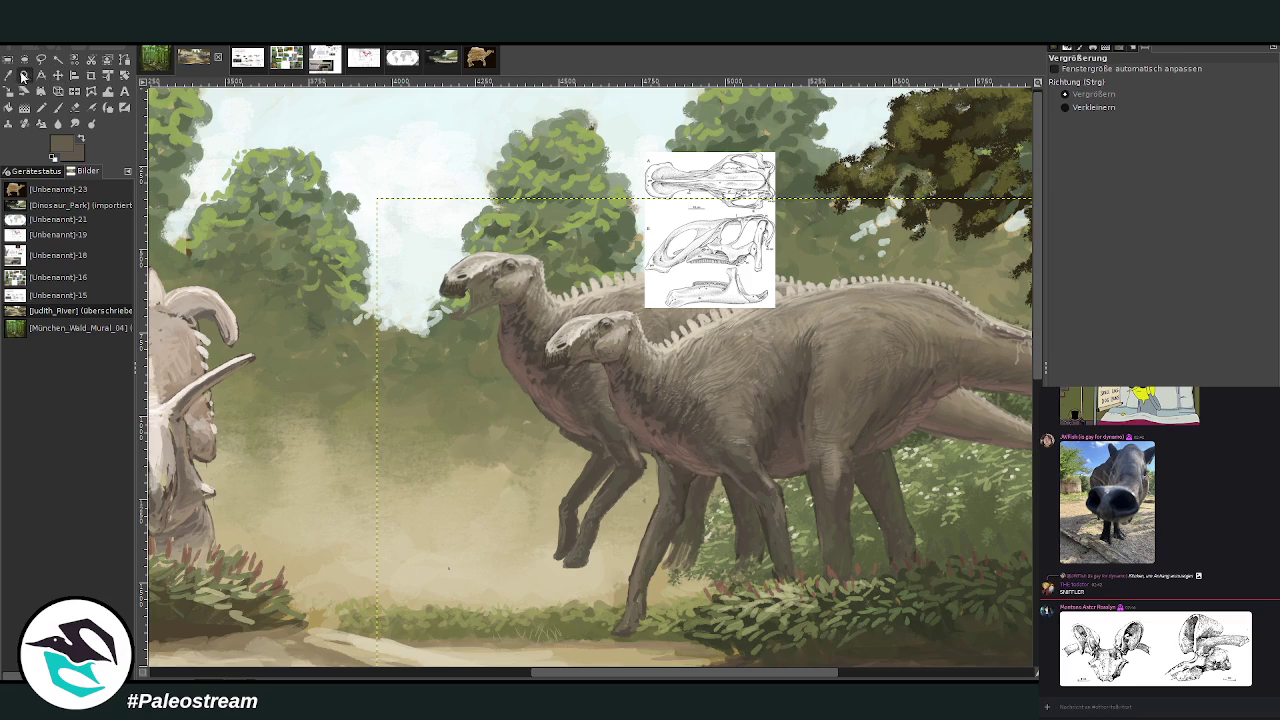
left_click_drag(414, 140, 695, 487)
left_click(58, 107)
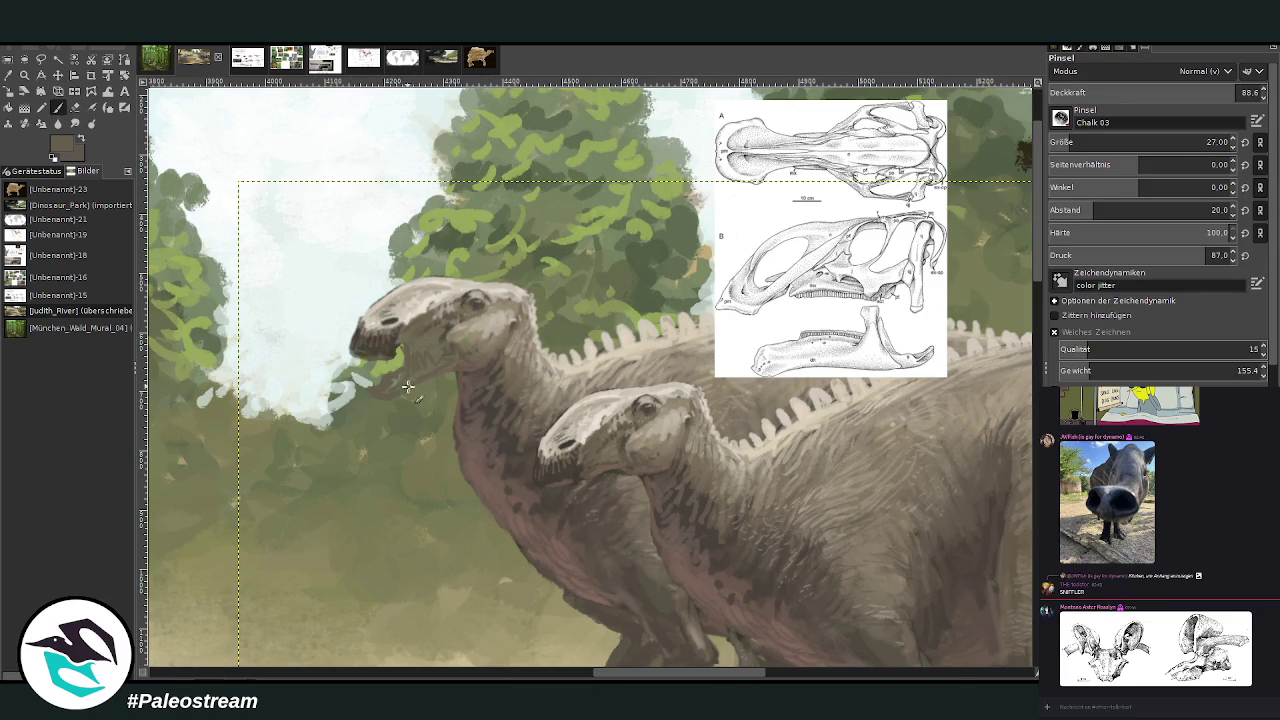
- Sample jaw skin tones and darken the area under the lower jaw
key("o")
left_click(491, 371)
key("p")
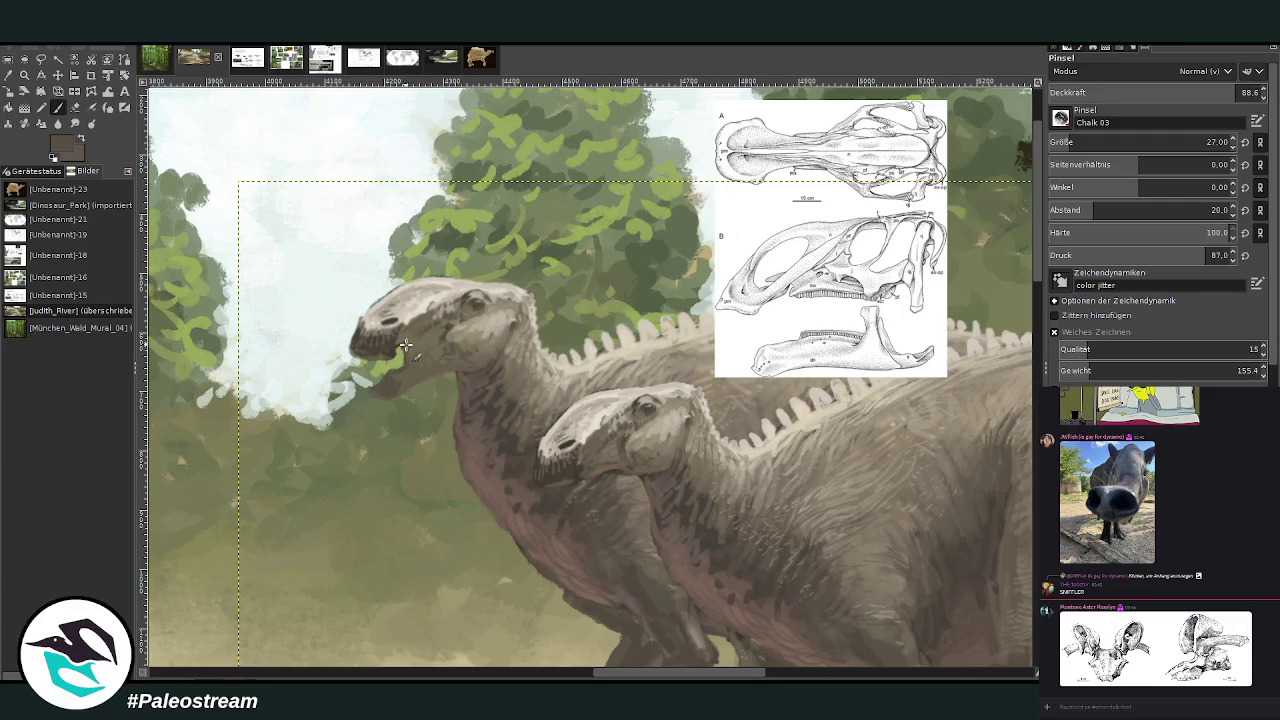
key("o")
left_click(513, 386)
key("p")
key("o")
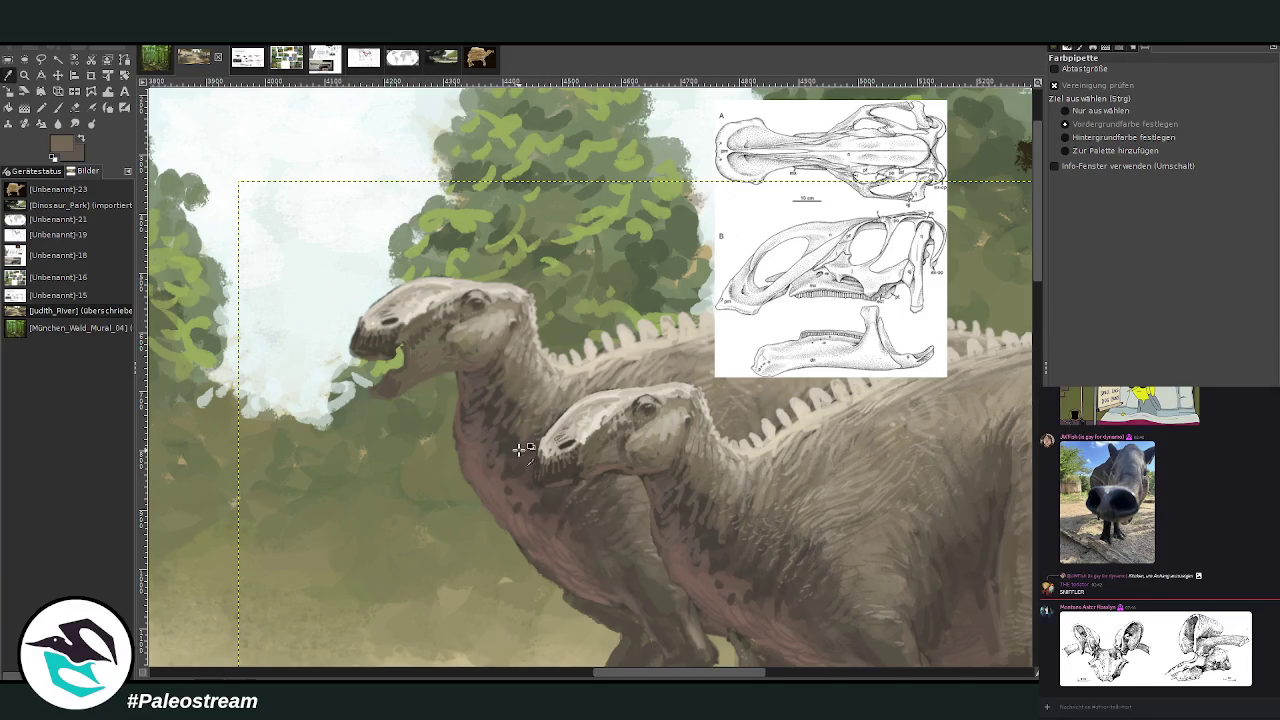
left_click(59, 111)
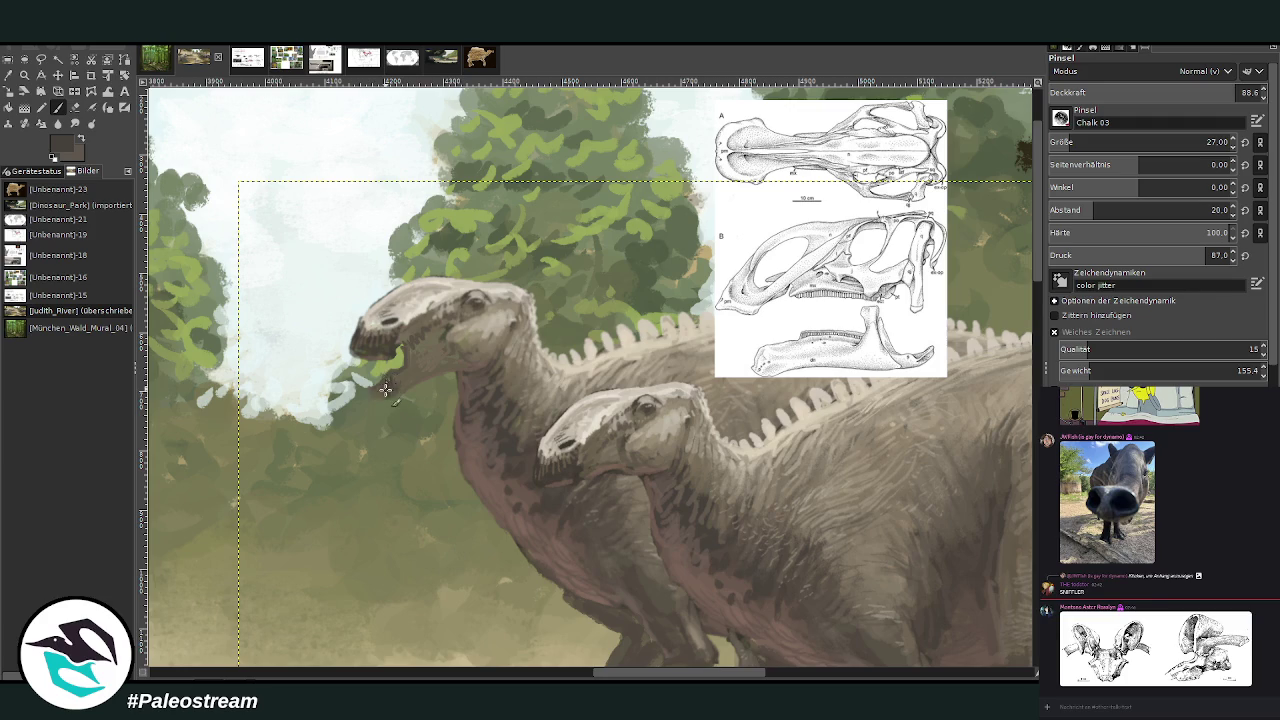
left_click_drag(384, 396, 402, 381)
- Adjust the brush to opacity 61.8, then size 57 and opacity 78.9
key("o")
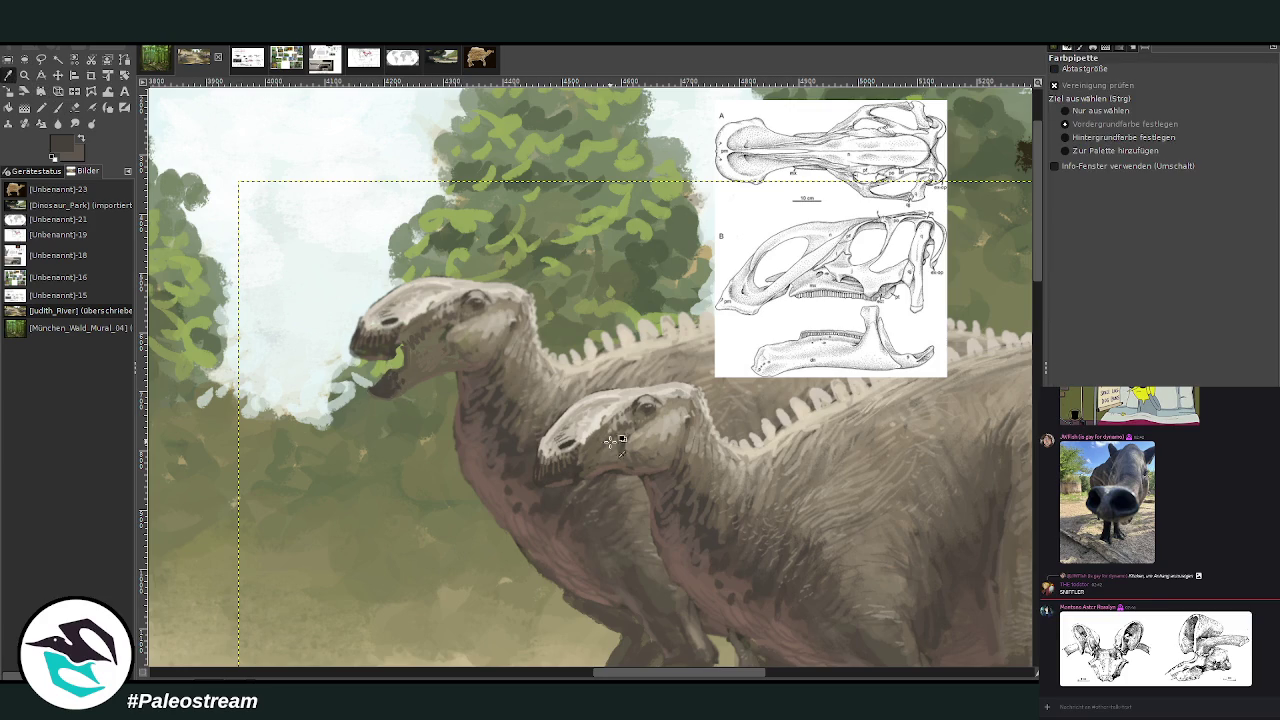
key("p")
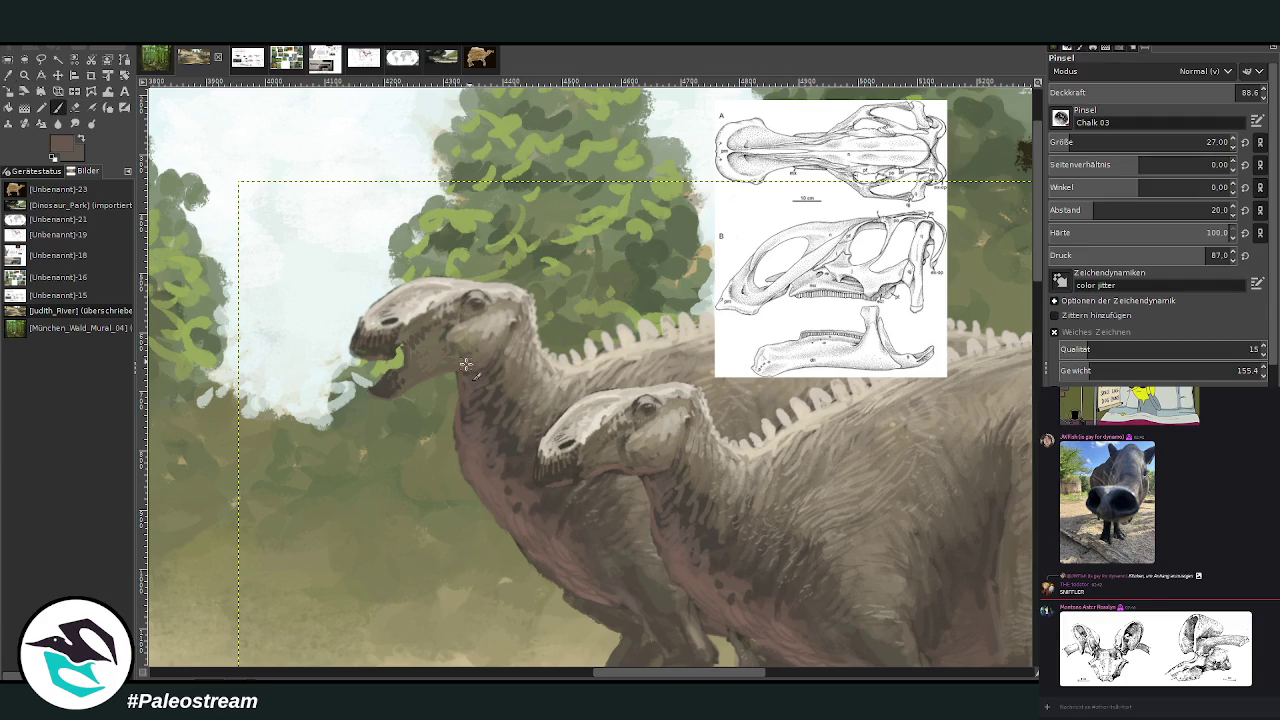
key("less")
key("less")
key("less")
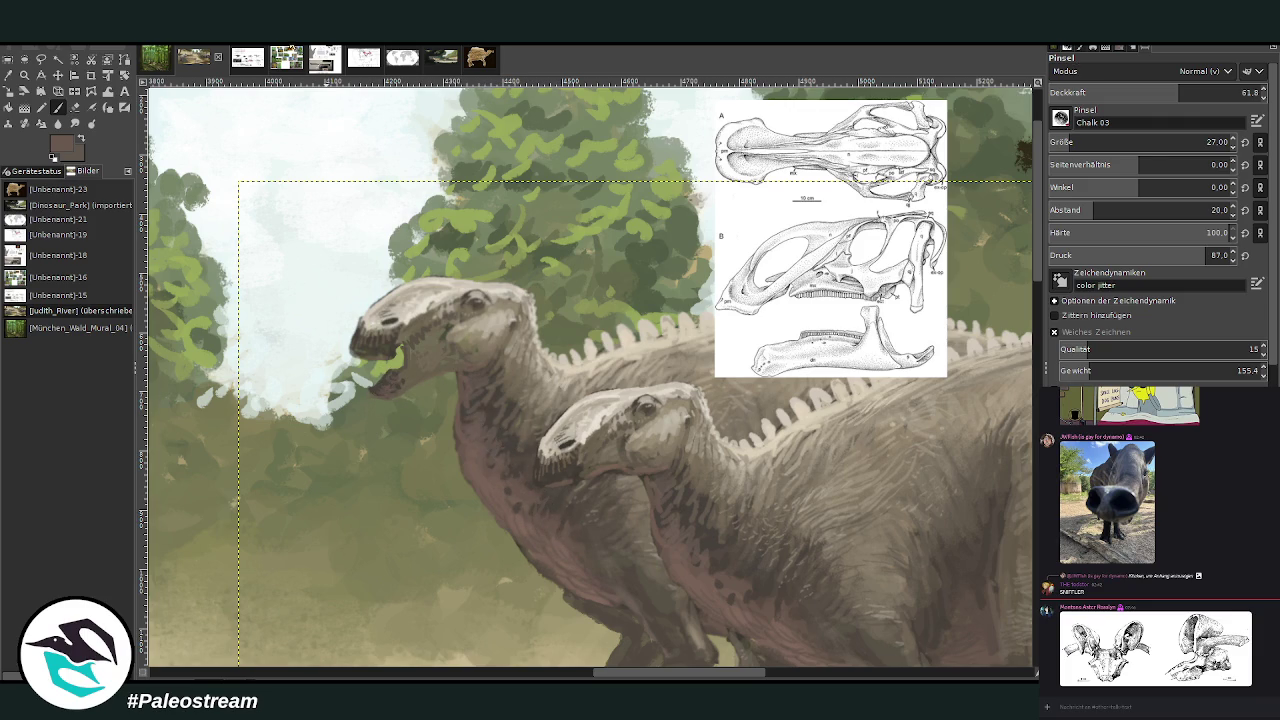
left_click(8, 80)
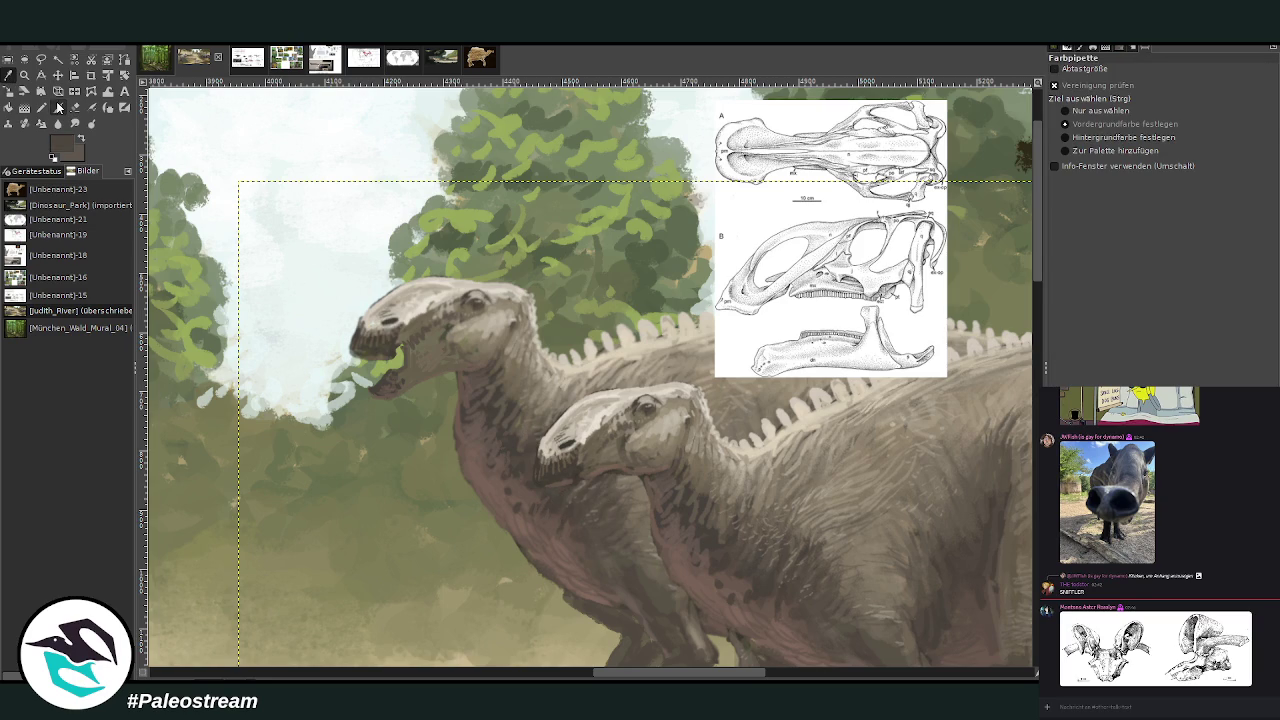
key("p")
key("bracketright")
key("bracketright")
key("bracketright")
key("greater")
key("greater")
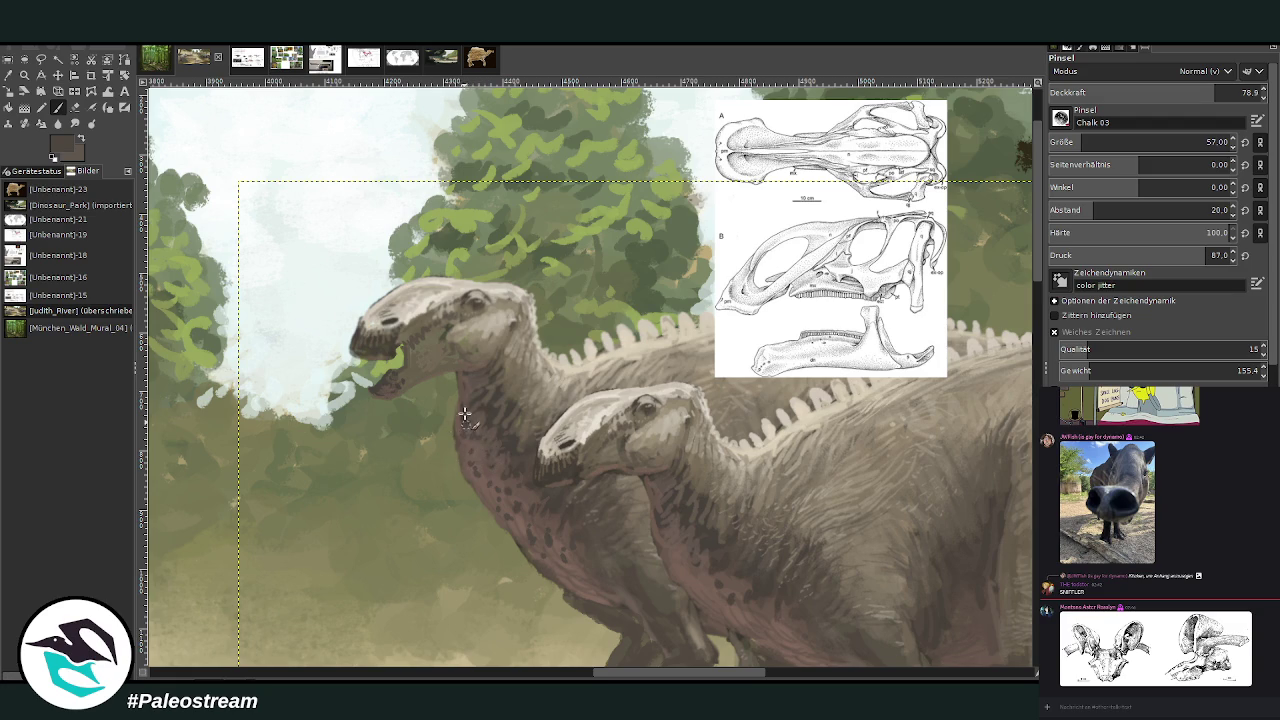
- Sample a skin colour from the dinosaur's neck and set the chalk brush opacity to 41.3
left_click(9, 76)
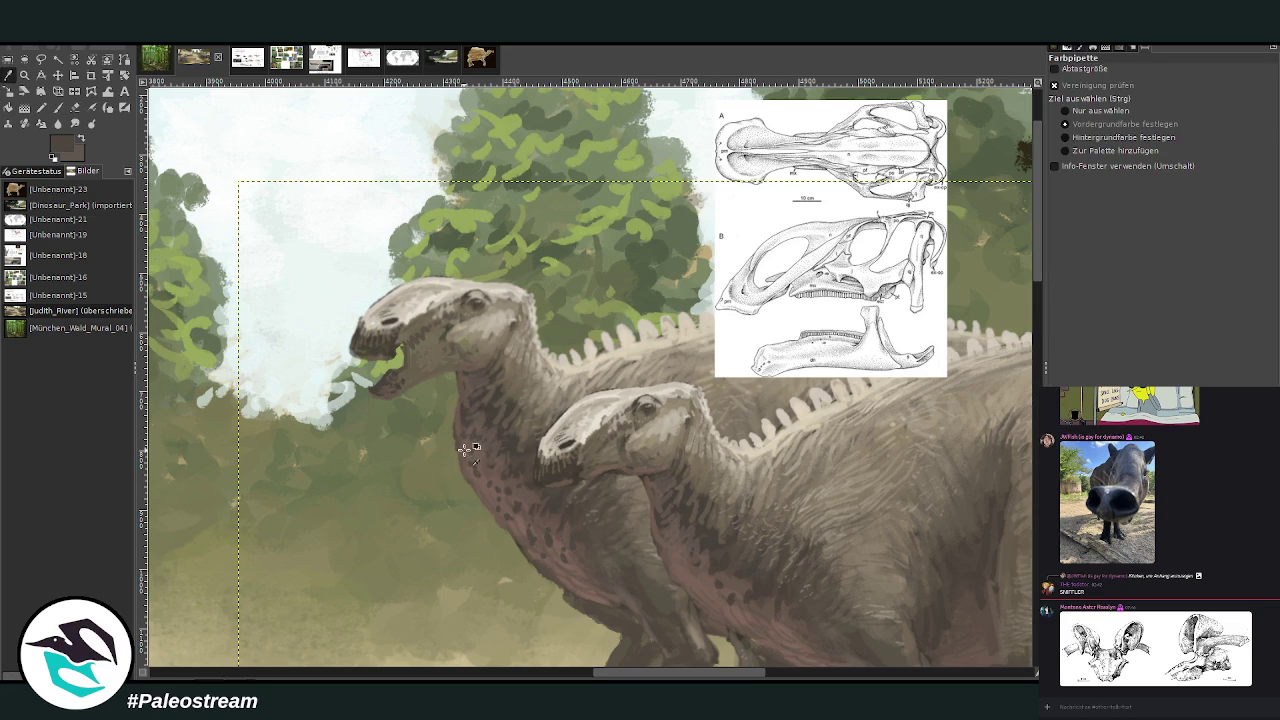
left_click(58, 107)
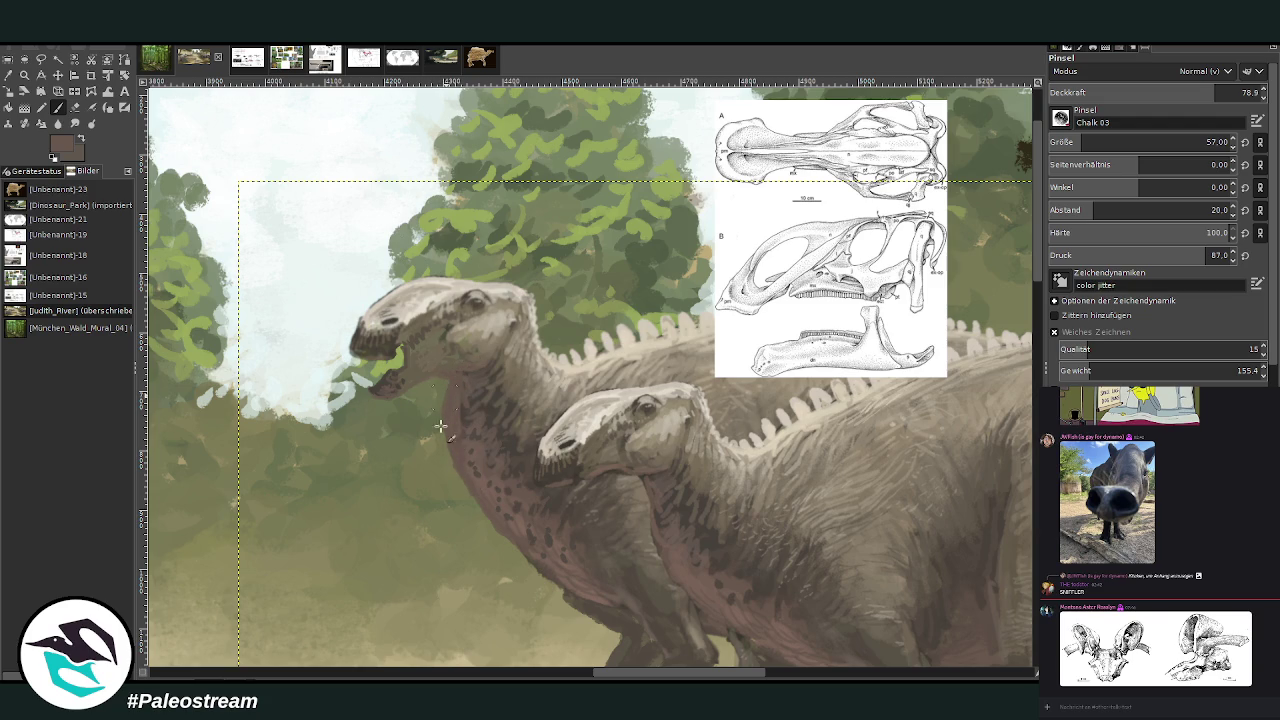
key("o")
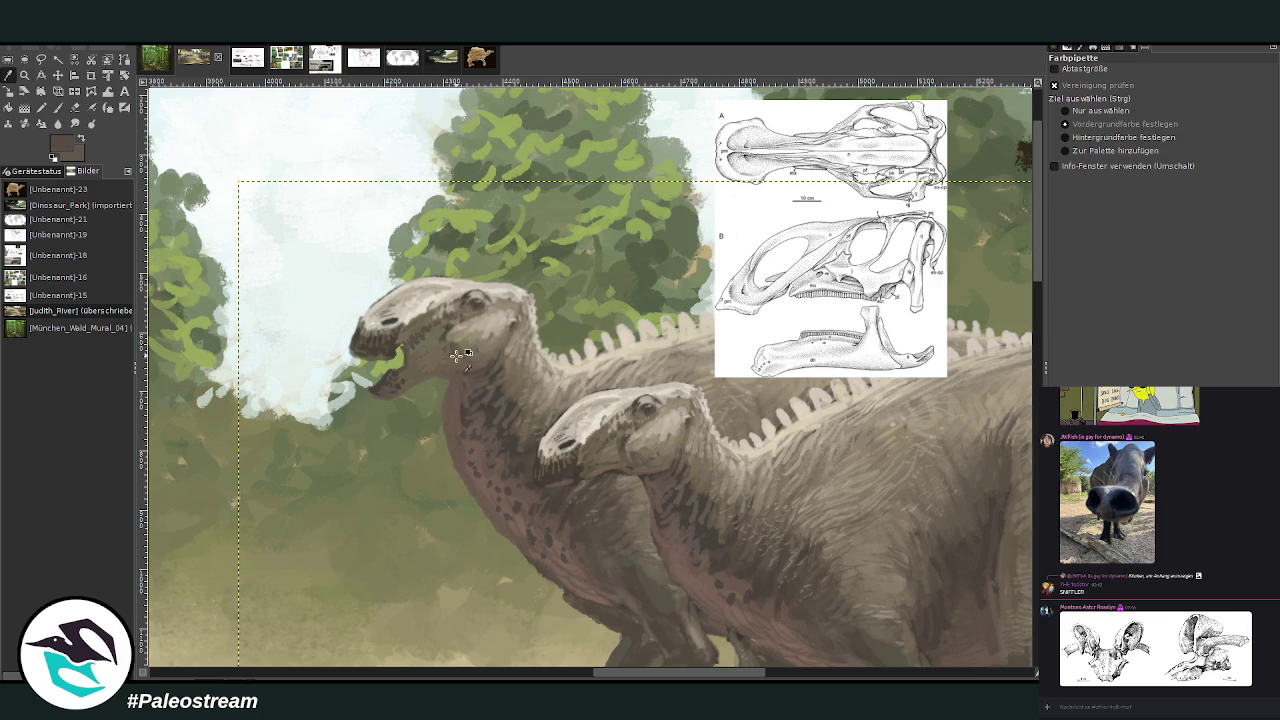
left_click(57, 108)
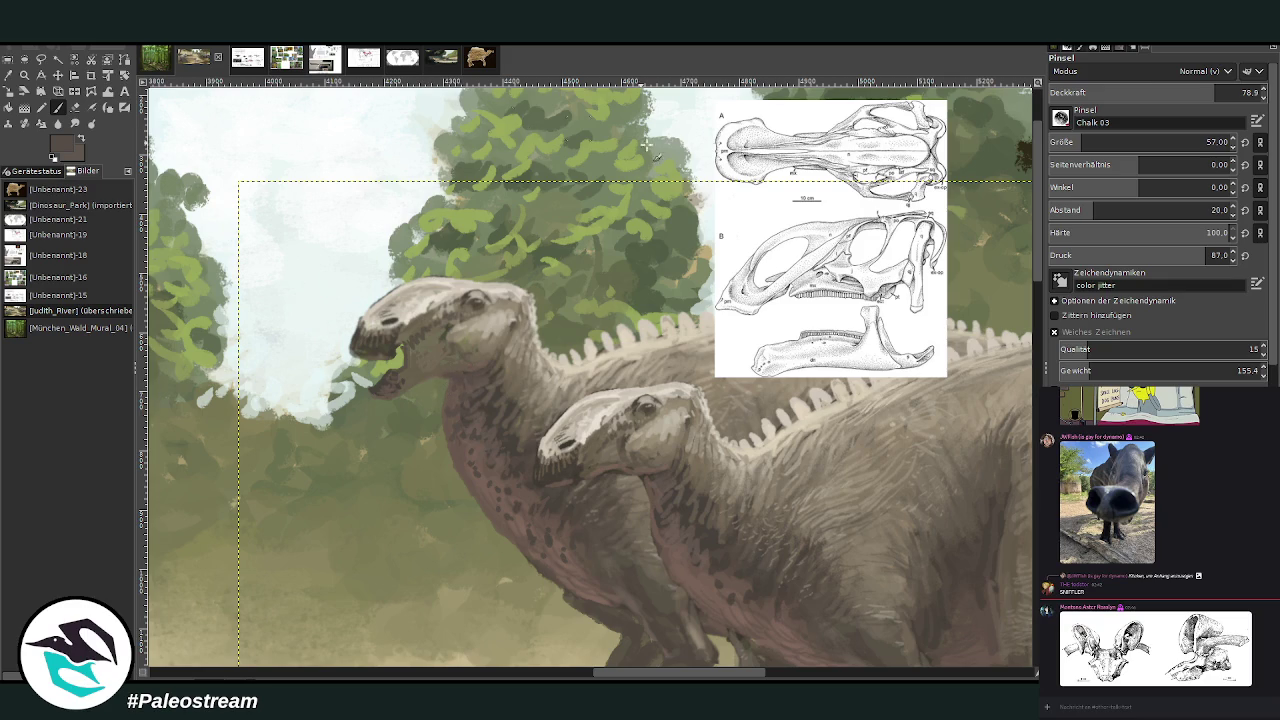
left_click(1136, 92)
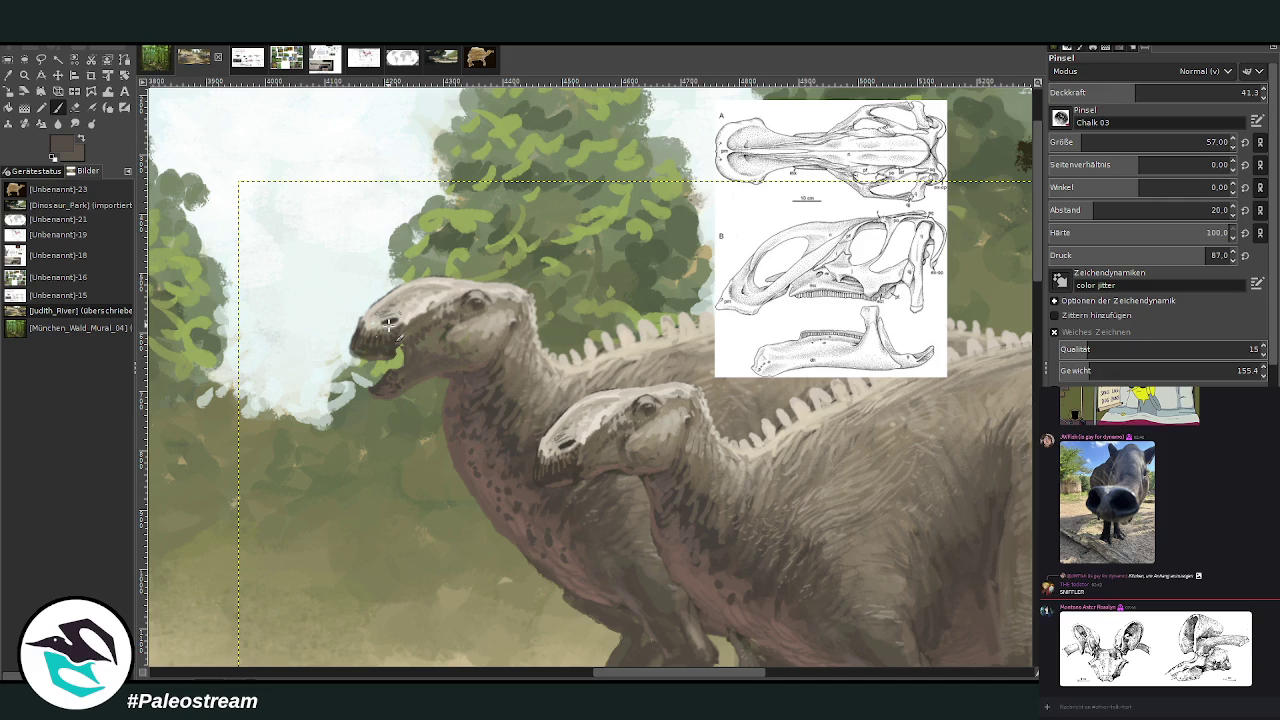
- Zoom in on the two hadrosaurs and nudge the rear one slightly right and up
scroll(390, 323, "down", 1, "ctrl")
scroll(390, 323, "down", 1, "ctrl")
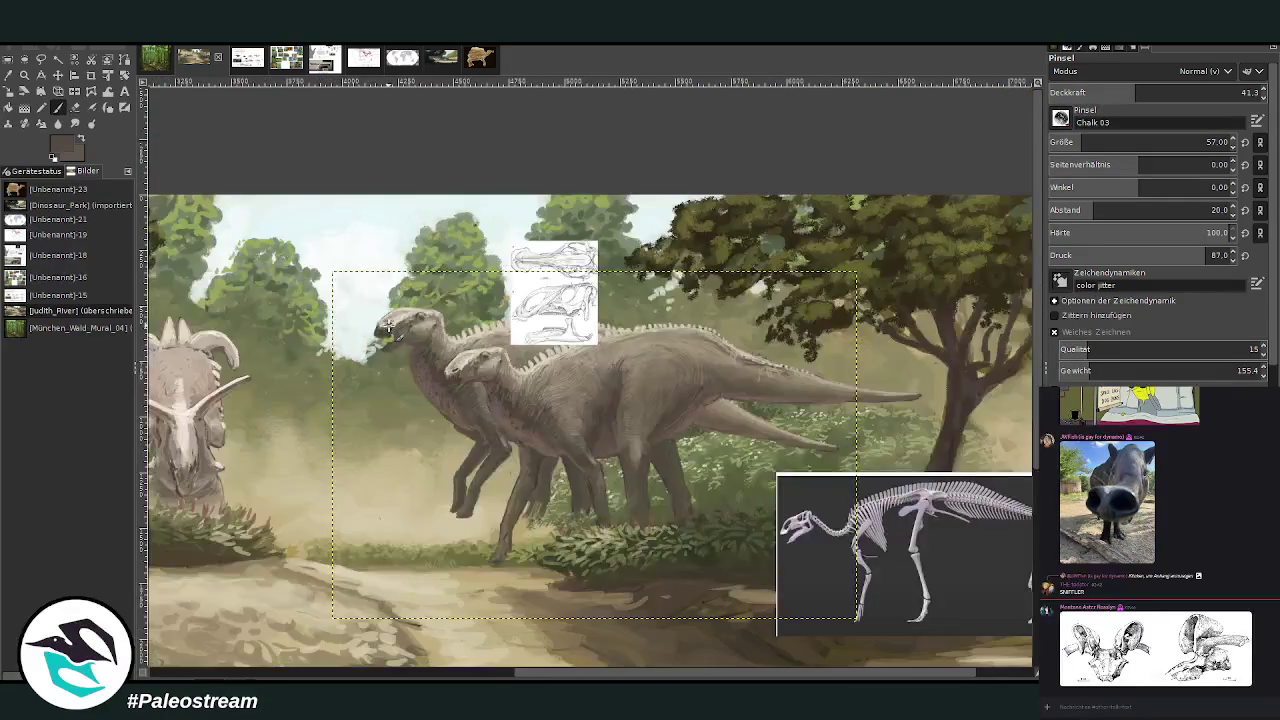
scroll(390, 323, "down", 1, "ctrl")
scroll(390, 323, "down", 1, "ctrl")
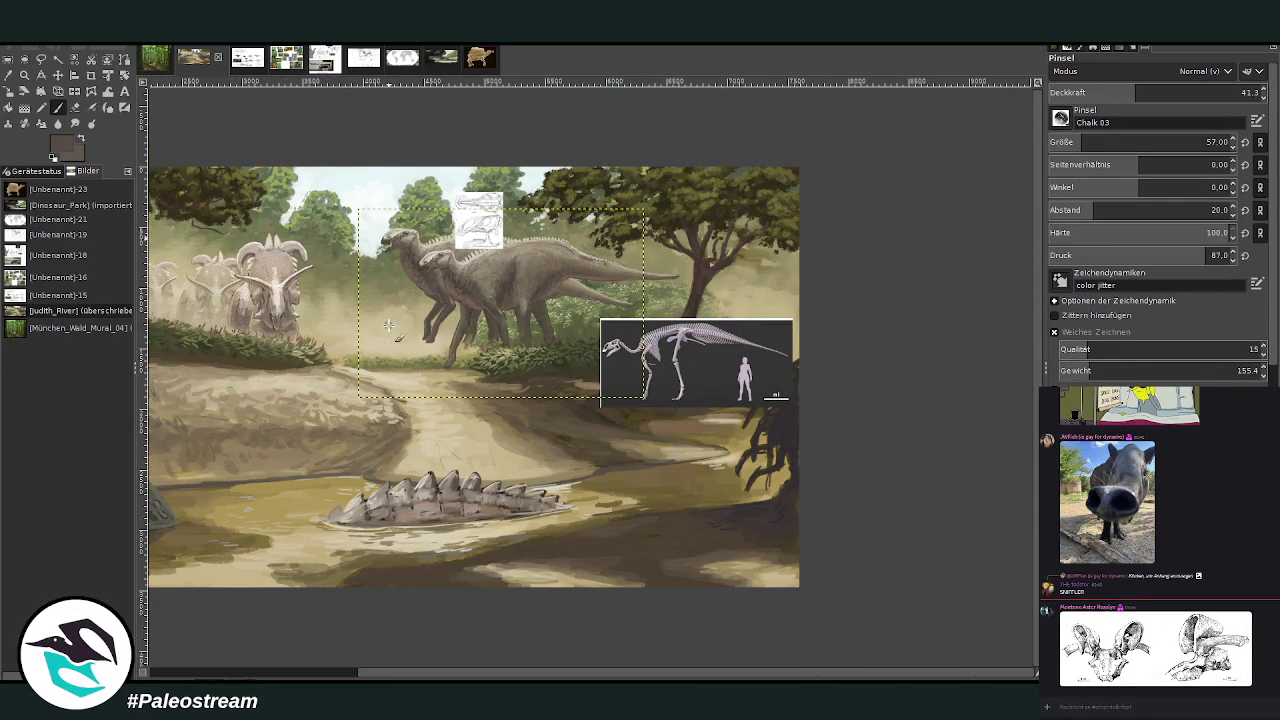
key("z")
left_click_drag(379, 167, 609, 437)
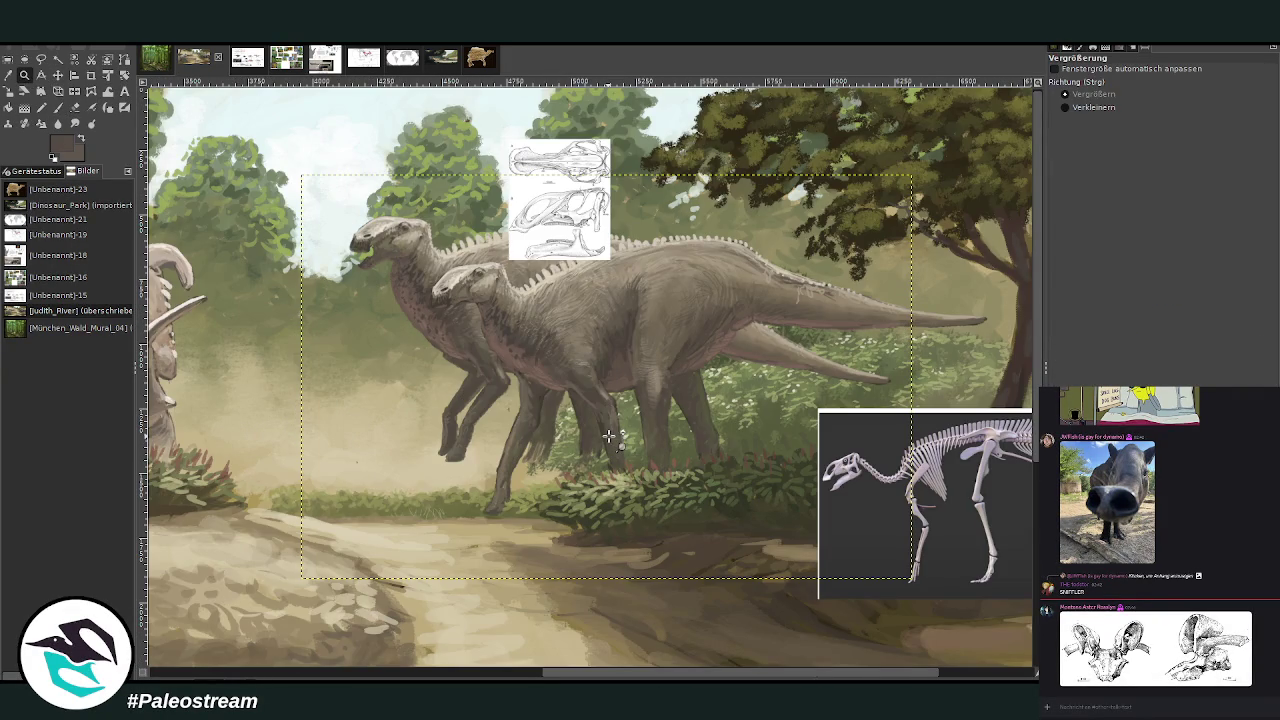
left_click(57, 75)
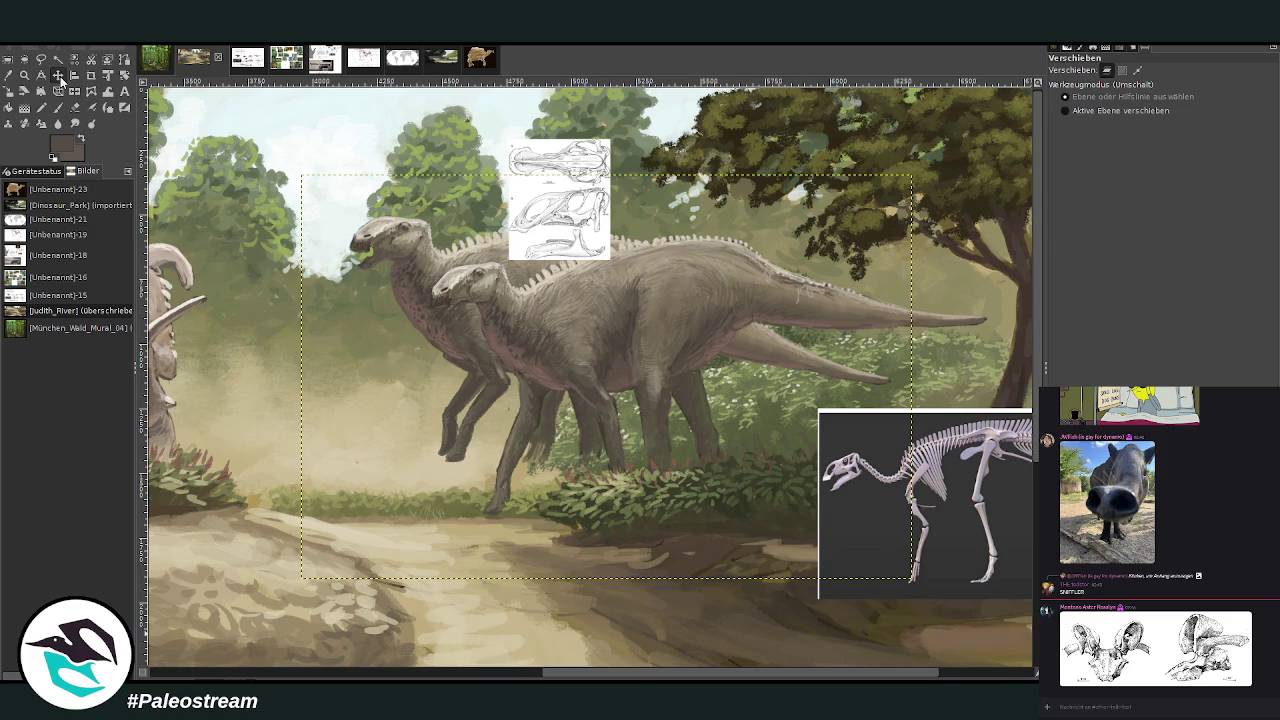
left_click_drag(406, 246, 410, 257)
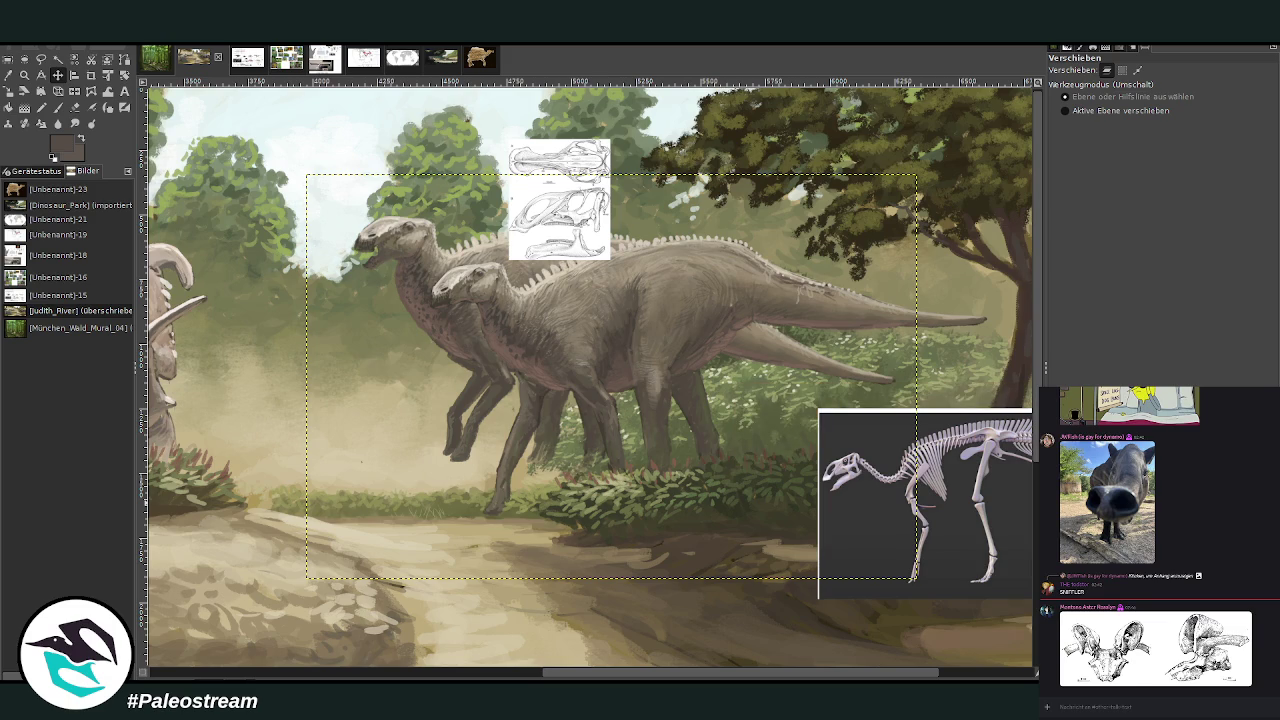
- Hide both hadrosaur layers to reveal the bushes behind them
key("Delete")
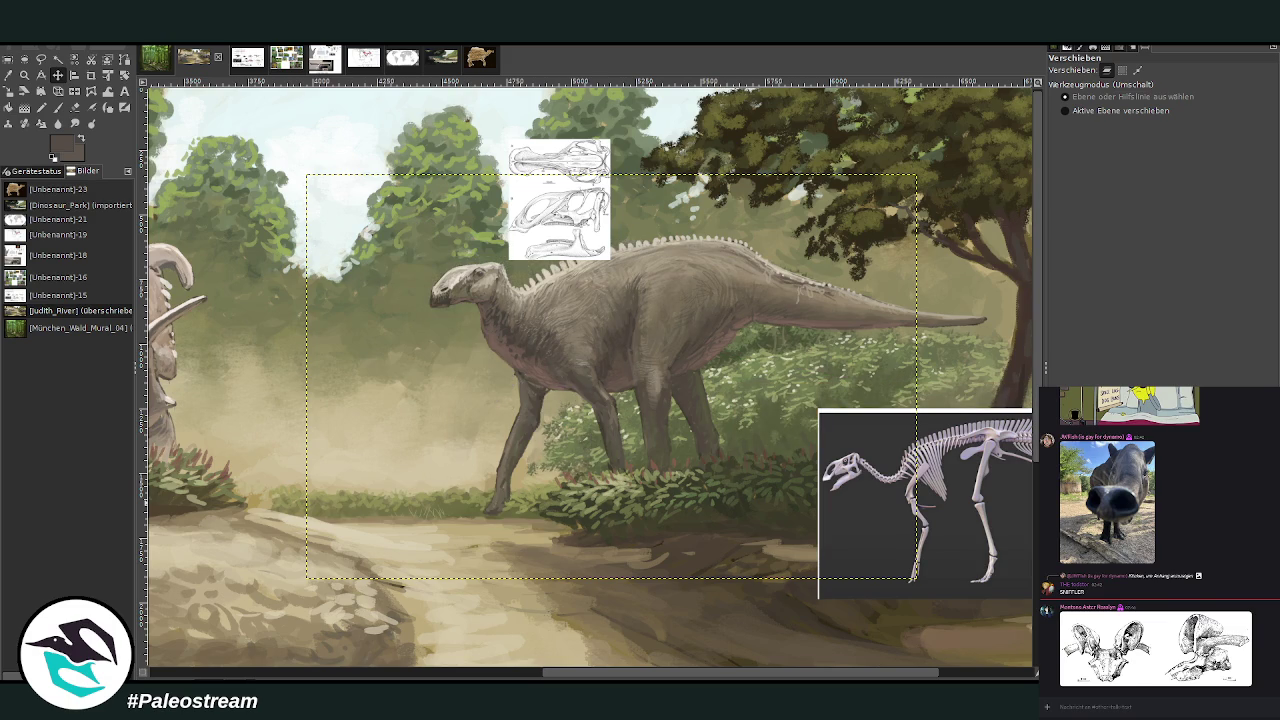
key("ctrl+z")
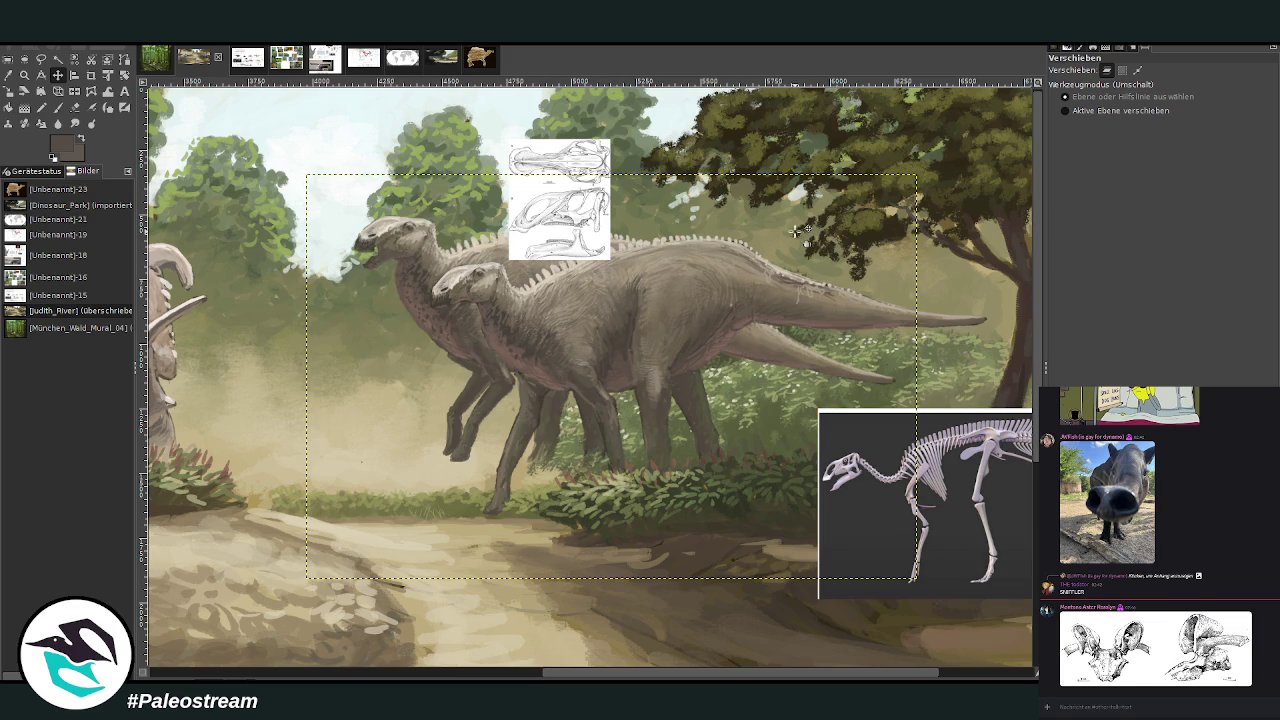
key("Delete")
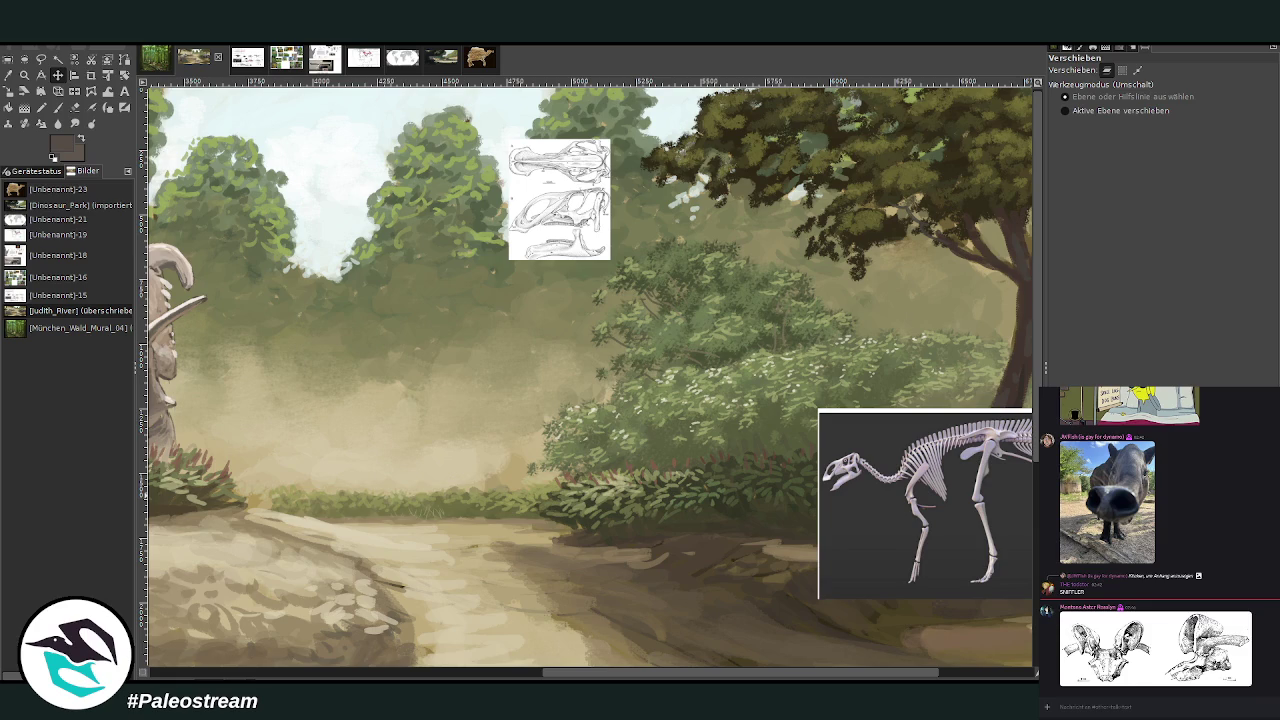
left_click(24, 75)
- Zoom in on the bushes and set up Free Select with a 2.8 feather radius
left_click_drag(460, 142, 920, 594)
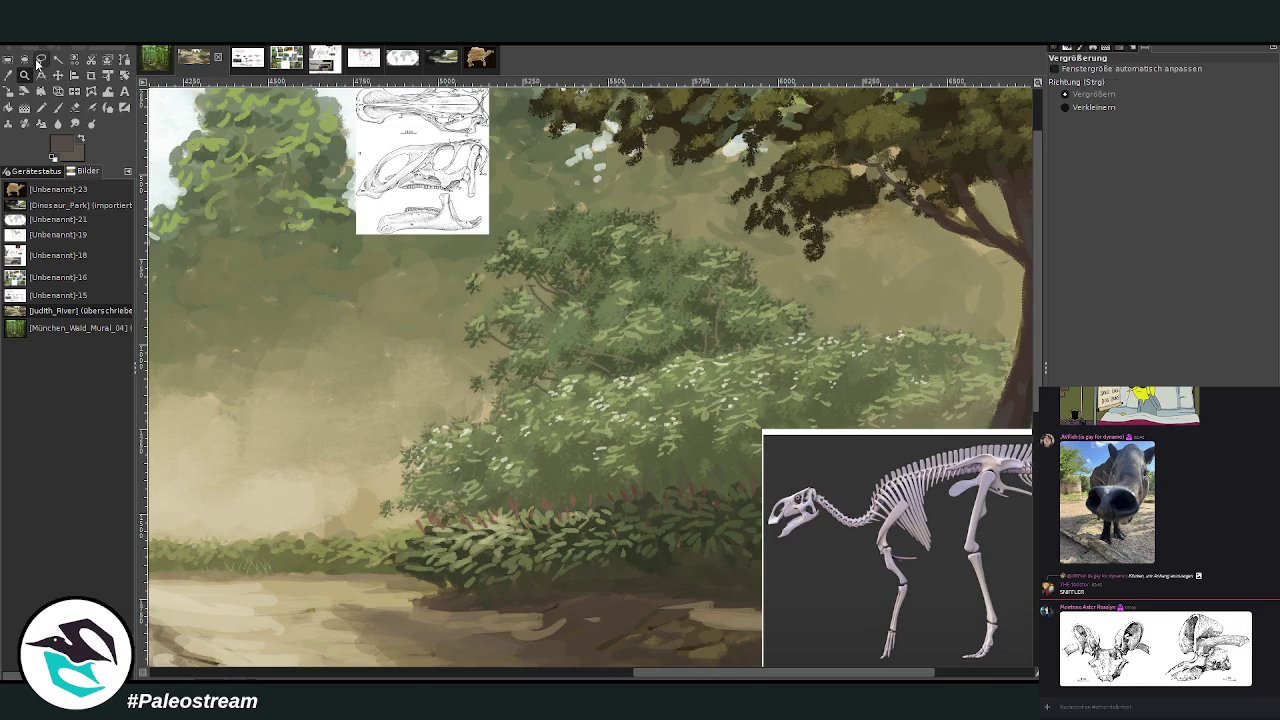
left_click(41, 59)
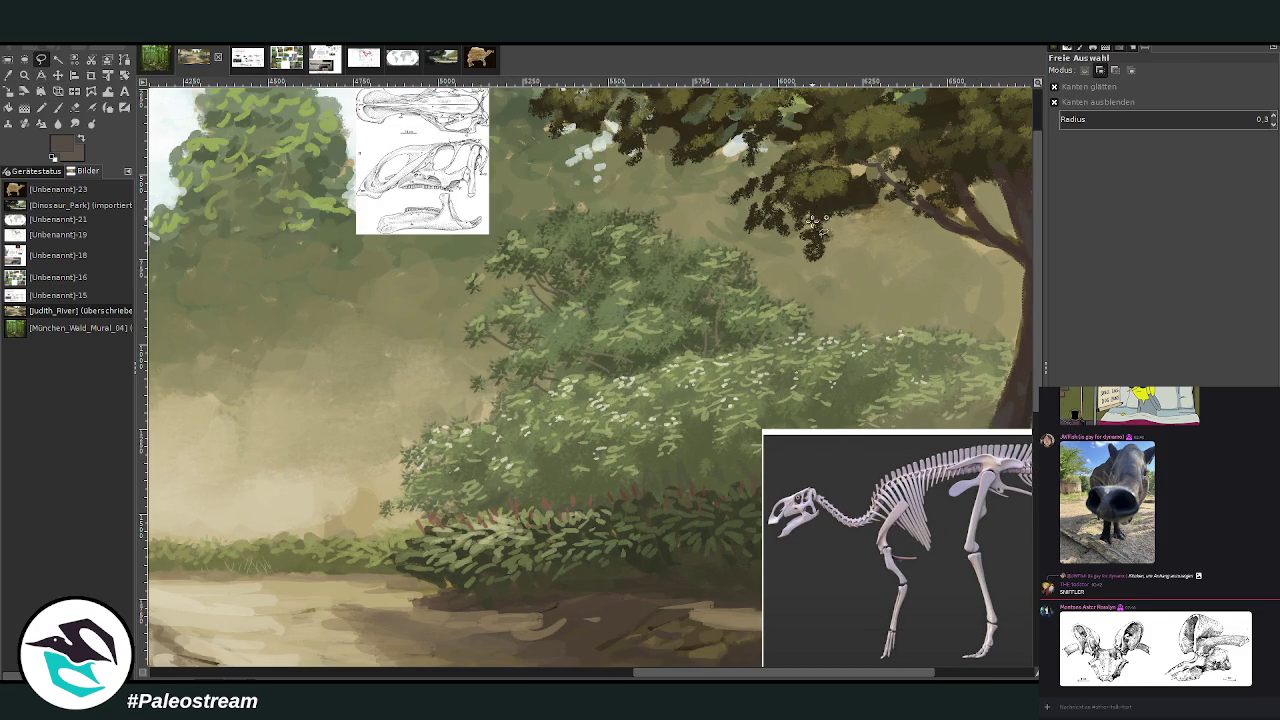
left_click(58, 107)
left_click(41, 59)
left_click(1068, 118)
- Lasso the foreground bush, including its lower right side, into a selection
mouse_move(425, 516)
left_mouse_down()
mouse_move(395, 512)
mouse_move(409, 443)
mouse_move(488, 425)
mouse_move(491, 397)
mouse_move(468, 386)
mouse_move(514, 356)
mouse_move(468, 316)
mouse_move(488, 318)
mouse_move(505, 272)
mouse_move(483, 281)
mouse_move(512, 232)
mouse_move(538, 236)
mouse_move(566, 212)
mouse_move(618, 210)
mouse_move(744, 262)
mouse_move(834, 340)
mouse_move(852, 324)
mouse_move(1015, 340)
mouse_move(1010, 455)
mouse_move(672, 573)
mouse_move(420, 556)
mouse_move(414, 540)
mouse_move(428, 531)
left_mouse_up()
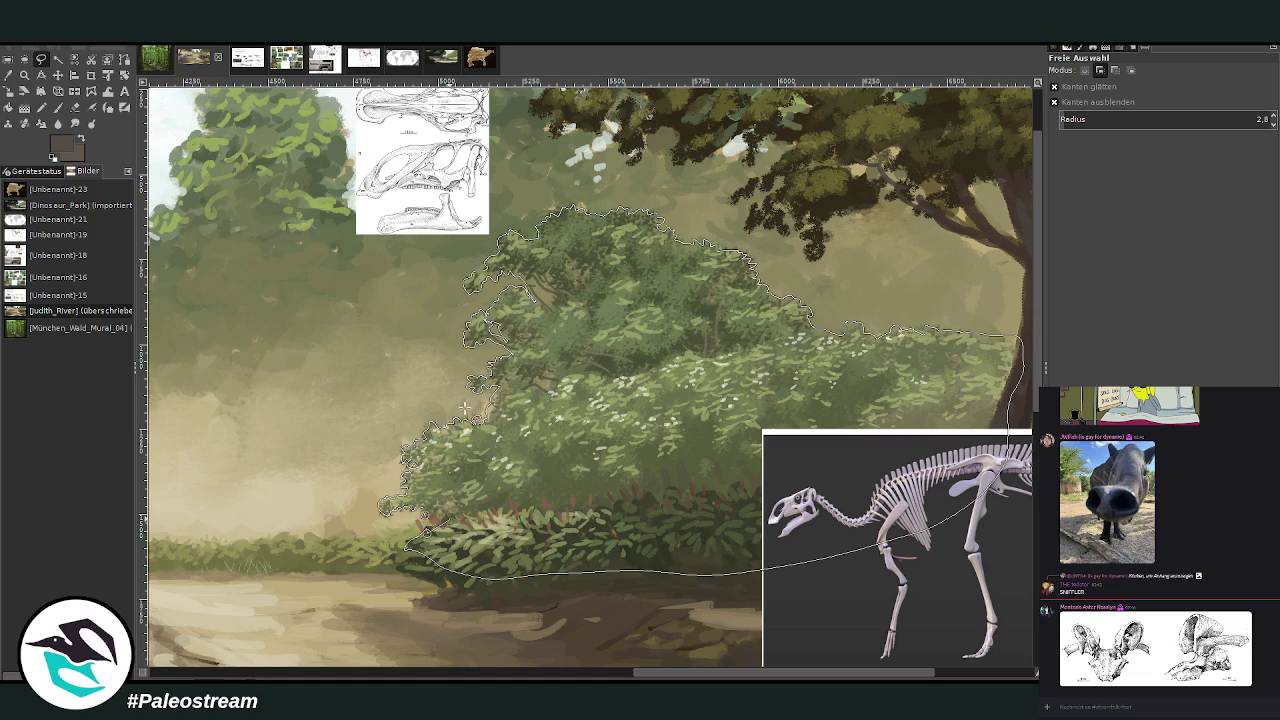
key("Return")
scroll(748, 345, "right", 3)
scroll(748, 345, "right", 3)
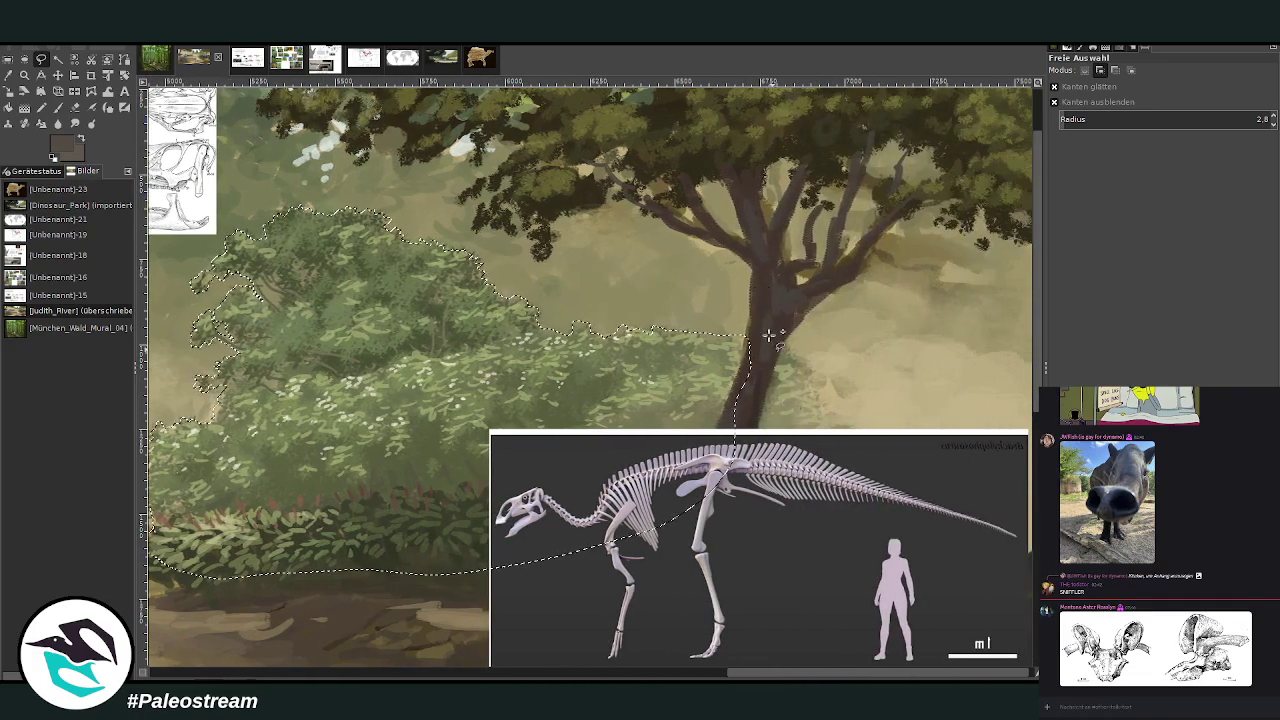
mouse_move(748, 345)
left_mouse_down()
mouse_move(820, 388)
mouse_move(695, 575)
mouse_move(505, 560)
left_mouse_up()
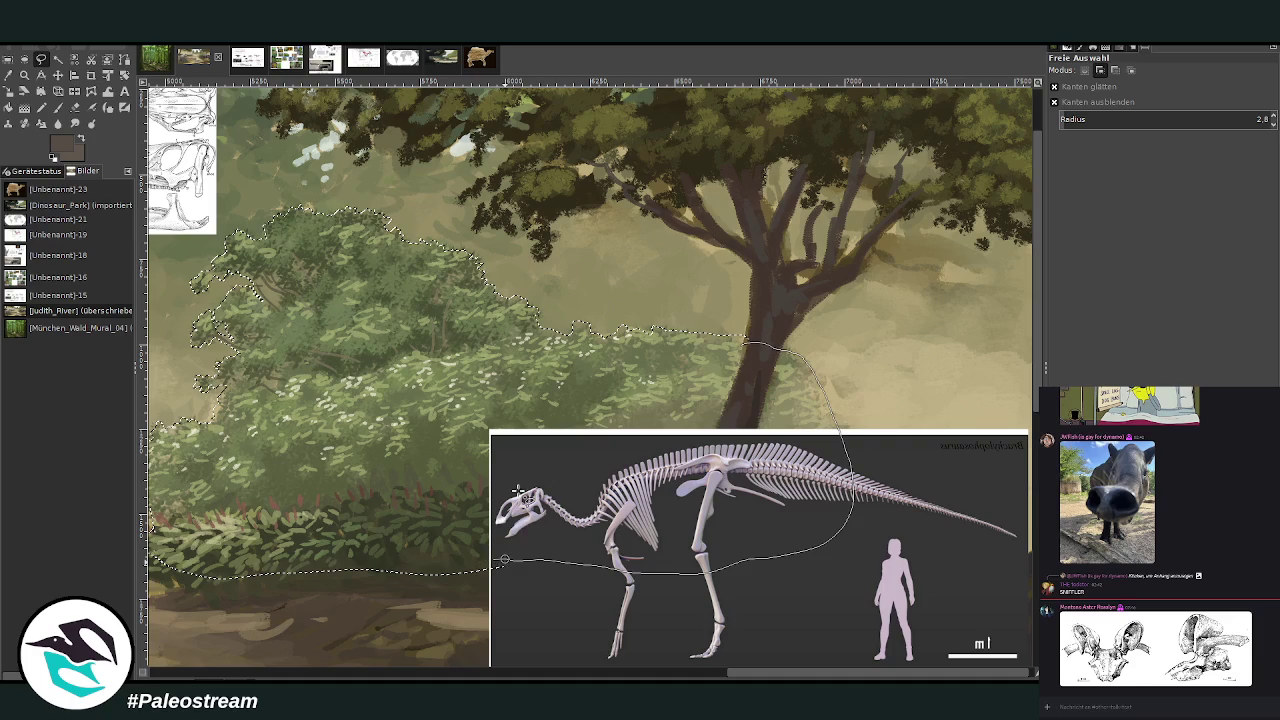
key("Return")
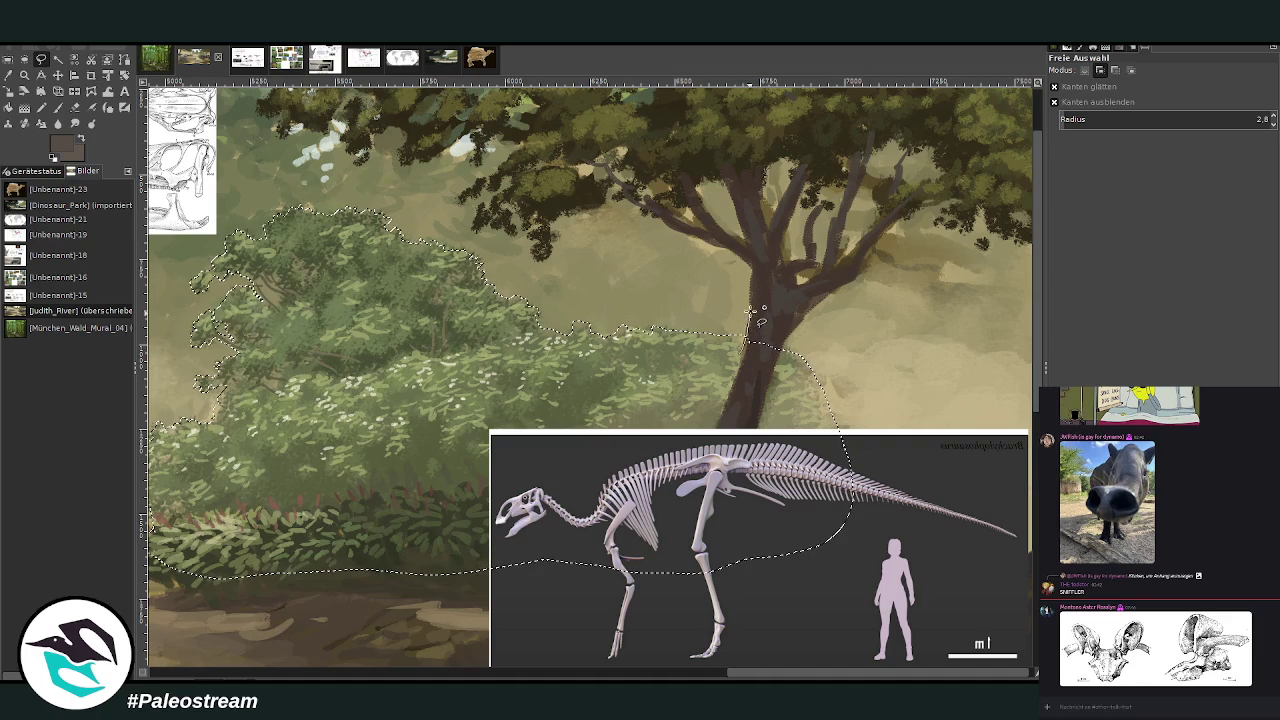
- Add the tree trunk's branch fork, change the selection mode, and begin outlining the bush top
mouse_move(752, 272)
left_mouse_down()
mouse_move(722, 242)
mouse_move(805, 290)
mouse_move(846, 274)
mouse_move(758, 376)
left_mouse_up()
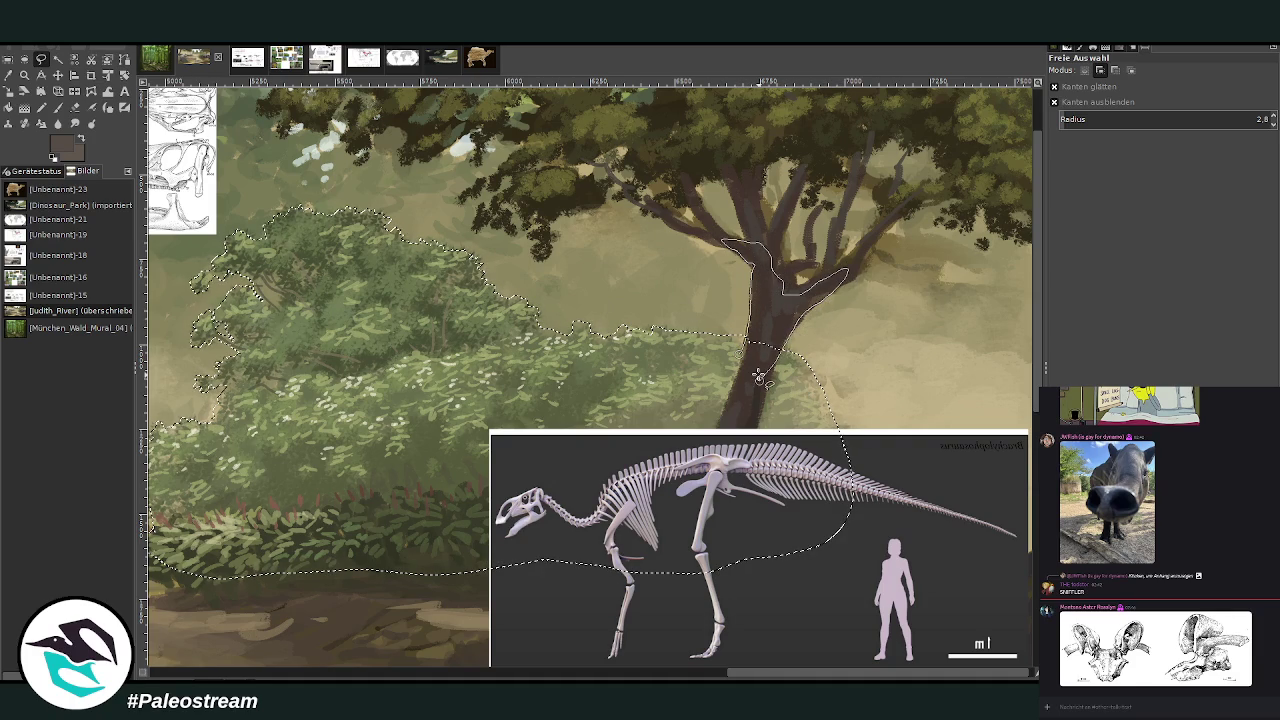
key("Return")
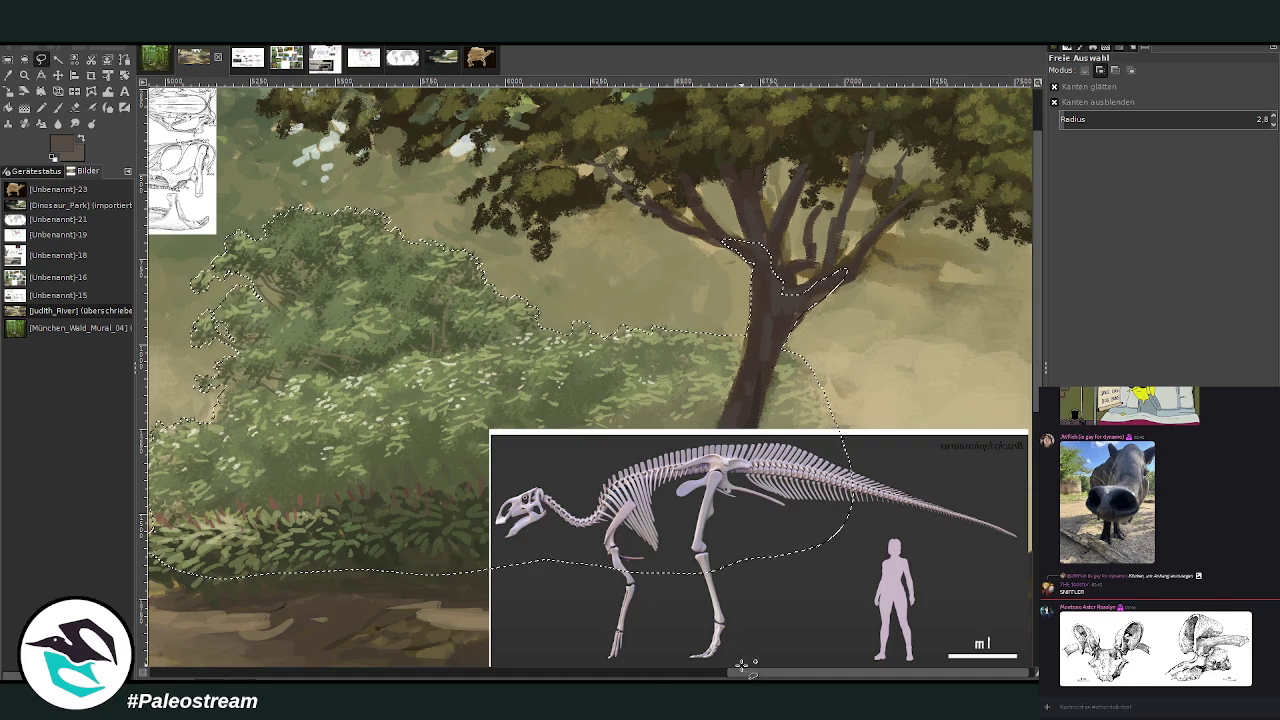
scroll(760, 376, "left", 5)
scroll(590, 376, "left", 1)
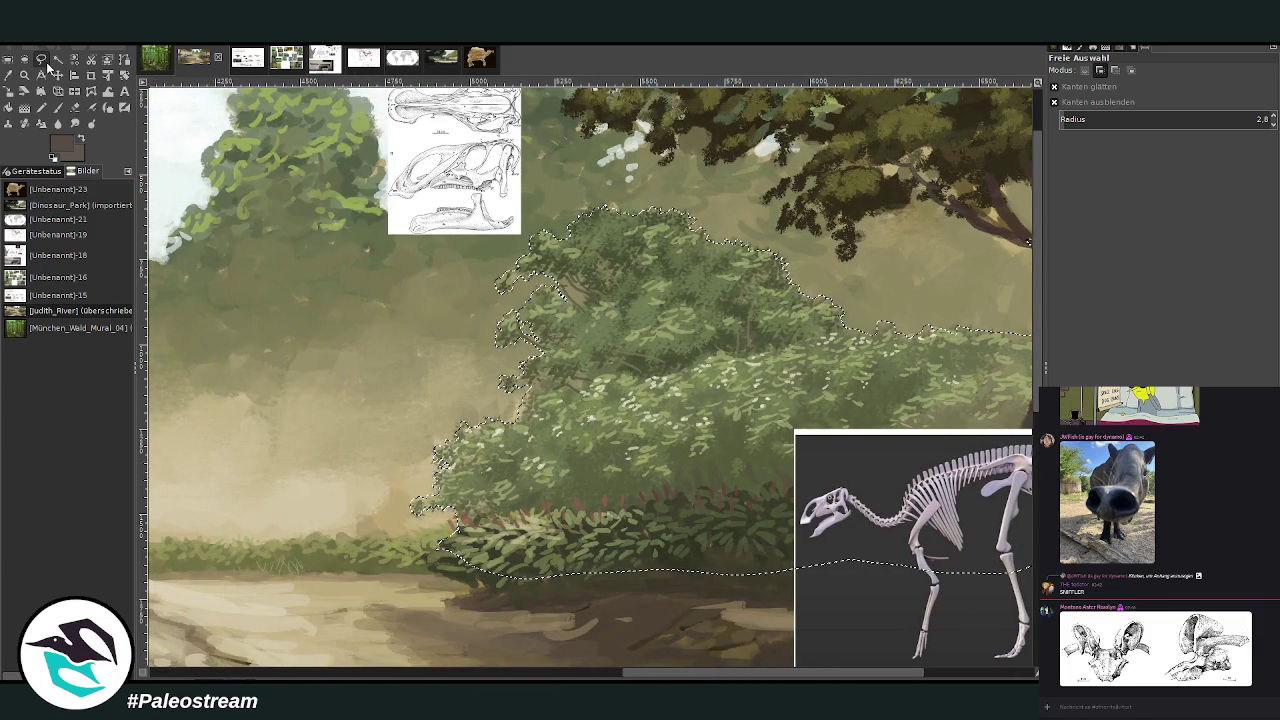
left_click(1112, 71)
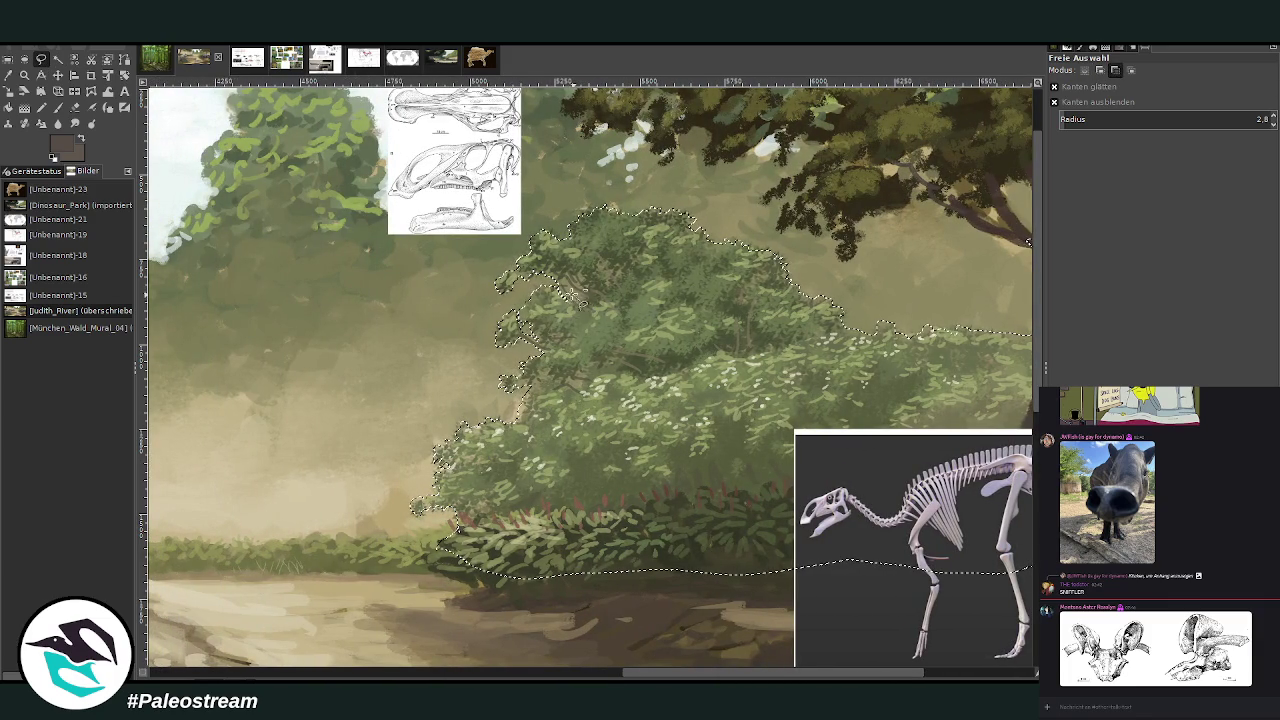
left_click(580, 290)
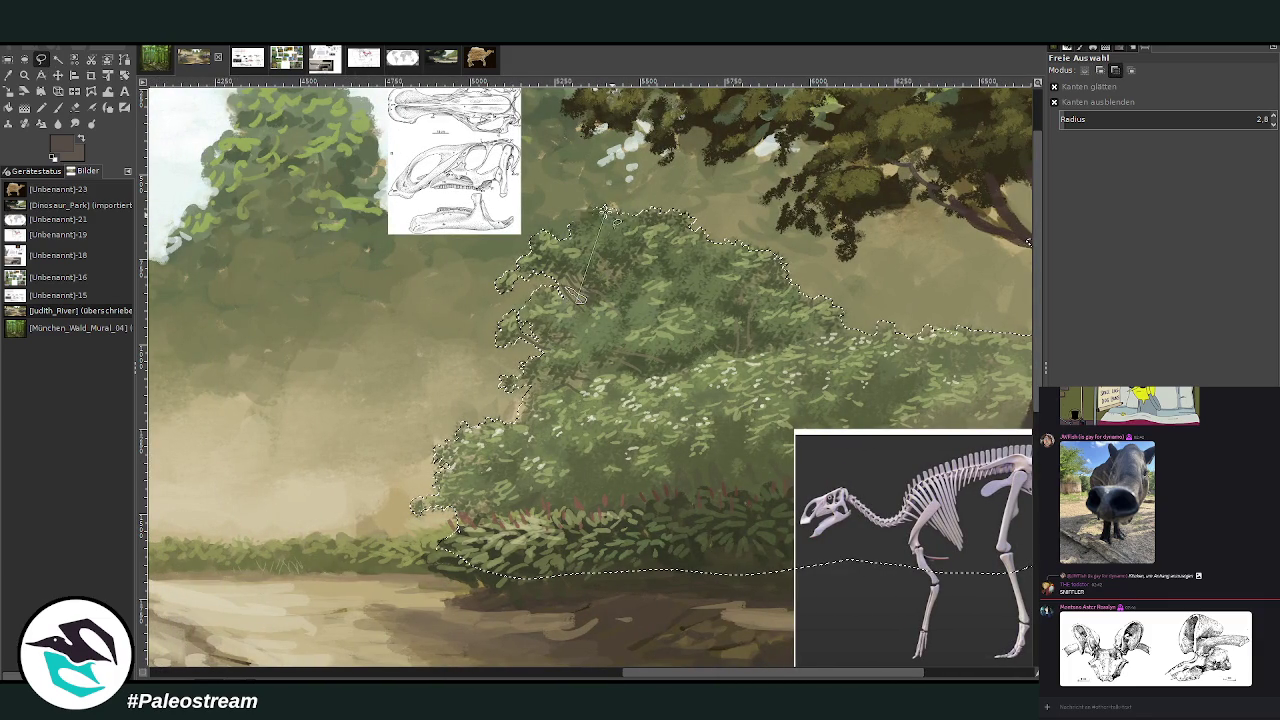
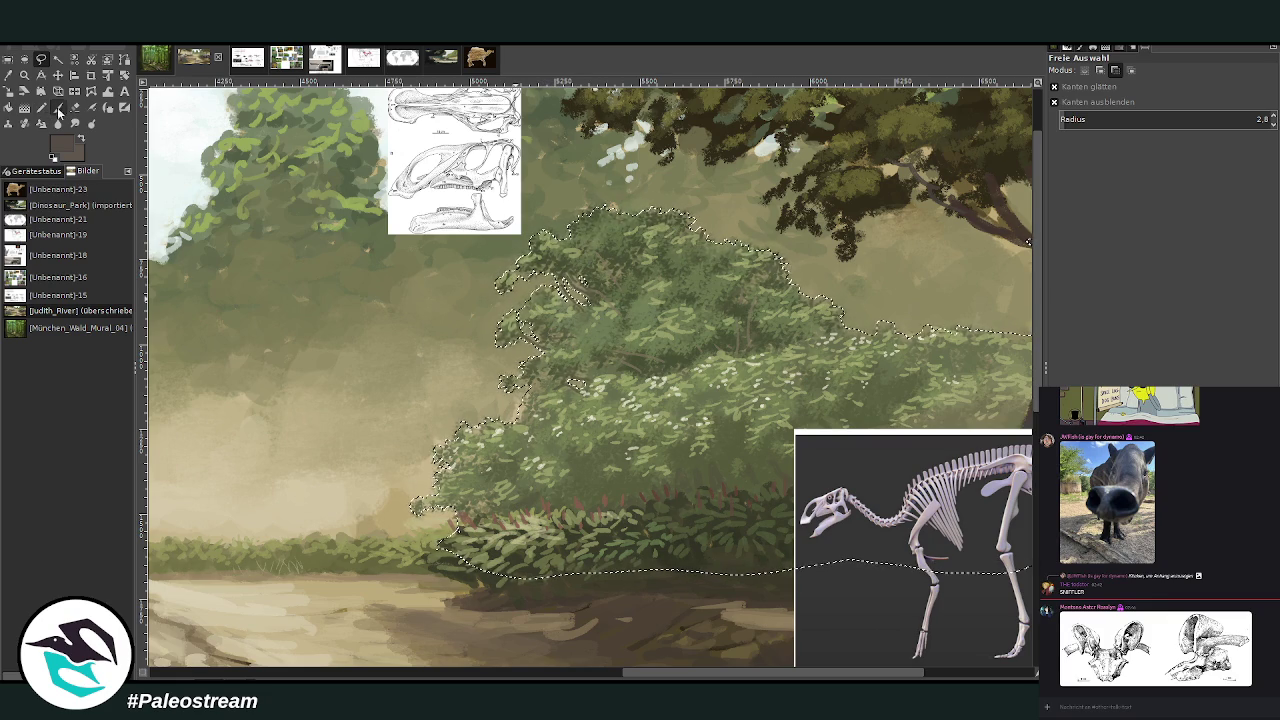
- Undo the selection edit so the two hadrosaurs reappear behind the bushes
key("o")
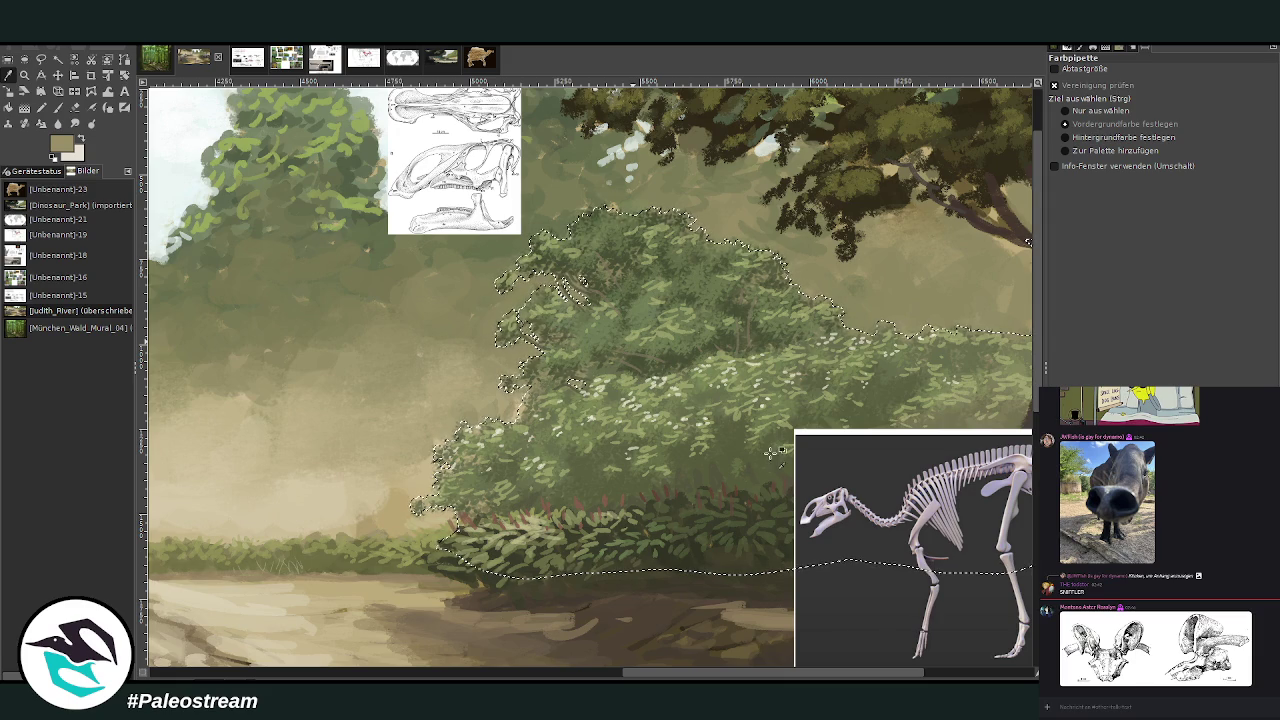
key("ctrl+z")
key("ctrl+z")
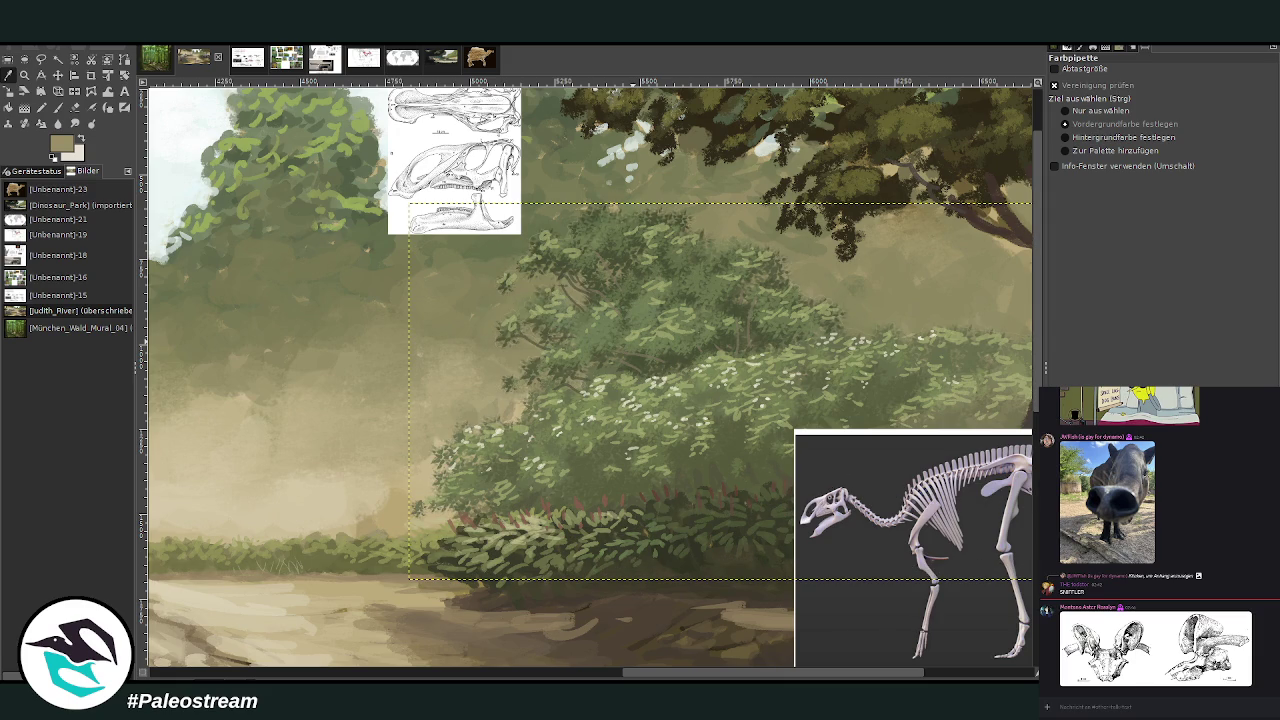
key("ctrl+z")
key("ctrl+z")
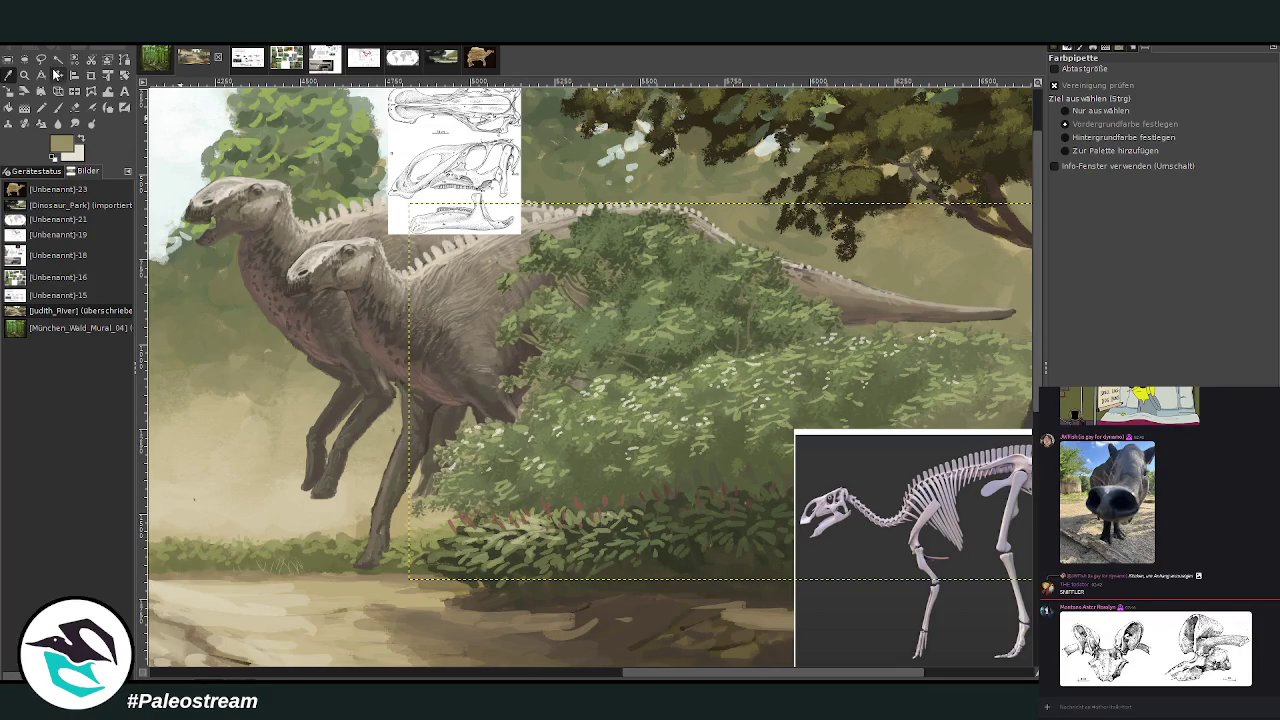
- Nudge the front hadrosaur layer a few pixels left and slightly down
left_click(57, 75)
left_click_drag(440, 300, 320, 294)
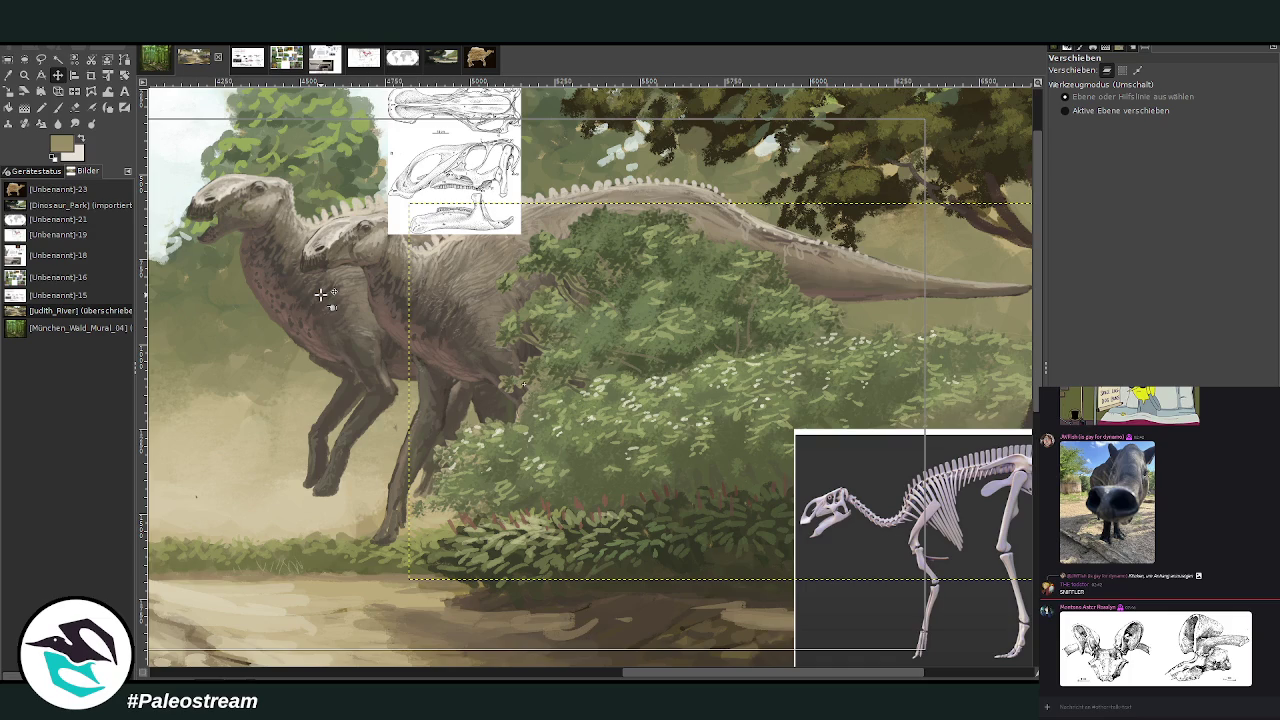
left_click_drag(318, 294, 311, 298)
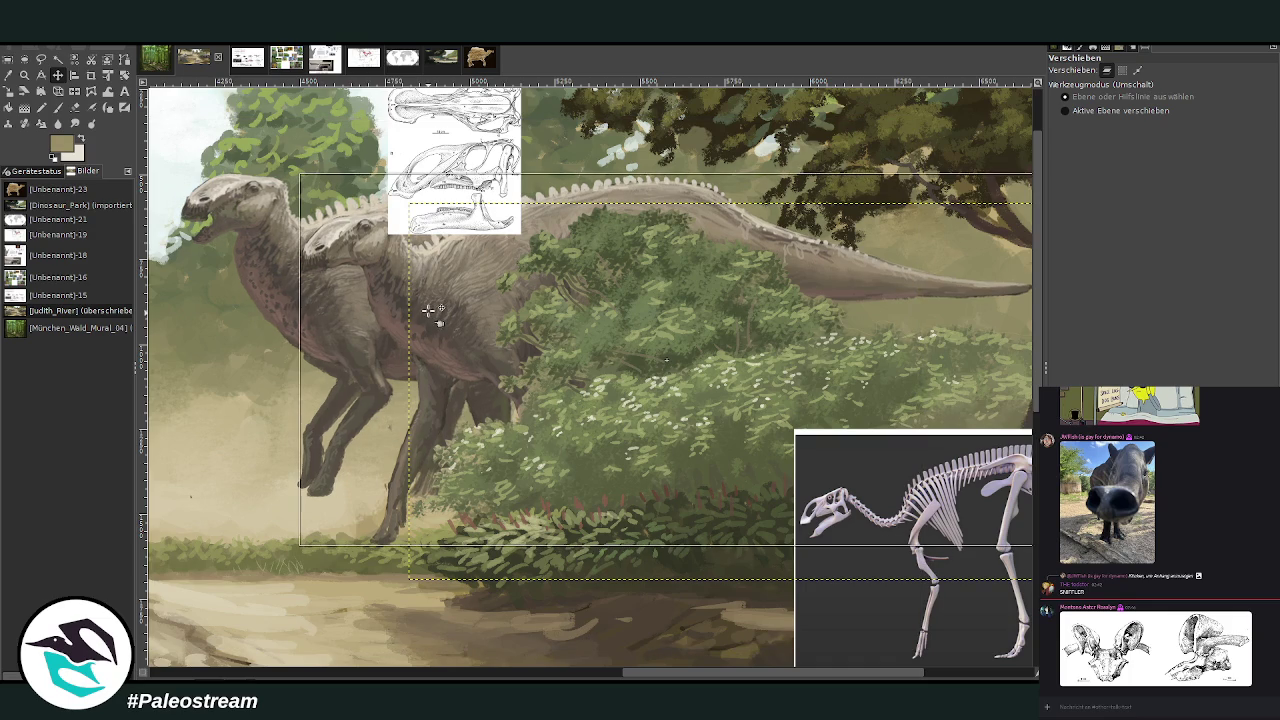
left_click_drag(306, 310, 306, 316)
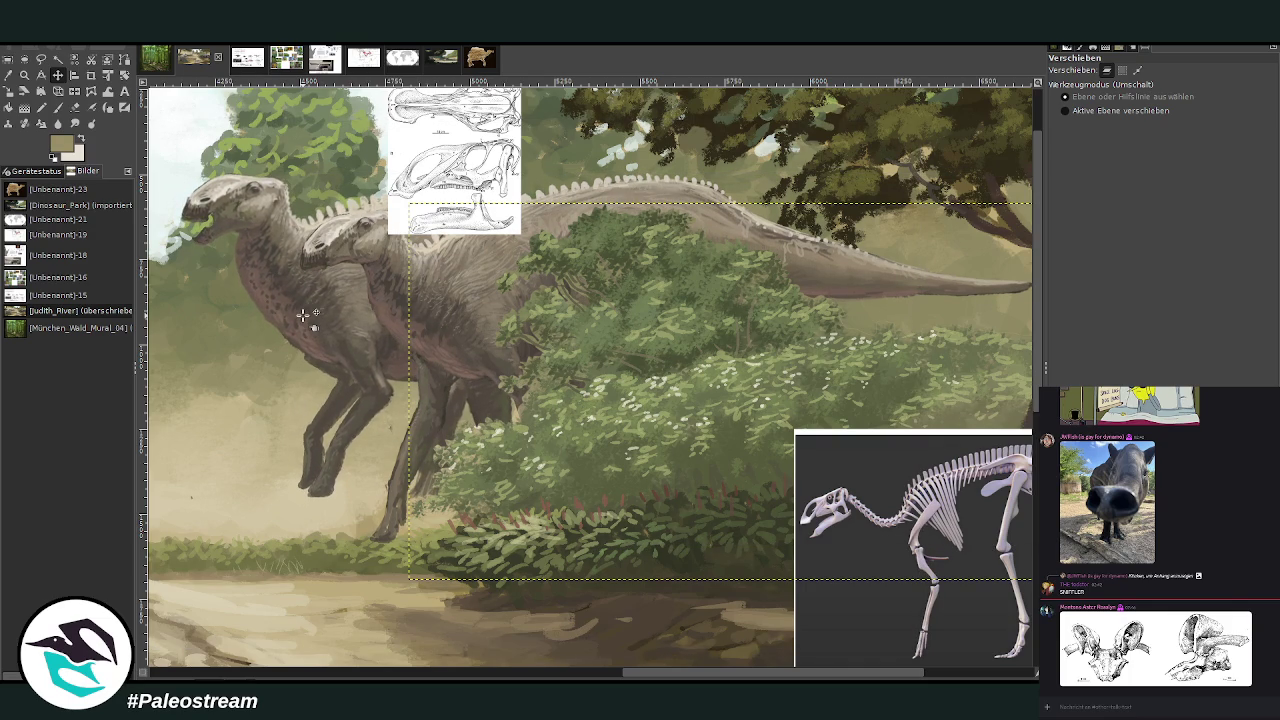
key("f")
left_click_drag(660, 675, 609, 675)
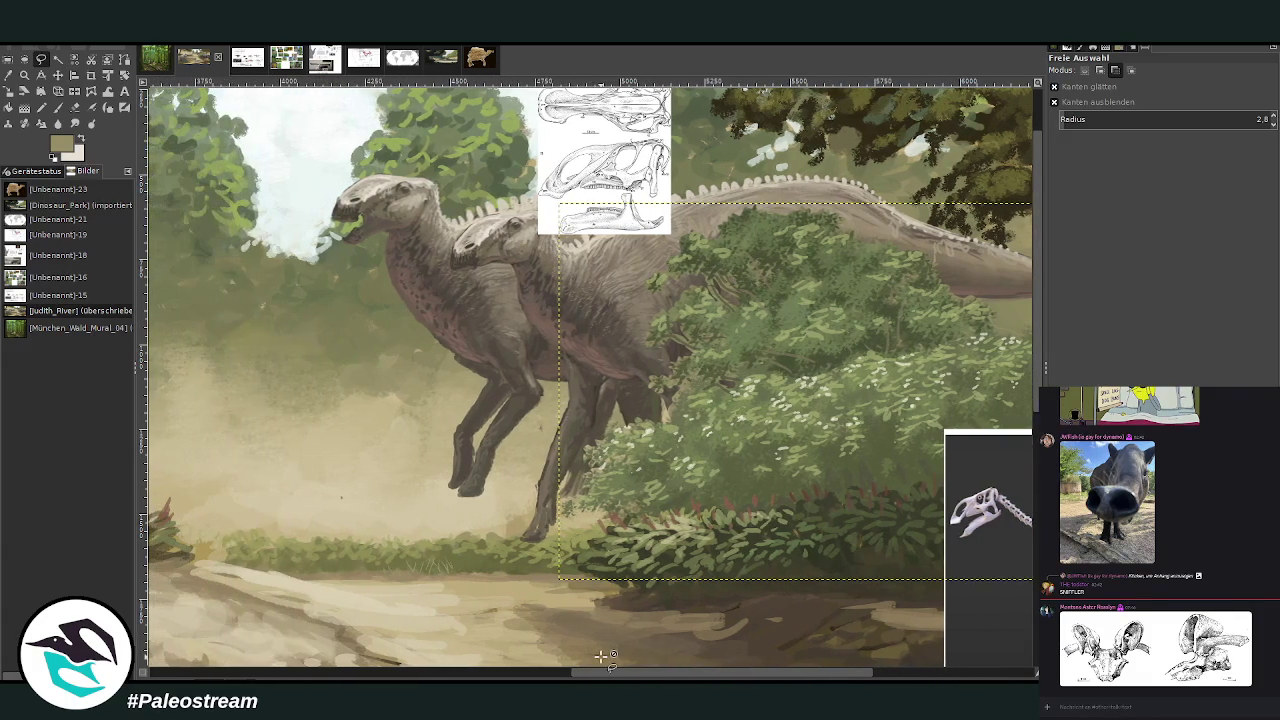
- Zoom in and lasso the front hadrosaur's head and neck in add mode
left_click(24, 75)
left_click_drag(308, 106, 663, 440)
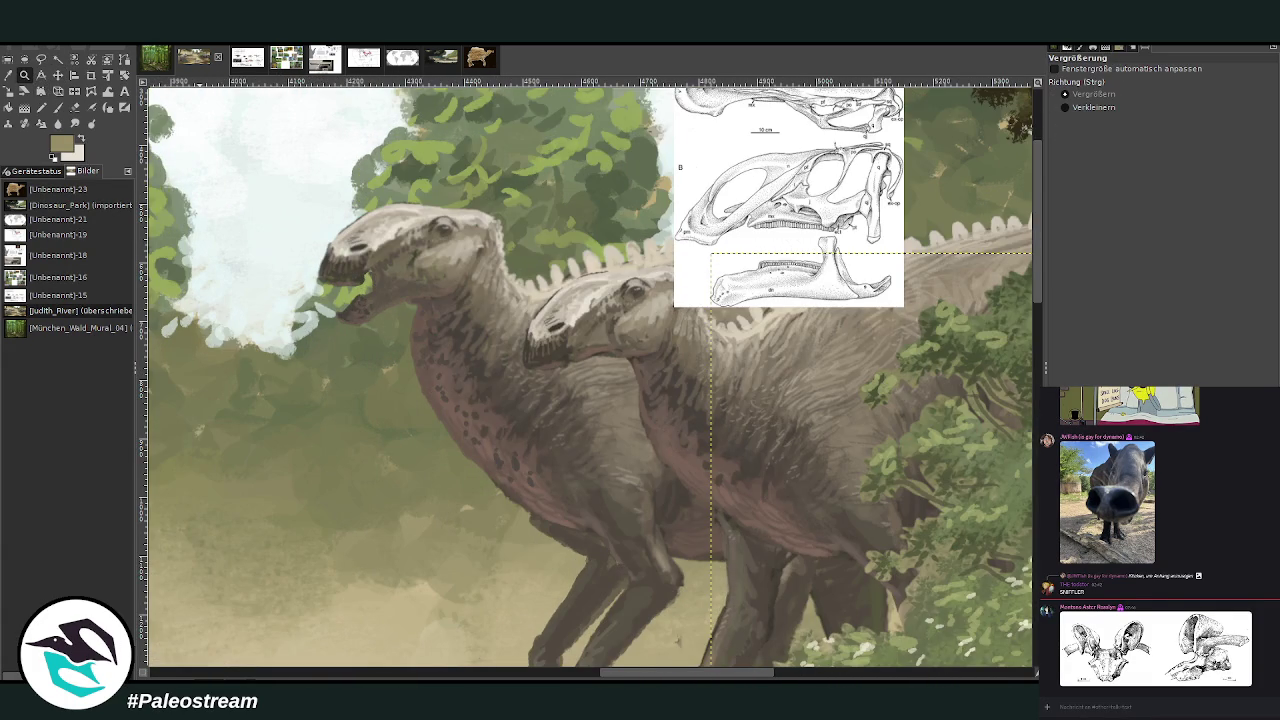
key("Page_Down")
key("Page_Down")
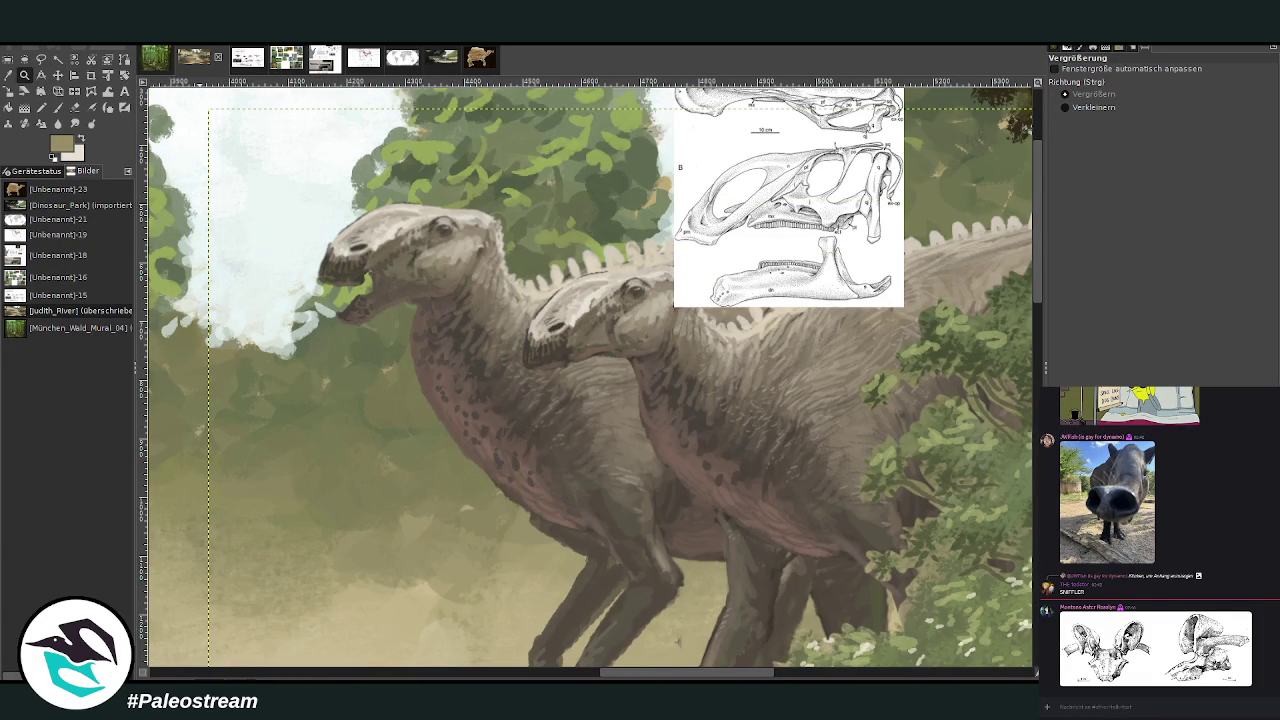
key("f")
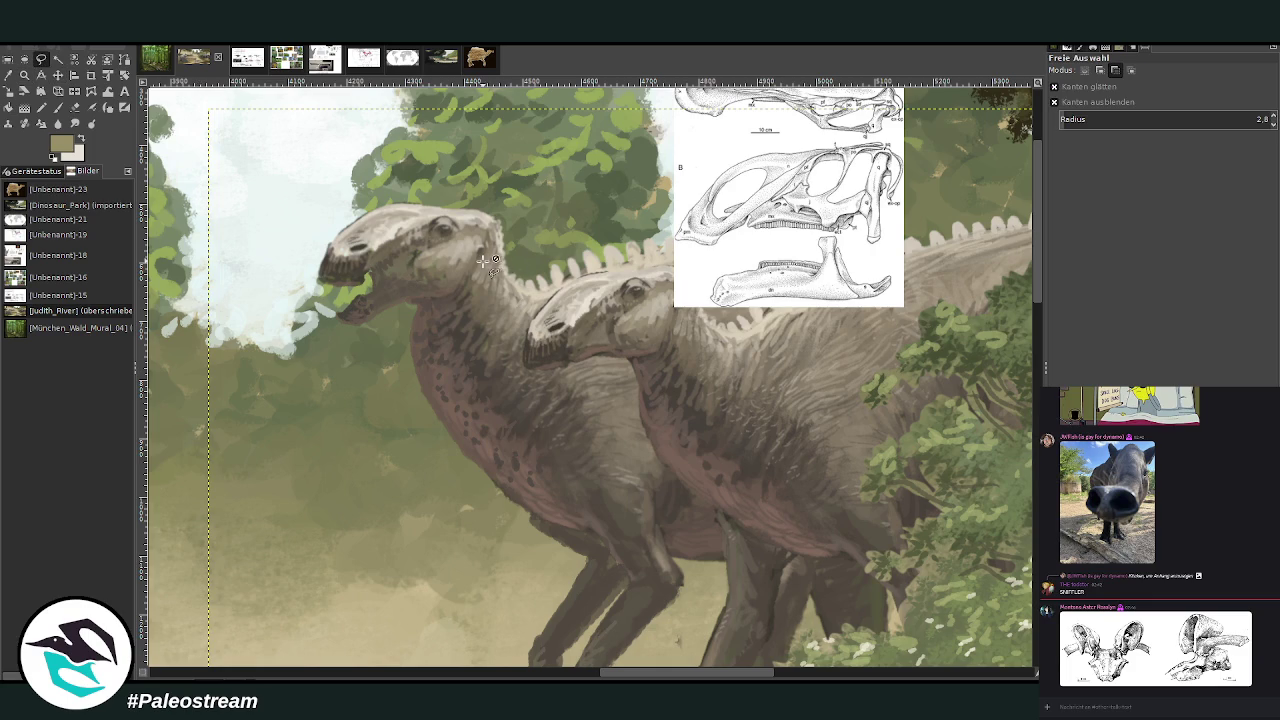
left_click(1099, 71)
left_click_drag(507, 200, 495, 187)
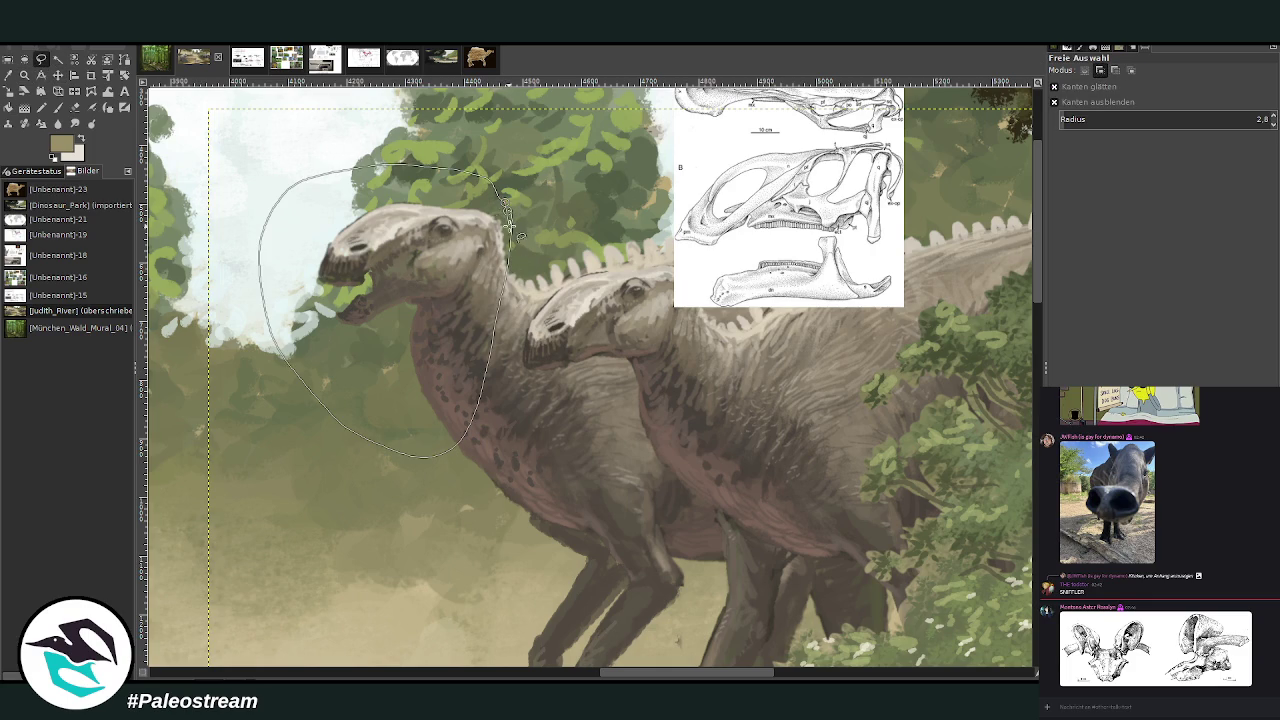
key("Return")
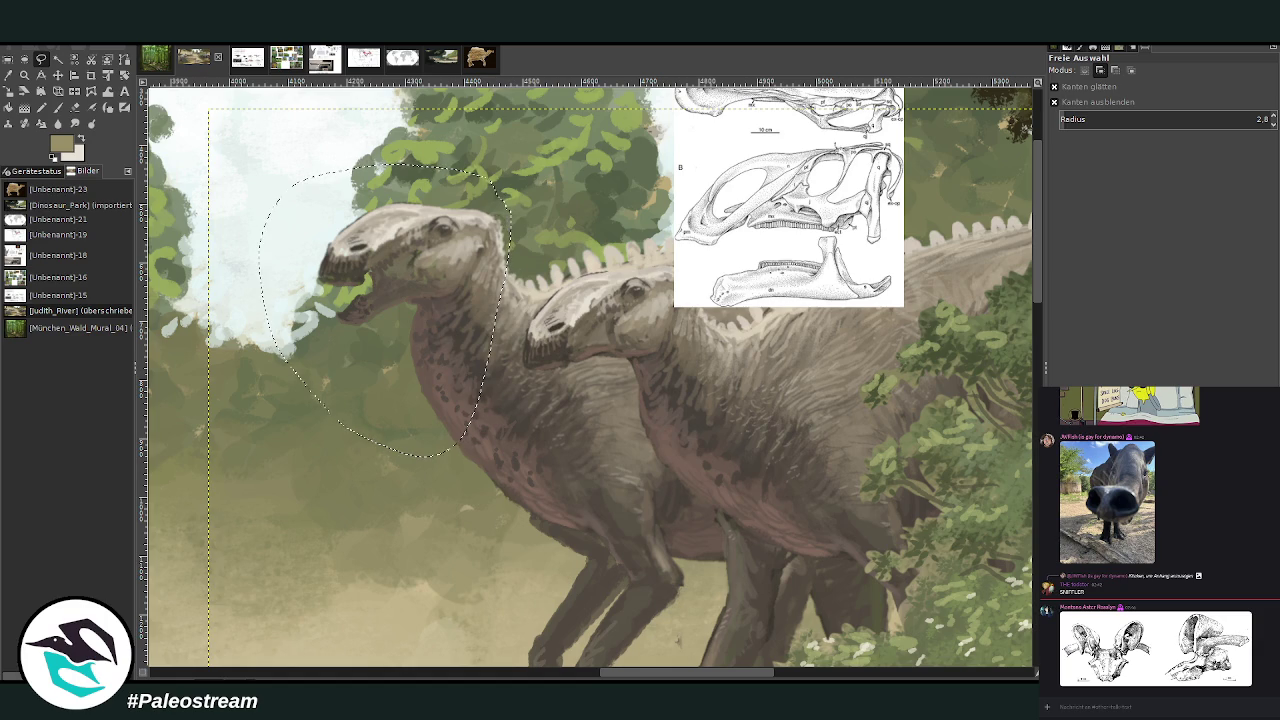
- Perspective-warp the head and neck by pulling its corners, then apply and deselect
key("shift+p")
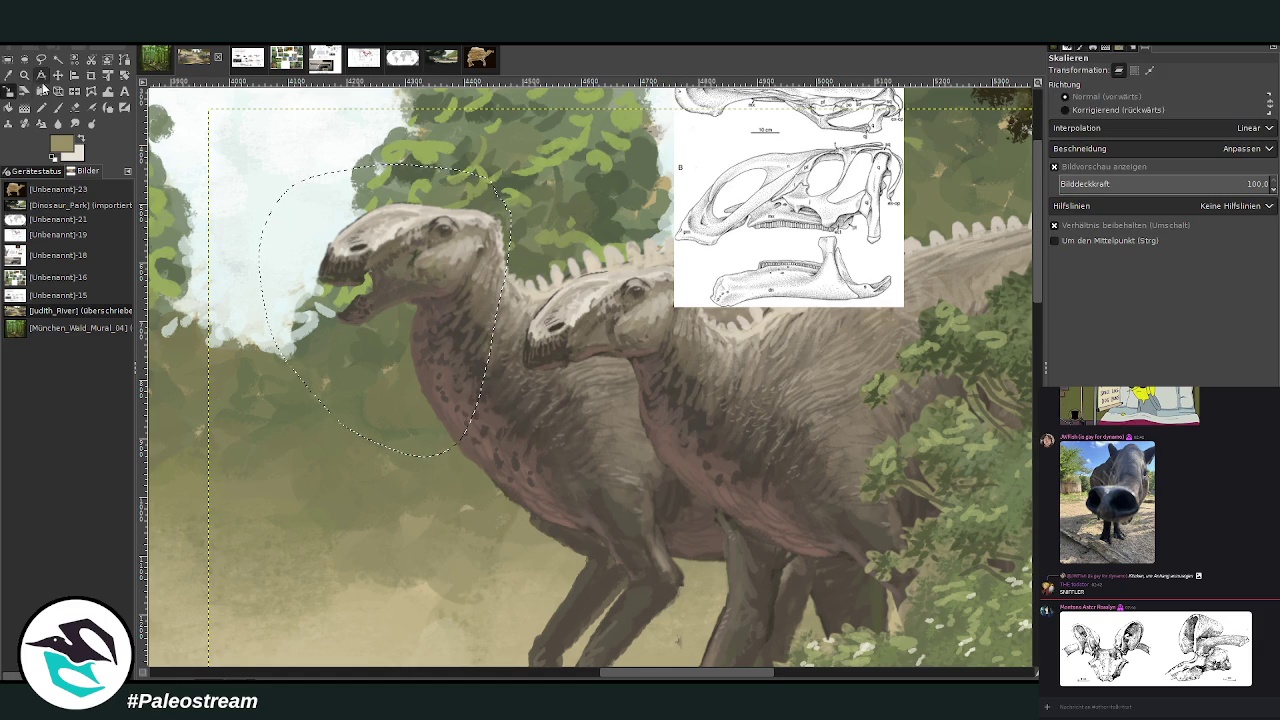
left_click_drag(260, 160, 287, 161)
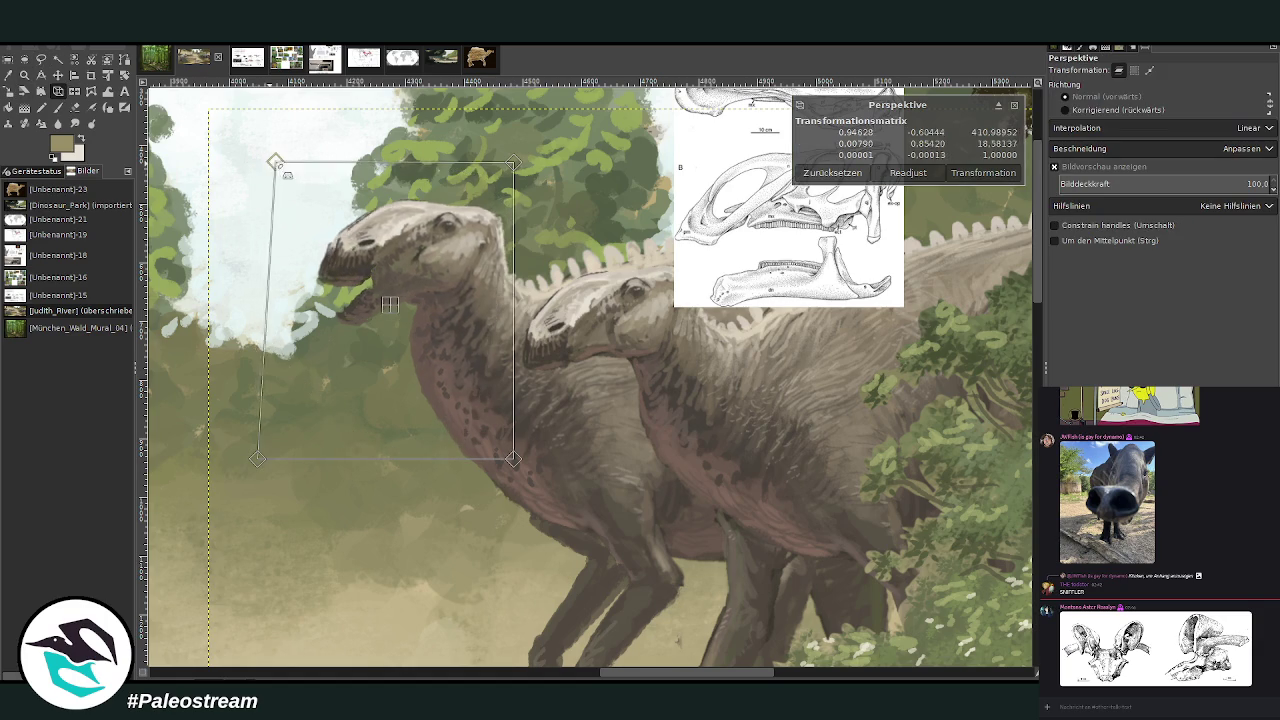
left_click_drag(258, 455, 278, 460)
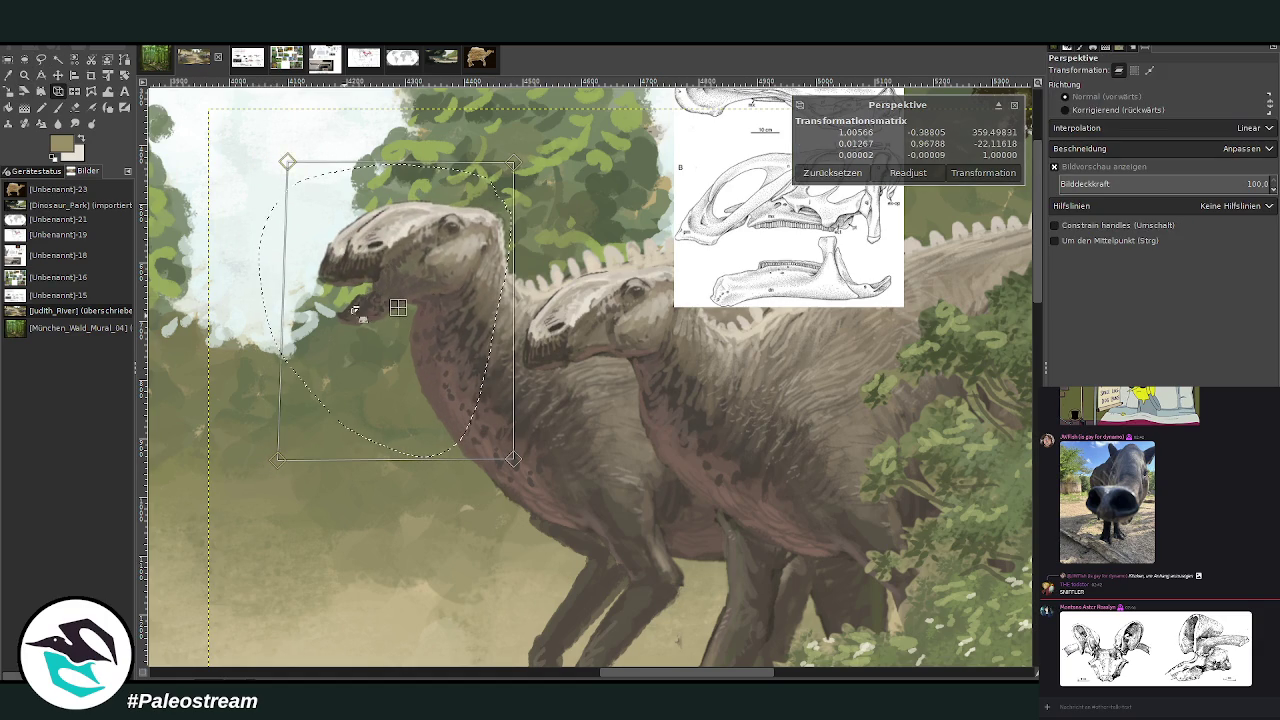
left_click_drag(512, 162, 511, 160)
left_click_drag(290, 162, 289, 157)
left_click_drag(278, 442, 283, 457)
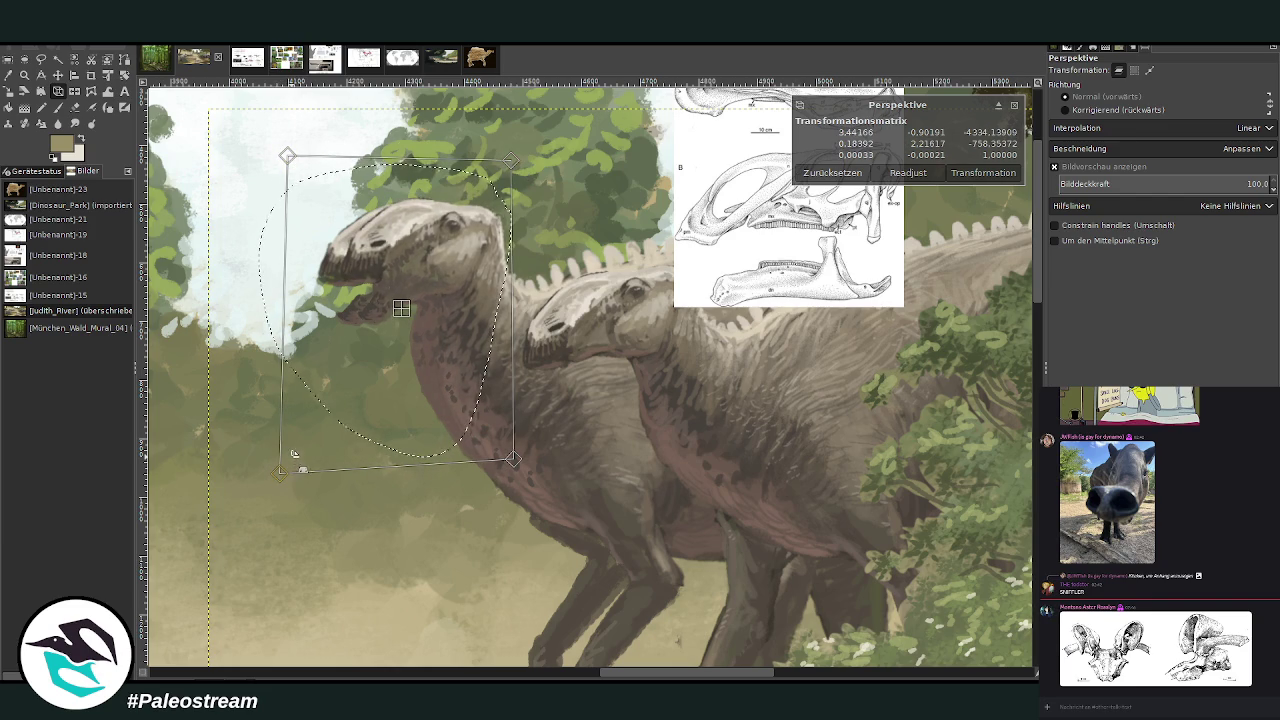
key("Return")
key("ctrl+shift+a")
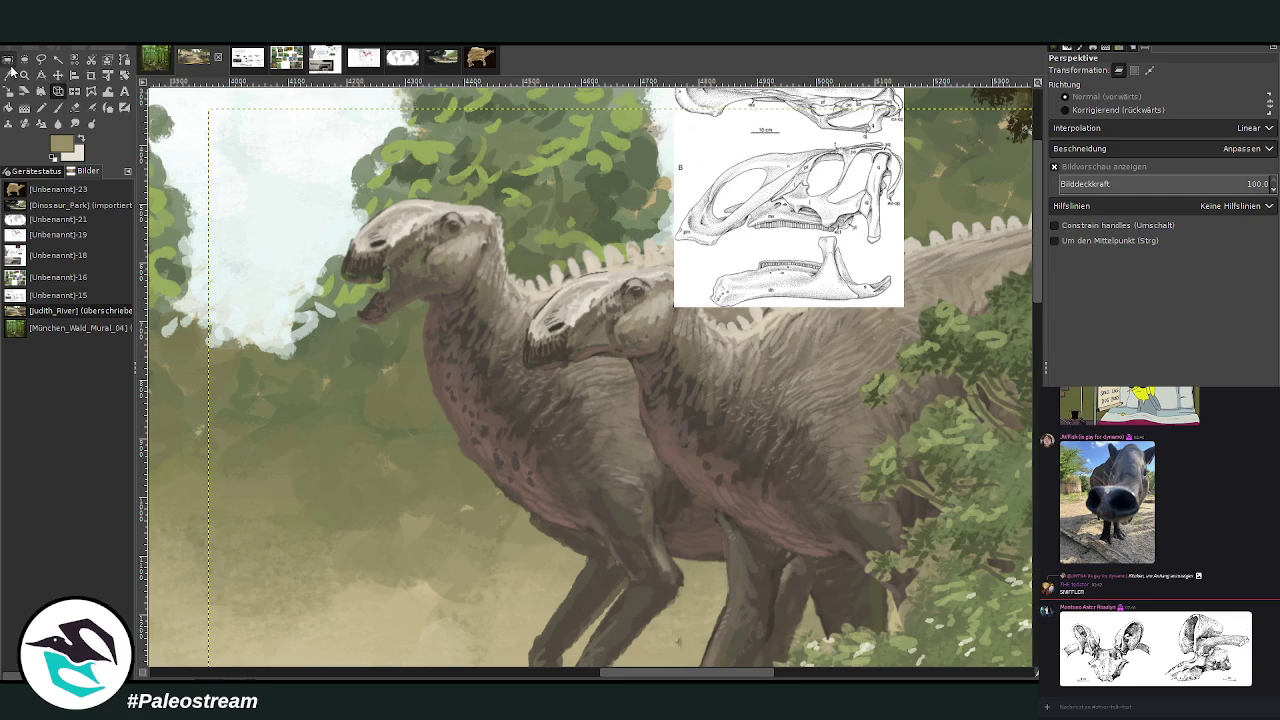
left_click(24, 75)
- With a size-38 brush, darken the lower jaw and mouth using the snout's dark grey
left_click_drag(322, 144, 793, 662)
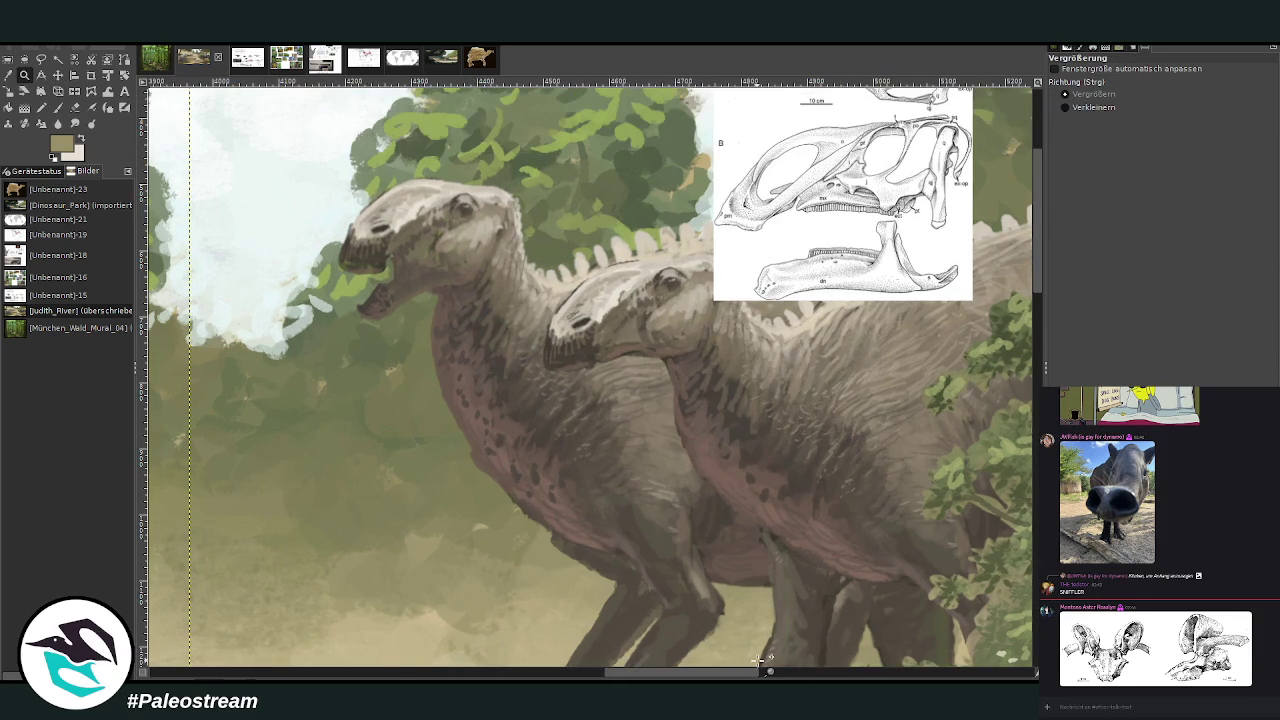
left_click(11, 76)
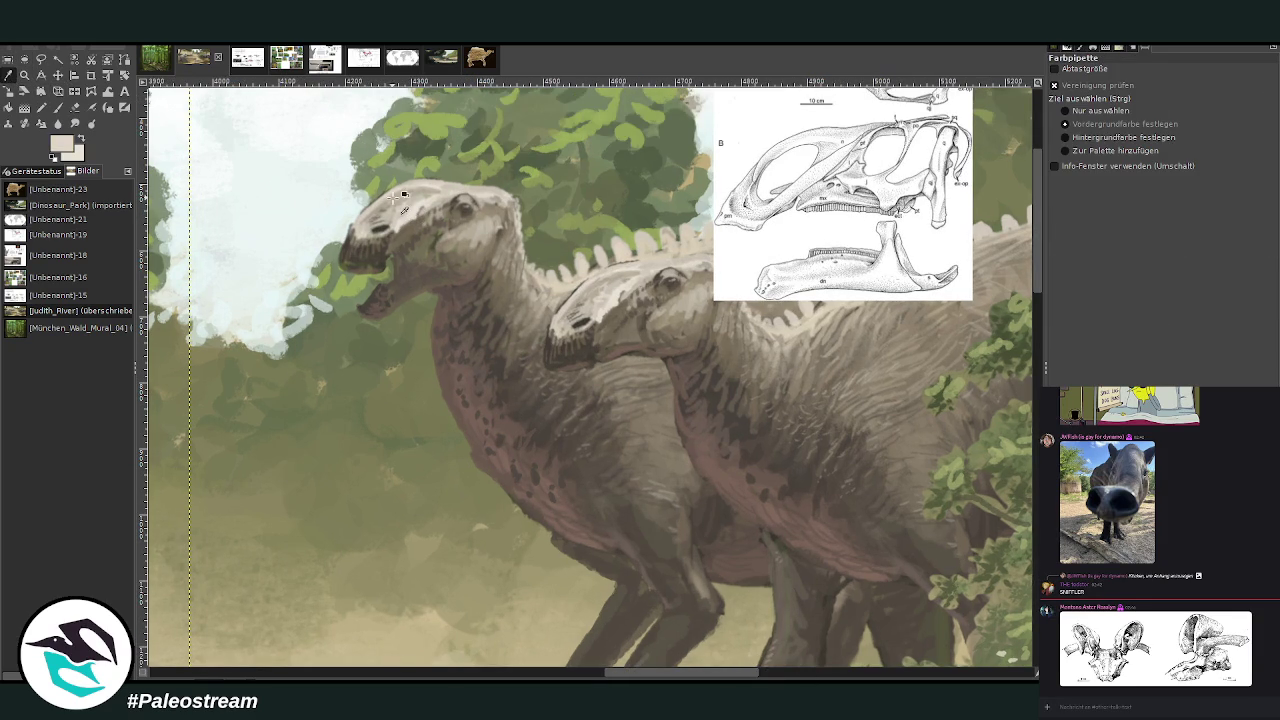
left_click(57, 108)
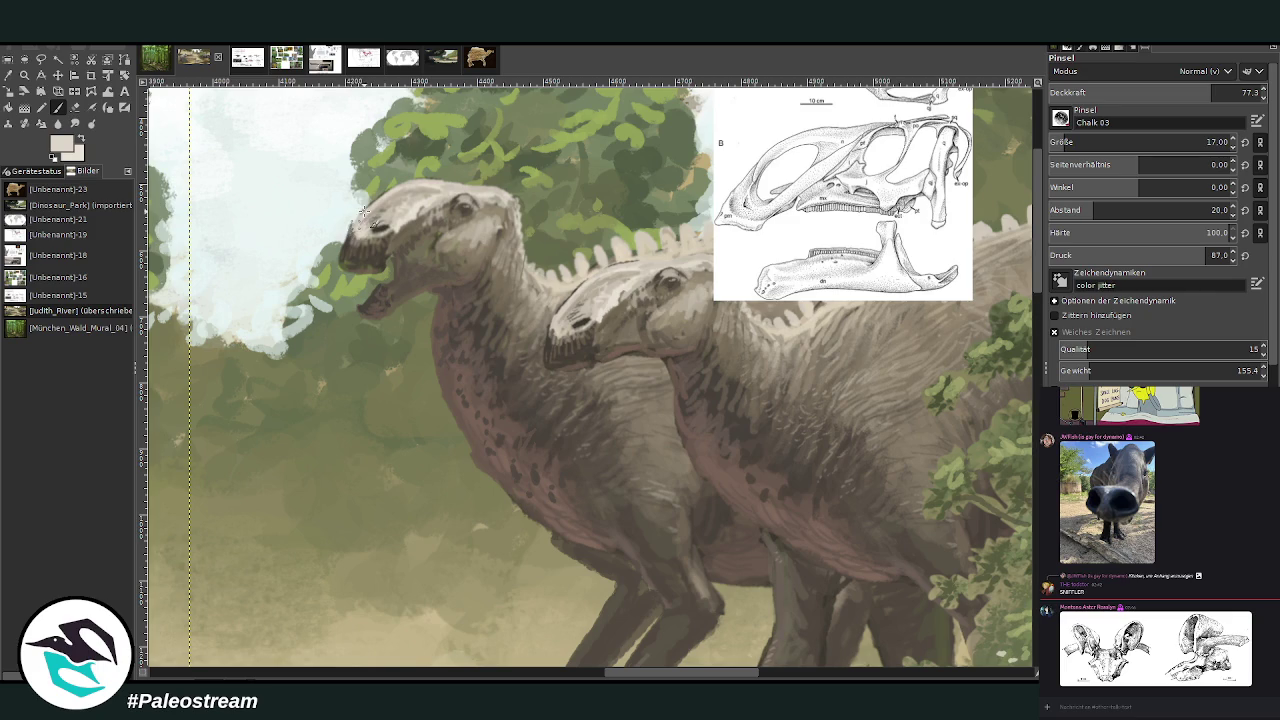
left_click(1079, 135)
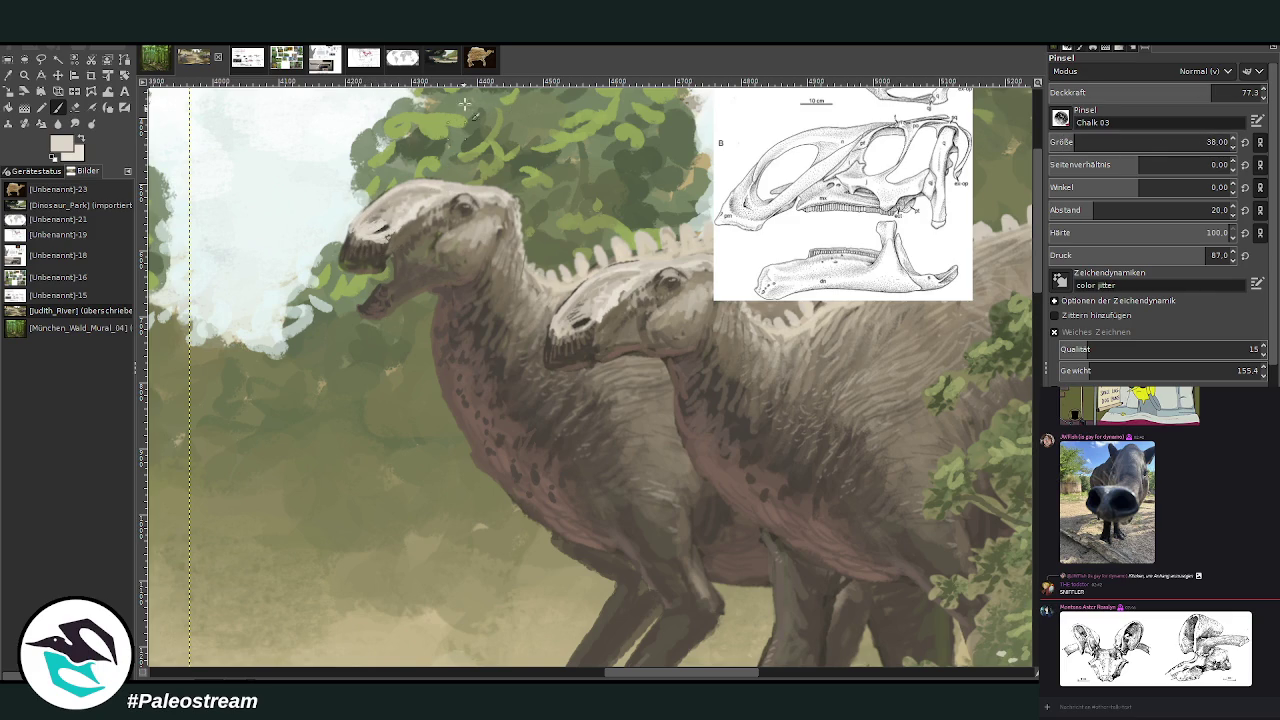
left_click(378, 262, "ctrl")
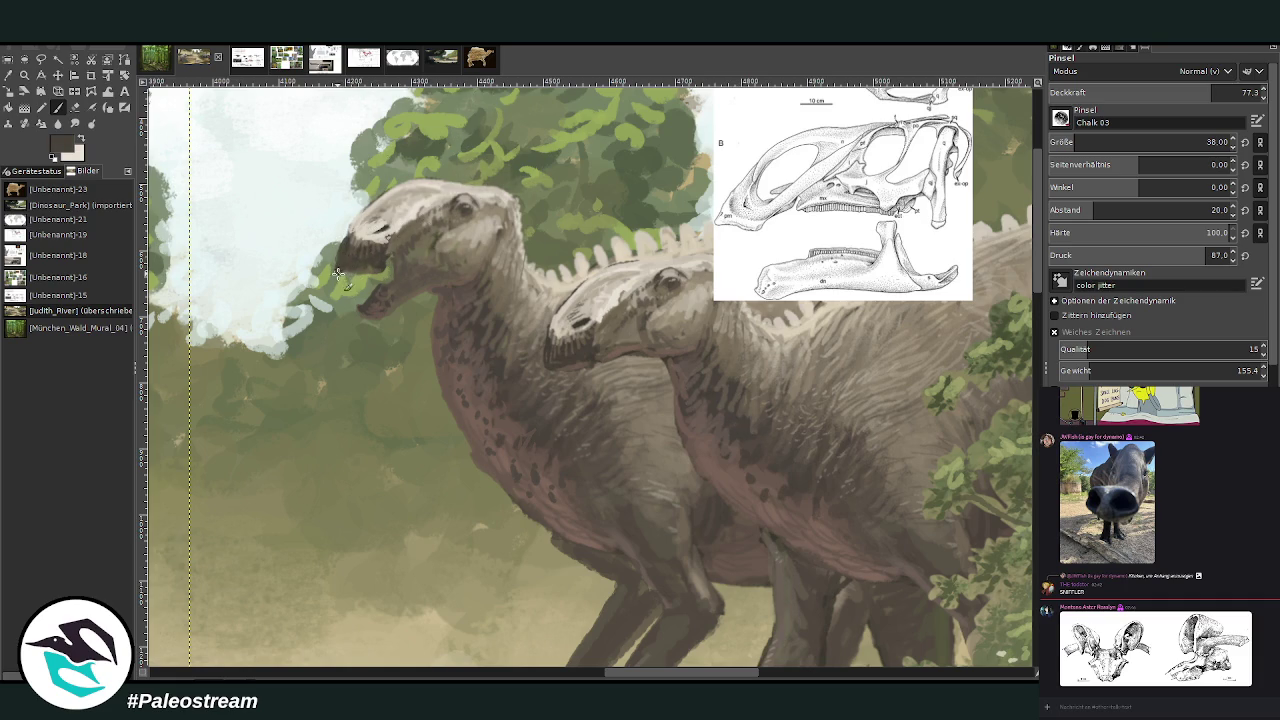
left_click_drag(368, 308, 365, 292)
- Paint darker strokes over the mouth, then light beige along the mouth and jaw
left_click(410, 275, "ctrl")
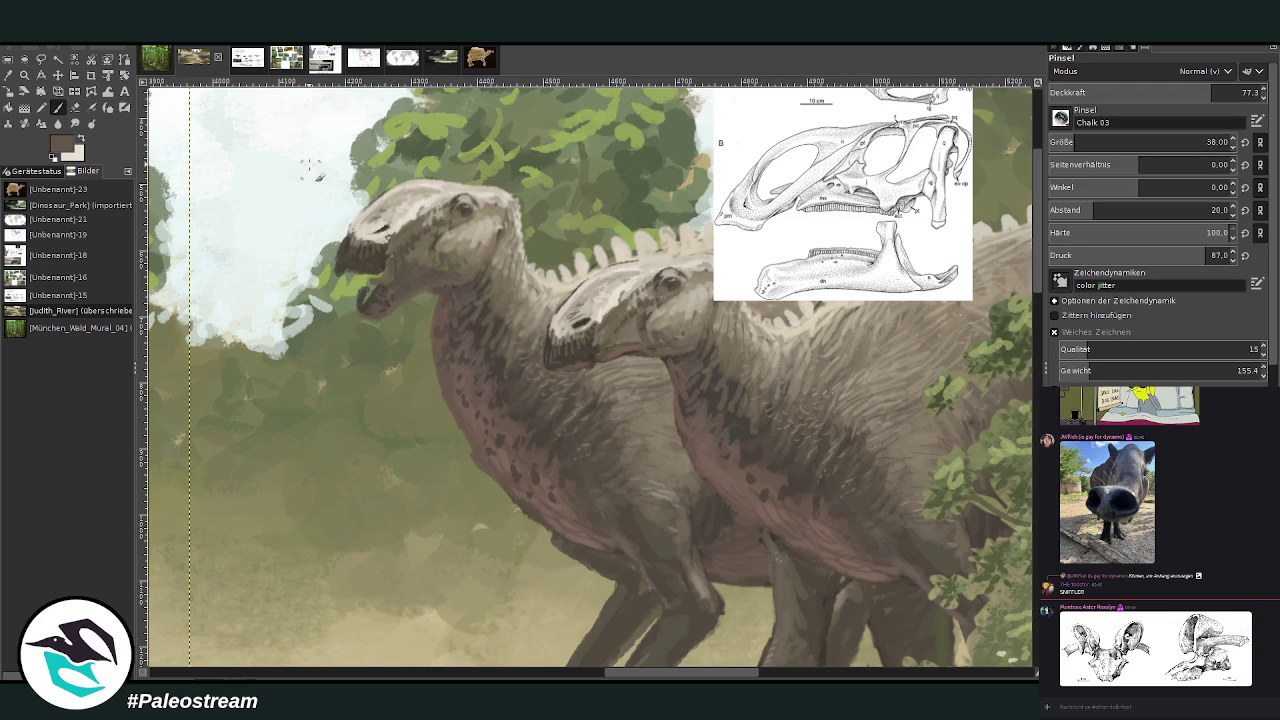
left_click(953, 375, "ctrl")
left_click(552, 158, "ctrl")
mouse_move(370, 274)
left_mouse_down()
mouse_move(384, 290)
mouse_move(372, 308)
mouse_move(380, 273)
left_mouse_up()
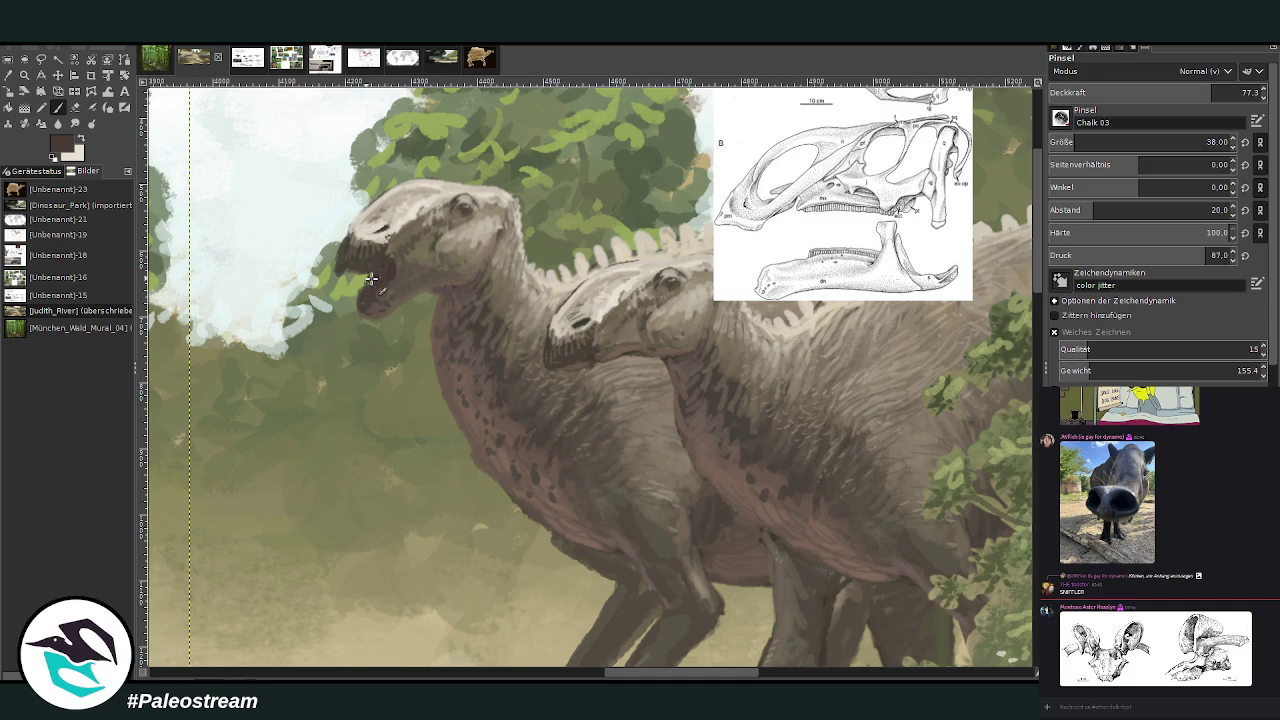
left_click(74, 107)
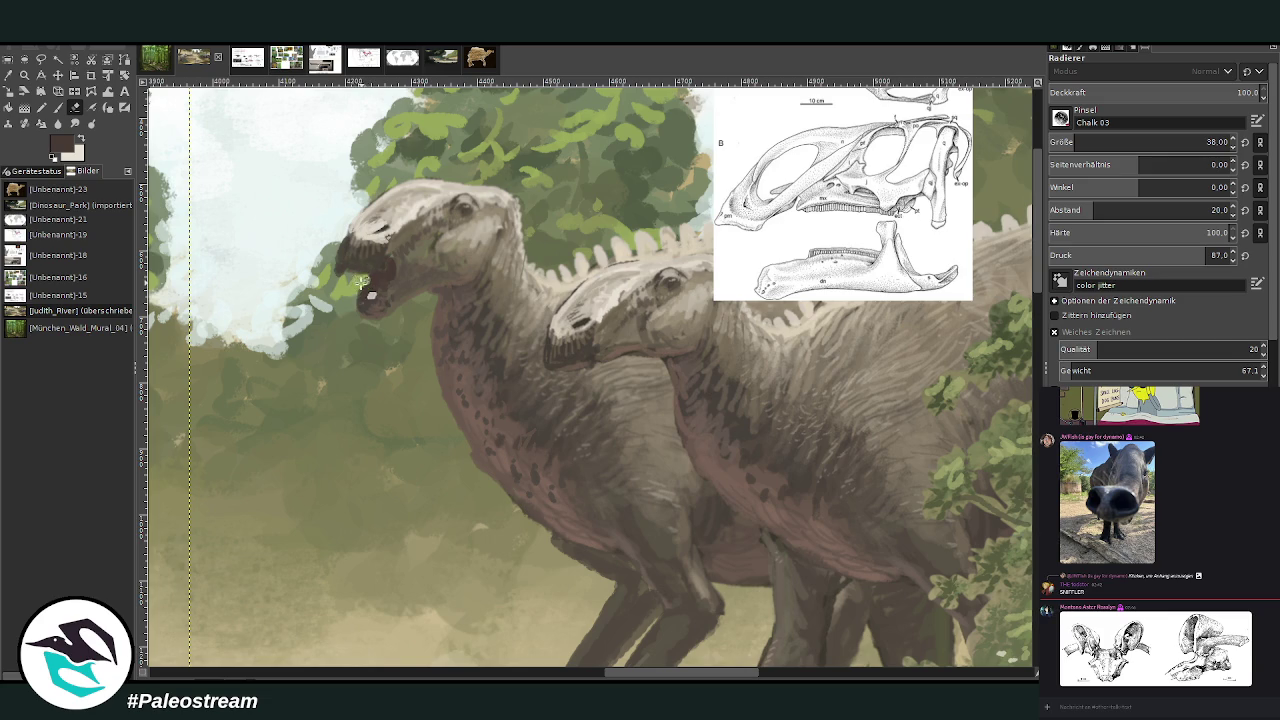
left_click(58, 107)
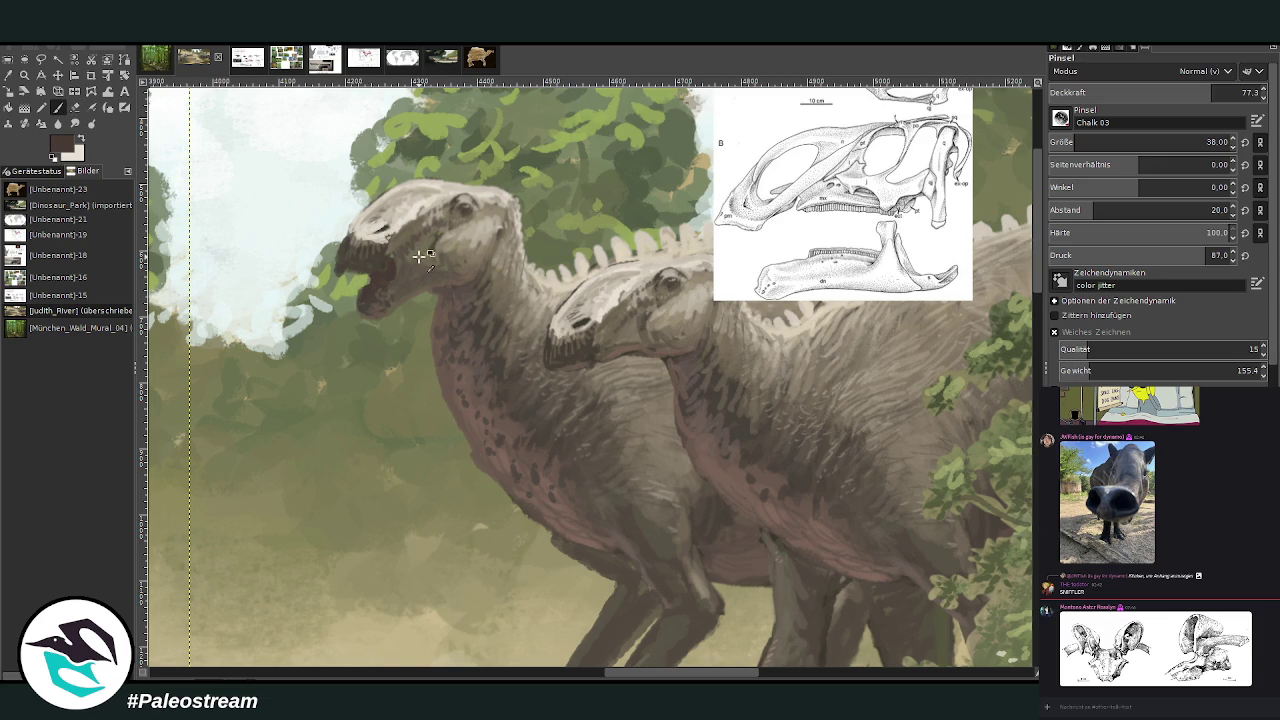
left_click(463, 256, "ctrl")
mouse_move(398, 266)
left_mouse_down()
mouse_move(398, 292)
mouse_move(395, 243)
mouse_move(460, 200)
mouse_move(446, 205)
left_mouse_up()
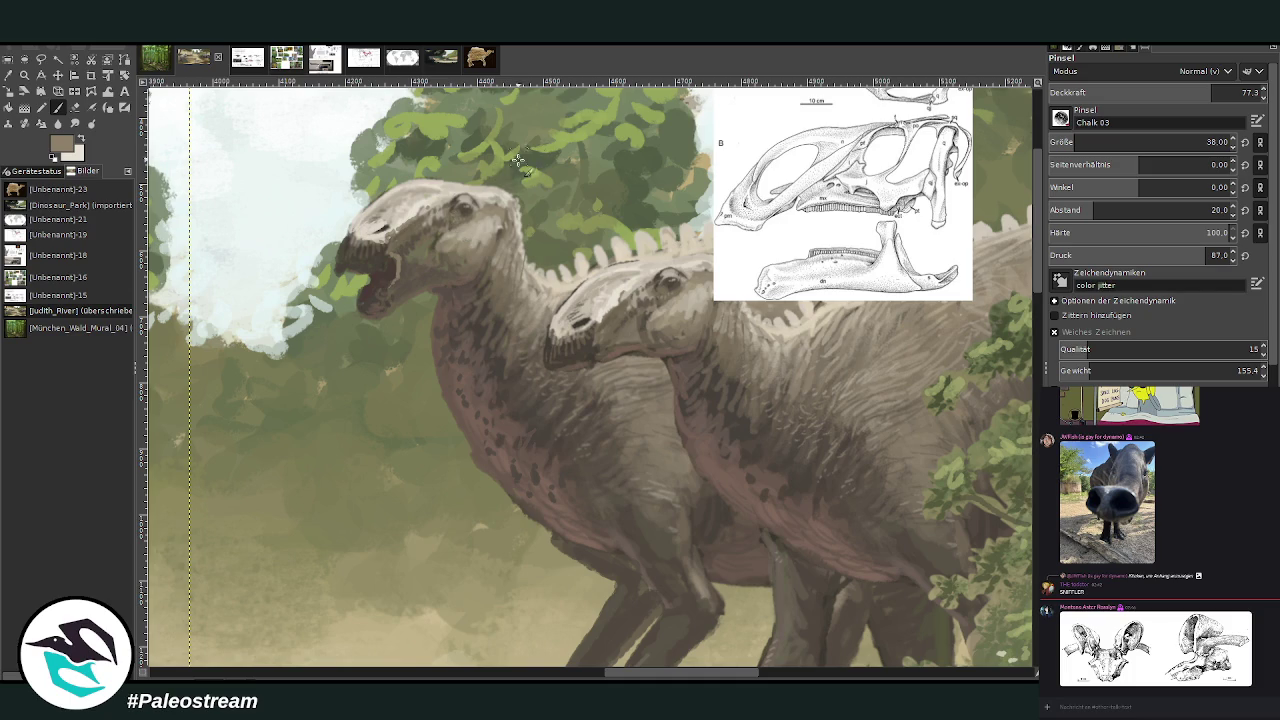
- With a size-14 brush, detail the eye and mouth corner, then set opacity to 63.4
left_click(665, 302, "ctrl")
left_click(1207, 142)
mouse_move(443, 212)
left_mouse_down()
mouse_move(480, 232)
mouse_move(472, 212)
left_mouse_up()
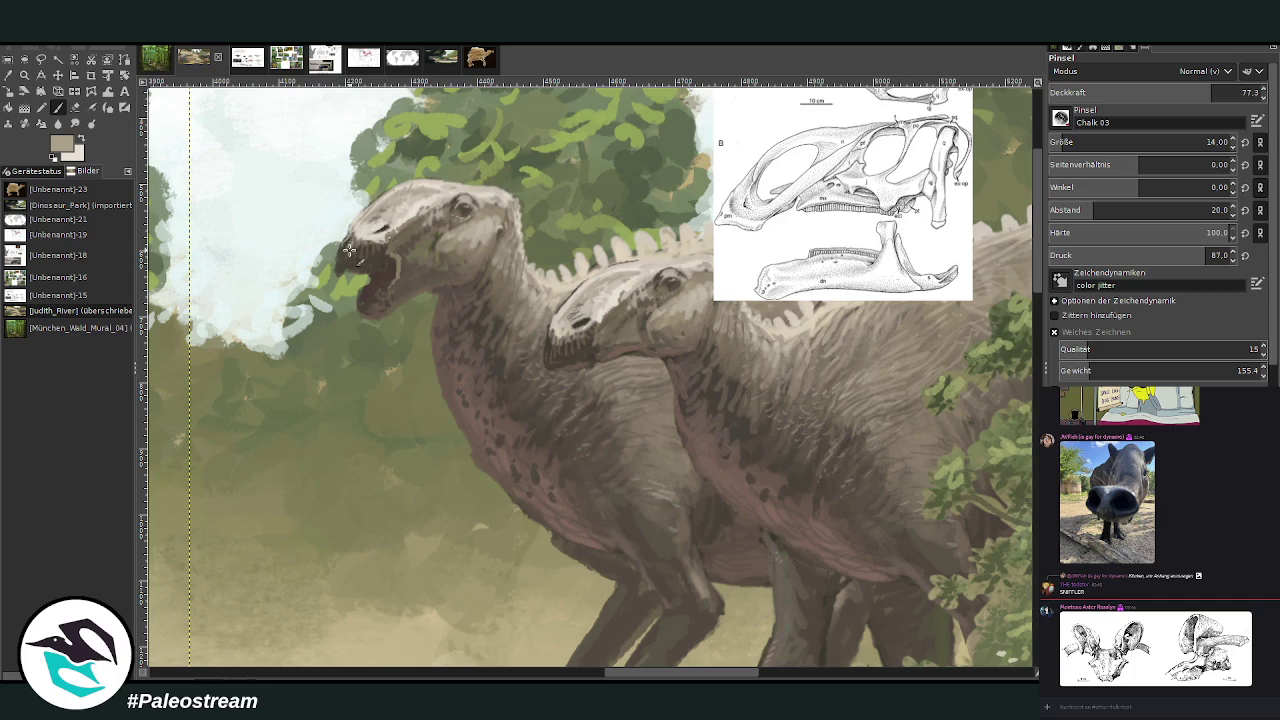
left_click_drag(364, 241, 379, 245)
left_click(582, 320, "ctrl")
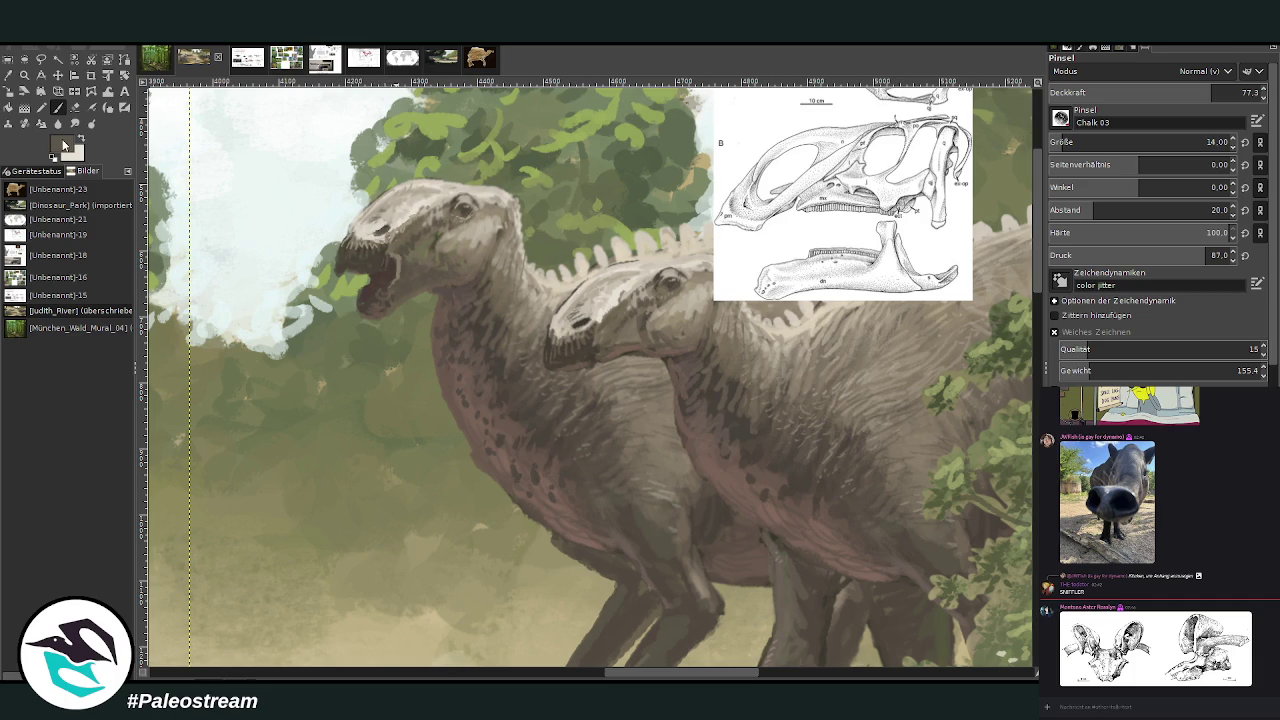
left_click(1182, 92)
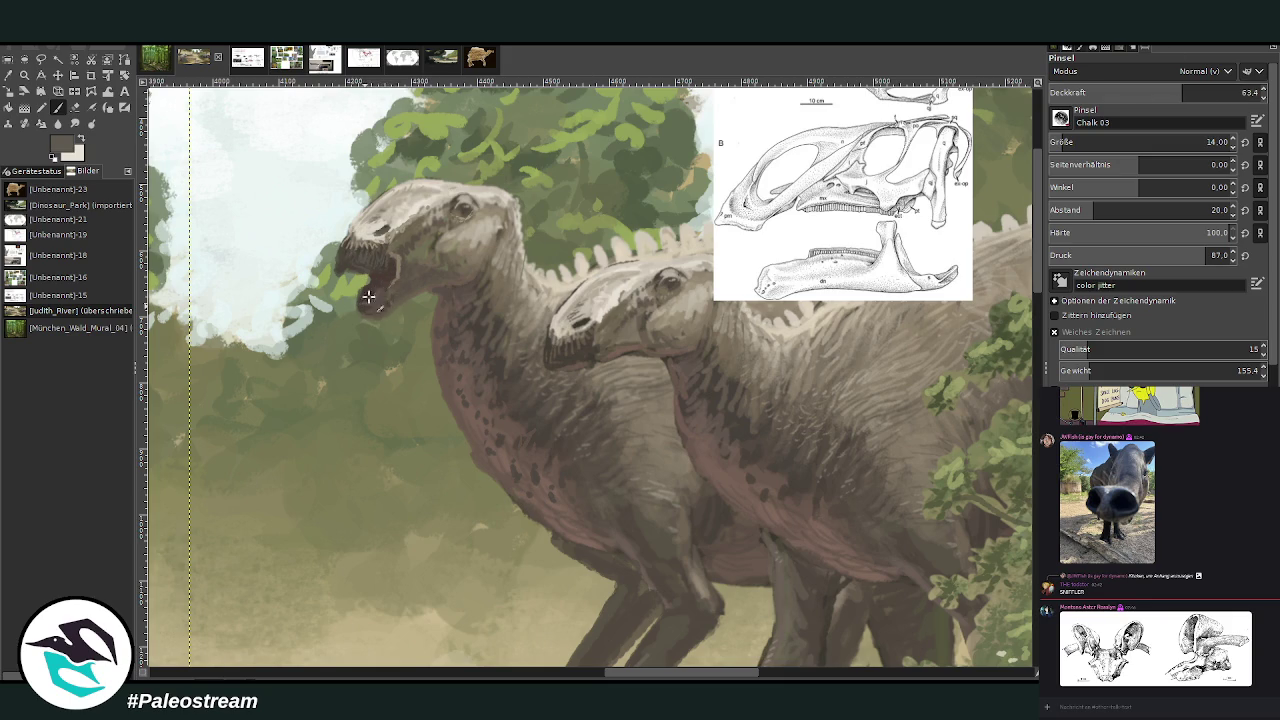
left_click(246, 62)
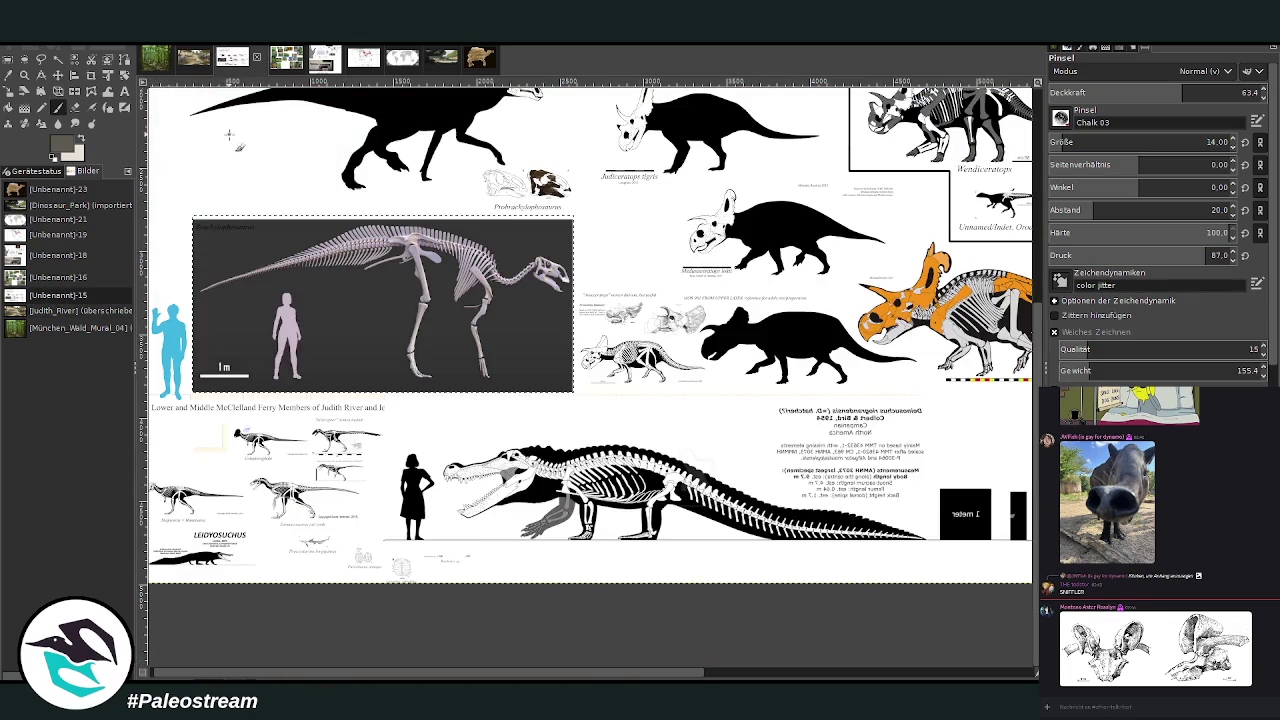
- Zoom into the raptor skeletals on the Judith River sheet, then return to the hadrosaur painting
key("z")
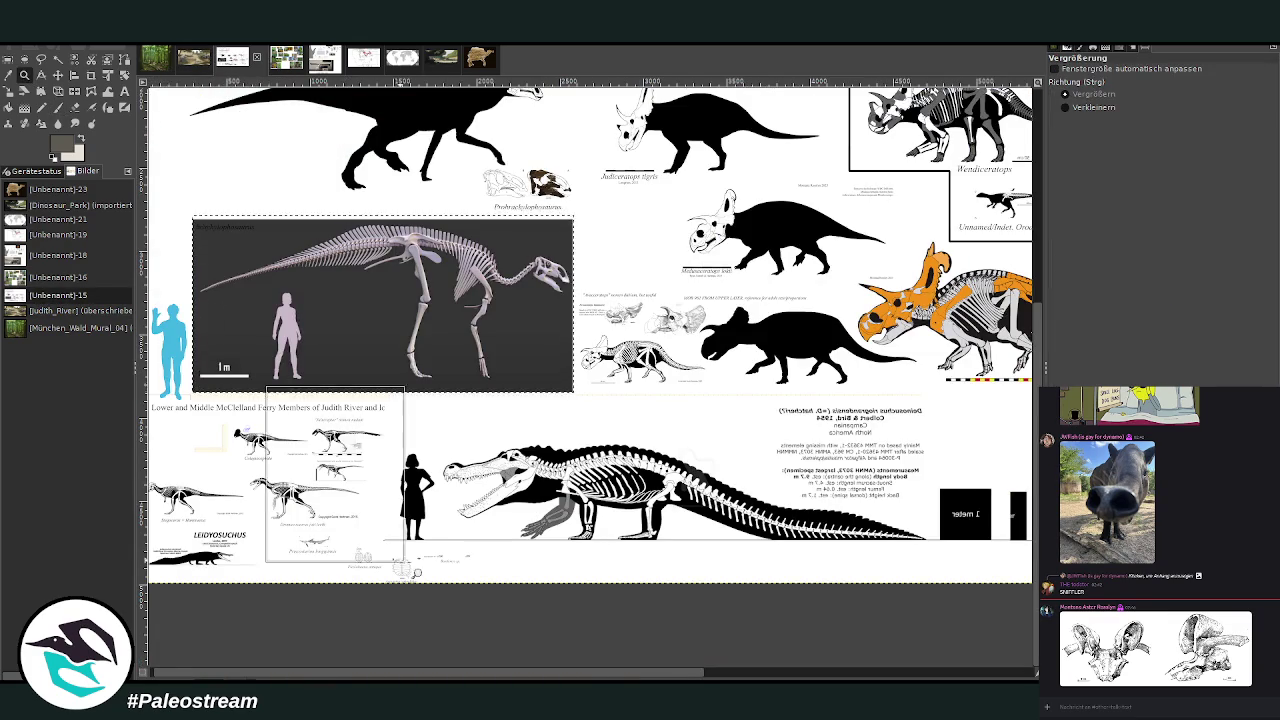
left_click(250, 515)
left_click(676, 530)
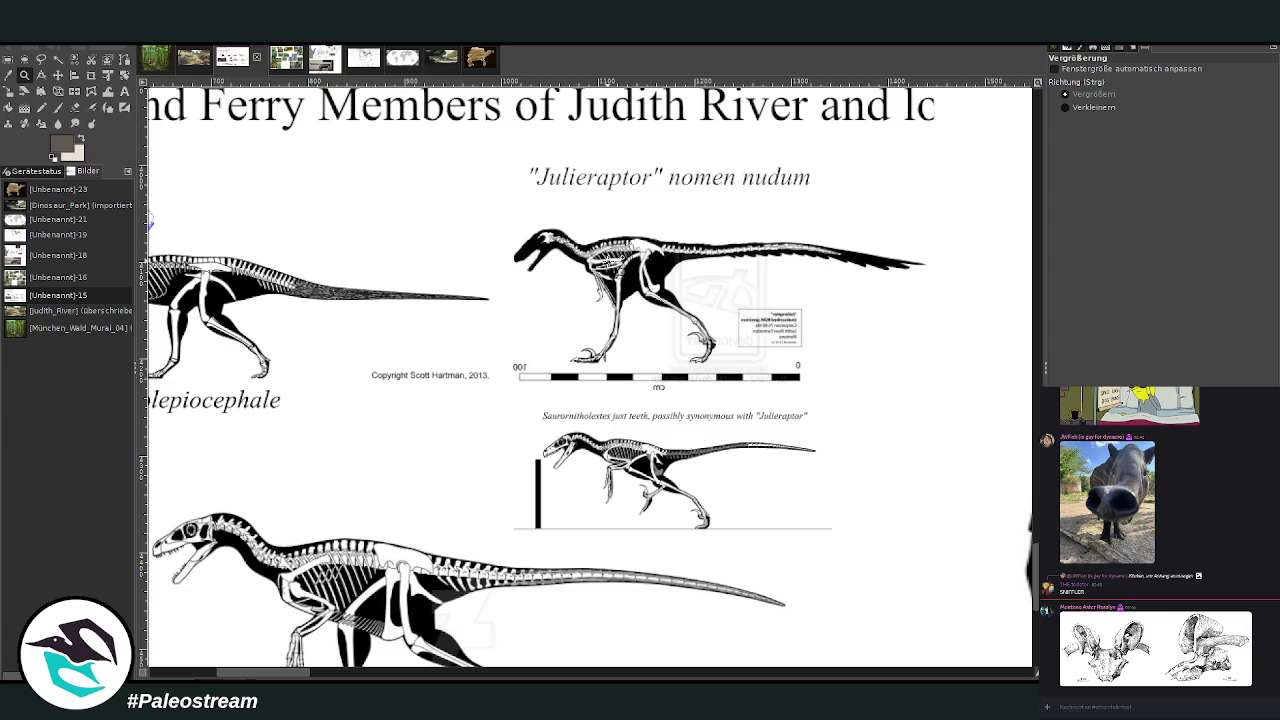
scroll(609, 261, "down", 2)
scroll(609, 261, "down", 2)
scroll(463, 360, "left", 3)
scroll(463, 360, "left", 1)
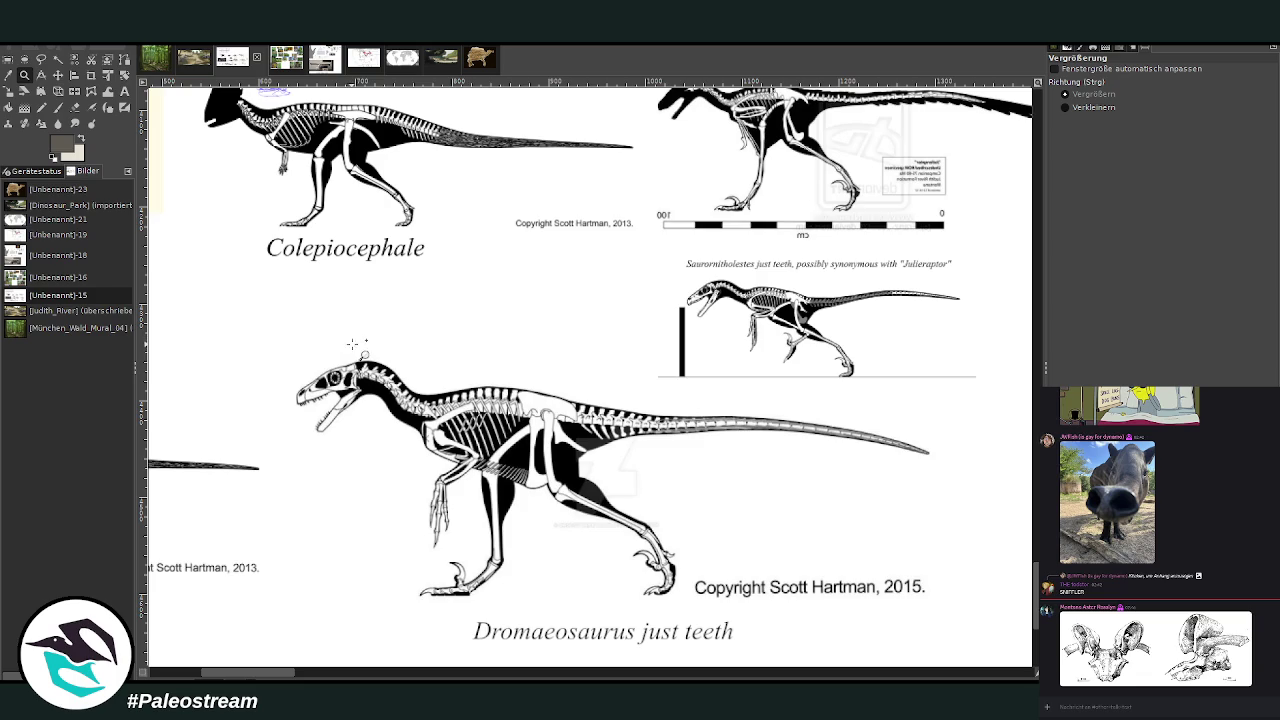
mouse_move(268, 677)
left_mouse_down()
mouse_move(228, 677)
mouse_move(266, 677)
left_mouse_up()
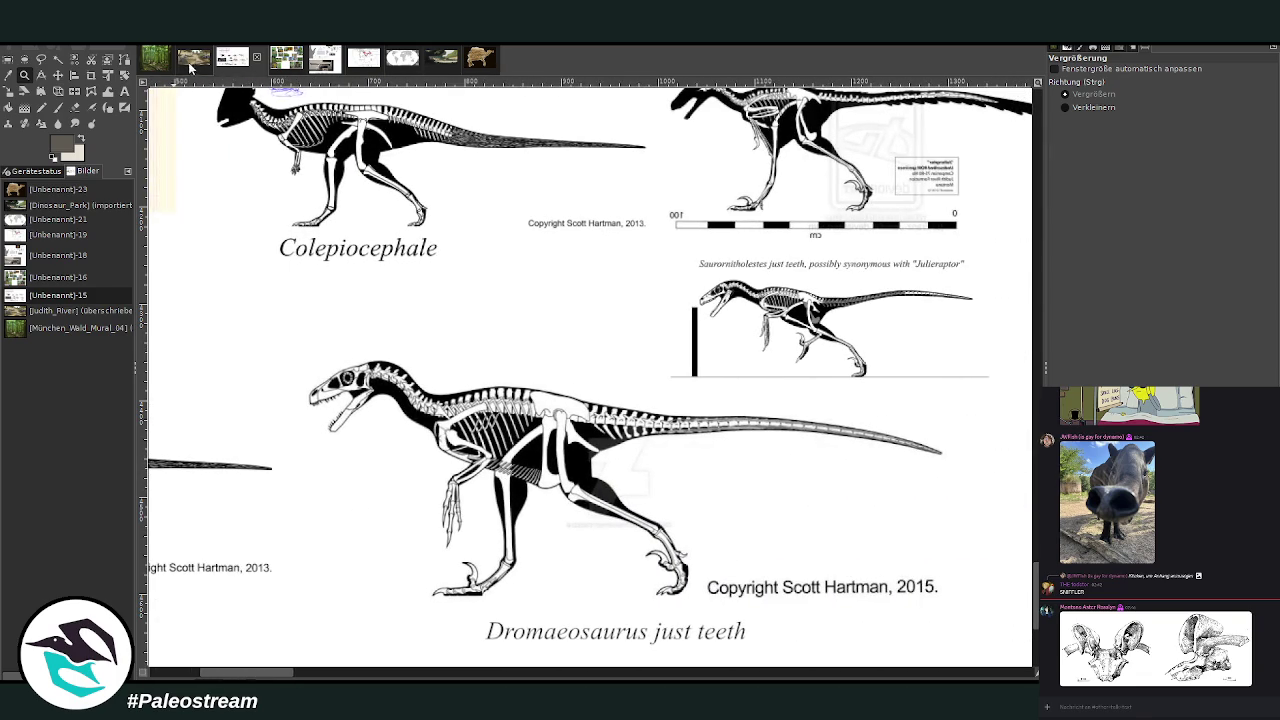
left_click(187, 66)
left_click(57, 107)
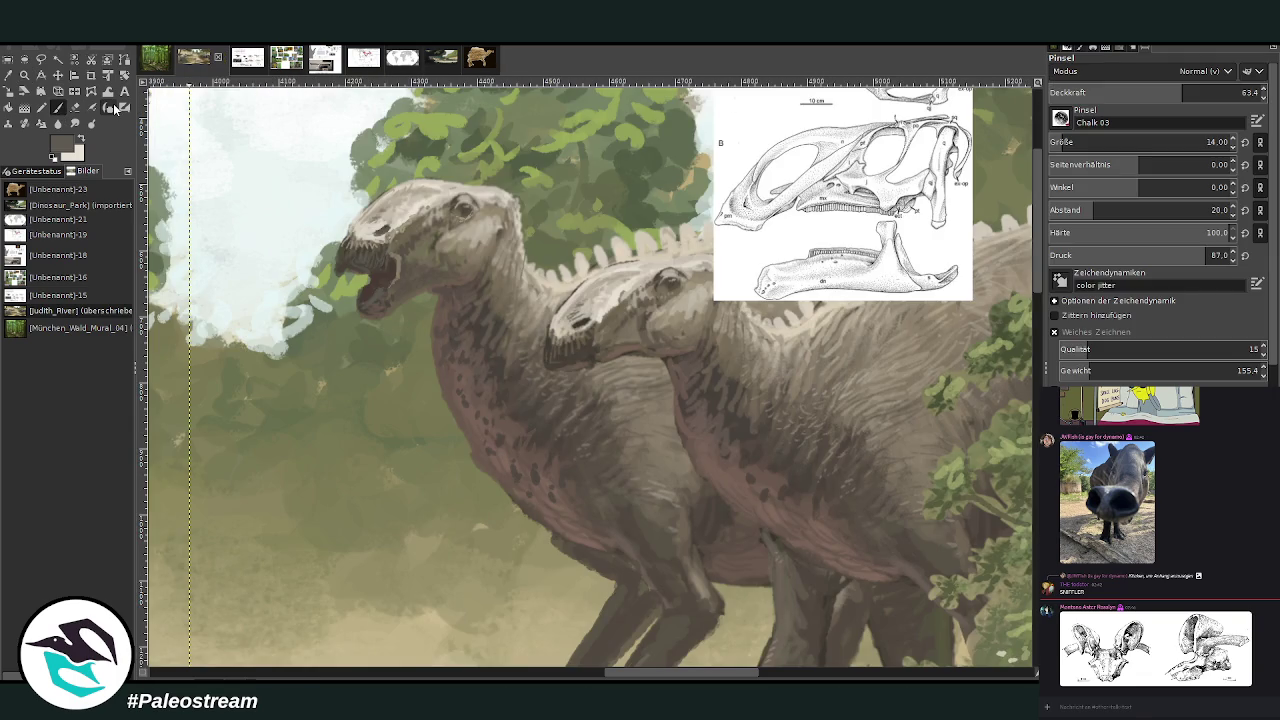
- Paint cream strokes on the front hadrosaur's forehead with a size-26, opacity-77 brush
left_click(407, 213, "ctrl")
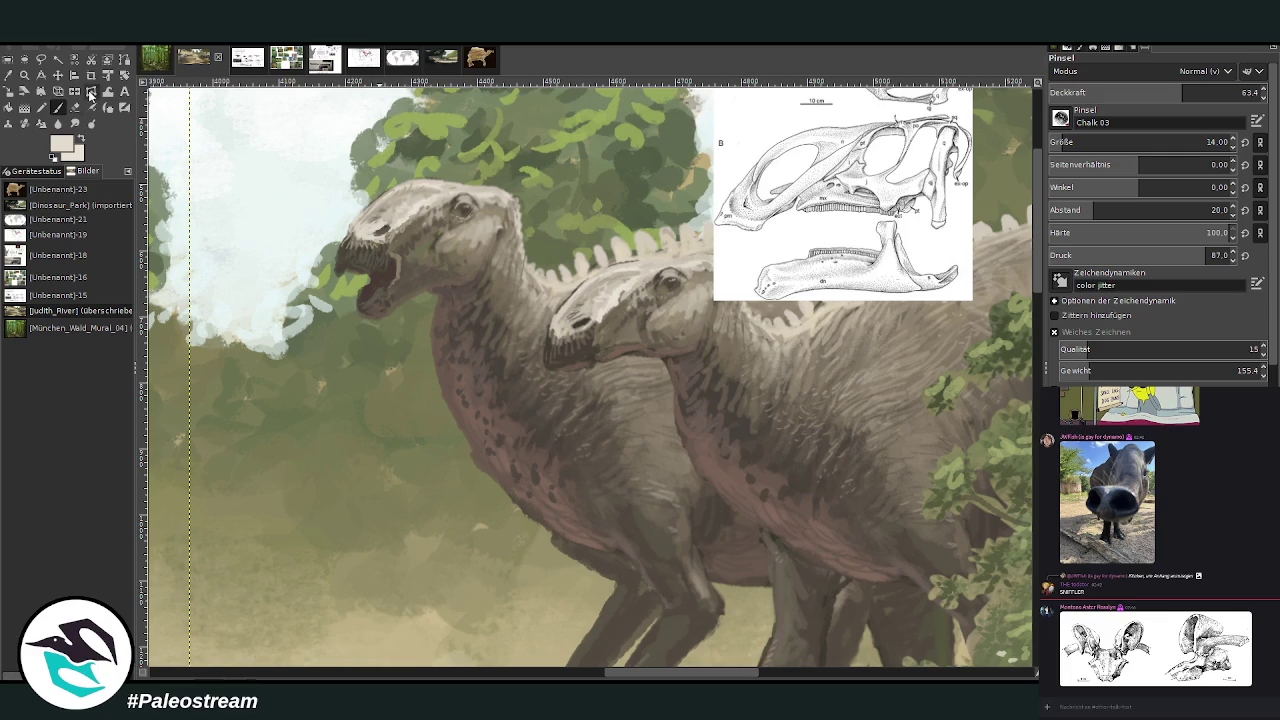
left_click_drag(1083, 144, 1100, 144)
left_click_drag(1182, 92, 1210, 92)
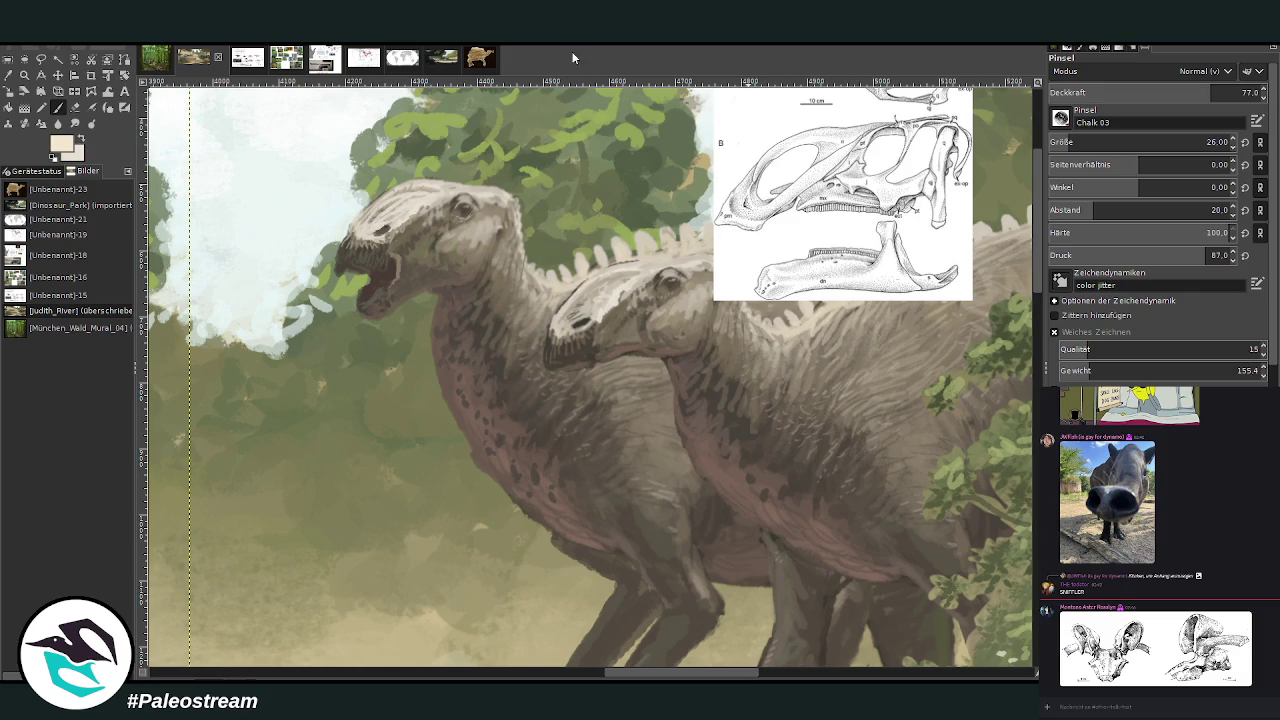
left_click_drag(410, 195, 390, 205)
left_click(1122, 92)
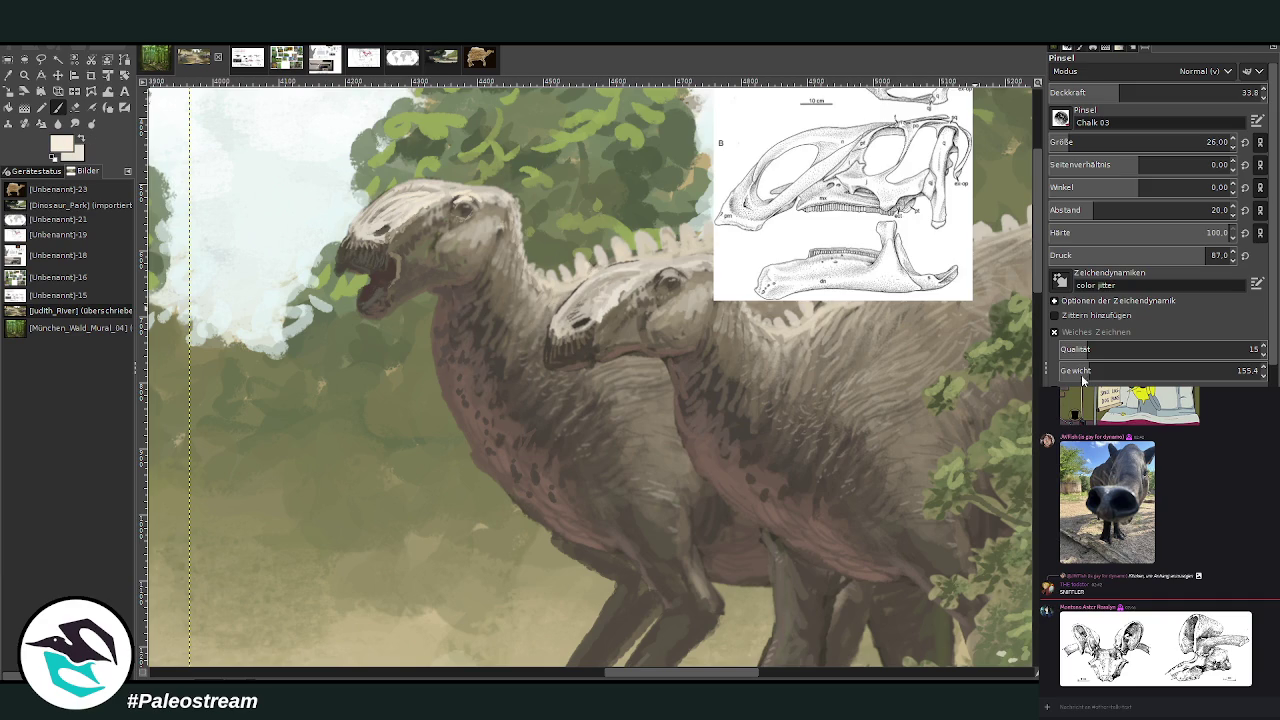
key("Page_Up")
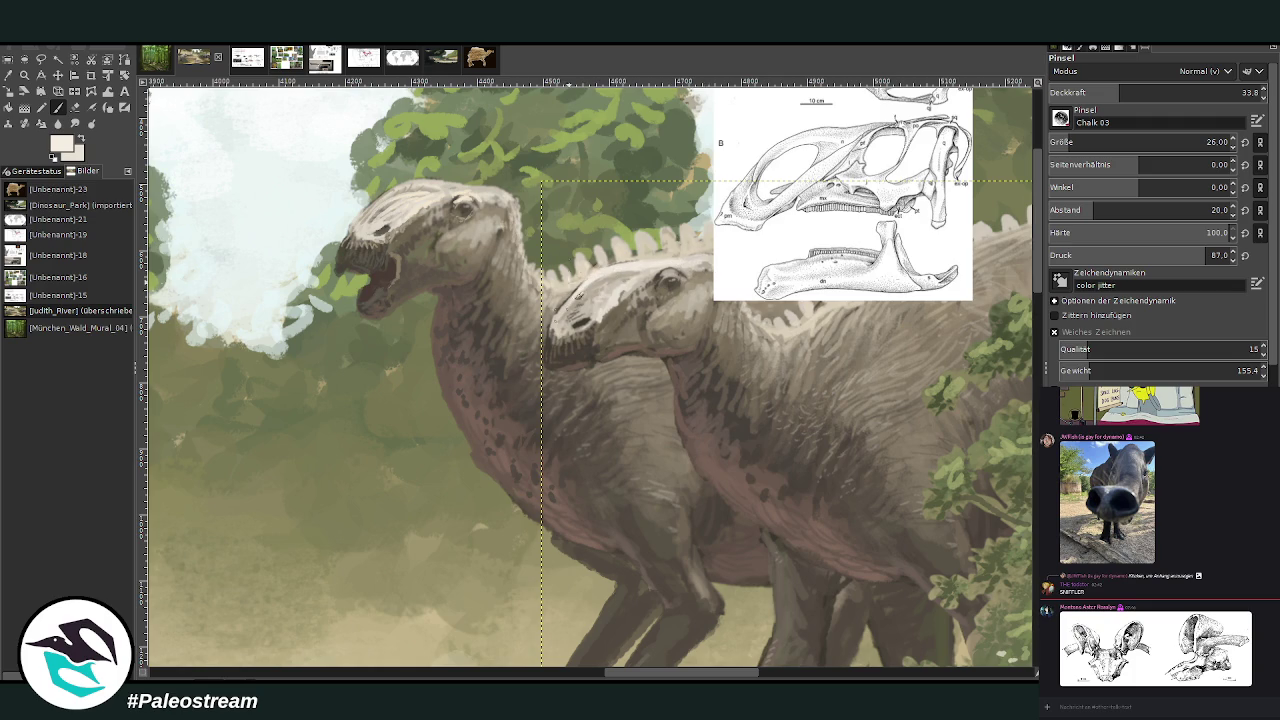
key("Page_Up")
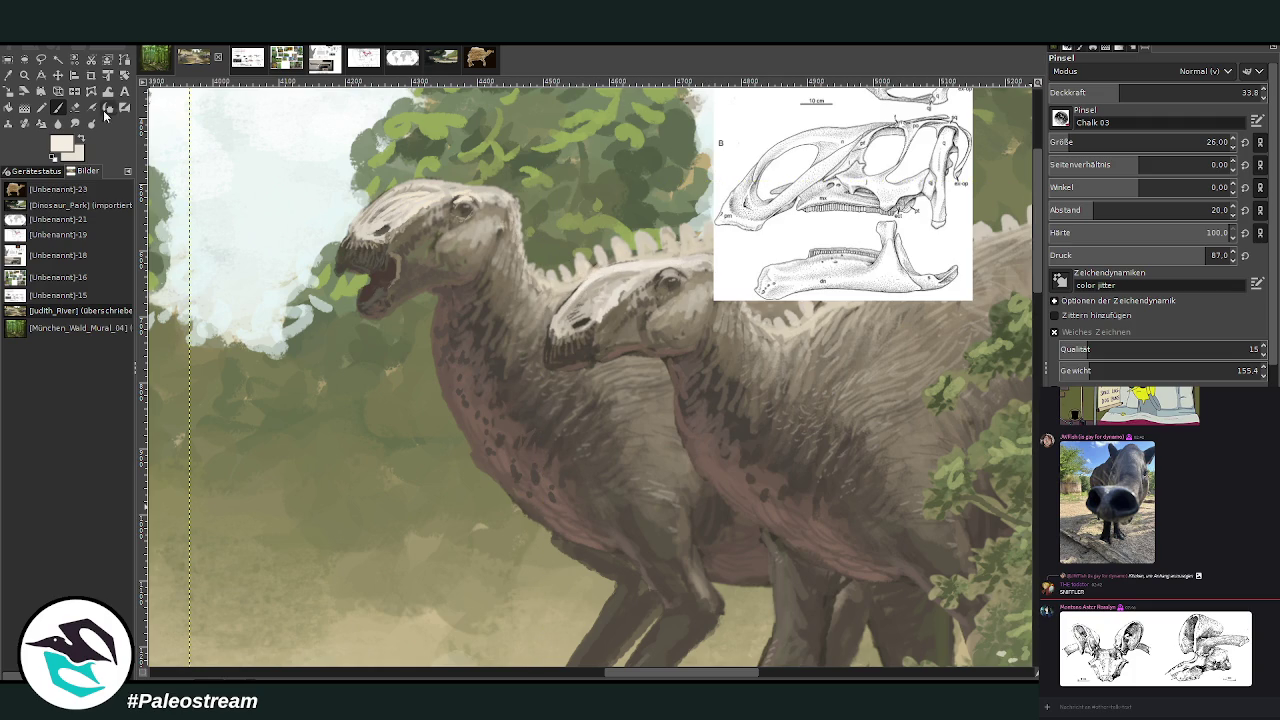
left_click(1003, 325, "ctrl")
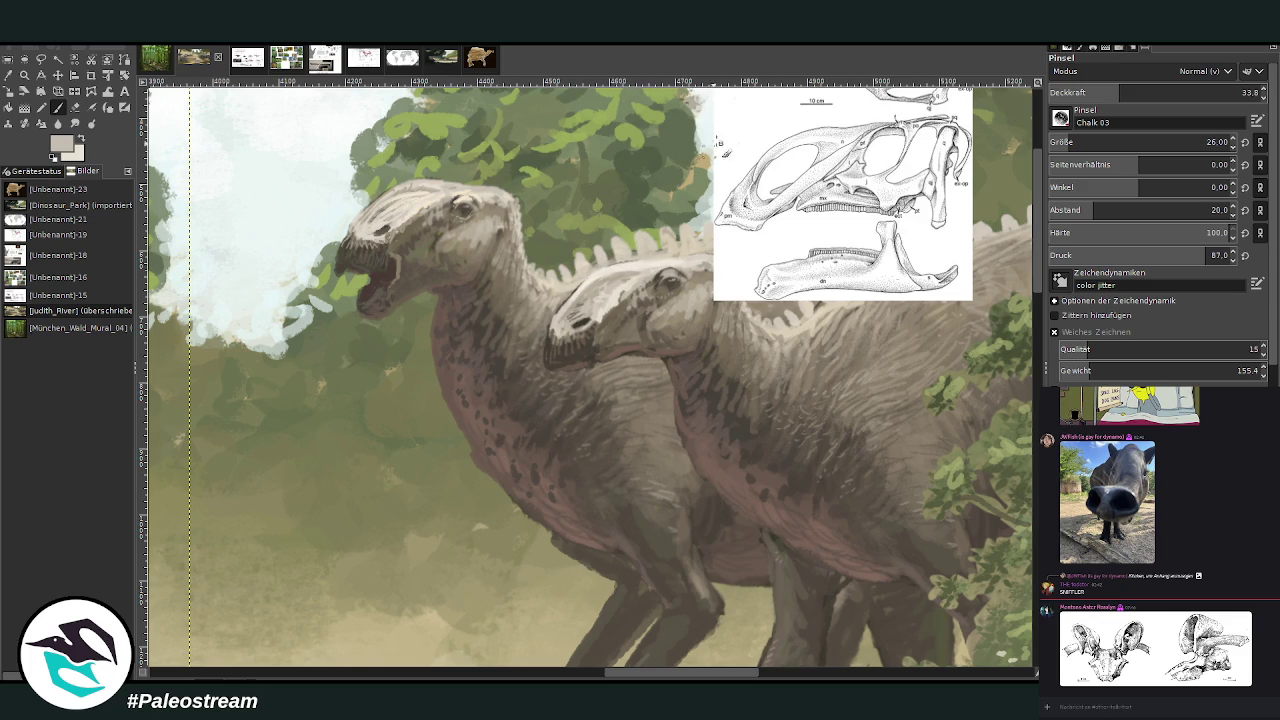
- Shift the front hadrosaur's head up and to the left
key("m")
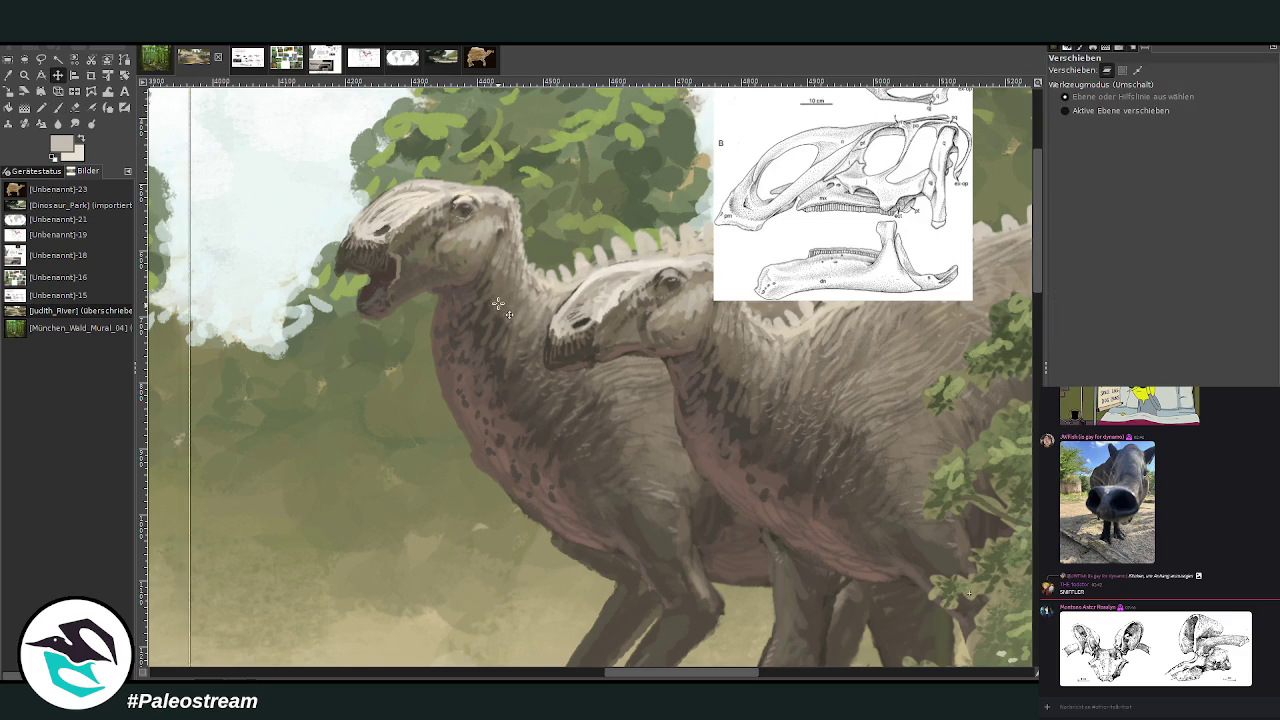
left_click_drag(498, 298, 480, 302)
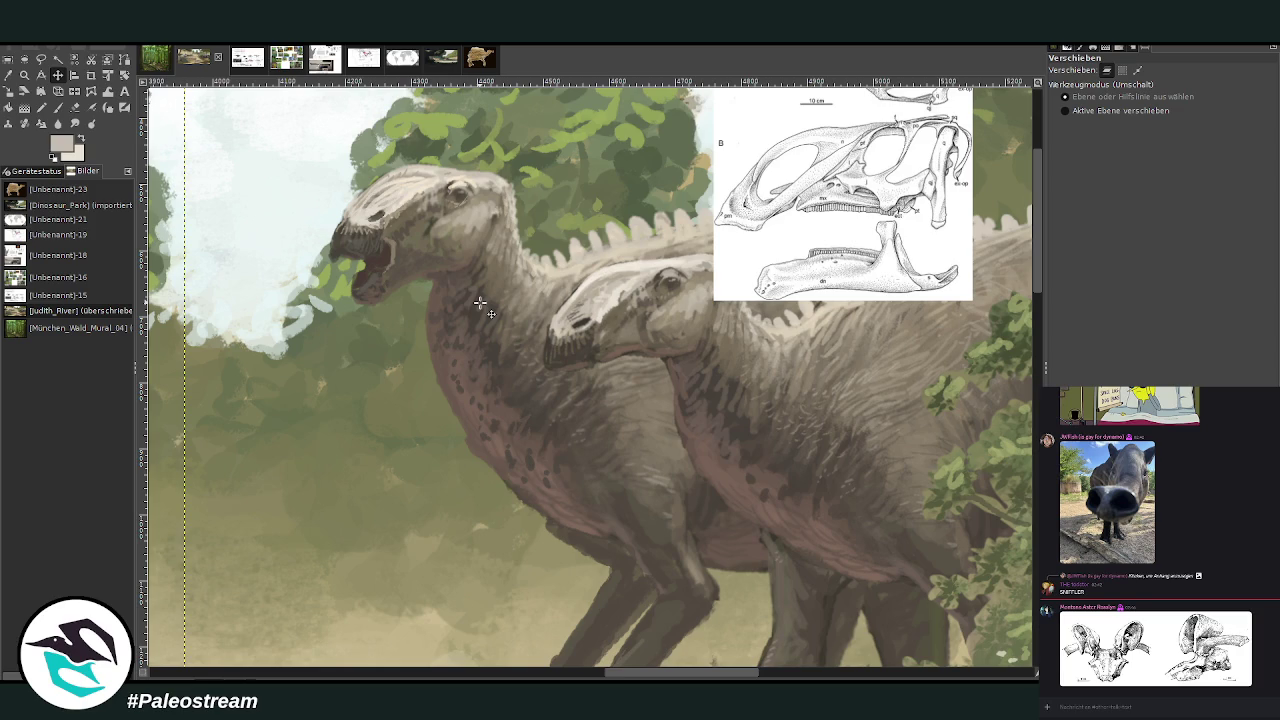
left_click_drag(451, 225, 428, 230)
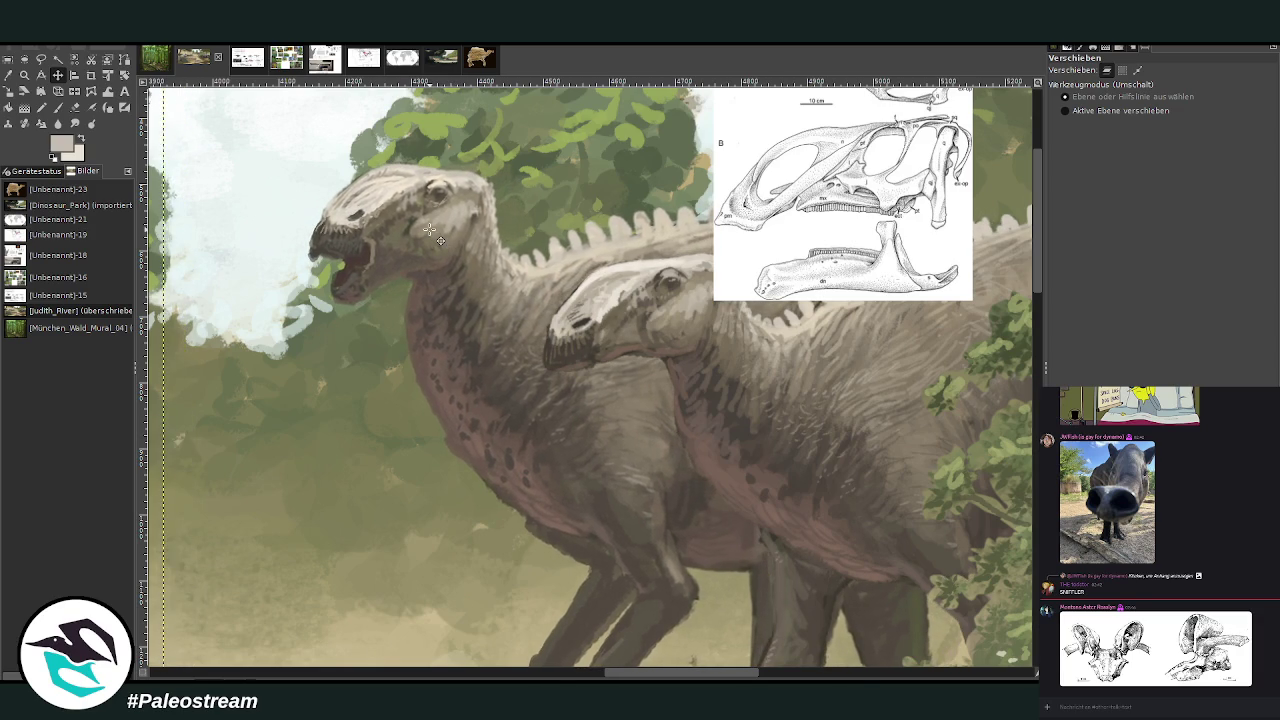
- Haze the raised hind legs with sampled tan using a Lighten Only brush, size 499, opacity 16.1
scroll(428, 230, "down", 2)
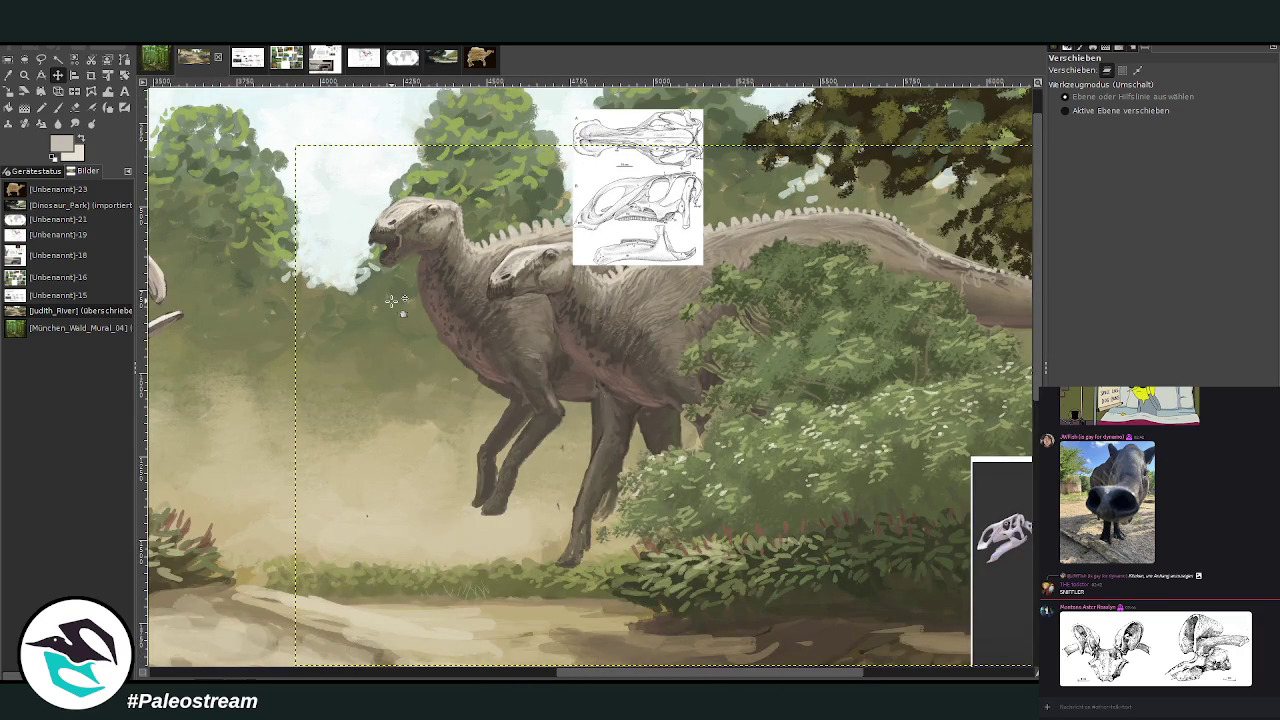
left_click(8, 75)
left_click(463, 522)
left_click(59, 109)
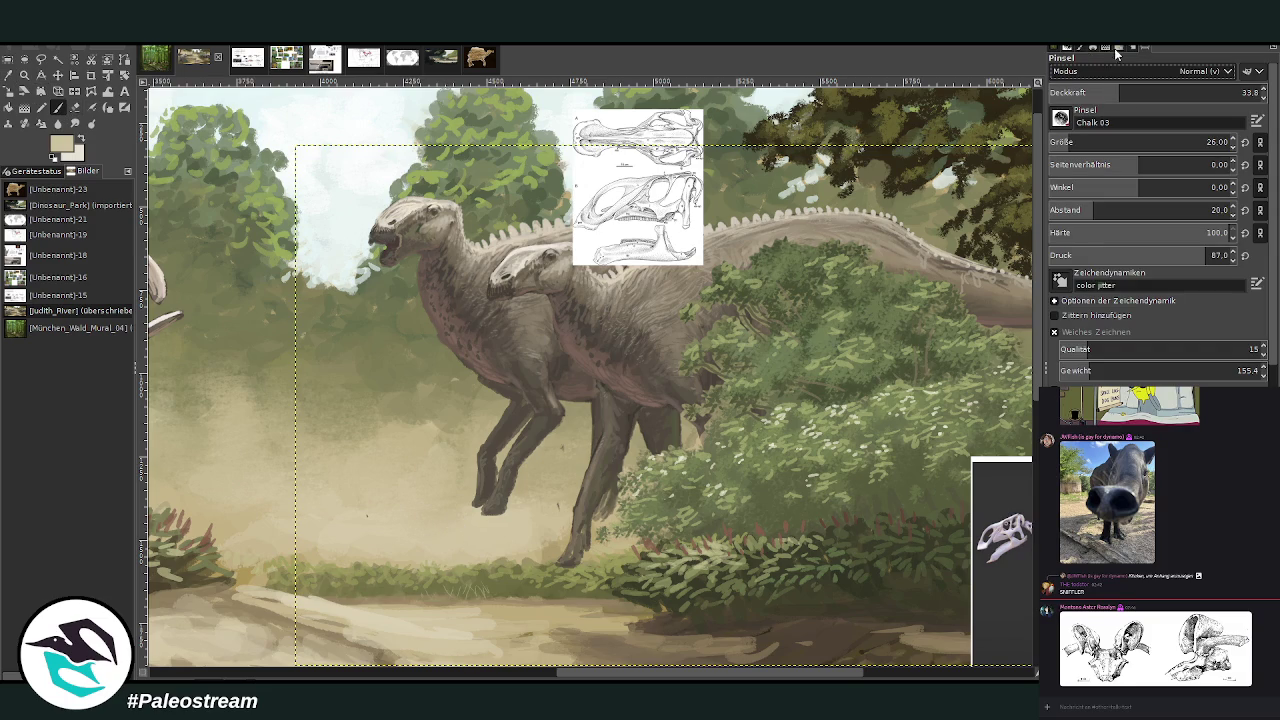
left_click(1160, 142)
left_click(1243, 92)
type("16.1")
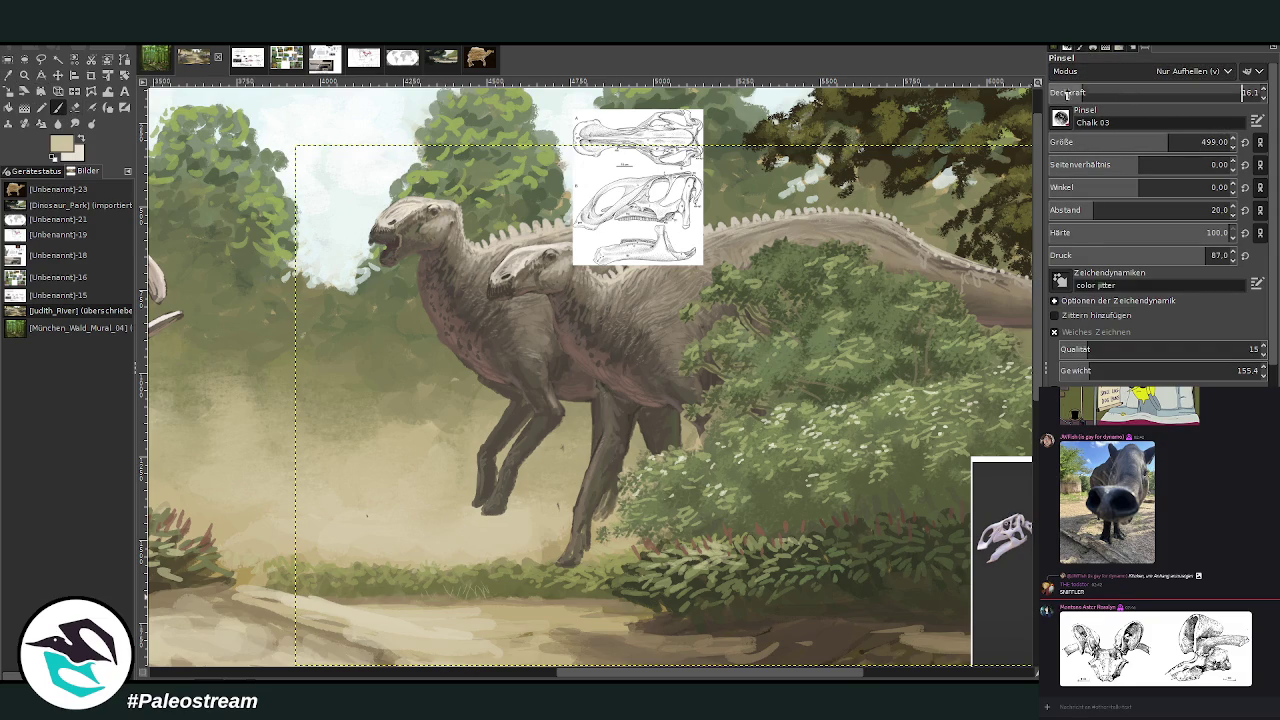
left_click_drag(469, 466, 505, 470)
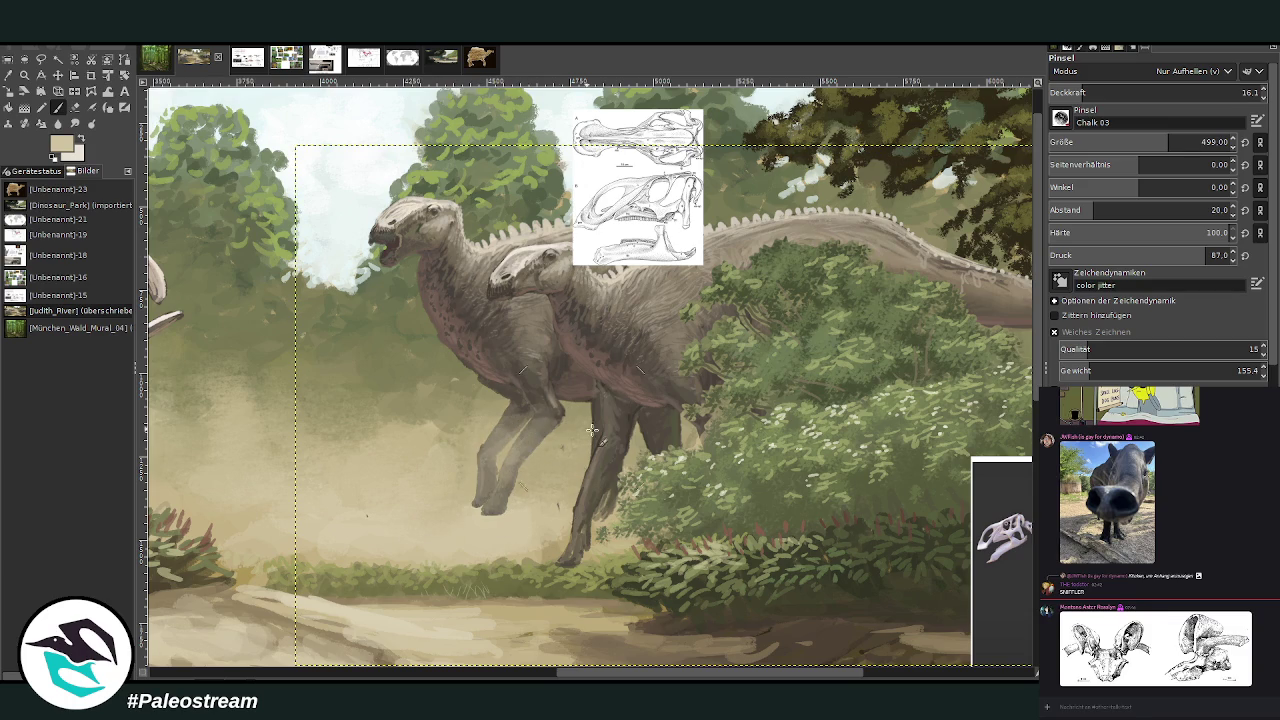
- Lighten the front hadrosaur's upper leg at 6.9 opacity, then set the eraser to size 116
left_click(1061, 92)
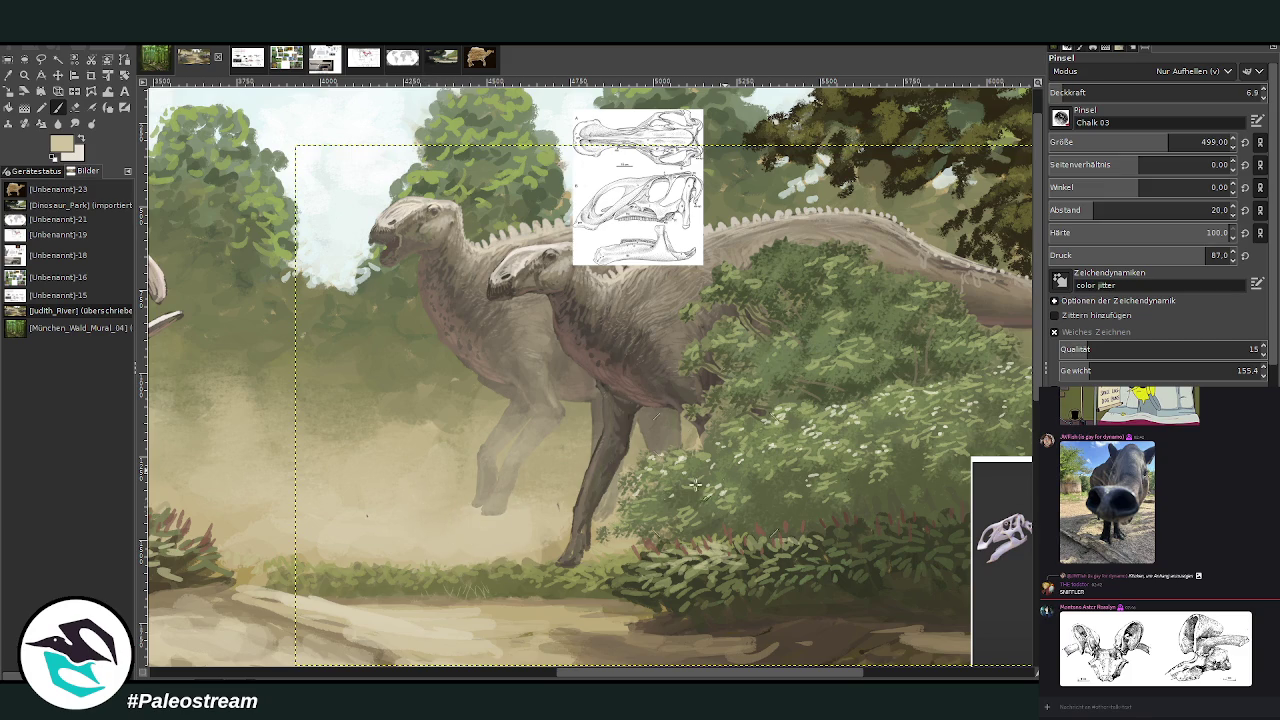
key("ctrl+z")
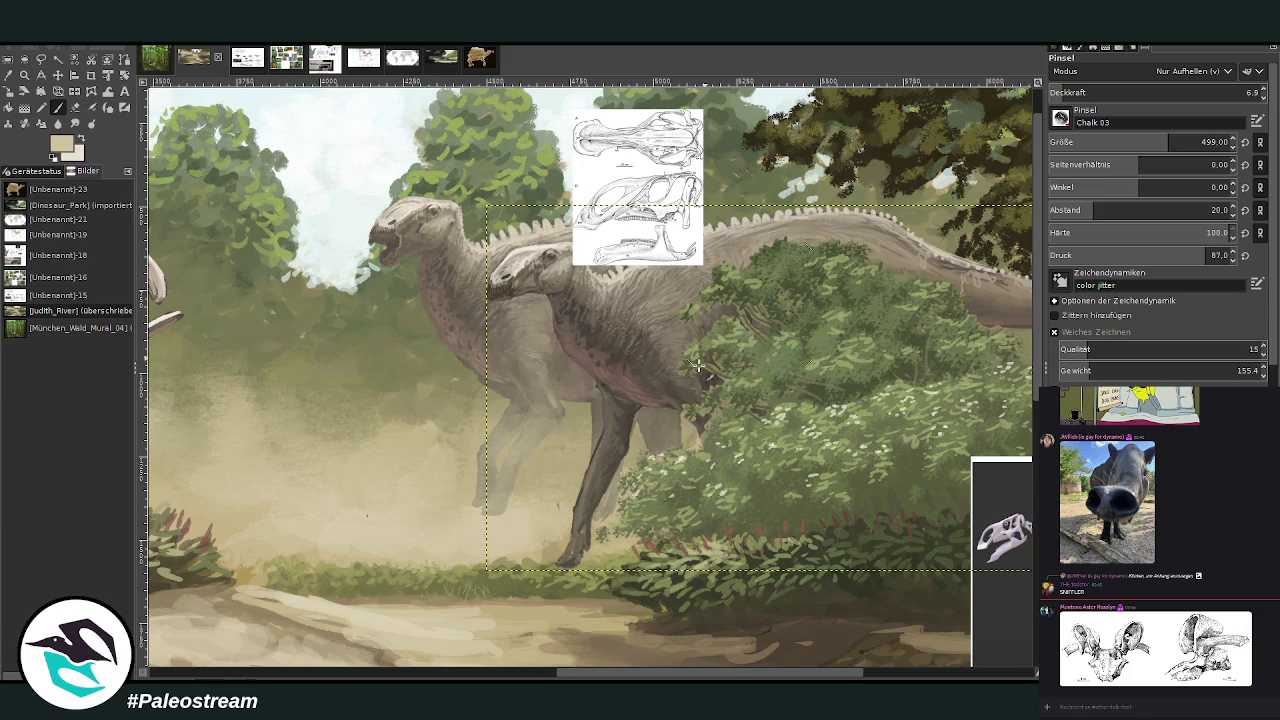
mouse_move(600, 488)
left_mouse_down()
mouse_move(650, 420)
mouse_move(511, 576)
left_mouse_up()
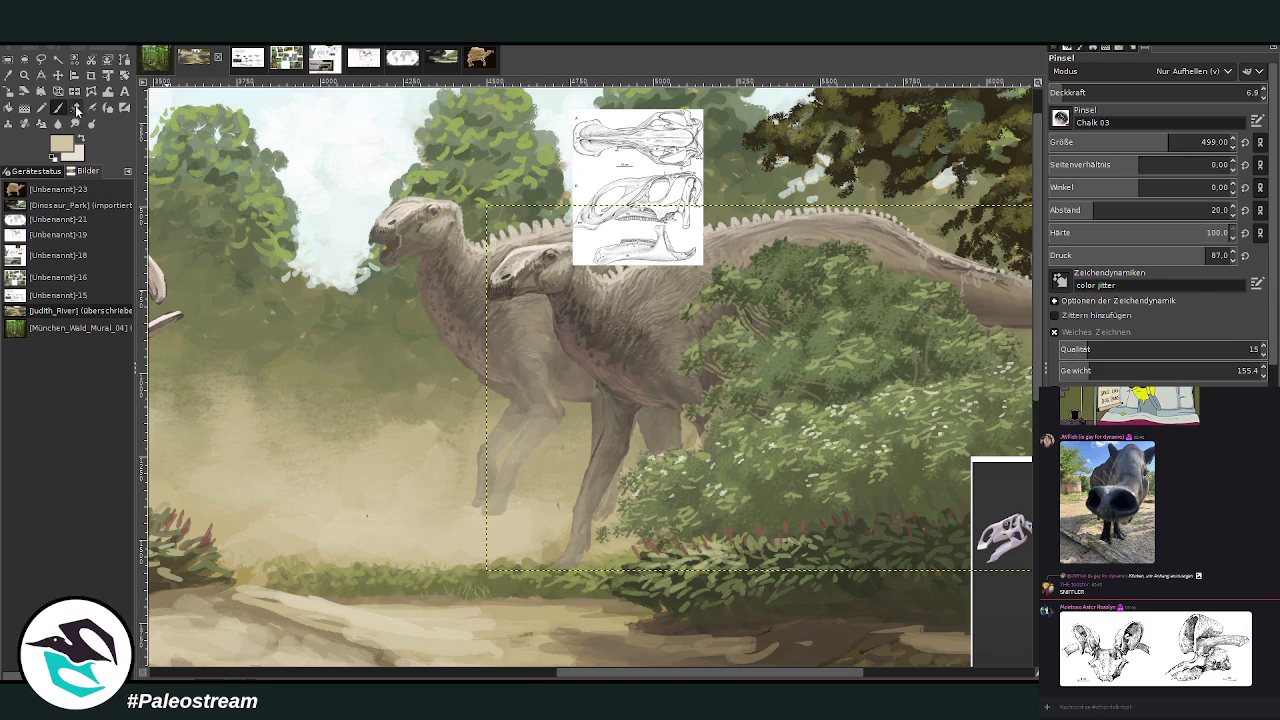
left_click(74, 107)
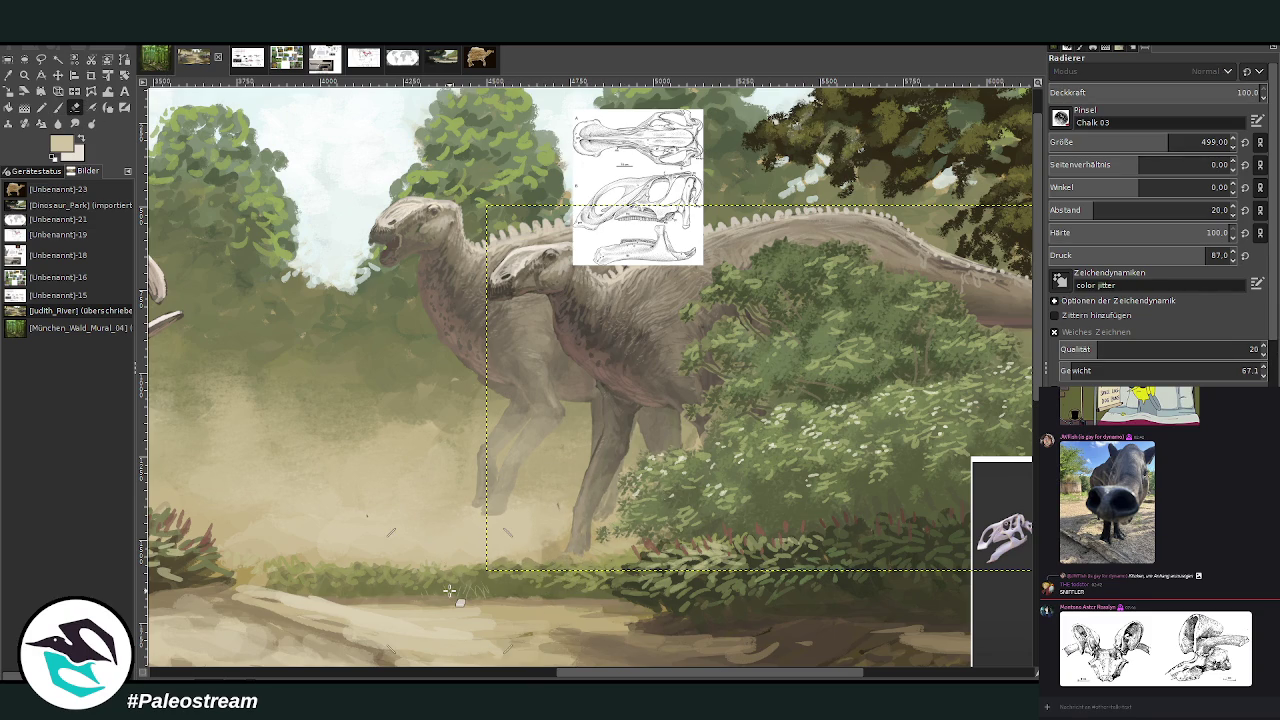
key("bracketleft")
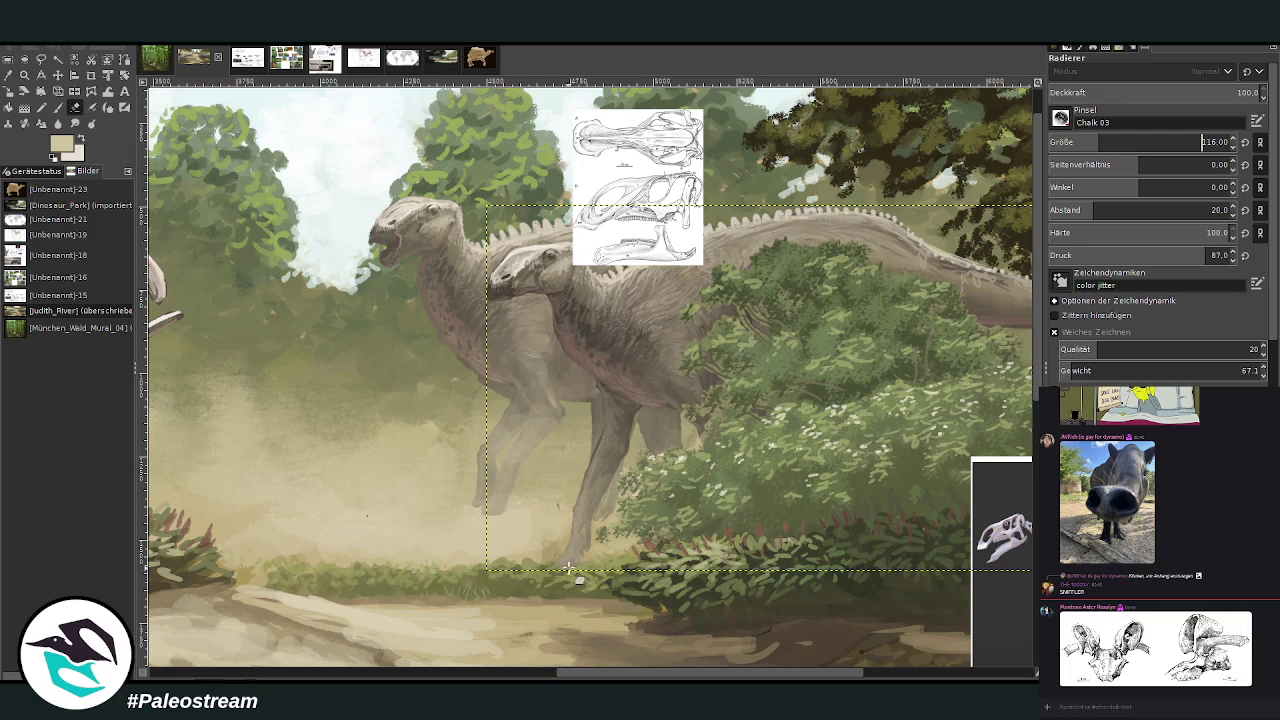
key("minus")
key("minus")
key("minus")
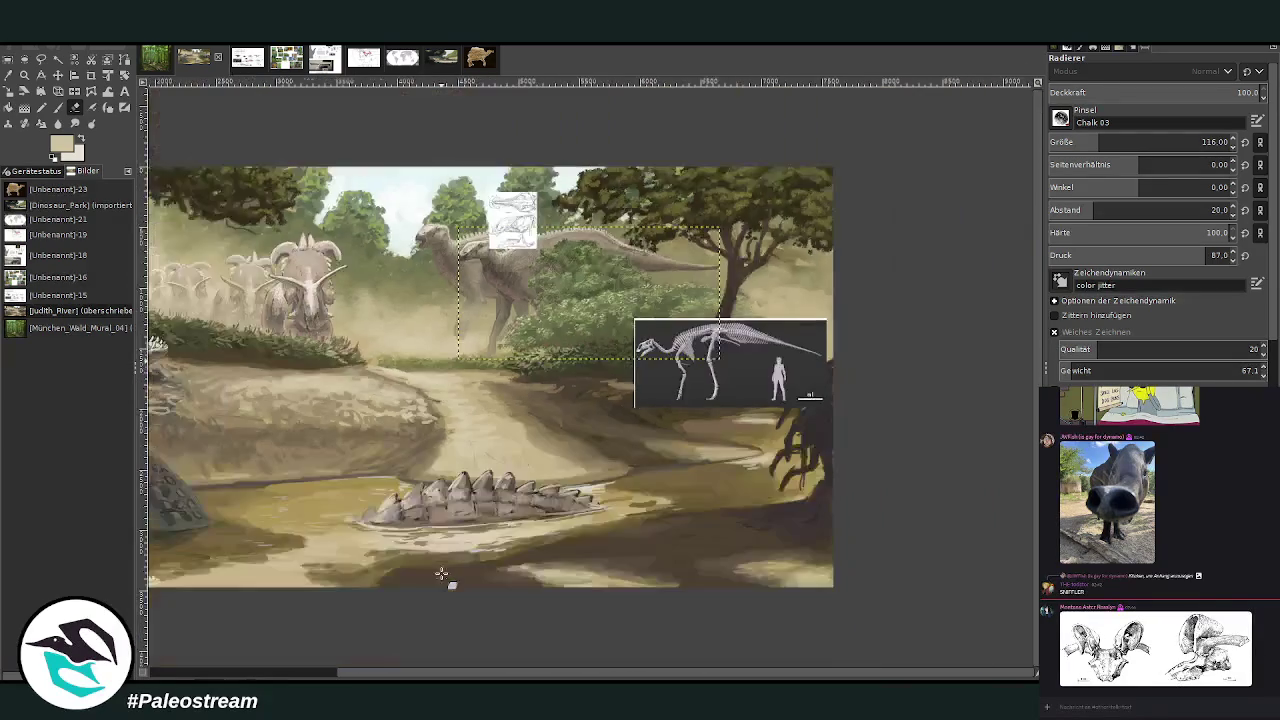
- Zoom onto the hadrosaurs, hide the skull and skeleton reference layers, and zoom closer on their legs
left_click(24, 75)
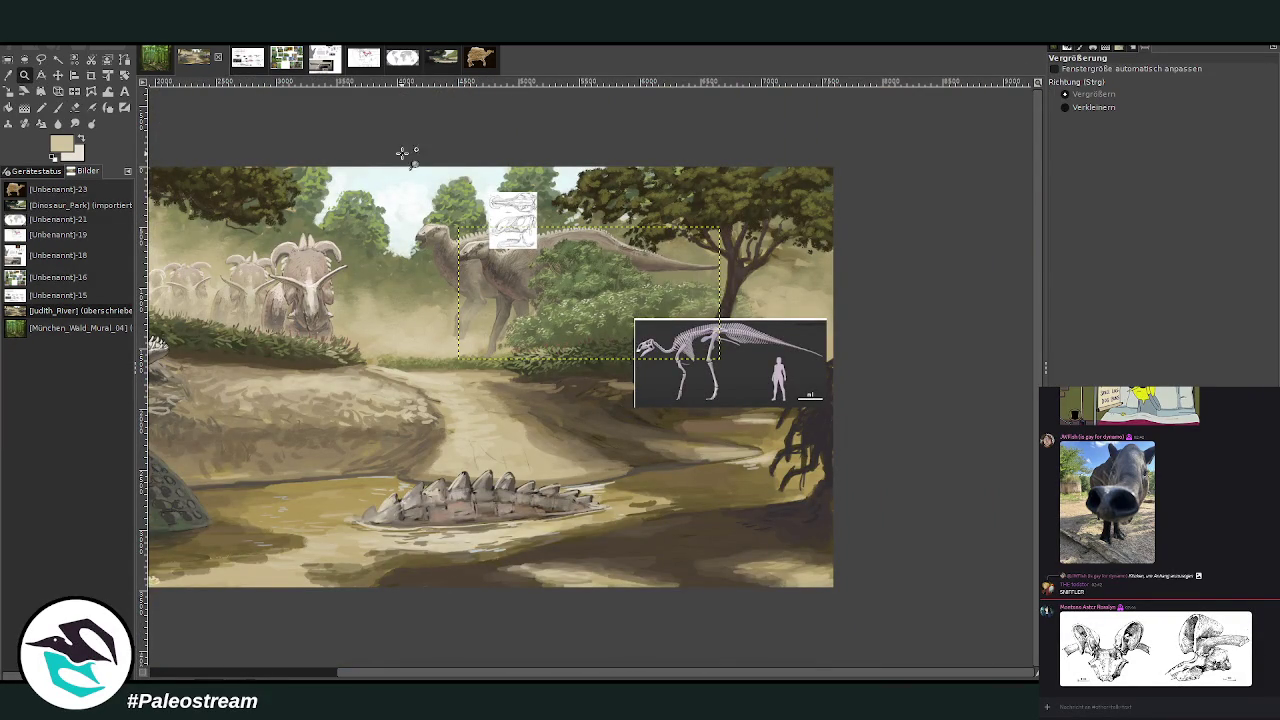
left_click_drag(405, 157, 603, 418)
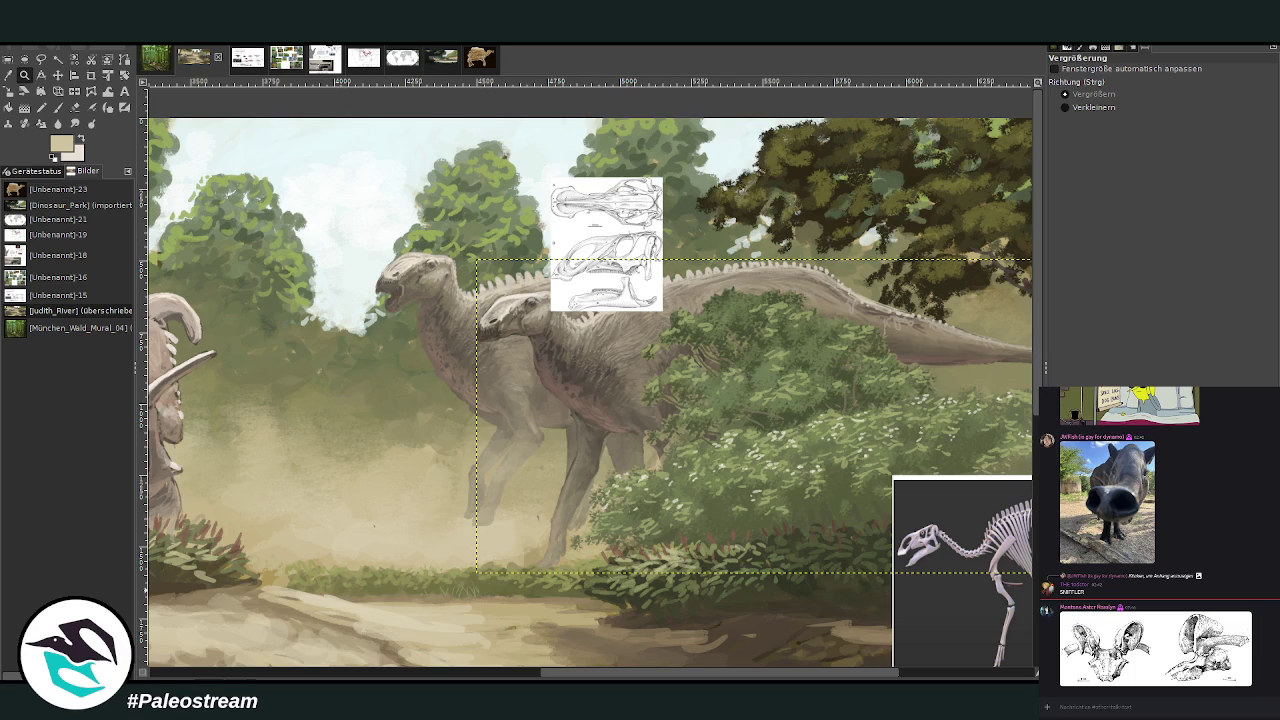
key("ctrl+z")
key("ctrl+z")
key("ctrl+z")
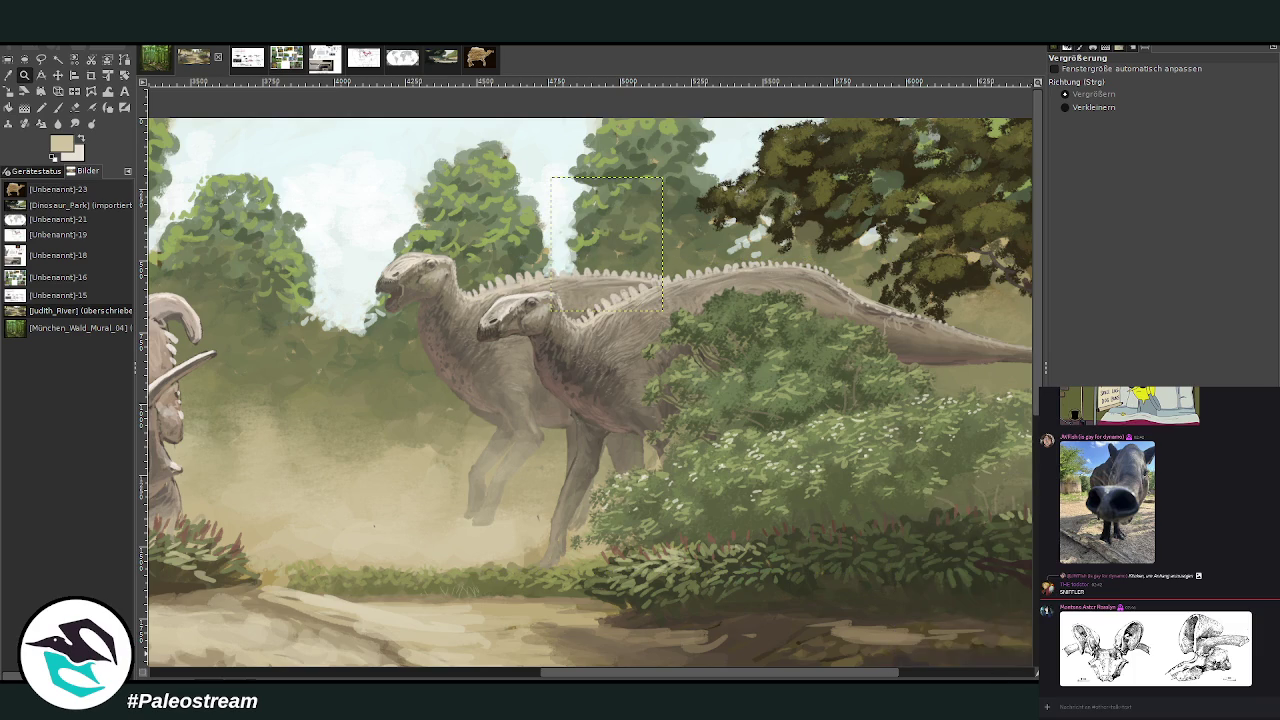
key("ctrl+z")
key("ctrl+z")
key("ctrl+z")
key("ctrl+z")
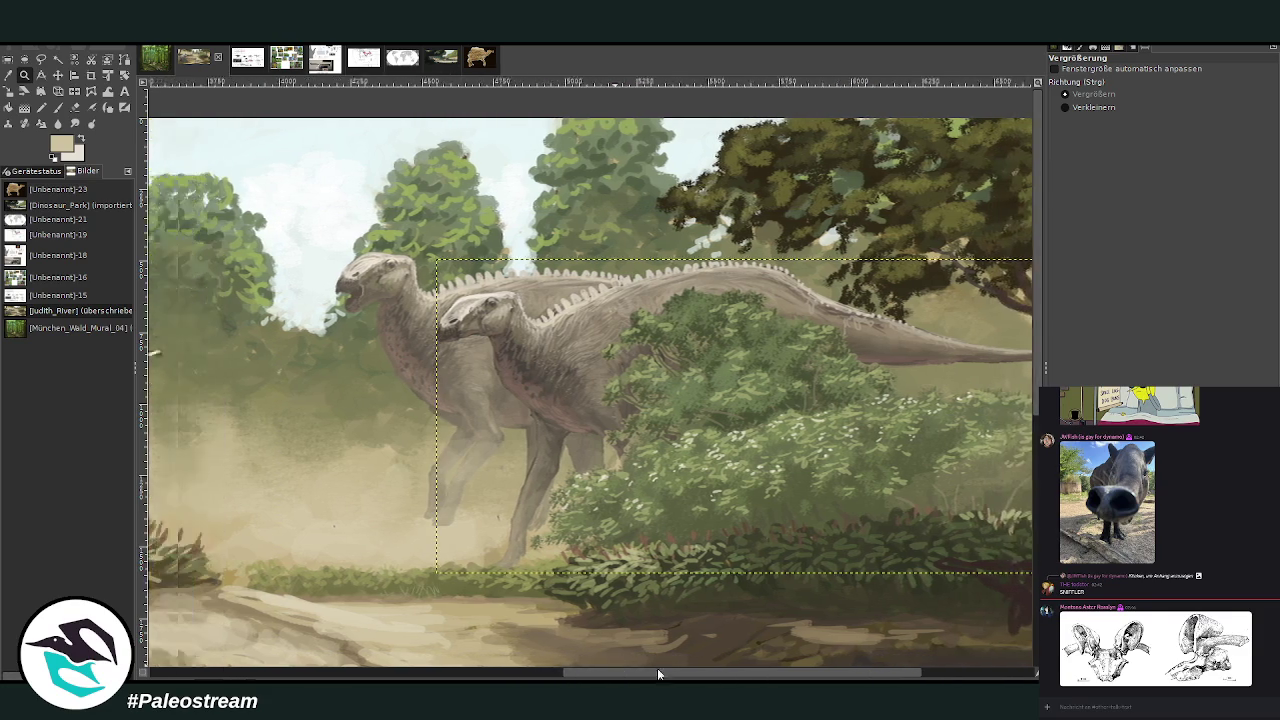
mouse_move(657, 668)
left_mouse_down()
mouse_move(572, 660)
mouse_move(616, 670)
left_mouse_up()
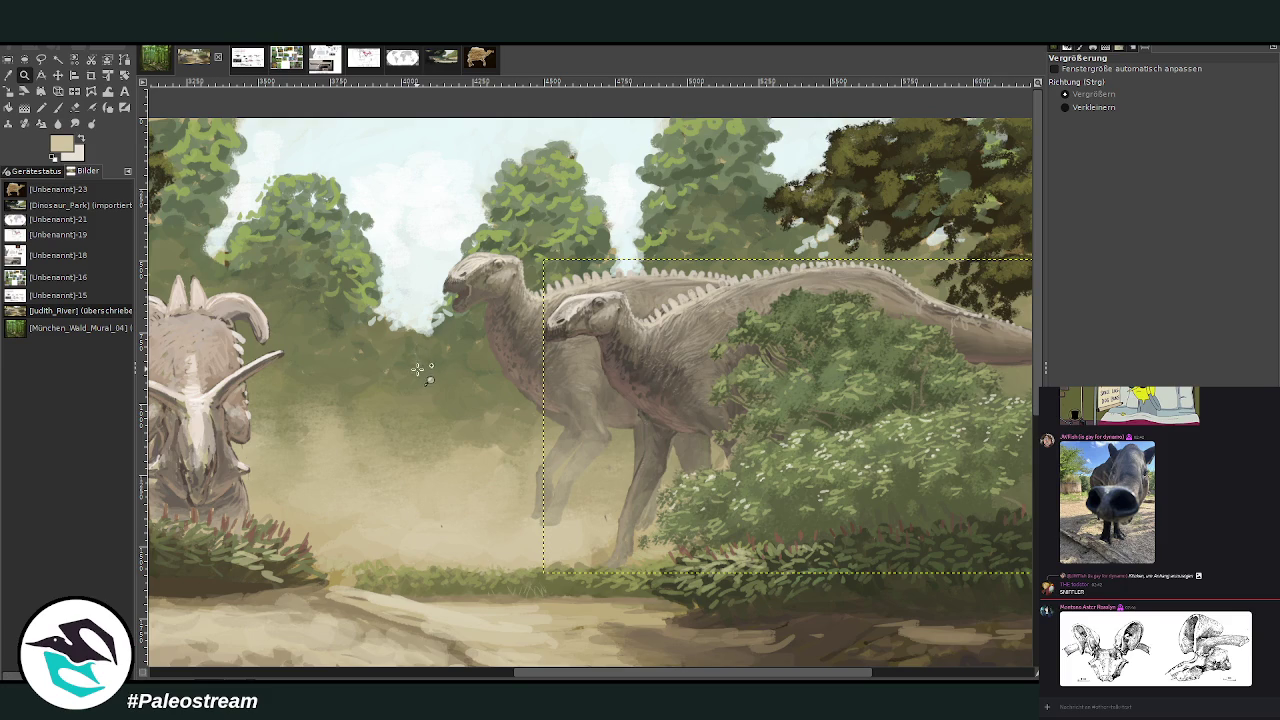
left_click_drag(556, 280, 766, 570)
left_click(616, 608)
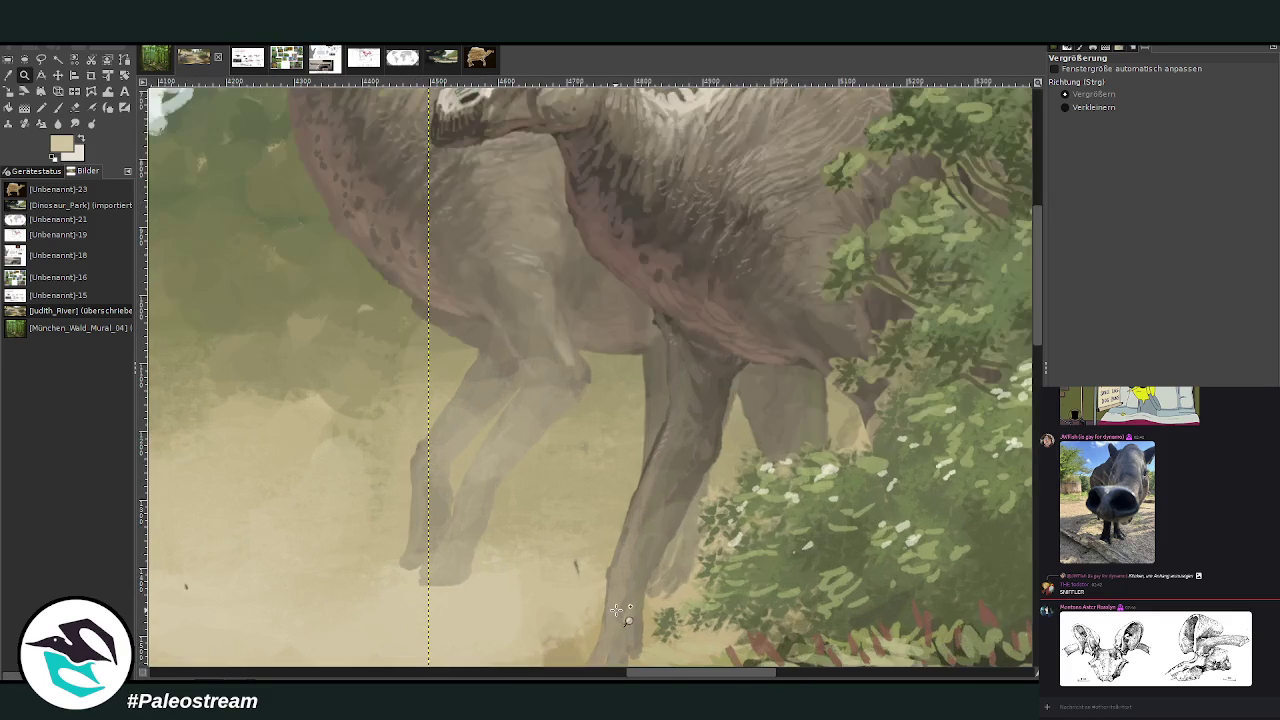
- Sample a grey-beige from the hadrosaur's leg as the paint colour
left_click(75, 107)
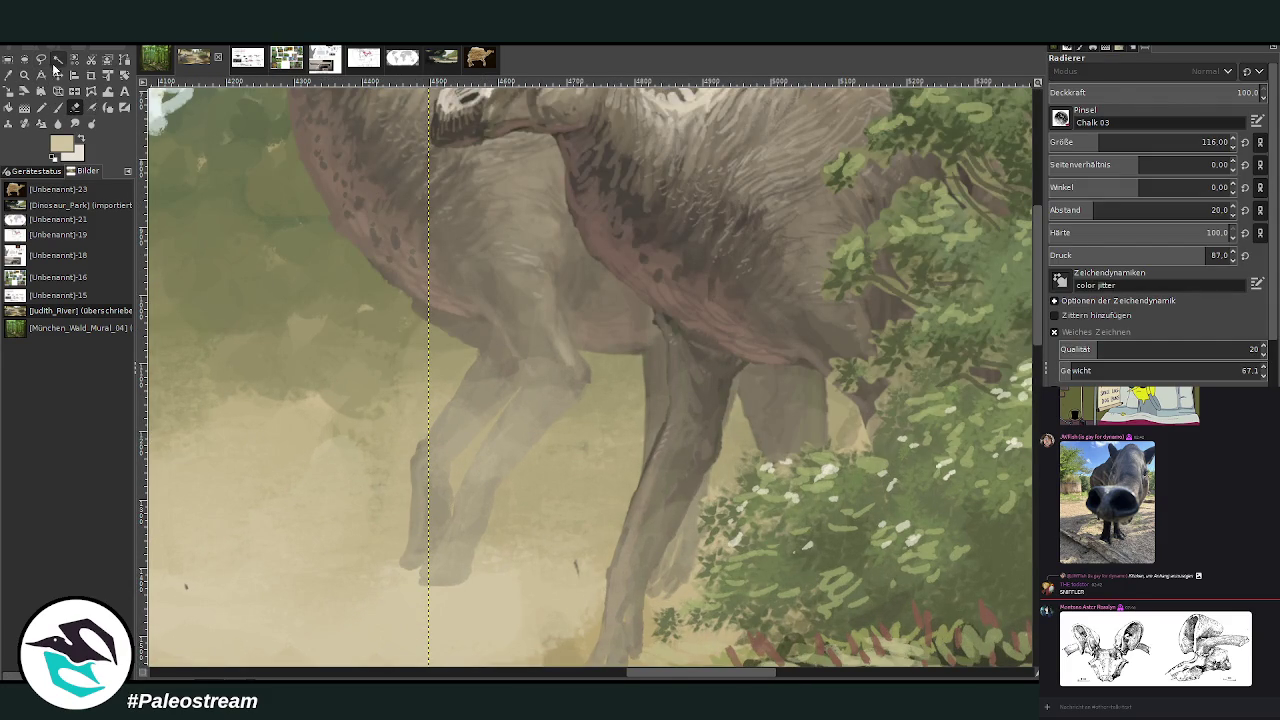
left_click(58, 75)
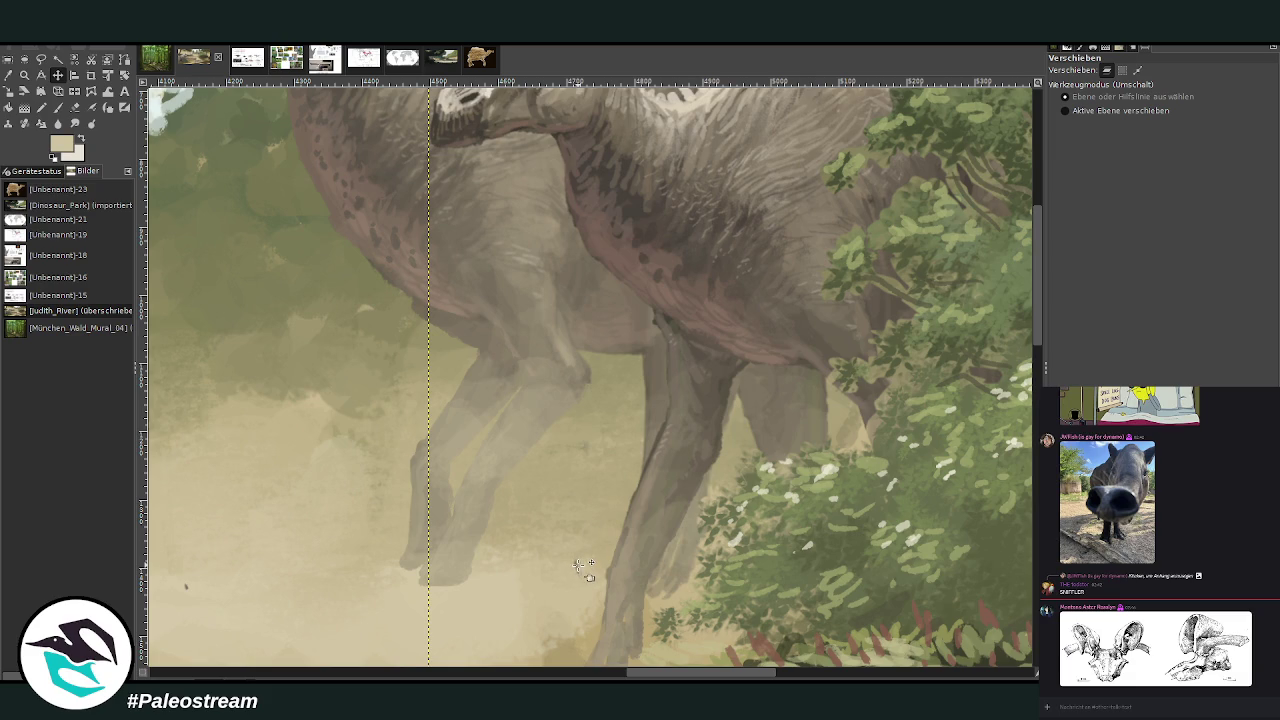
left_click(75, 107)
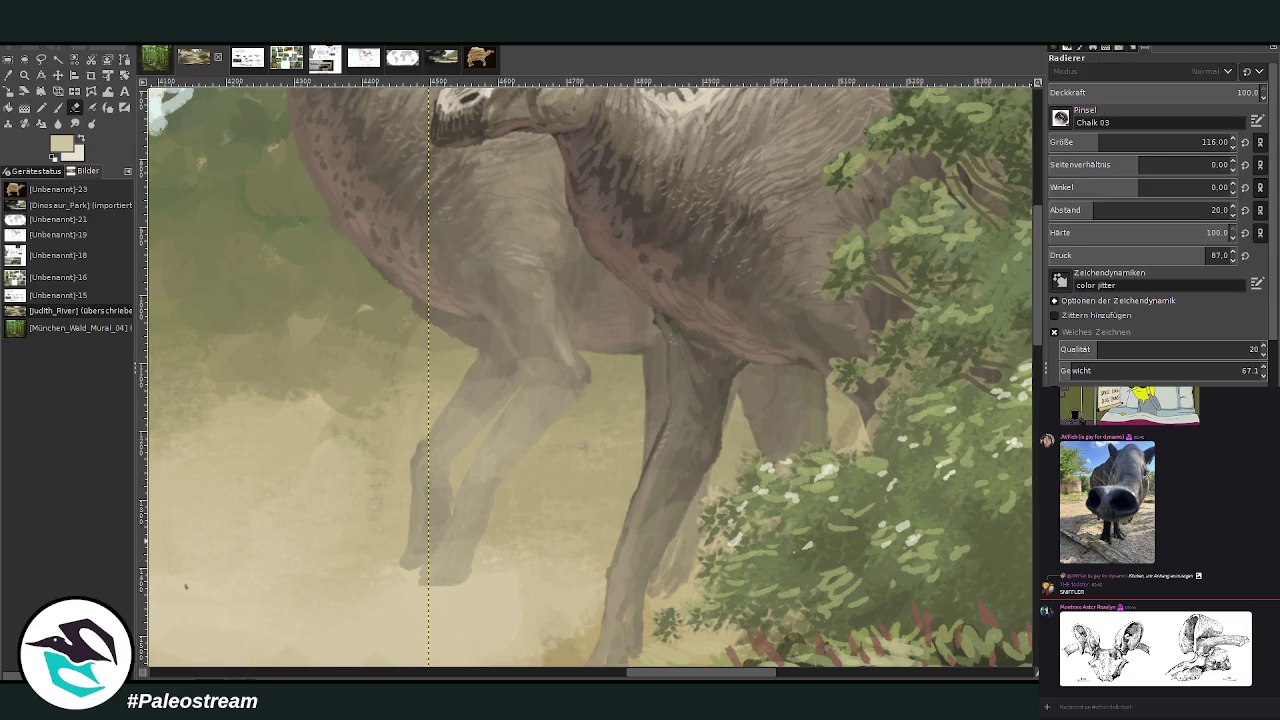
key("o")
left_click(645, 484)
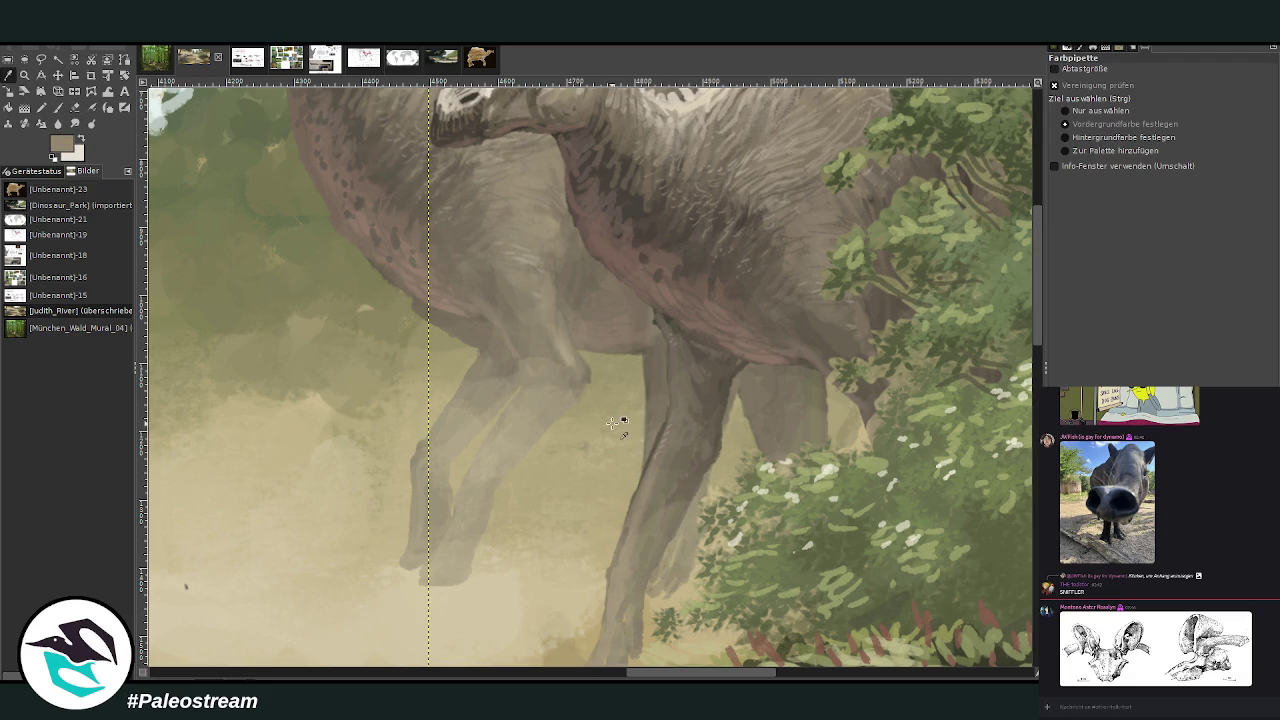
key("p")
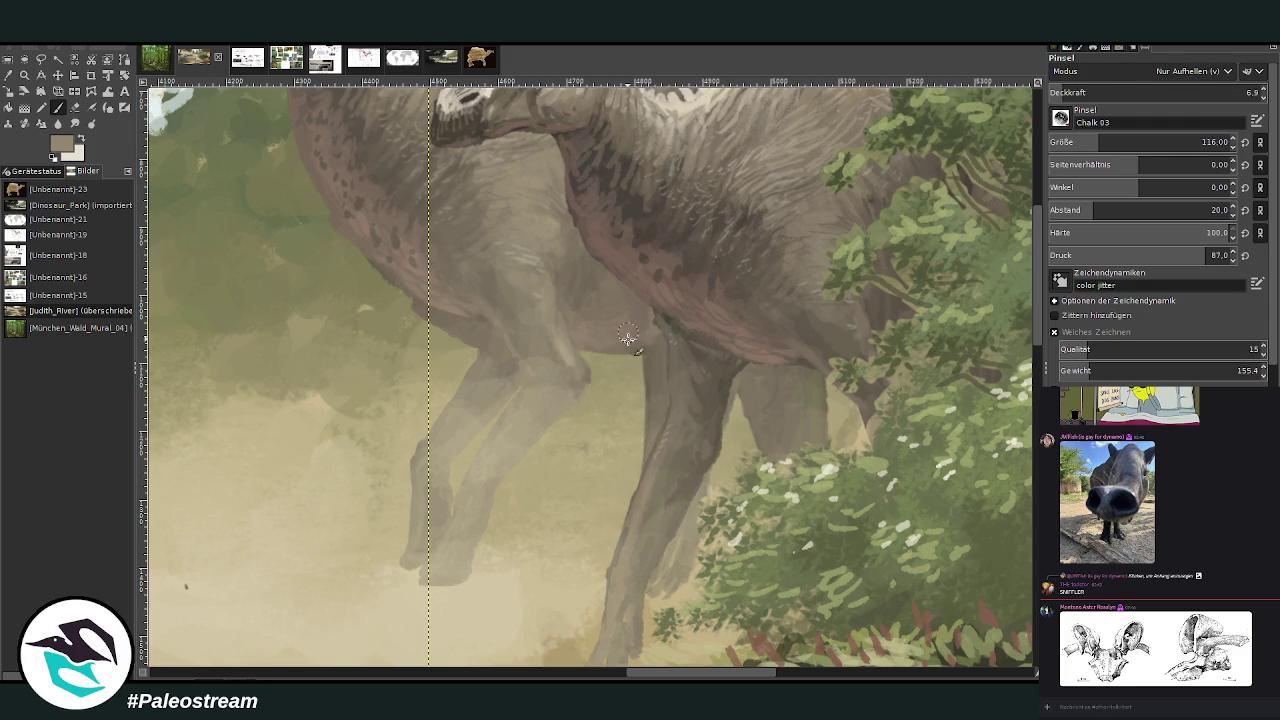
- Zoom out, then zoom in close on the second hadrosaur's head
key("shift+ctrl+j")
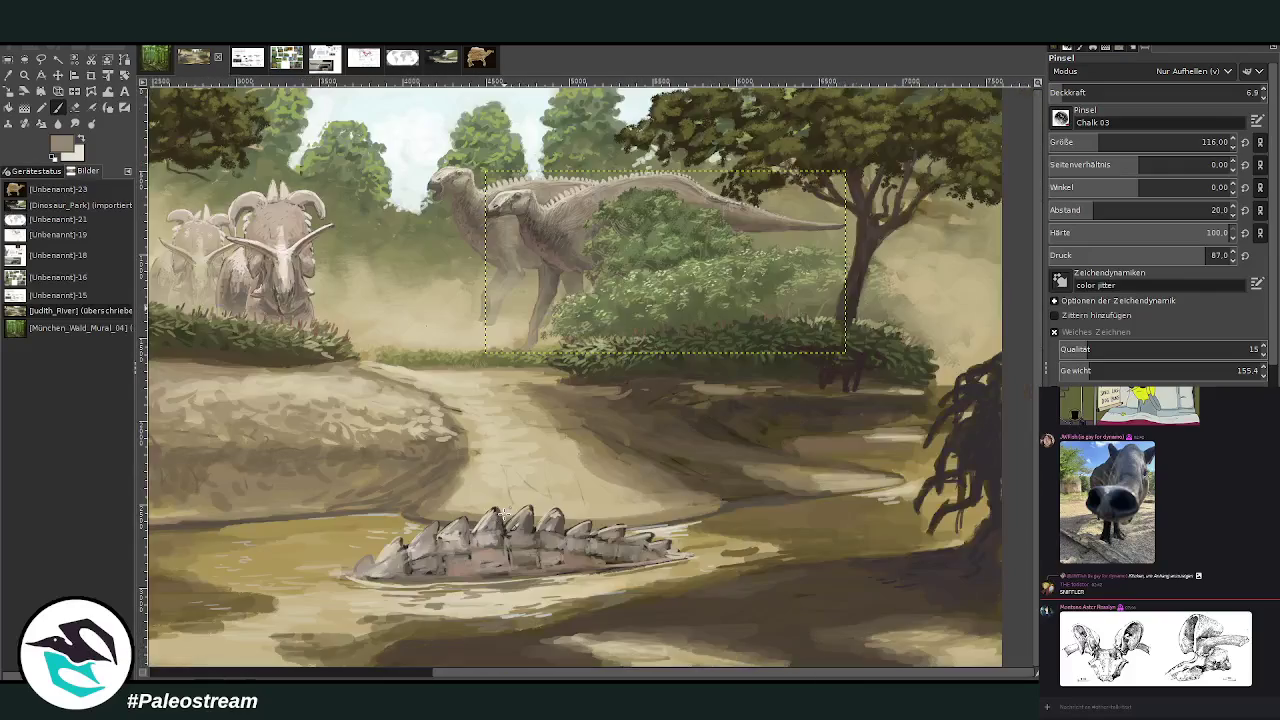
key("minus")
key("minus")
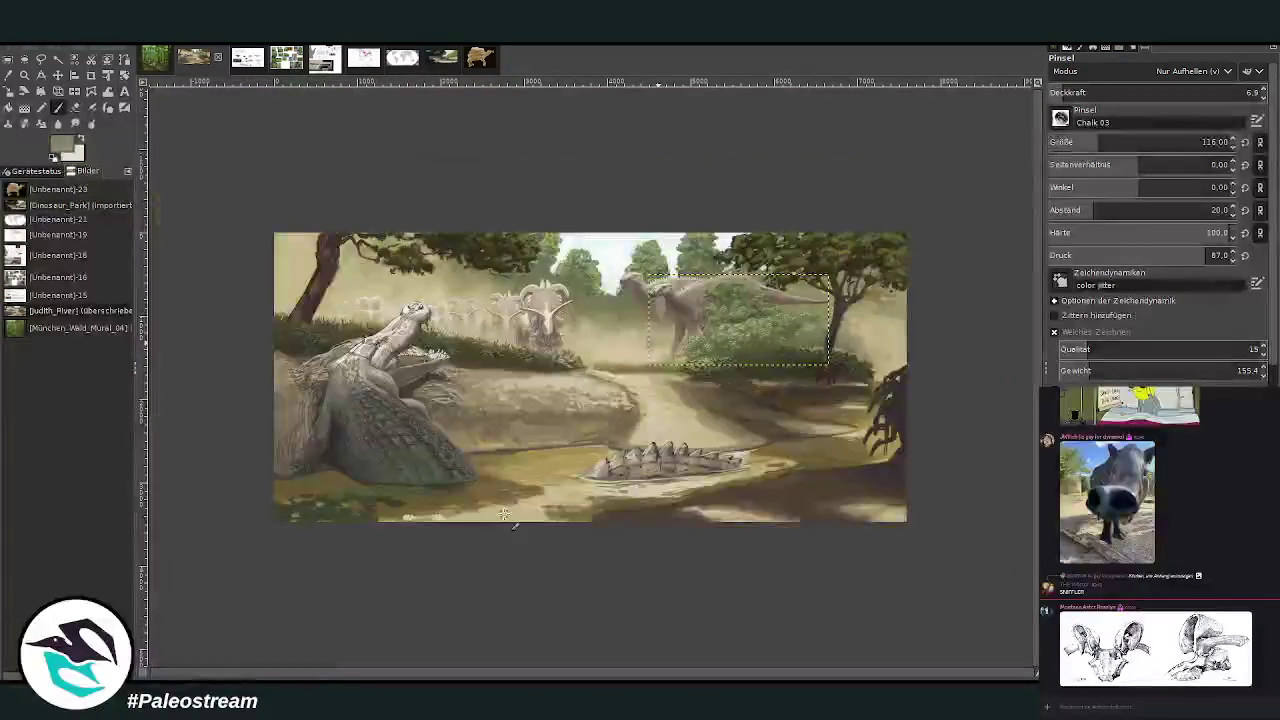
left_click(25, 76)
left_click_drag(460, 209, 870, 536)
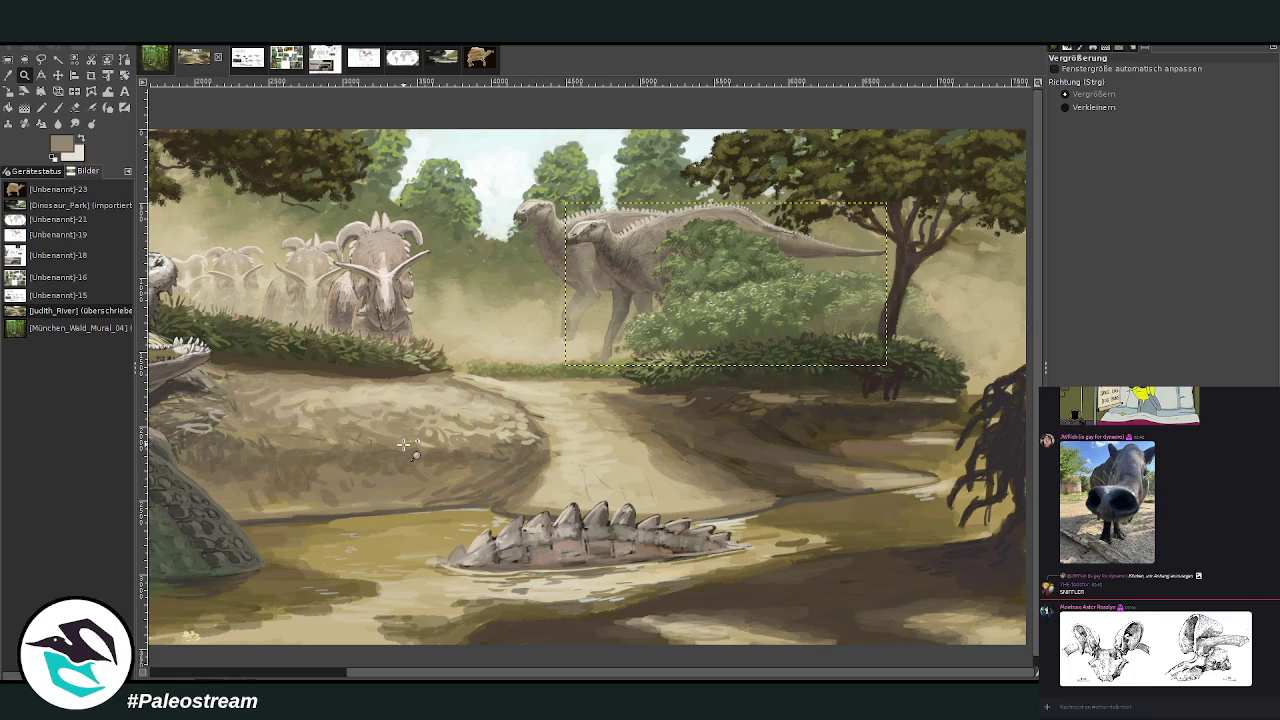
left_click(26, 75)
left_click(548, 205)
left_click(620, 385)
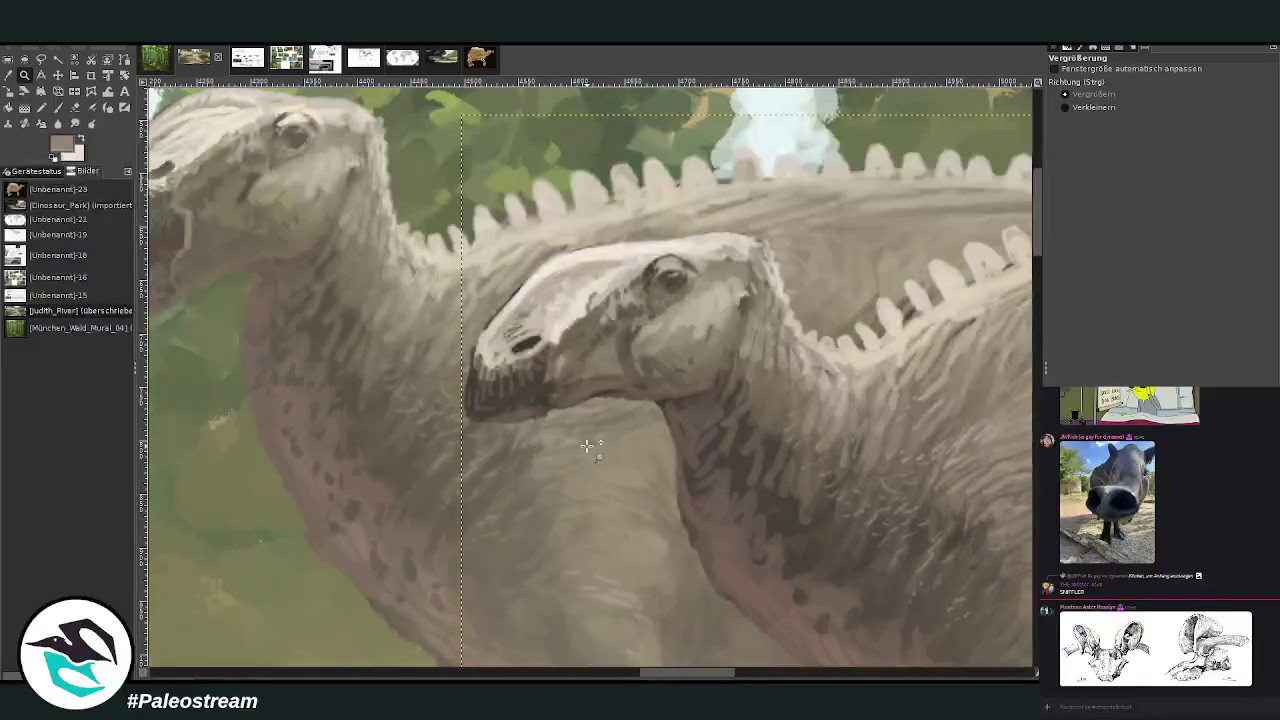
- Paint bluish-grey around the hadrosaur's eye with a size-29 brush, adding darker strokes
key("p")
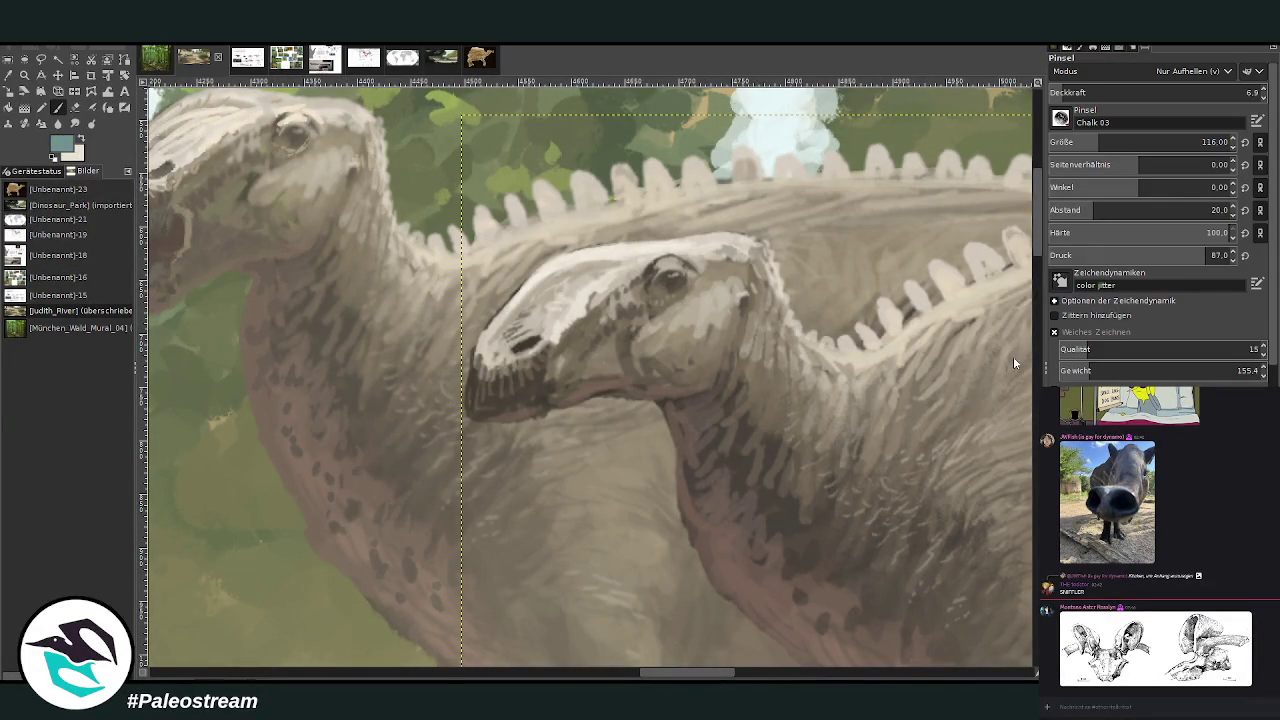
scroll(1112, 70, "up", 5)
scroll(1110, 90, "up", 10)
scroll(1076, 141, "down", 10)
scroll(1076, 141, "up", 2)
left_click(1192, 92)
mouse_move(650, 288)
left_mouse_down()
mouse_move(629, 302)
mouse_move(660, 292)
mouse_move(570, 335)
mouse_move(660, 294)
mouse_move(655, 305)
mouse_move(700, 292)
left_mouse_up()
left_click(1011, 383, "ctrl")
- At opacity 43.5, extend the bluish-grey onto both hadrosaurs' cheeks
left_click(1141, 92)
left_click_drag(628, 330, 648, 353)
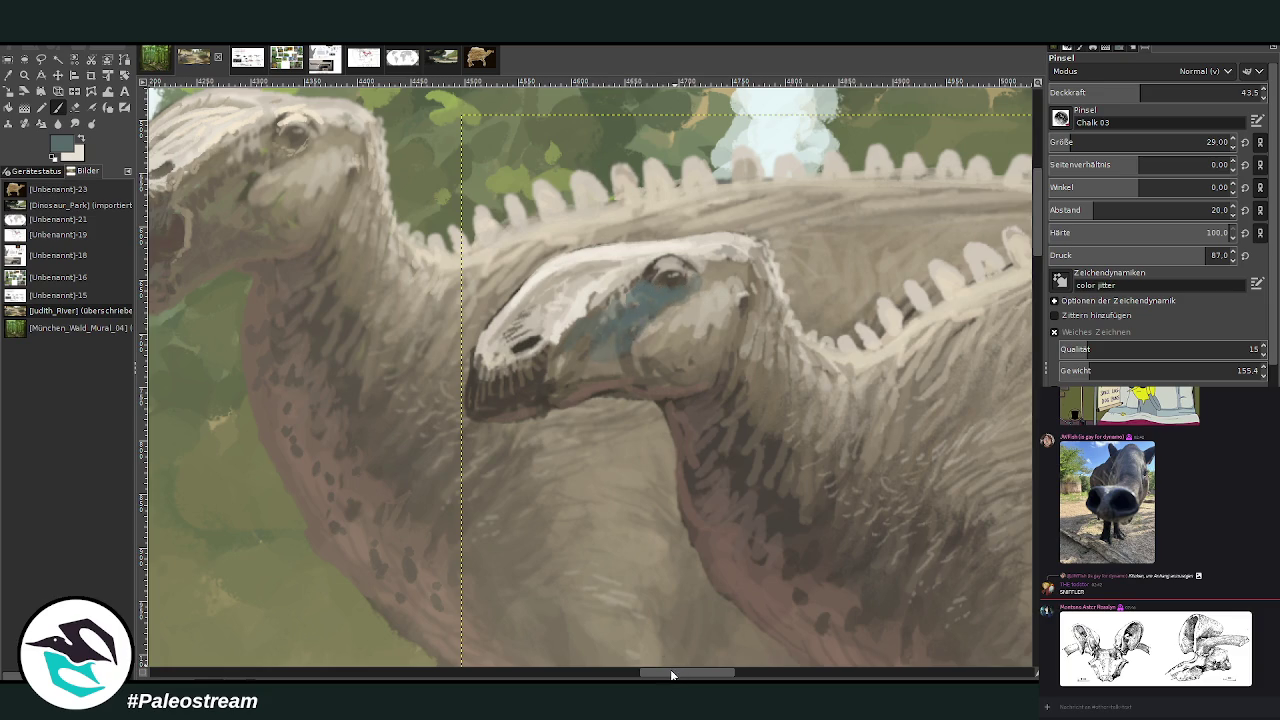
left_click_drag(673, 673, 643, 673)
scroll(1036, 255, "up", 3)
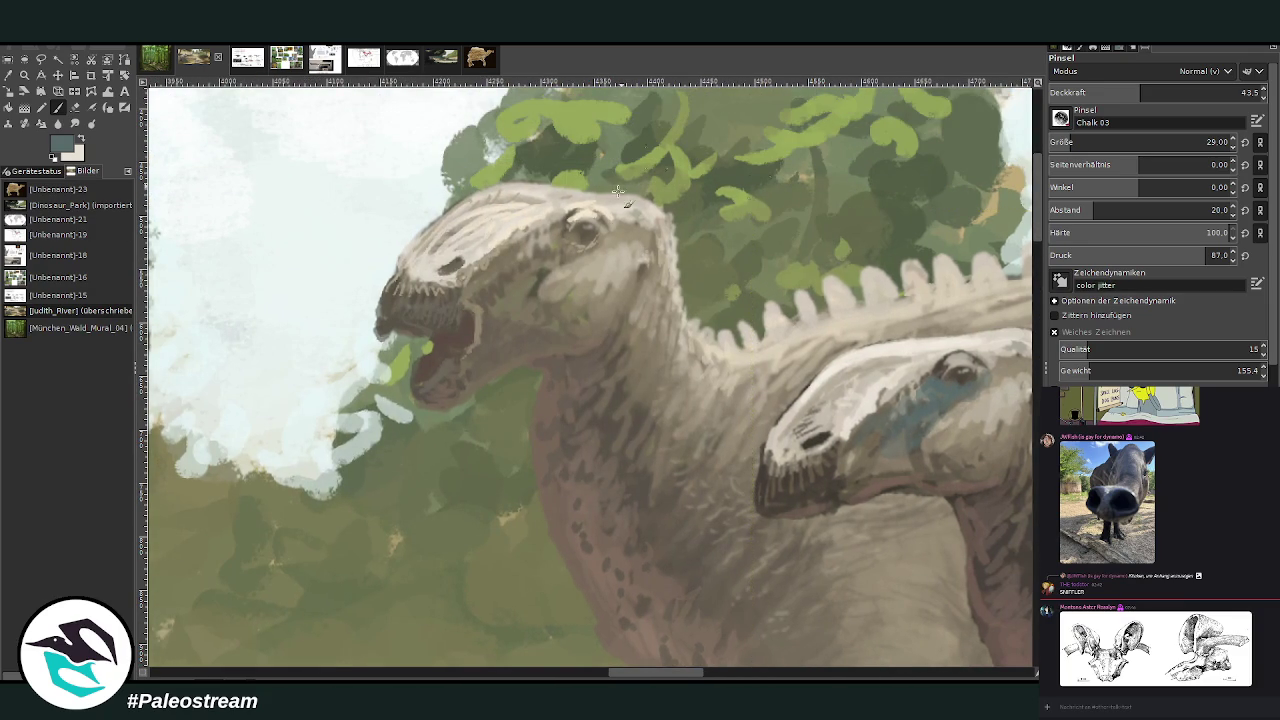
mouse_move(543, 267)
left_mouse_down()
mouse_move(538, 245)
mouse_move(525, 268)
left_mouse_up()
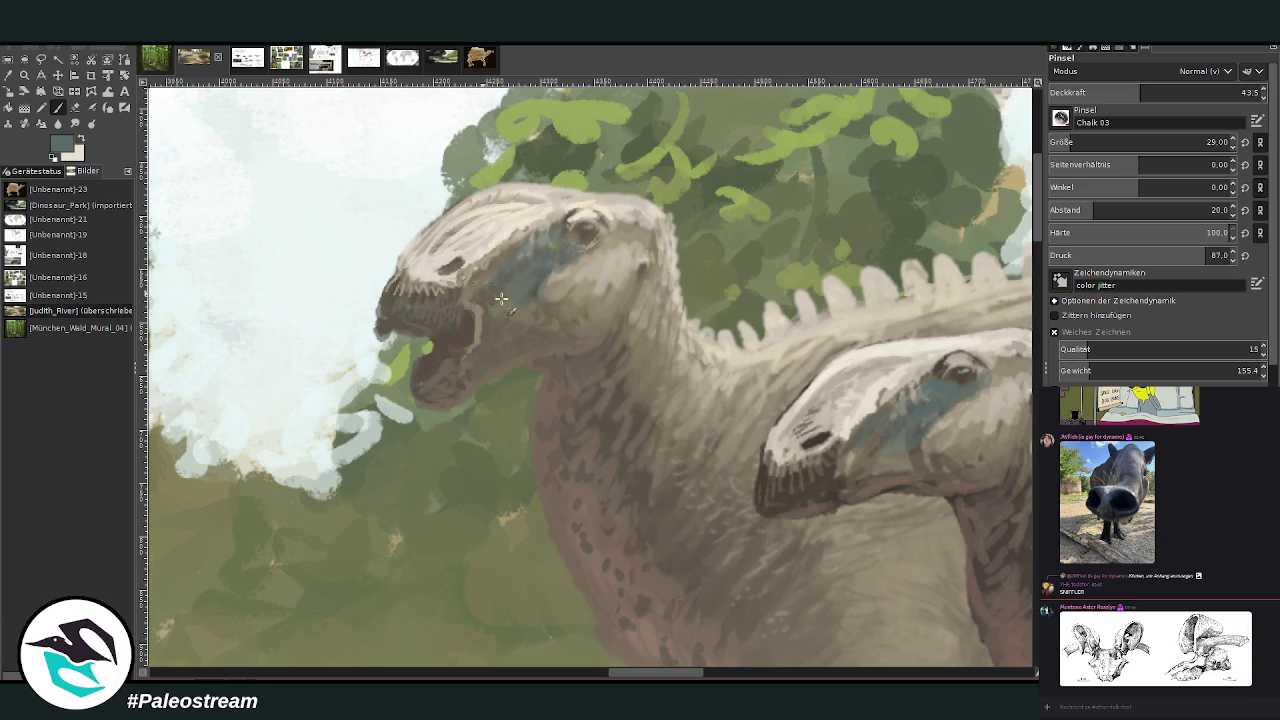
scroll(531, 247, "down", 2)
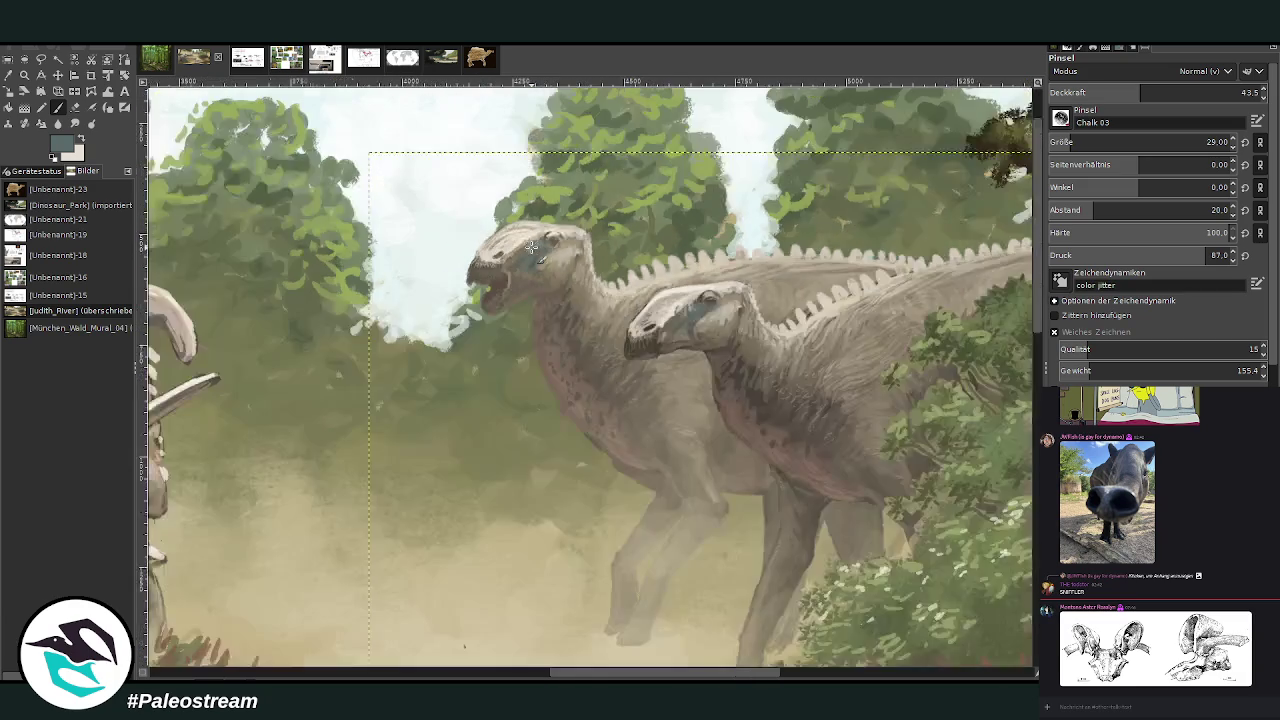
scroll(531, 247, "down", 2)
scroll(531, 247, "down", 1)
scroll(531, 247, "down", 1)
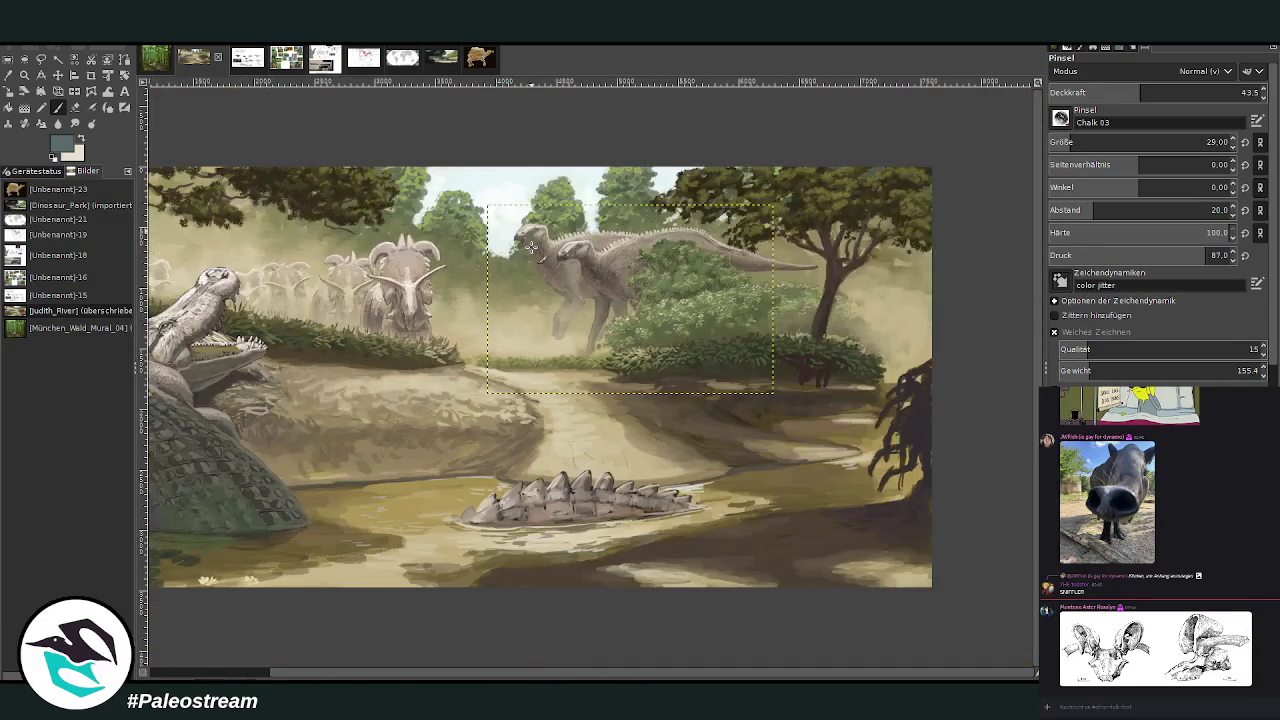
- Zoom in on the right-hand tree and bush, with the full-canvas painting layer active
scroll(531, 247, "down", 1)
key("z")
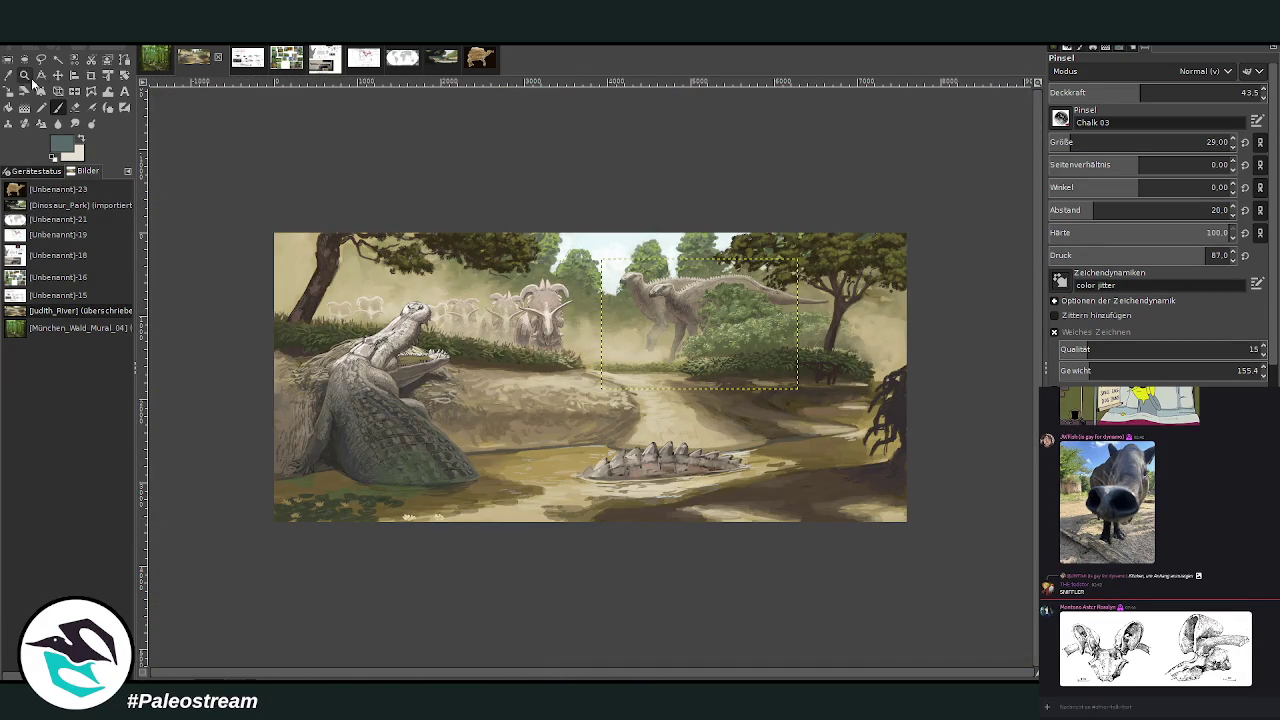
left_click_drag(462, 180, 856, 565)
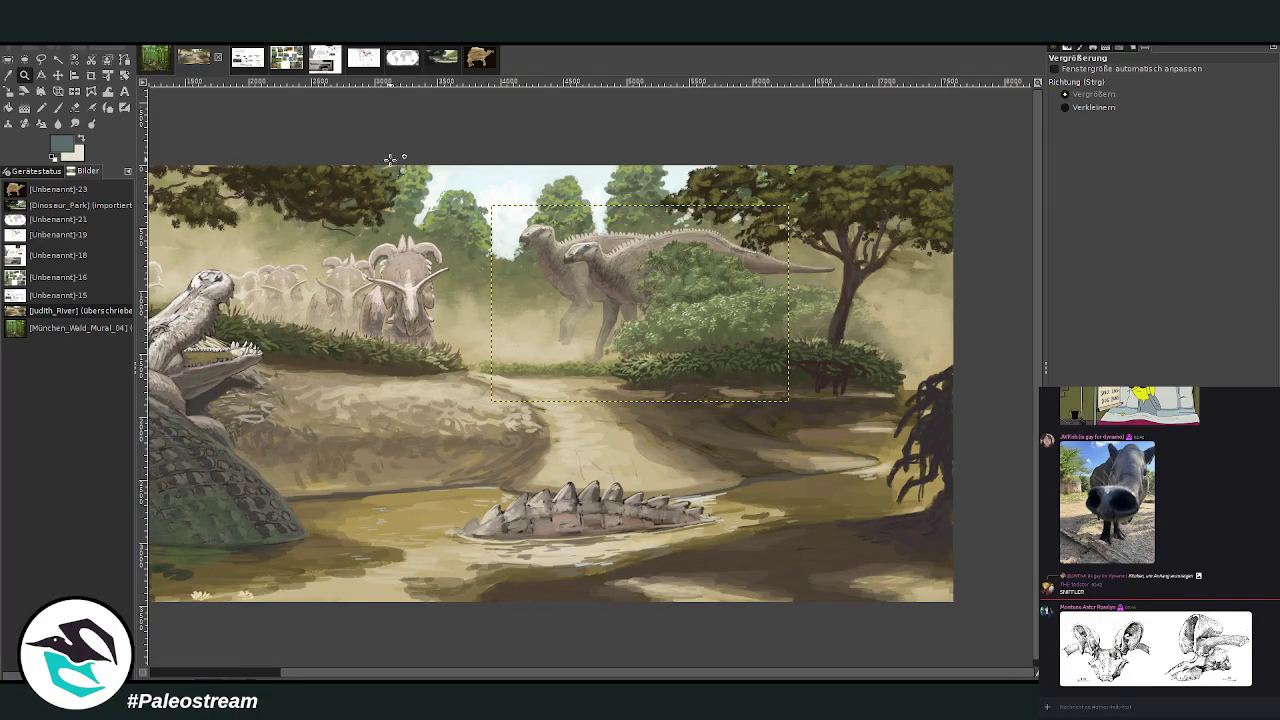
left_click_drag(484, 138, 908, 508)
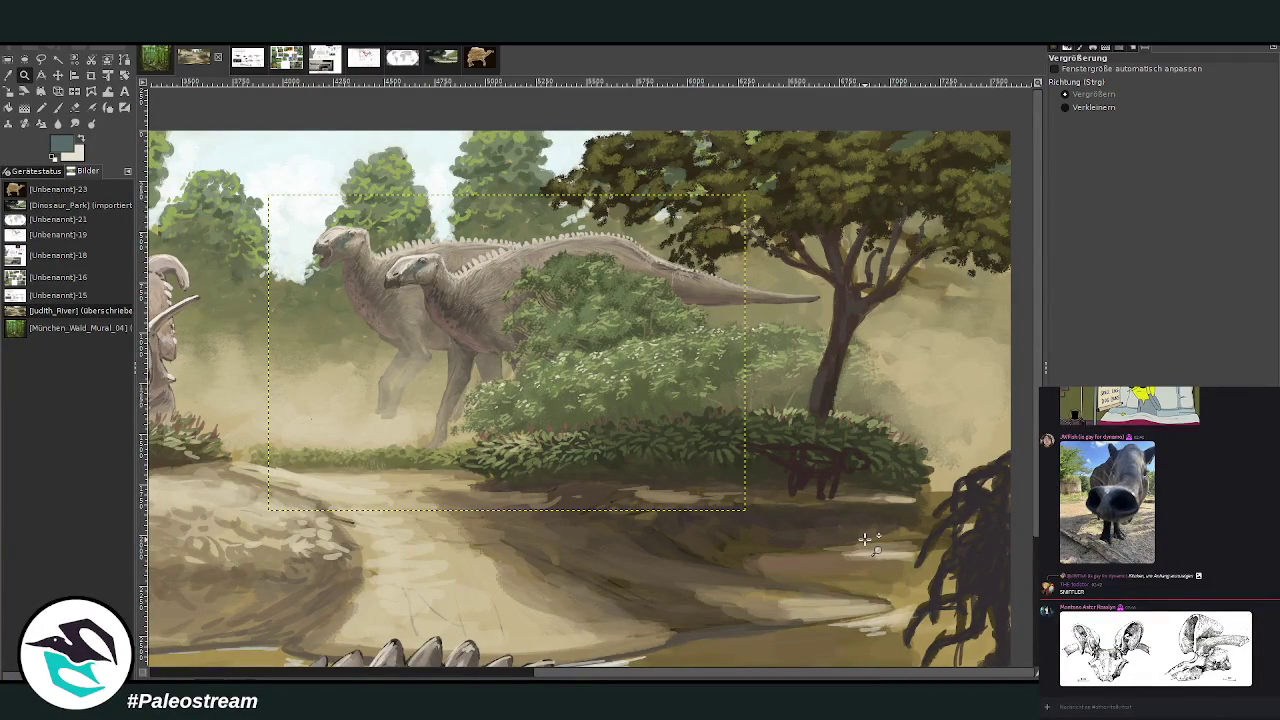
scroll(590, 400, "down", 2)
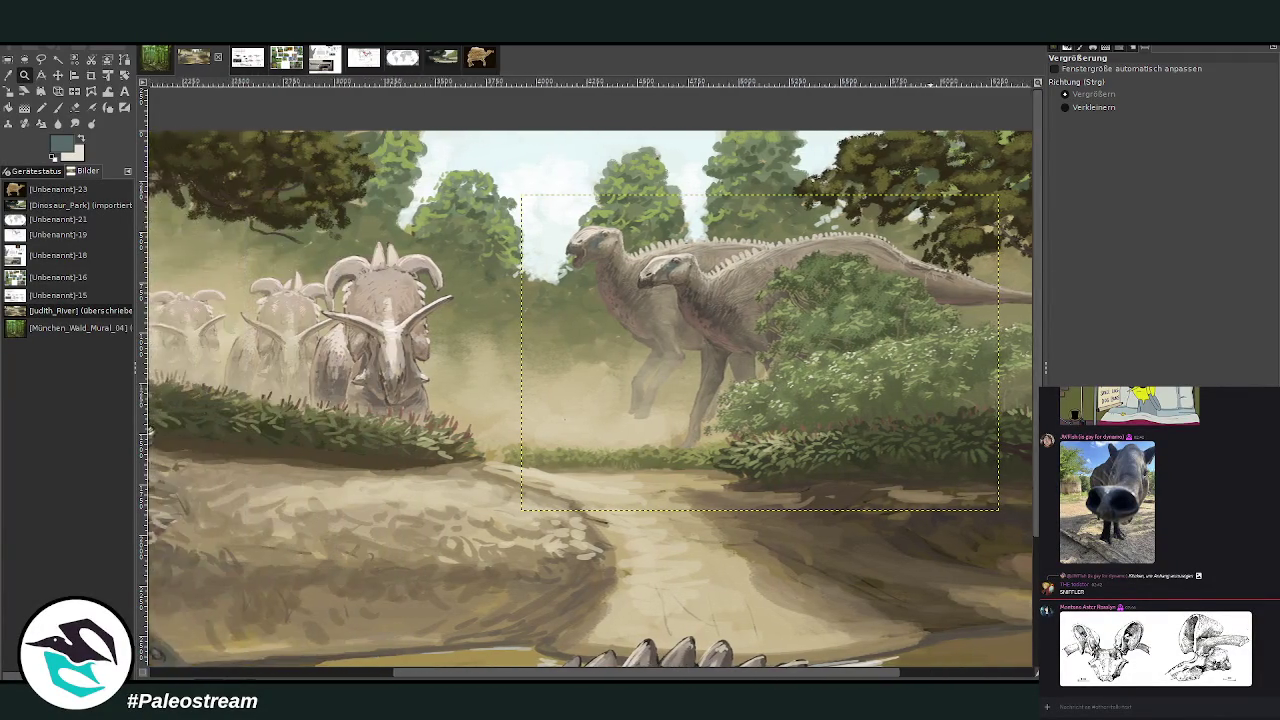
scroll(590, 400, "up", 1)
scroll(590, 400, "up", 1)
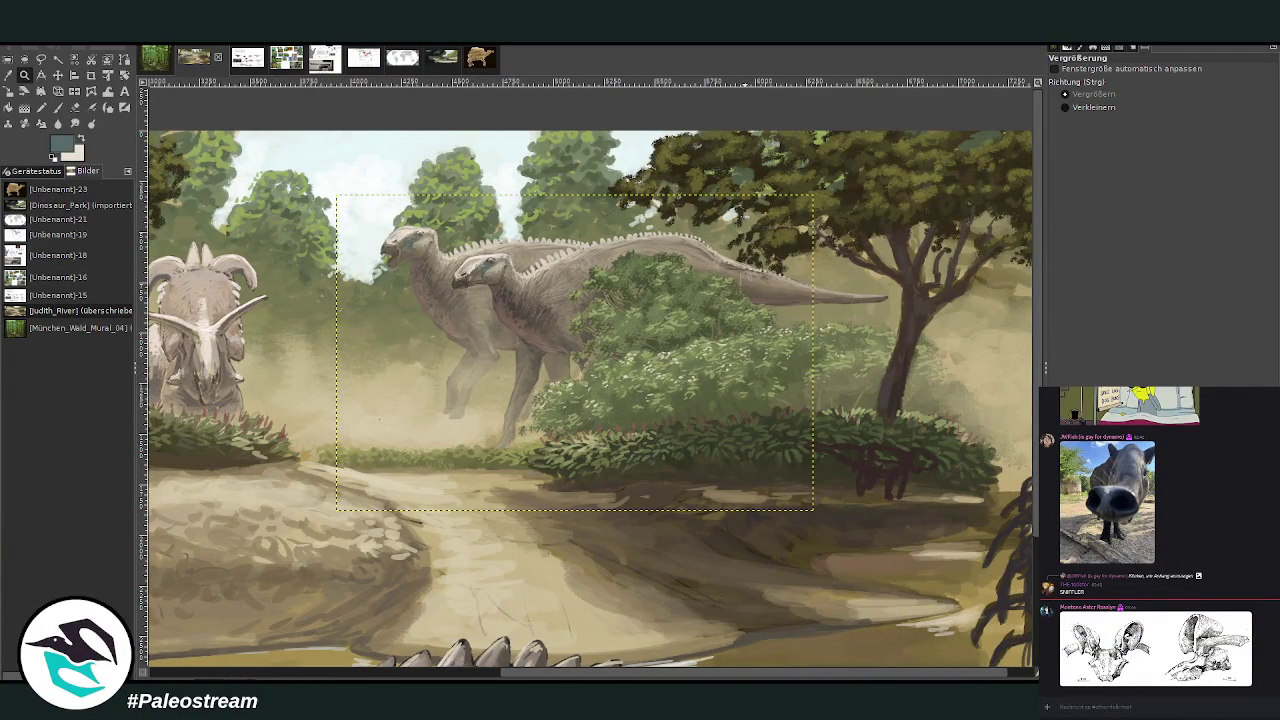
key("m")
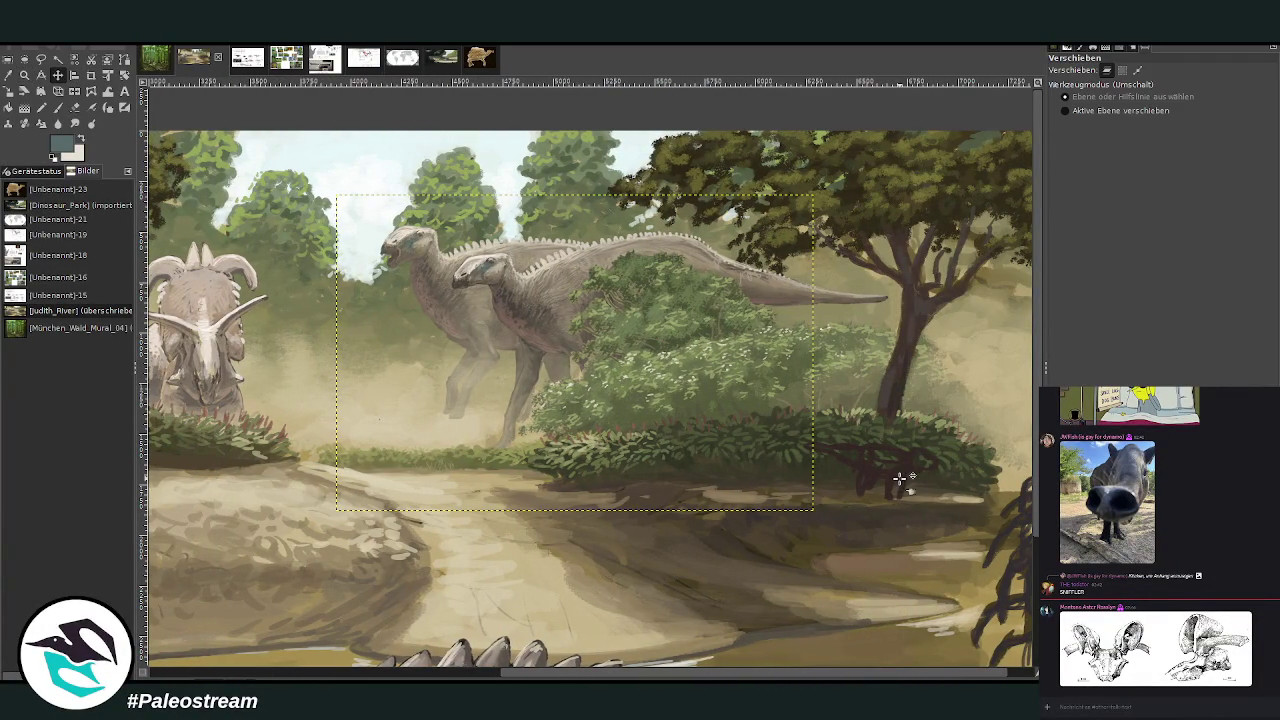
key("Page_Down")
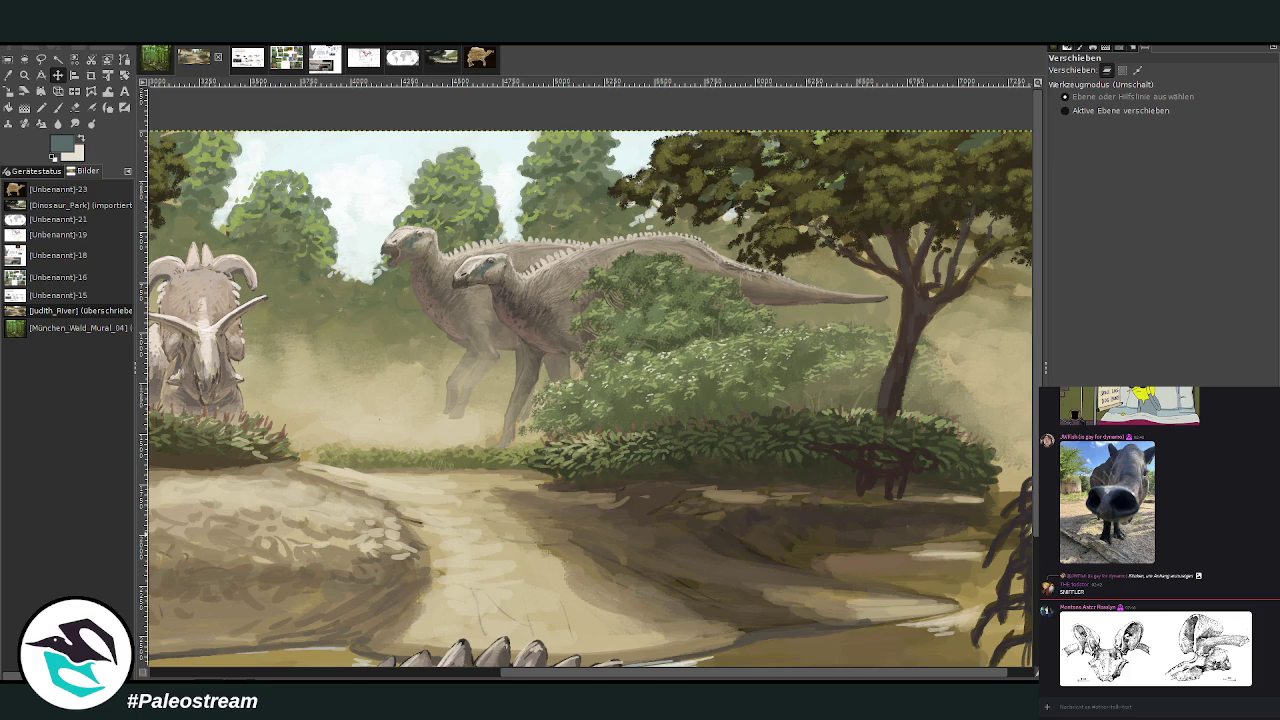
key("ctrl+y")
left_click(25, 75)
left_click_drag(778, 278, 955, 600)
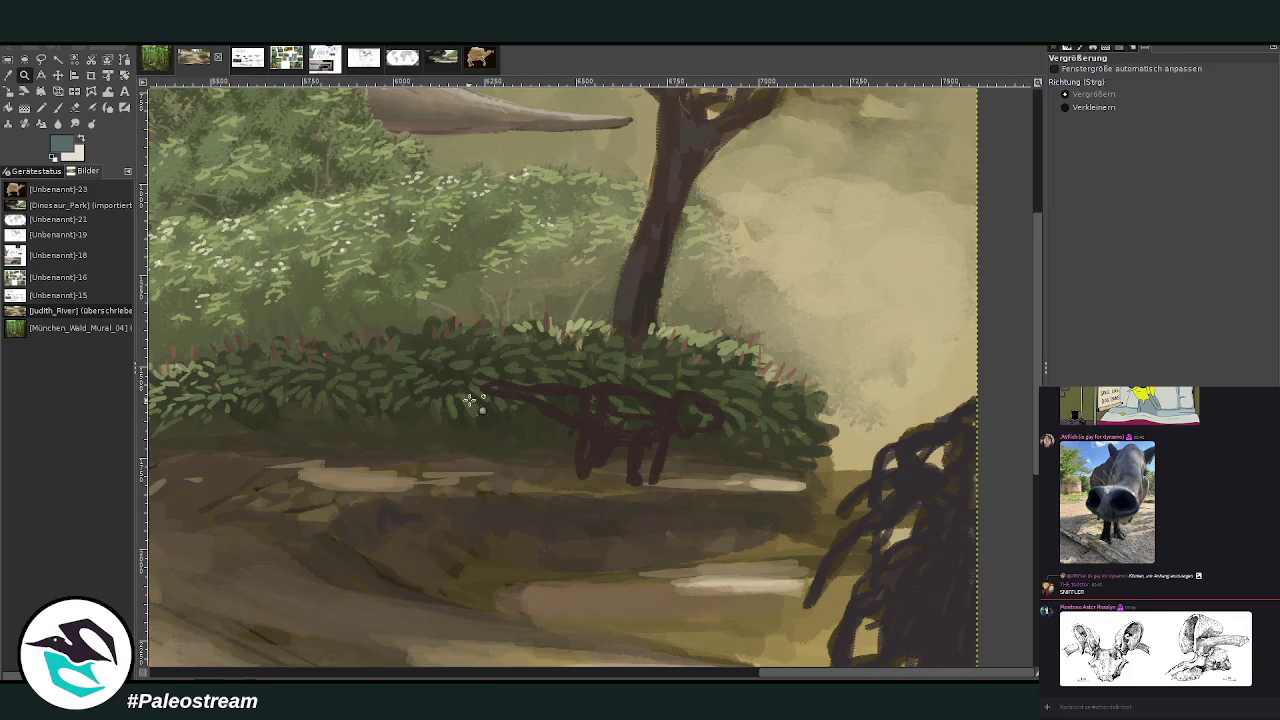
- Cover the dark animal under the bush with sampled ground browns and bush greens
left_click(57, 107)
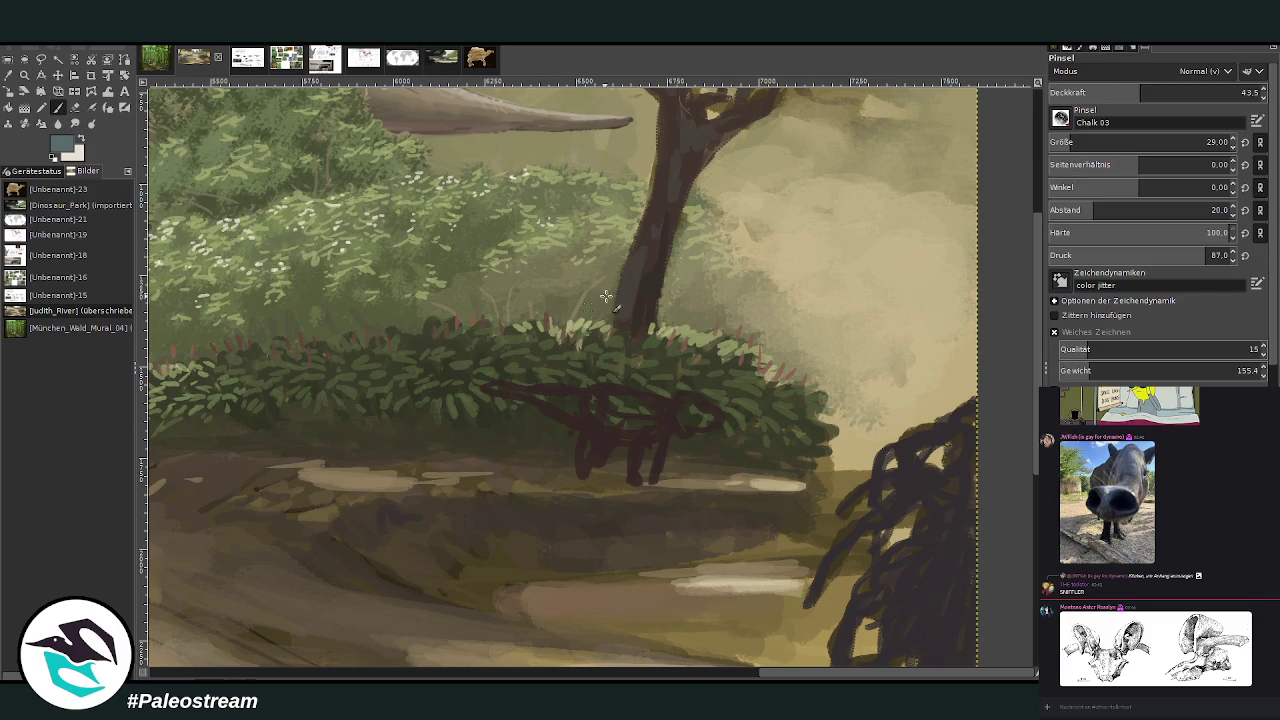
key("greater")
key("bracketright")
left_click(682, 450, "ctrl")
left_click_drag(682, 450, 609, 442)
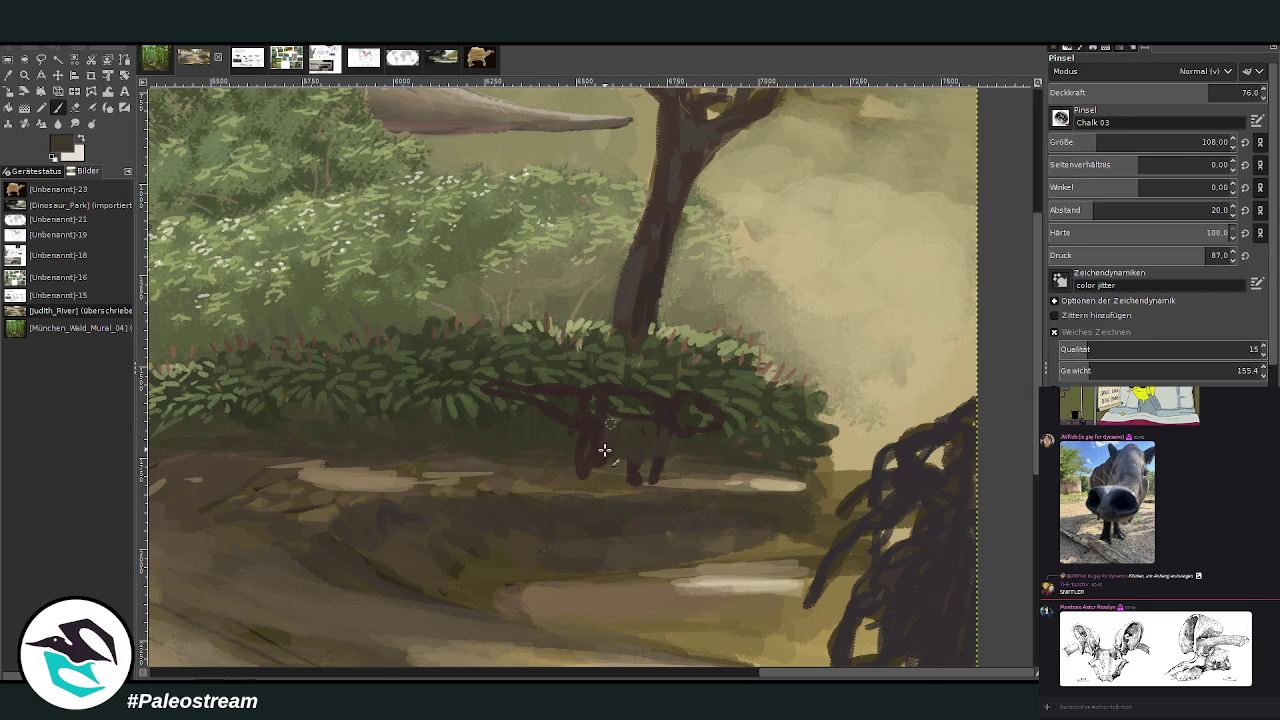
mouse_move(613, 424)
left_mouse_down()
mouse_move(589, 452)
mouse_move(608, 471)
mouse_move(571, 466)
mouse_move(685, 470)
left_mouse_up()
left_click(563, 477, "ctrl")
left_click(529, 463, "ctrl")
left_click_drag(529, 463, 546, 473)
left_click(502, 469, "ctrl")
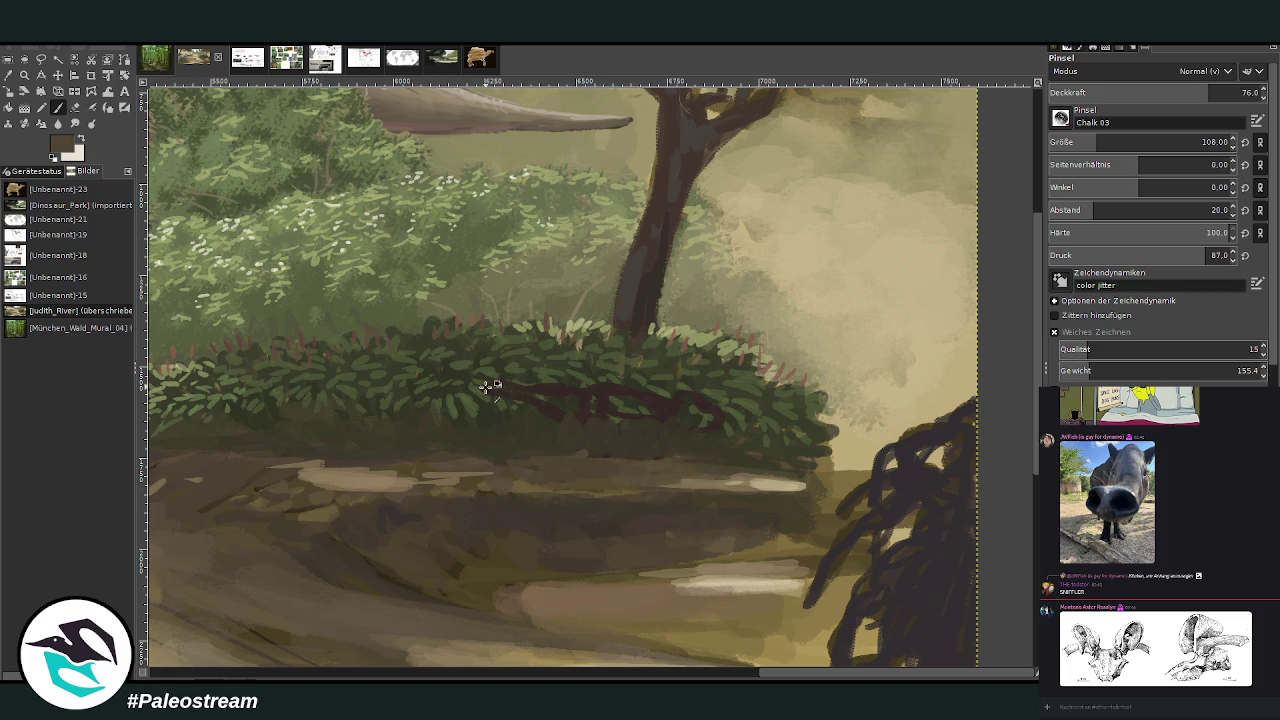
left_click(524, 382, "ctrl")
mouse_move(522, 385)
left_mouse_down()
mouse_move(603, 429)
mouse_move(700, 423)
mouse_move(697, 401)
left_mouse_up()
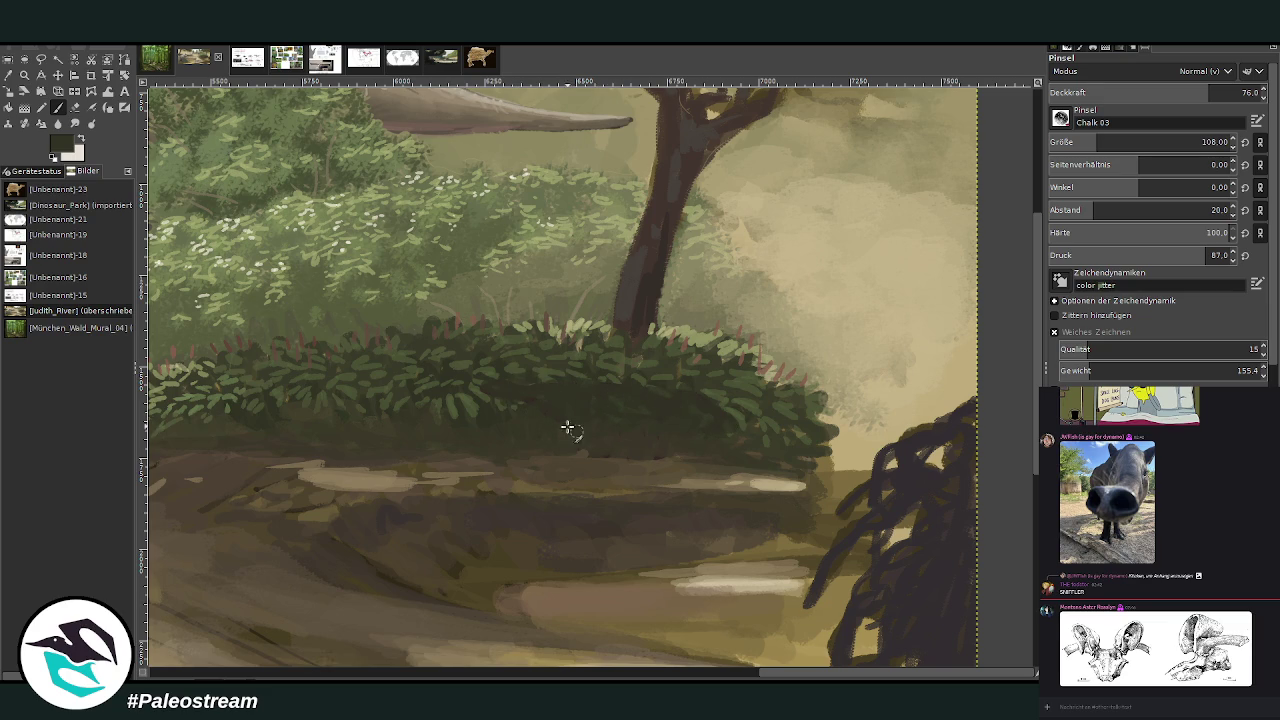
- Brush pale khaki and olive grass blades below and right of the bush (opacity 58.4, size 30)
left_click(750, 404, "ctrl")
left_click(1212, 90)
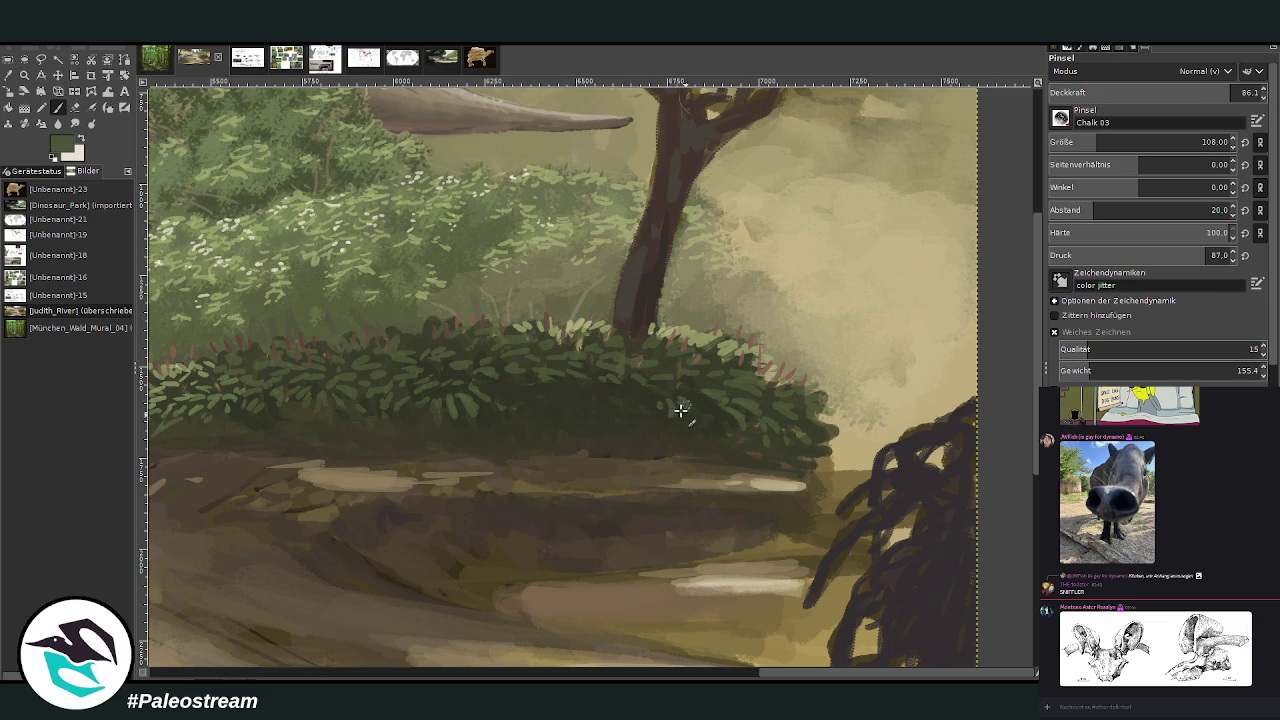
left_click(1171, 92)
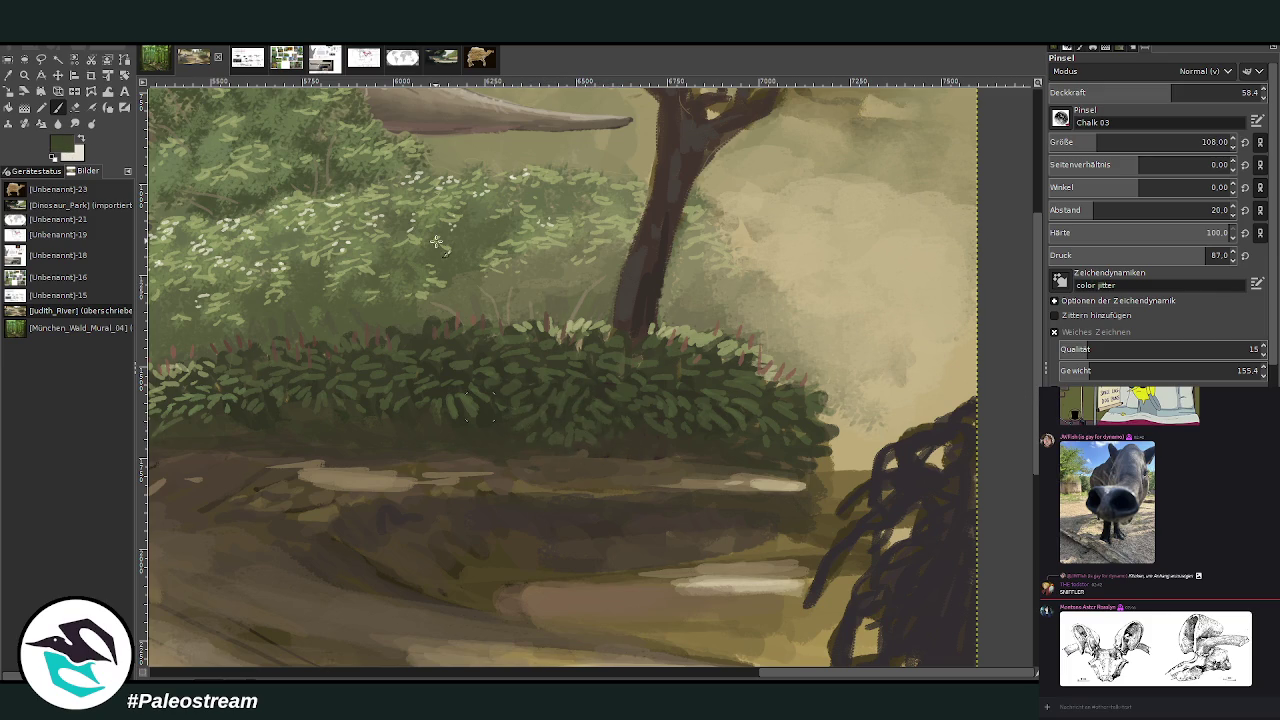
key("x")
left_click(1220, 92)
left_click(1207, 142)
left_click_drag(616, 449, 592, 461)
mouse_move(856, 413)
left_mouse_down()
mouse_move(830, 428)
mouse_move(860, 410)
mouse_move(872, 424)
mouse_move(858, 380)
left_mouse_up()
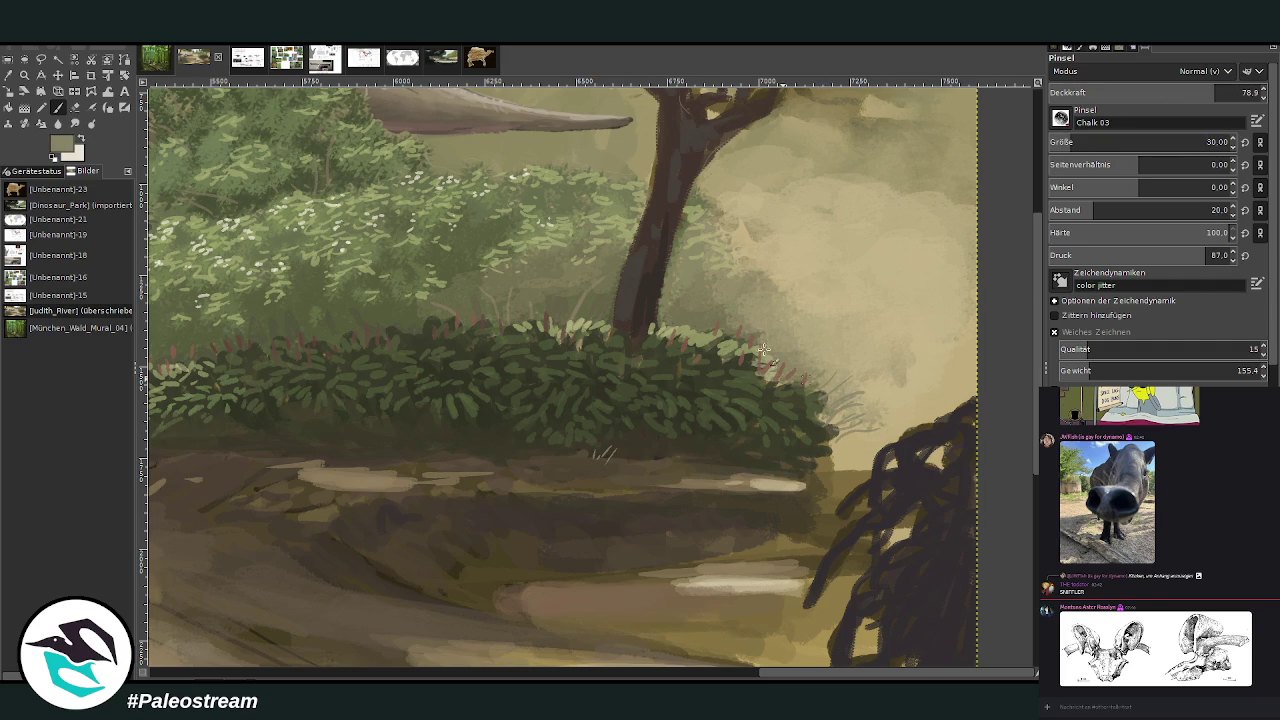
key("x")
left_click_drag(629, 440, 603, 457)
key("x")
mouse_move(806, 373)
left_mouse_down()
mouse_move(854, 393)
mouse_move(840, 408)
mouse_move(866, 430)
mouse_move(806, 372)
mouse_move(758, 372)
left_mouse_up()
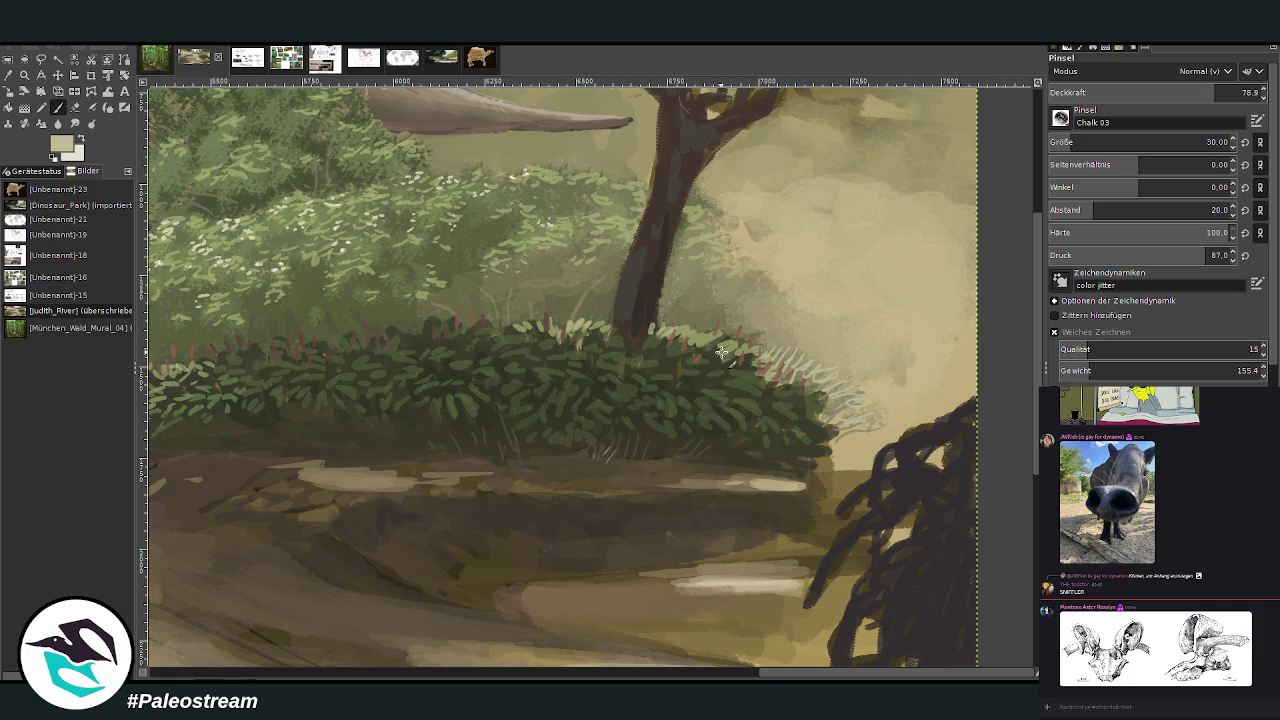
scroll(721, 352, "down", 5)
scroll(721, 352, "down", 1)
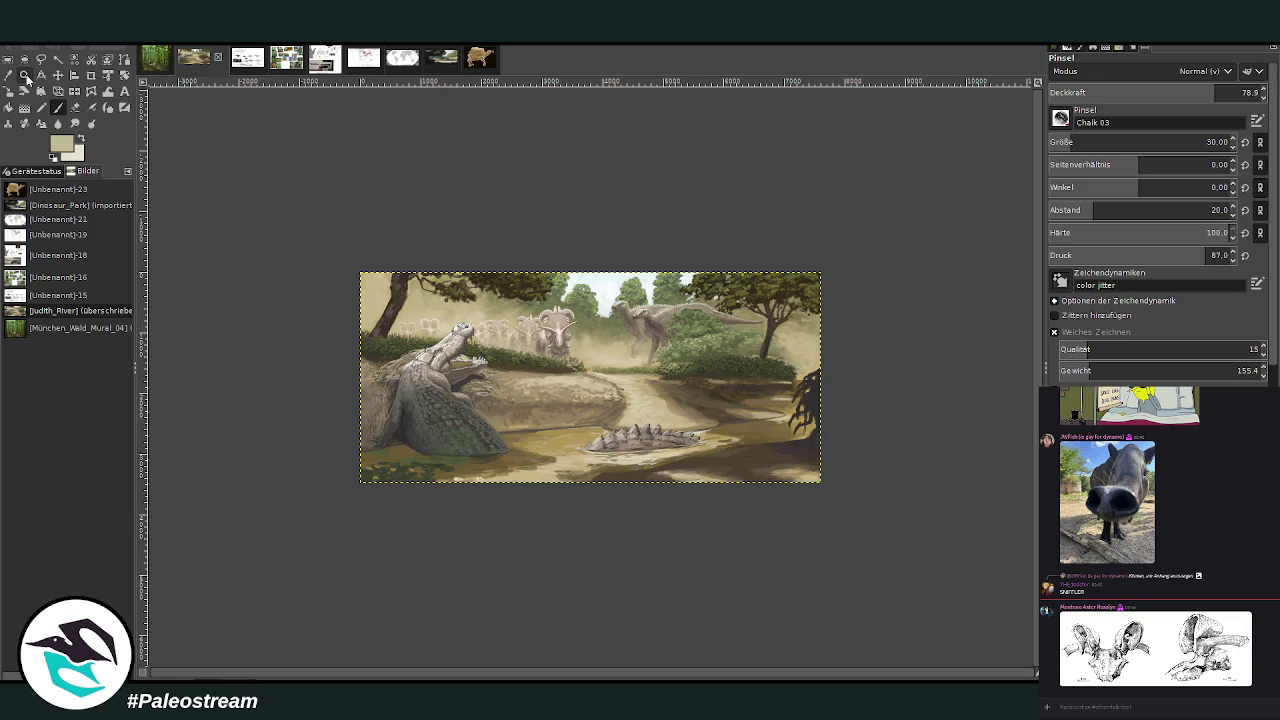
- Softly haze the treetops above the hadrosaurs with a lighten-only Chalk 03 brush at 9.1 opacity
left_click(26, 76)
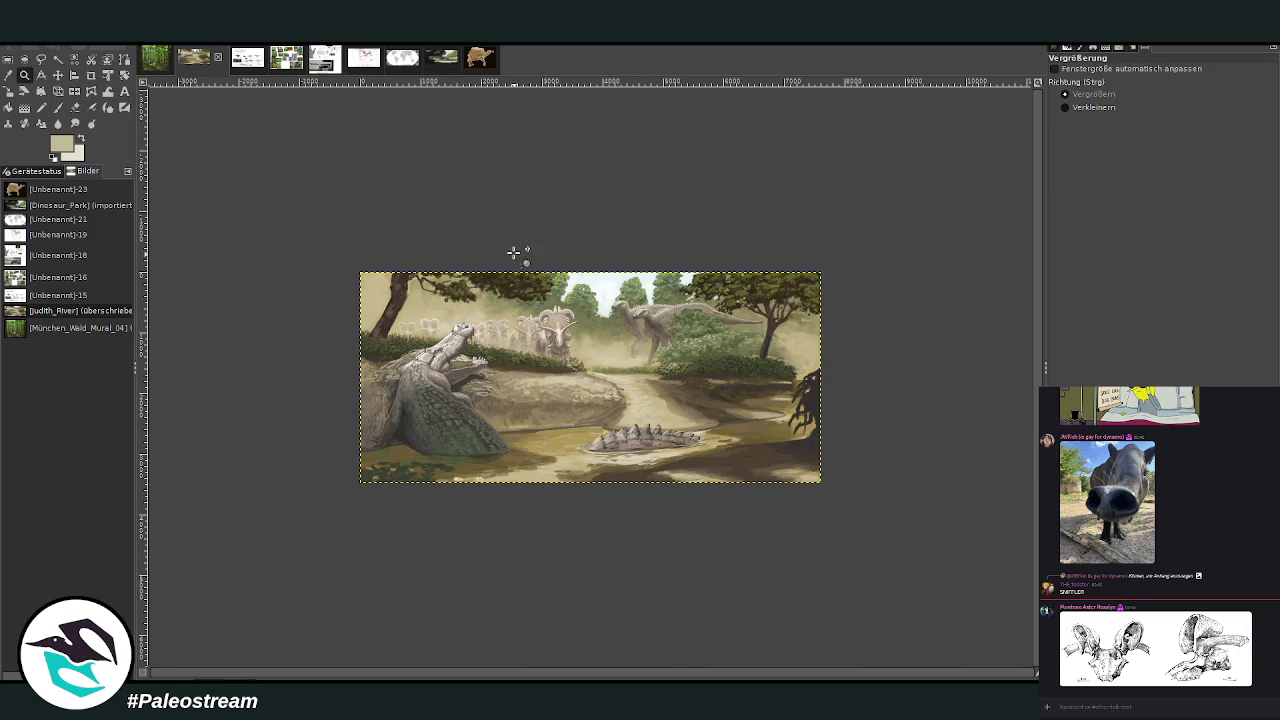
left_click_drag(520, 265, 703, 517)
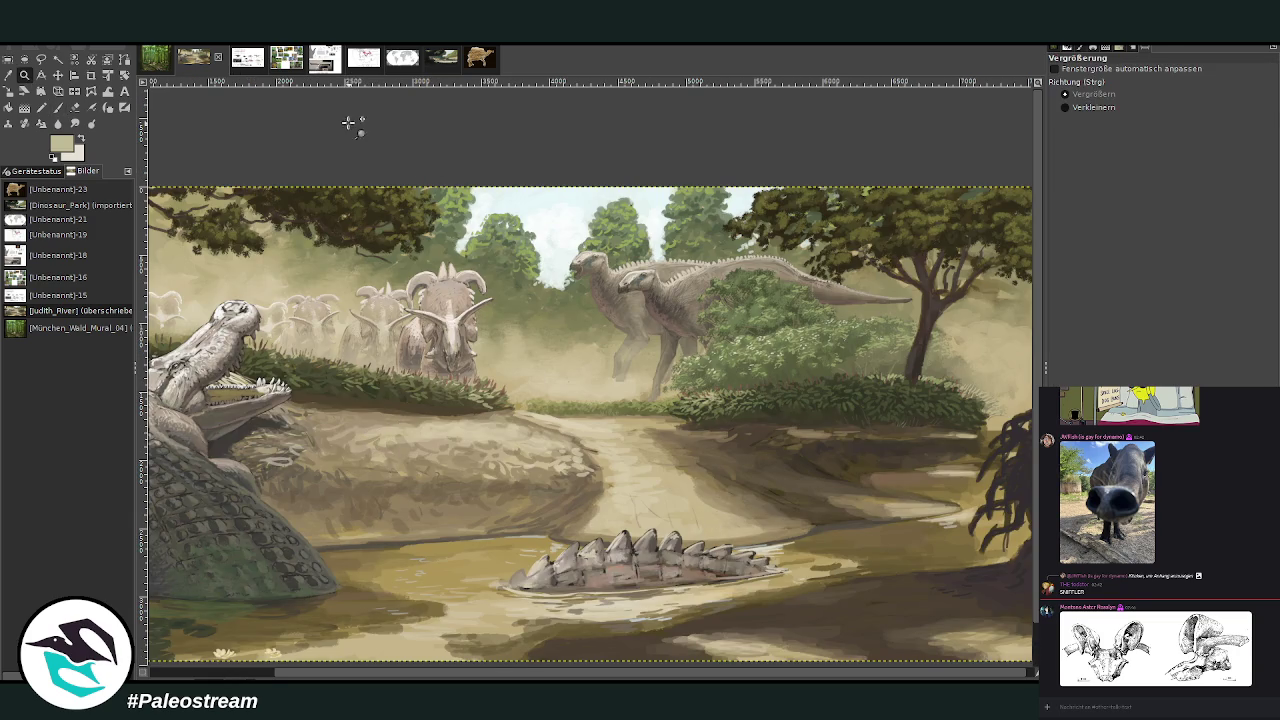
left_click_drag(357, 126, 869, 563)
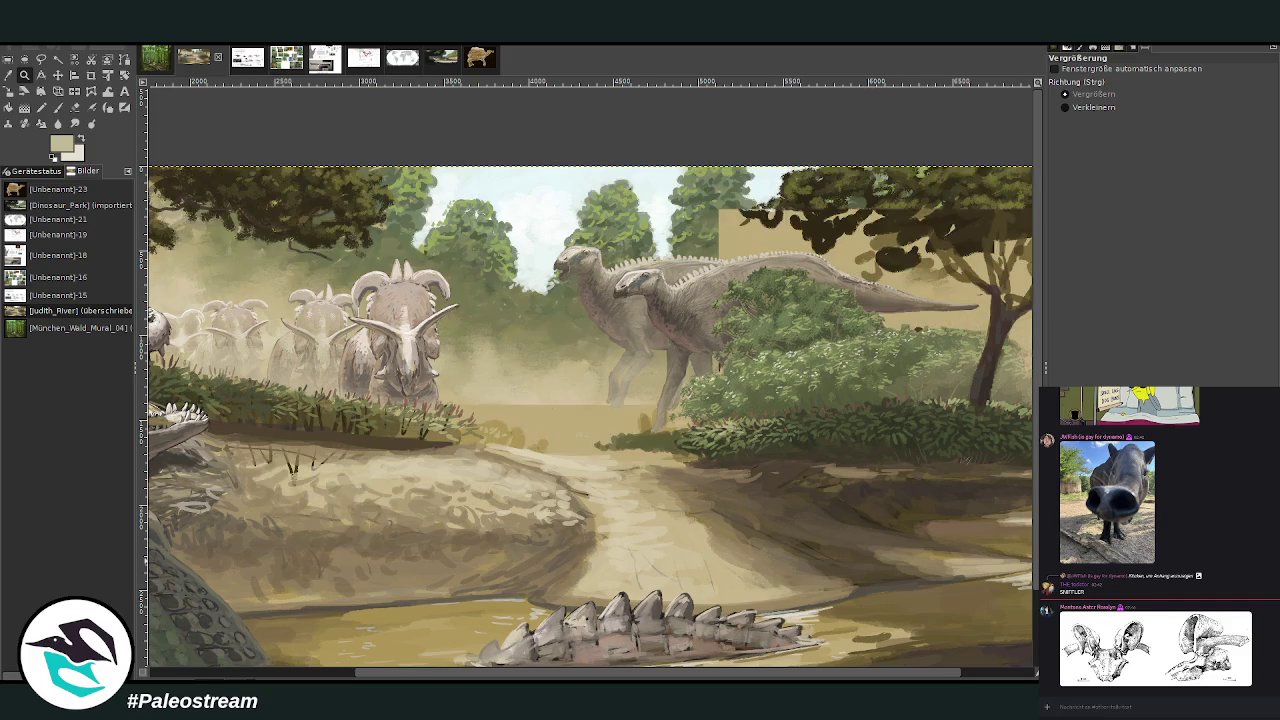
left_click(8, 76)
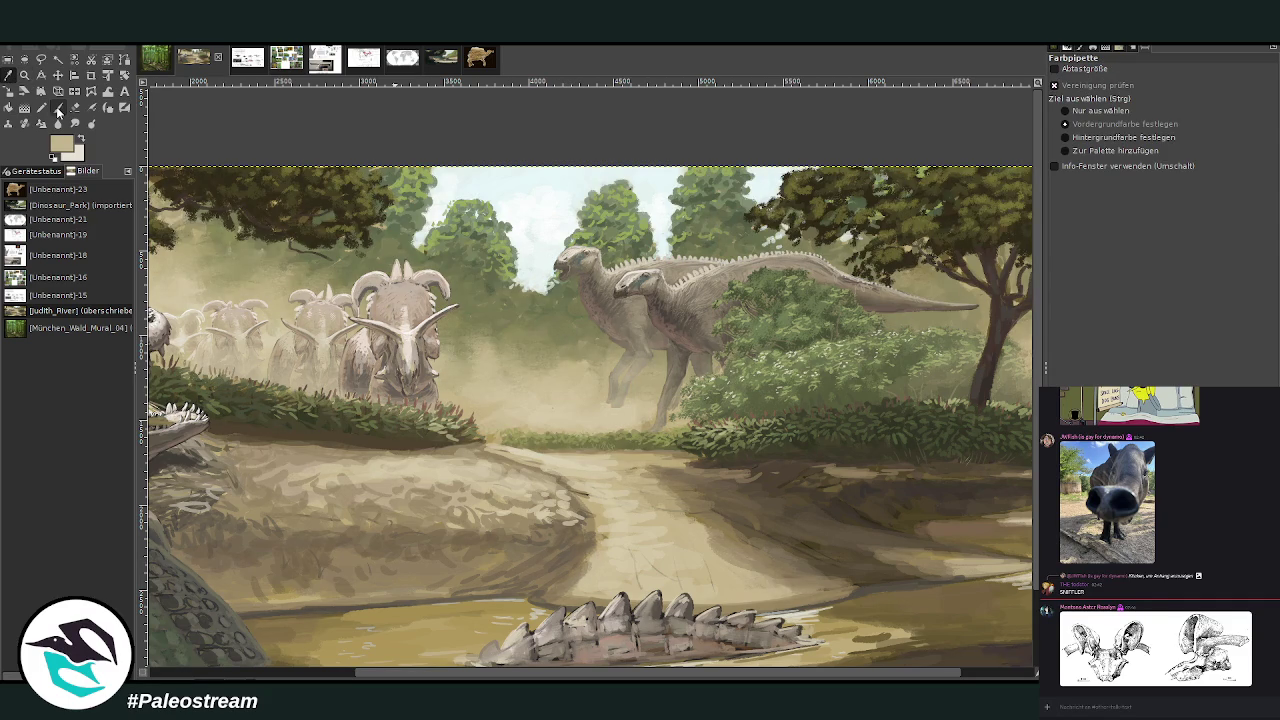
left_click(60, 108)
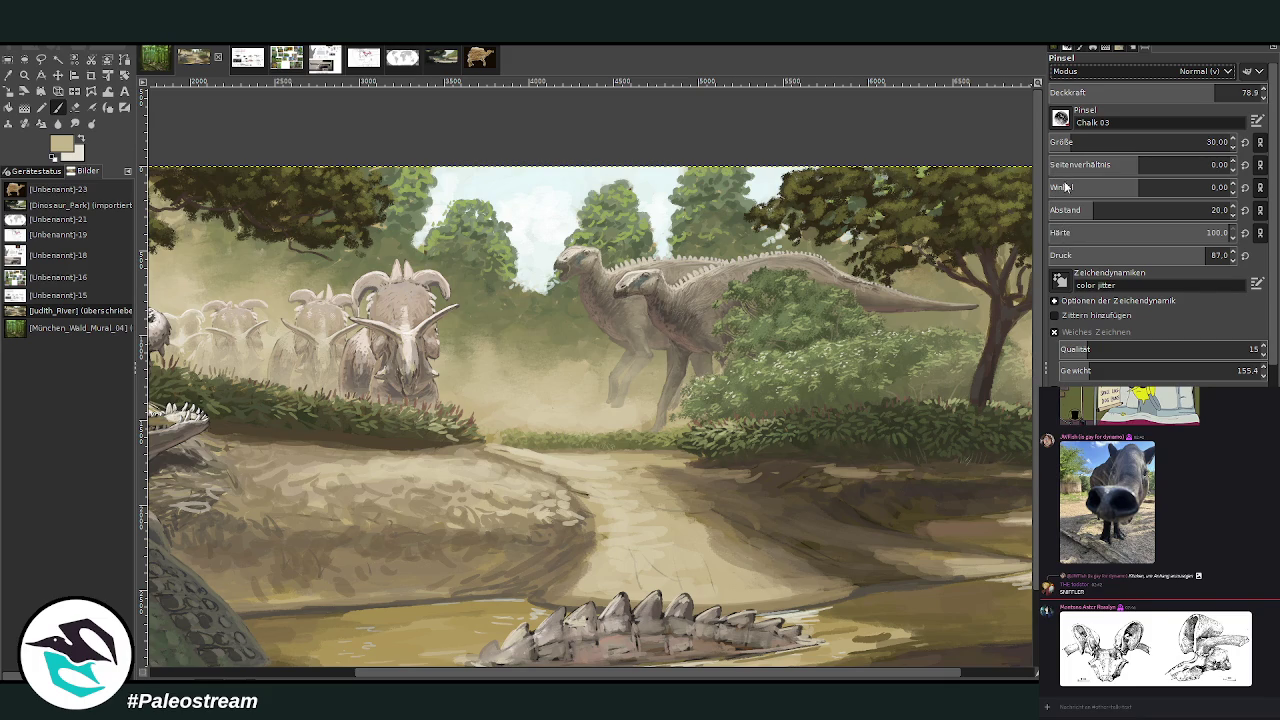
scroll(1200, 71, "down", 10)
left_click(1178, 142)
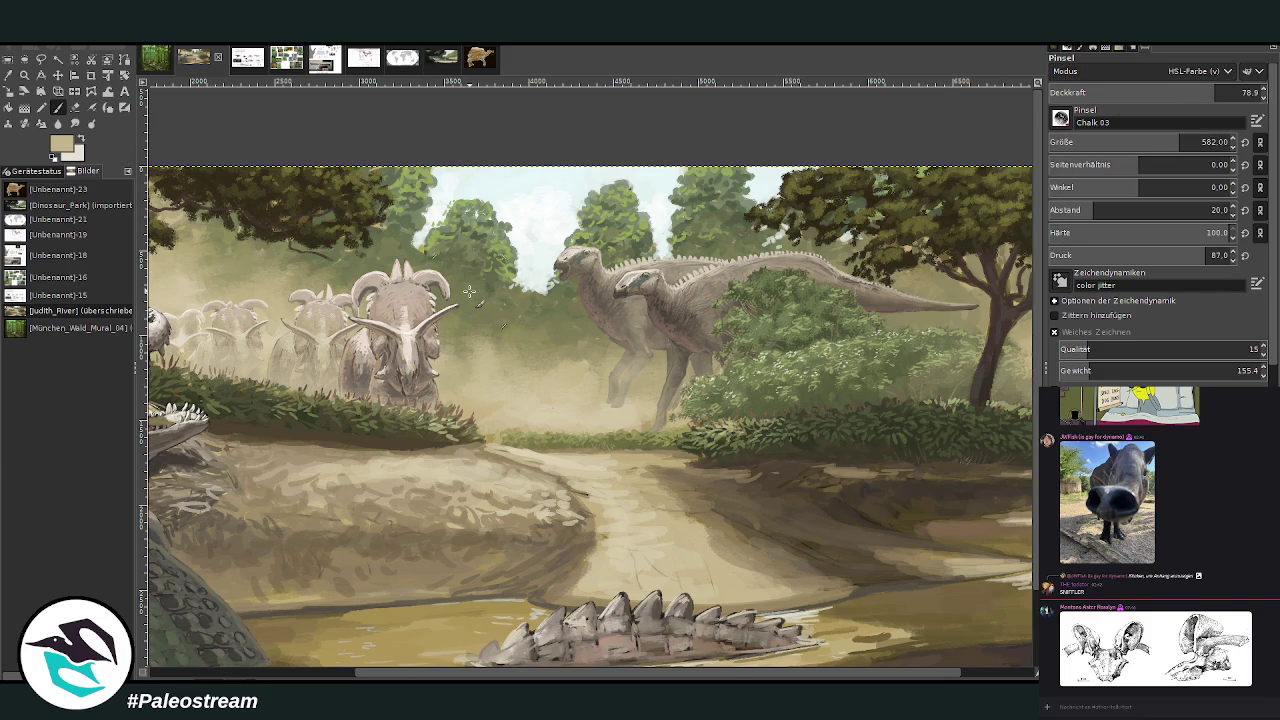
left_click_drag(1217, 92, 1082, 92)
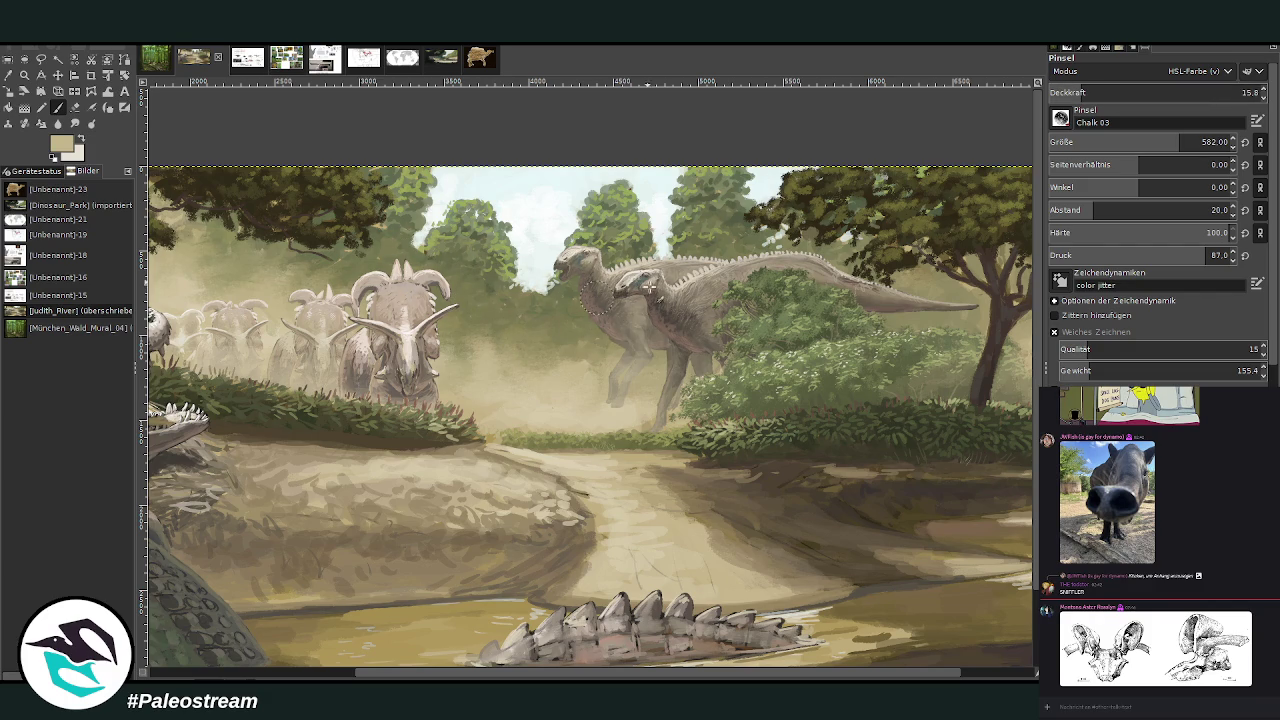
scroll(1150, 71, "up", 5)
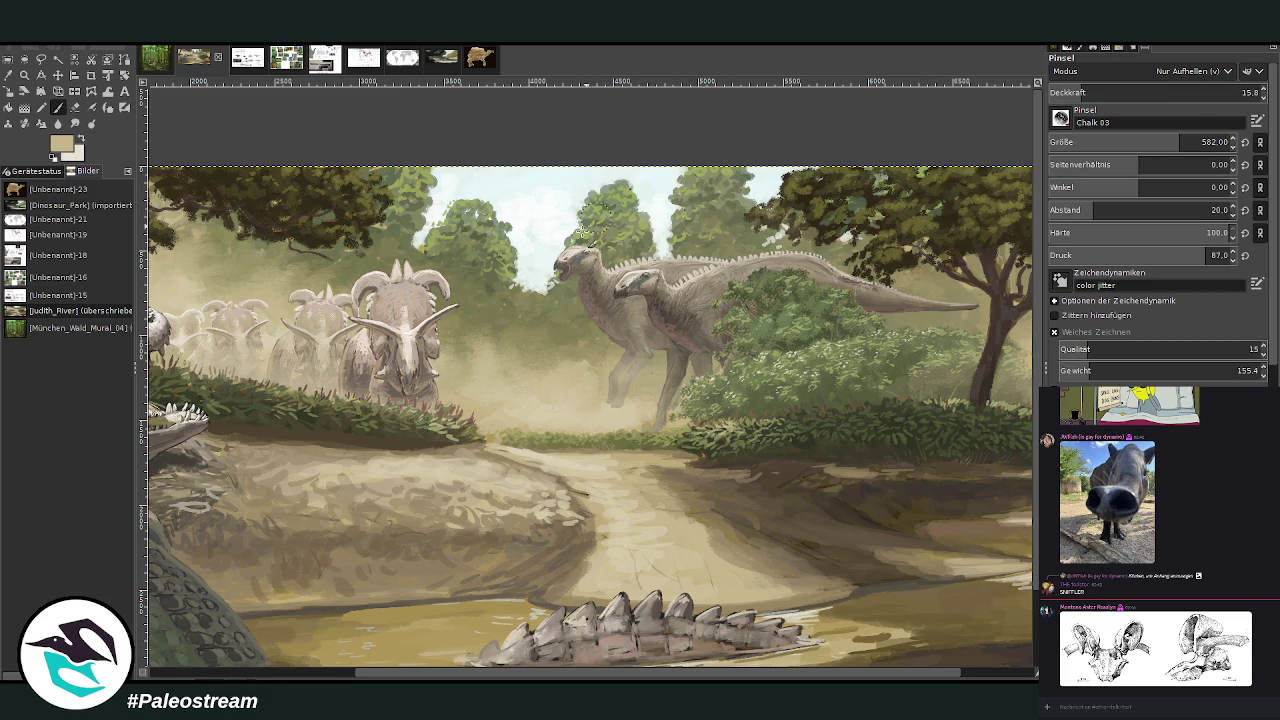
key("less")
key("less")
key("less")
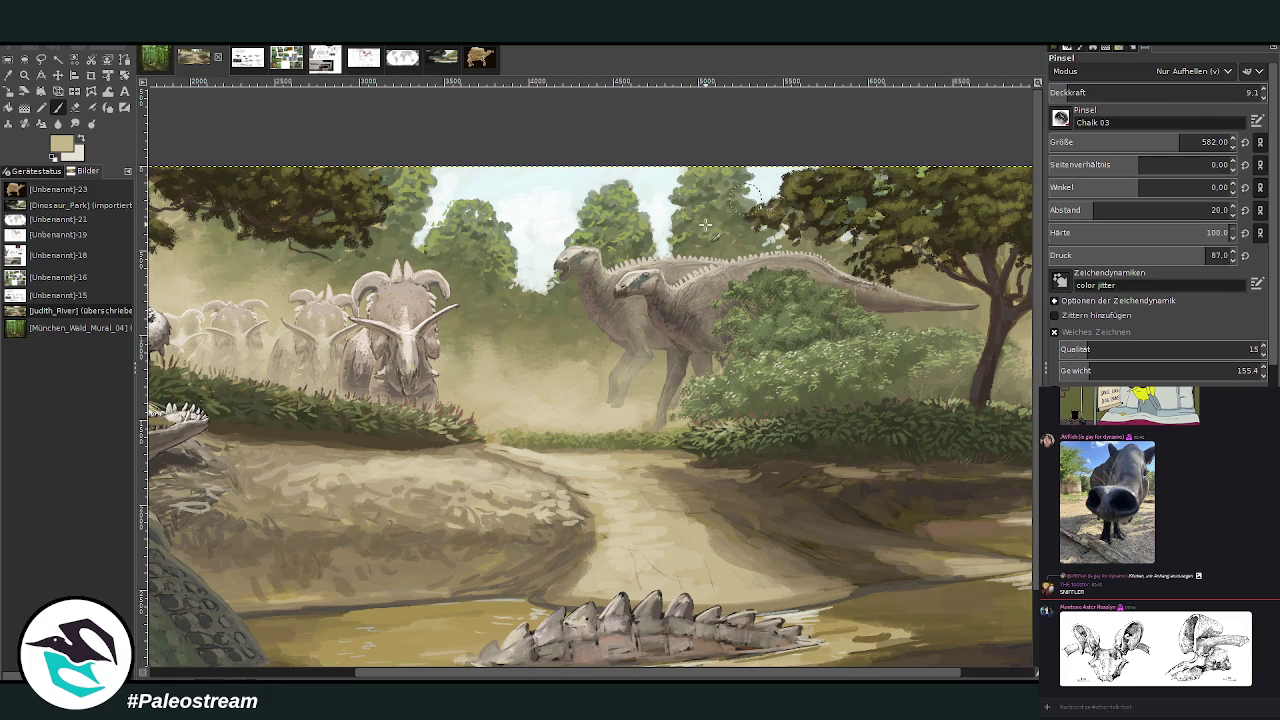
left_click_drag(850, 200, 881, 188)
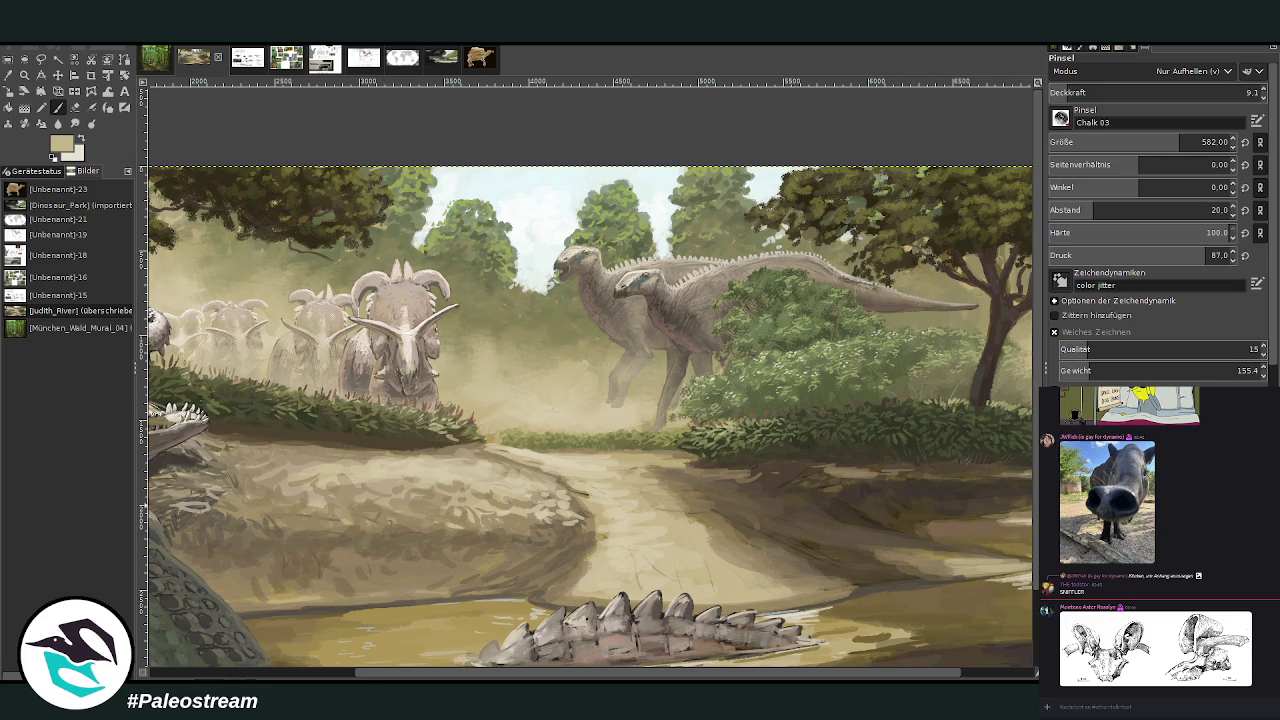
key("minus")
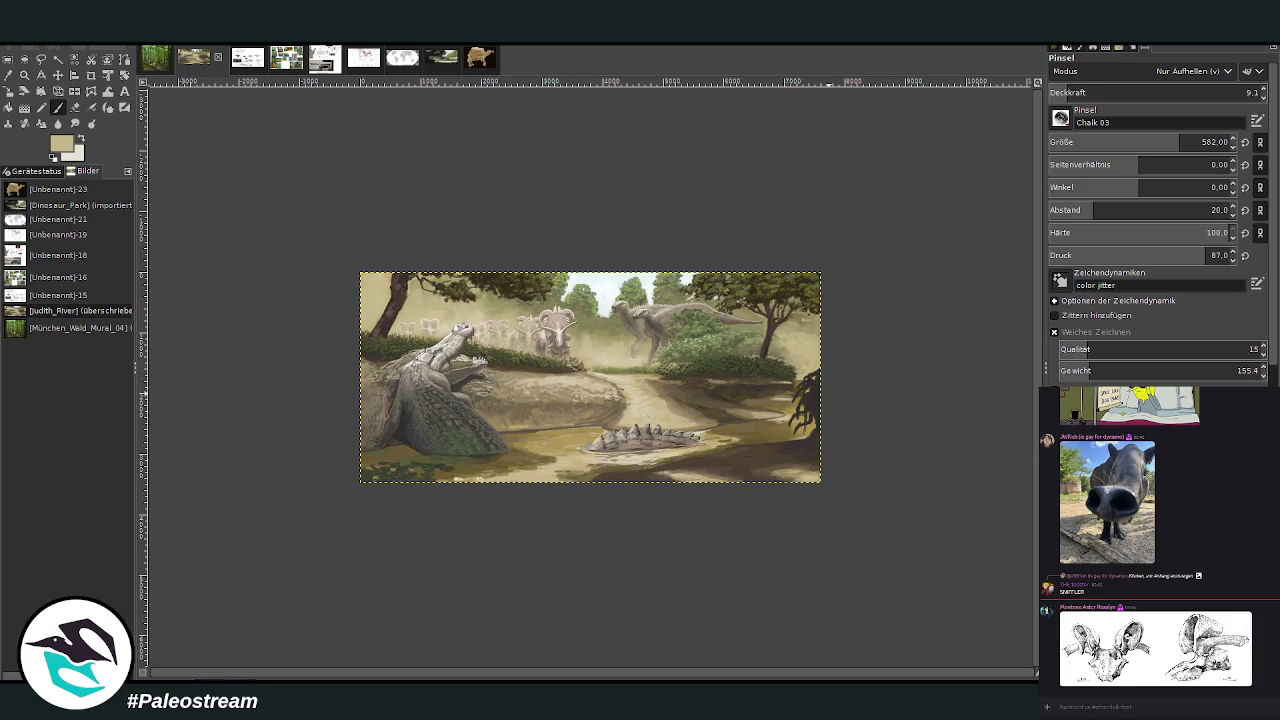
- Zoom in and toggle the crocodile and armoured-animal layers off and on to compare
left_click(24, 75)
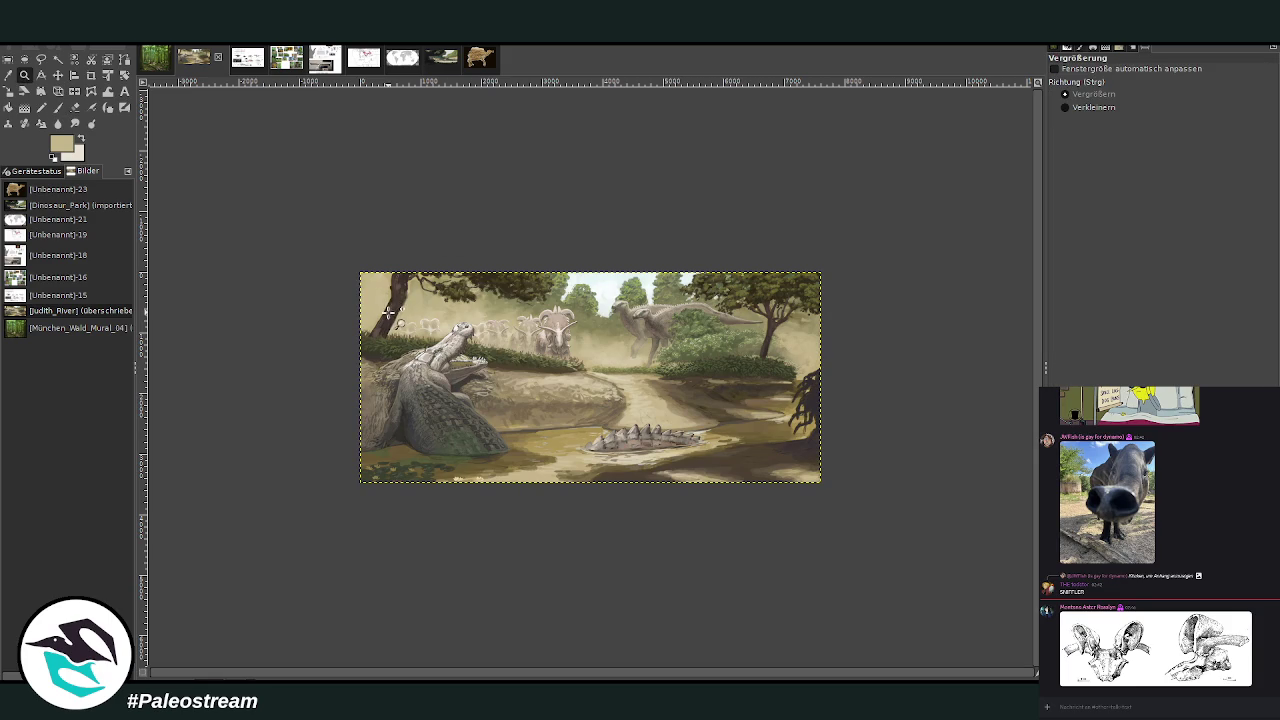
left_click_drag(374, 224, 842, 524)
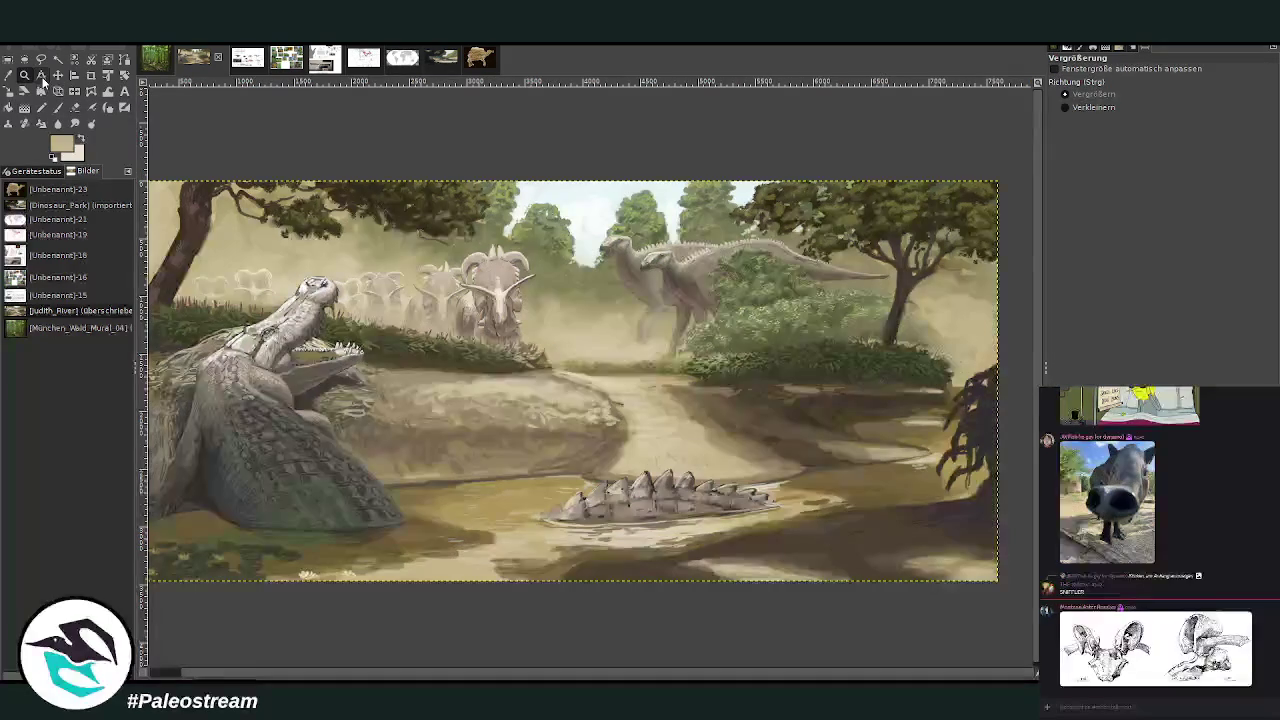
left_click(58, 75)
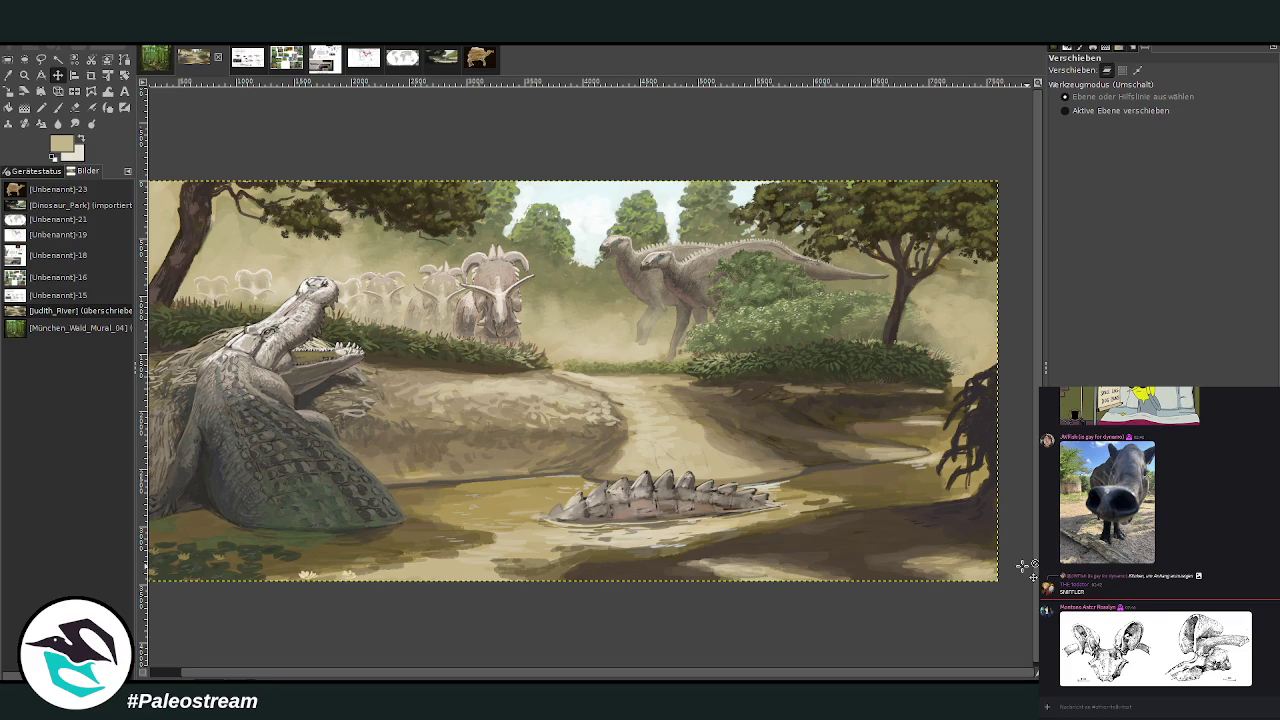
key("ctrl+z")
key("ctrl+y")
- Darken the spiked river creature and crocodile patch slightly with Curves
key("ctrl+m")
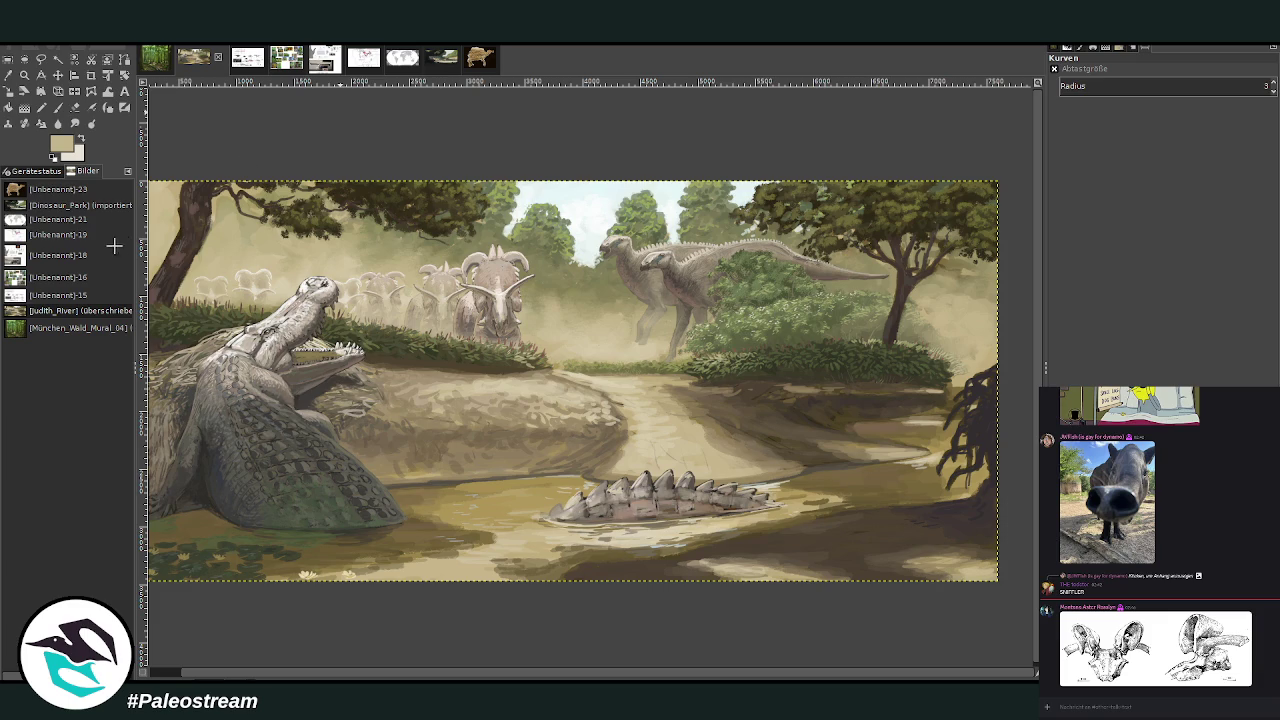
key("ctrl+z")
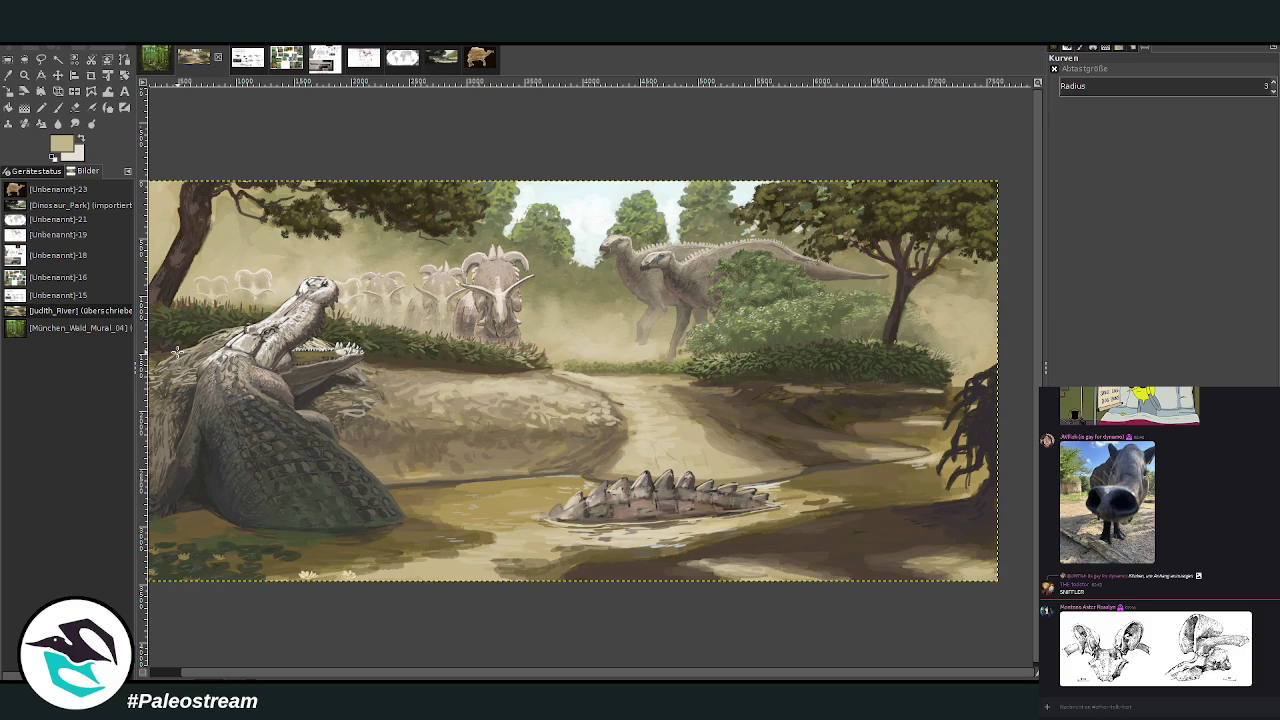
scroll(176, 352, "down", 2, "ctrl")
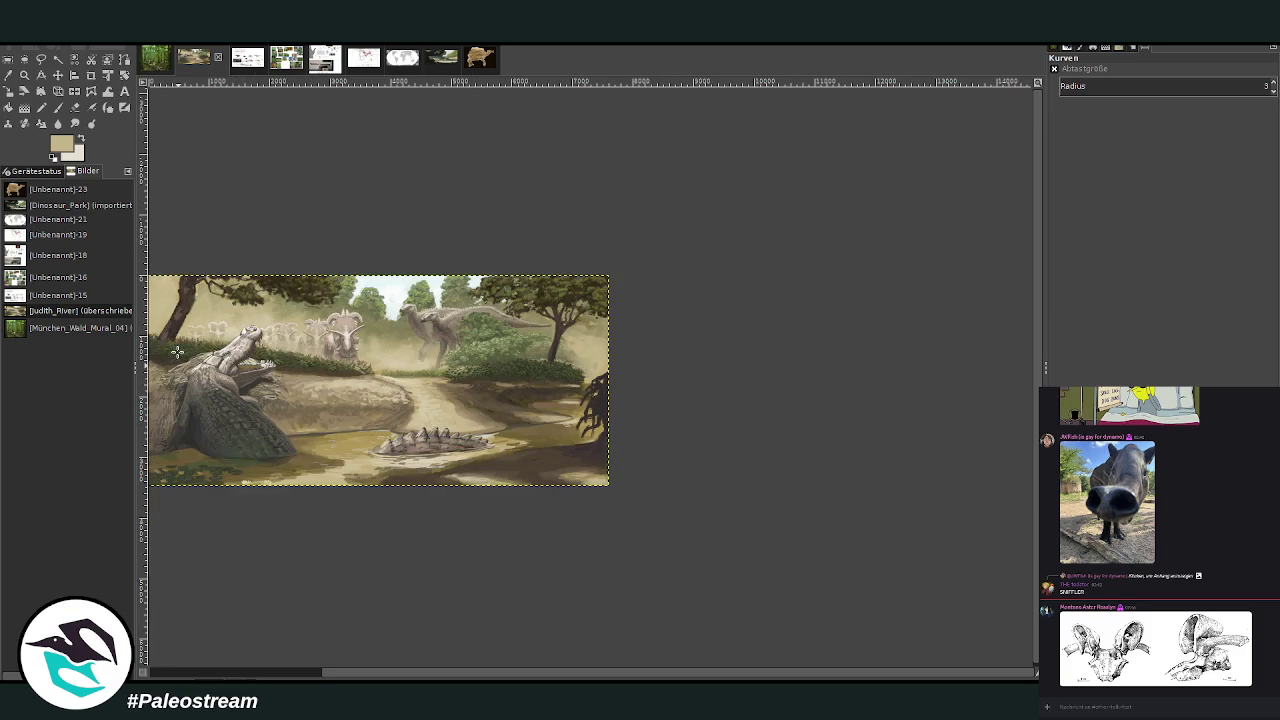
scroll(176, 352, "down", 1, "ctrl")
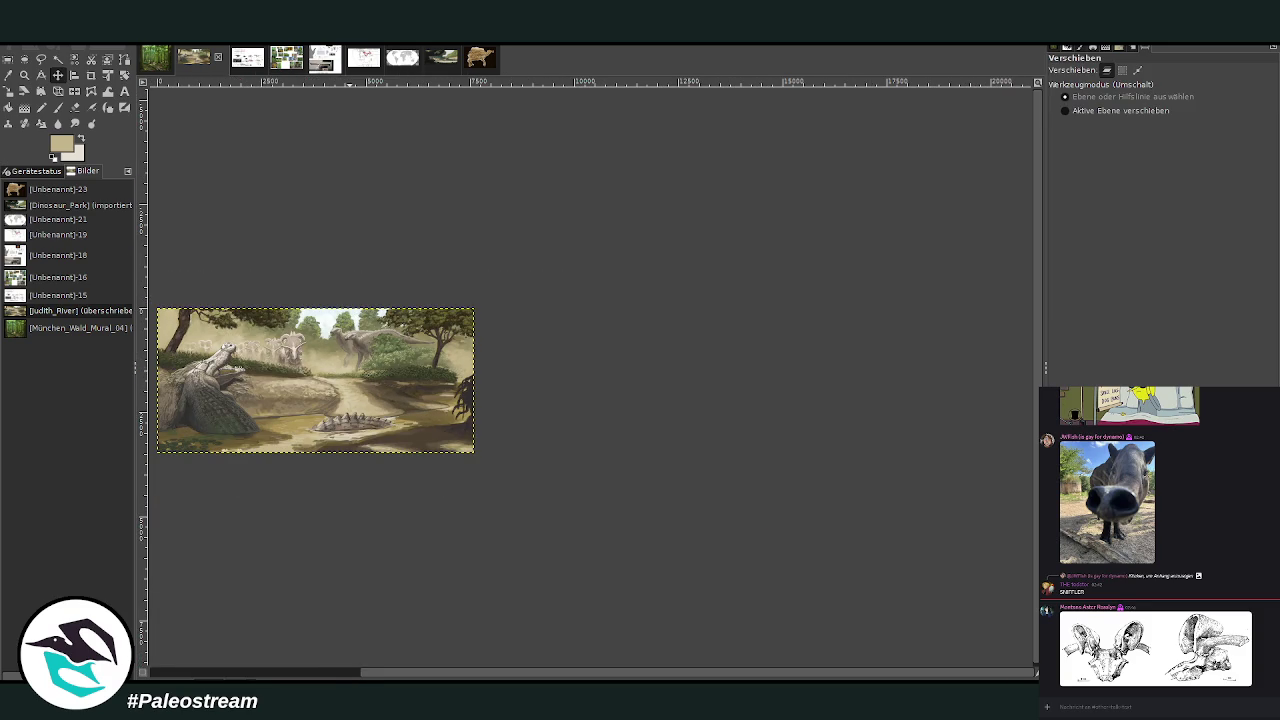
key("m")
scroll(331, 673, "left", 5)
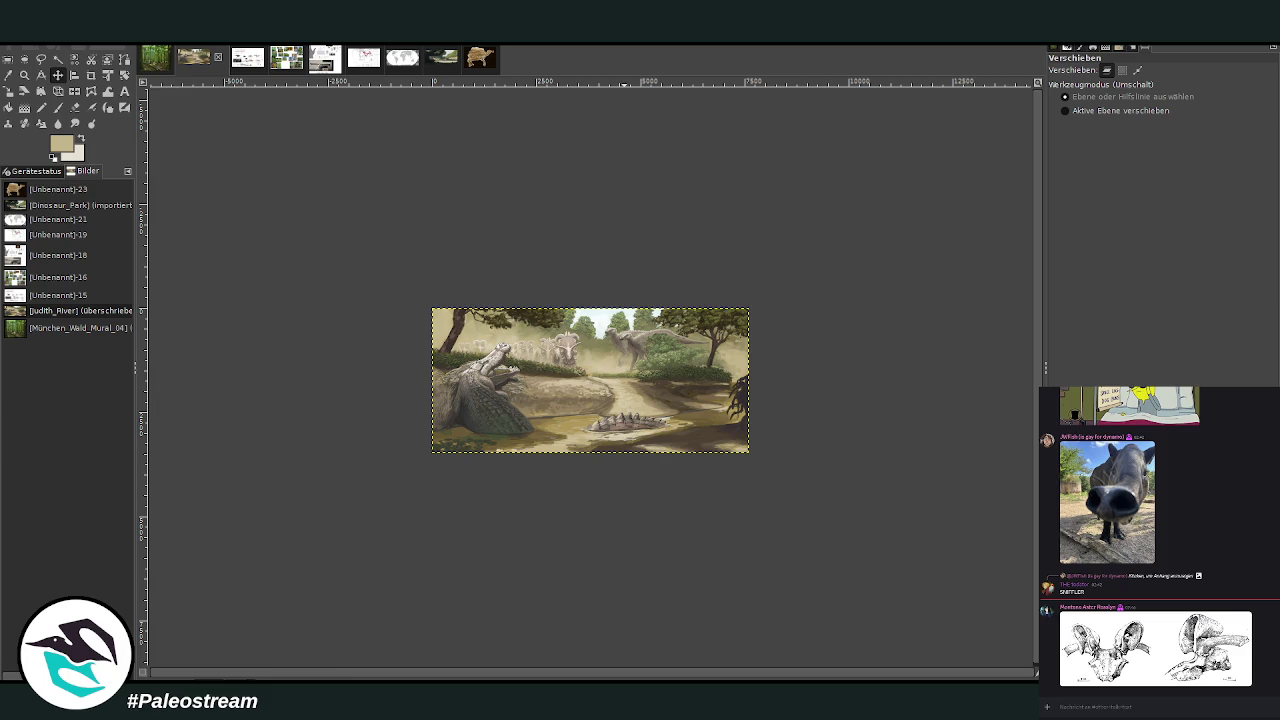
left_click(24, 75)
left_click_drag(417, 272, 761, 482)
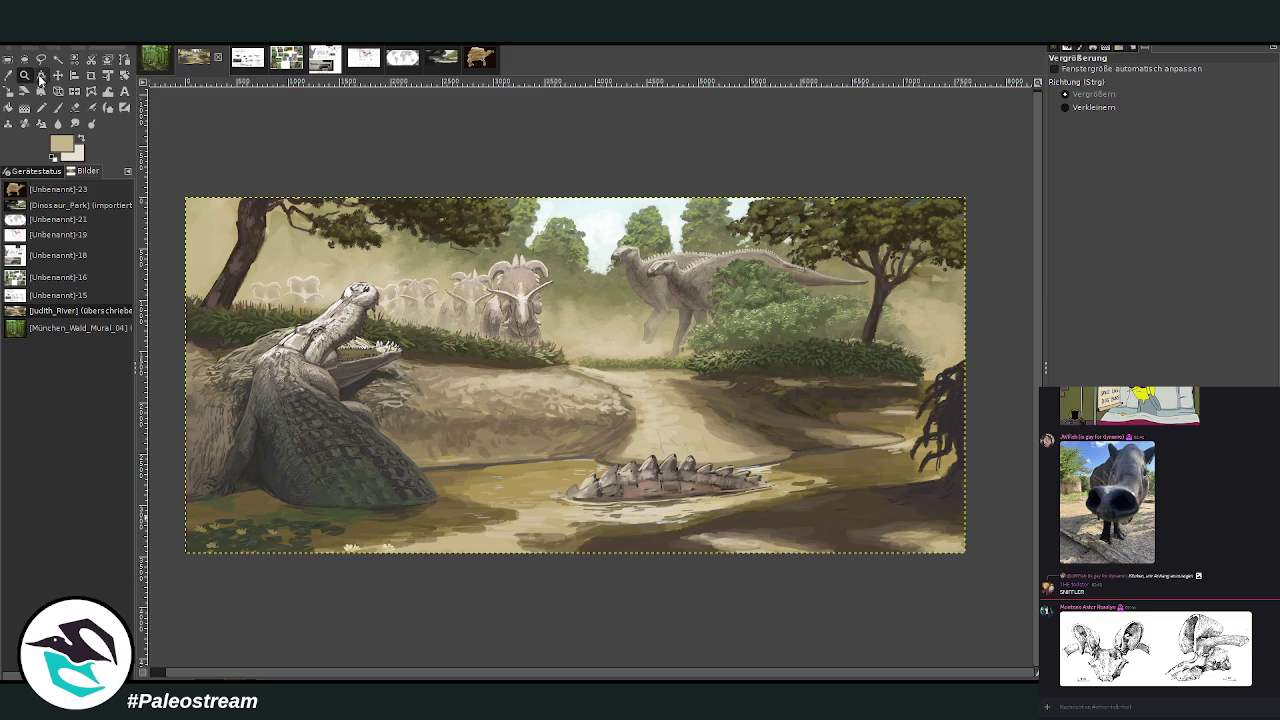
- Rectangle-select the Julieraptor drawing on the skeletal reference sheet
left_click_drag(494, 166, 775, 467)
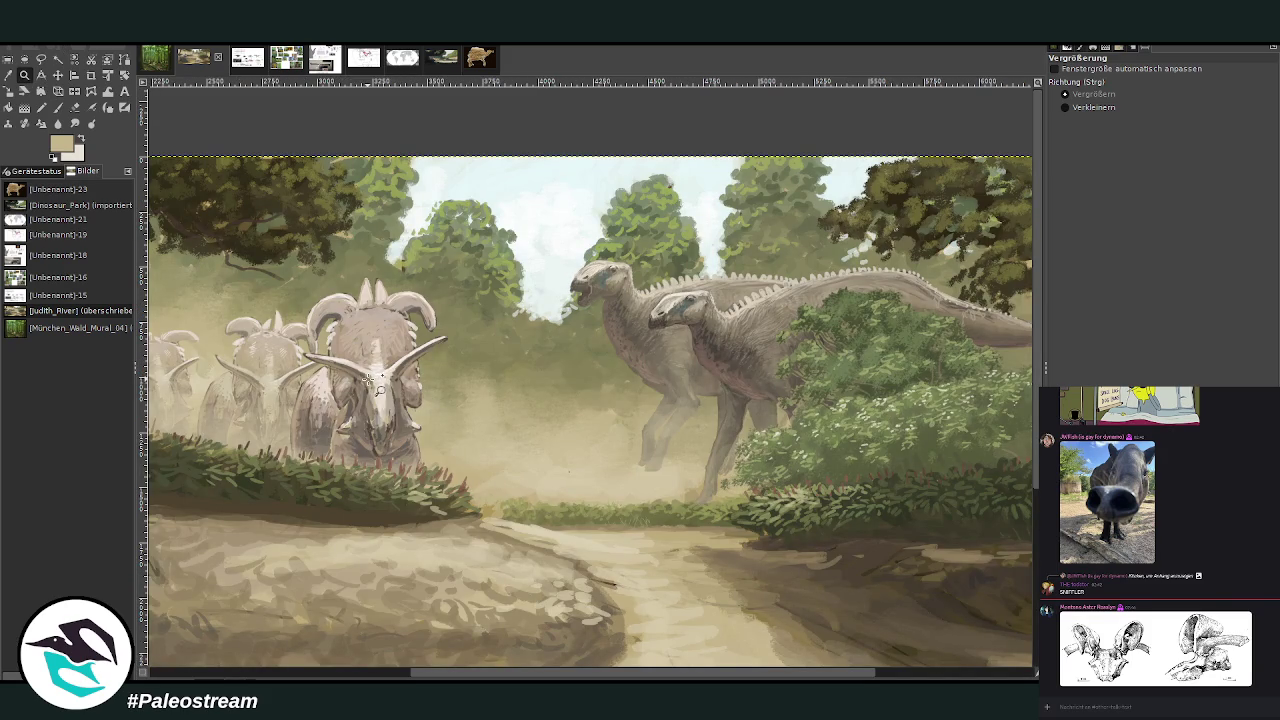
left_click(236, 60)
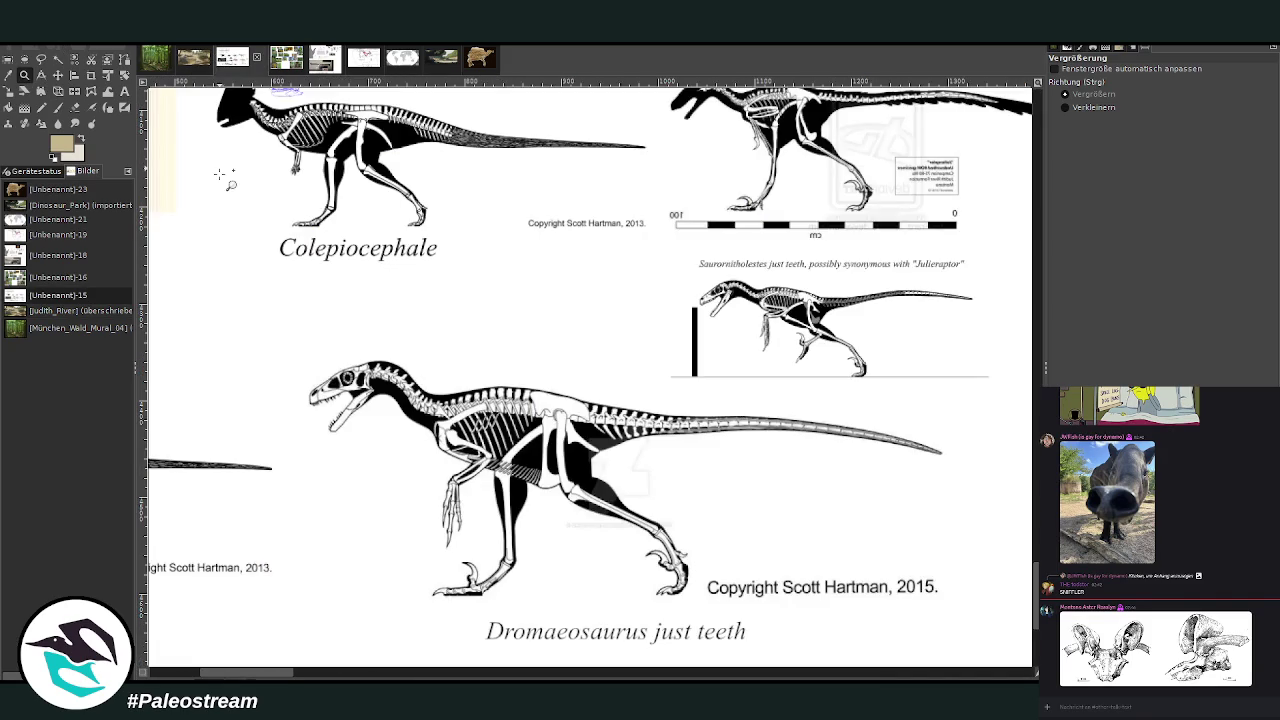
left_click(220, 176, "ctrl")
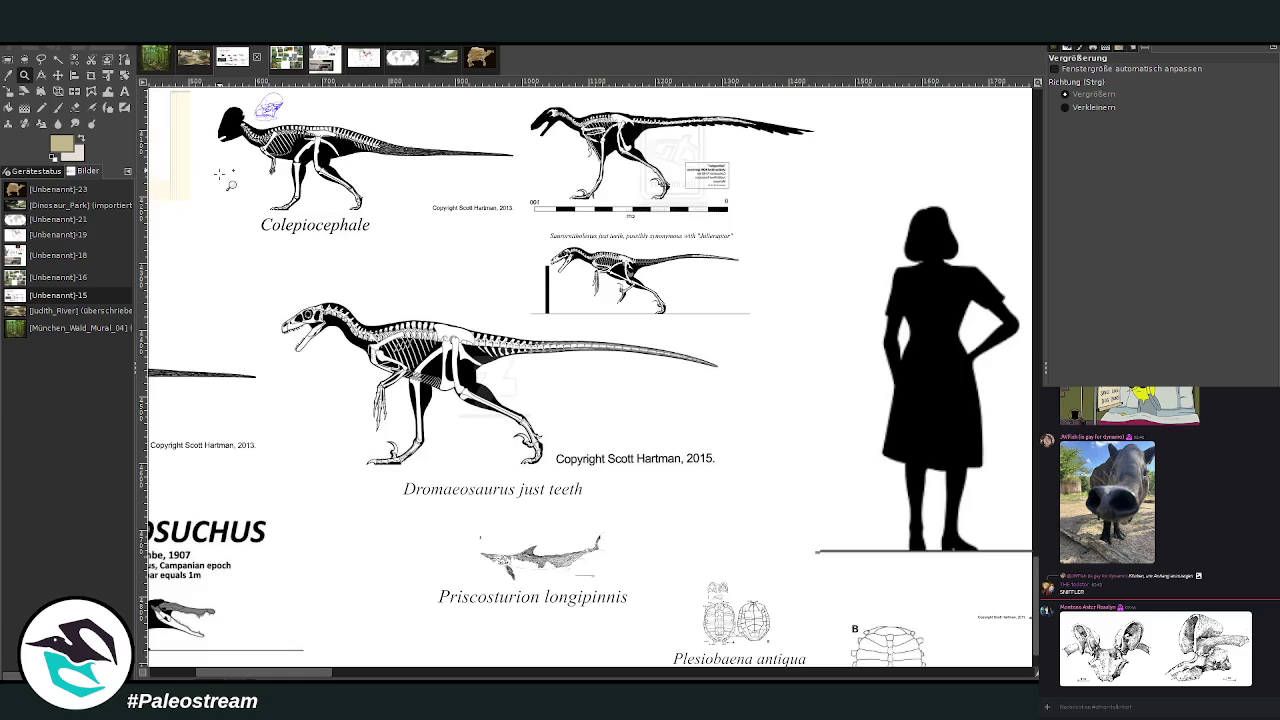
scroll(1033, 577, "up", 3)
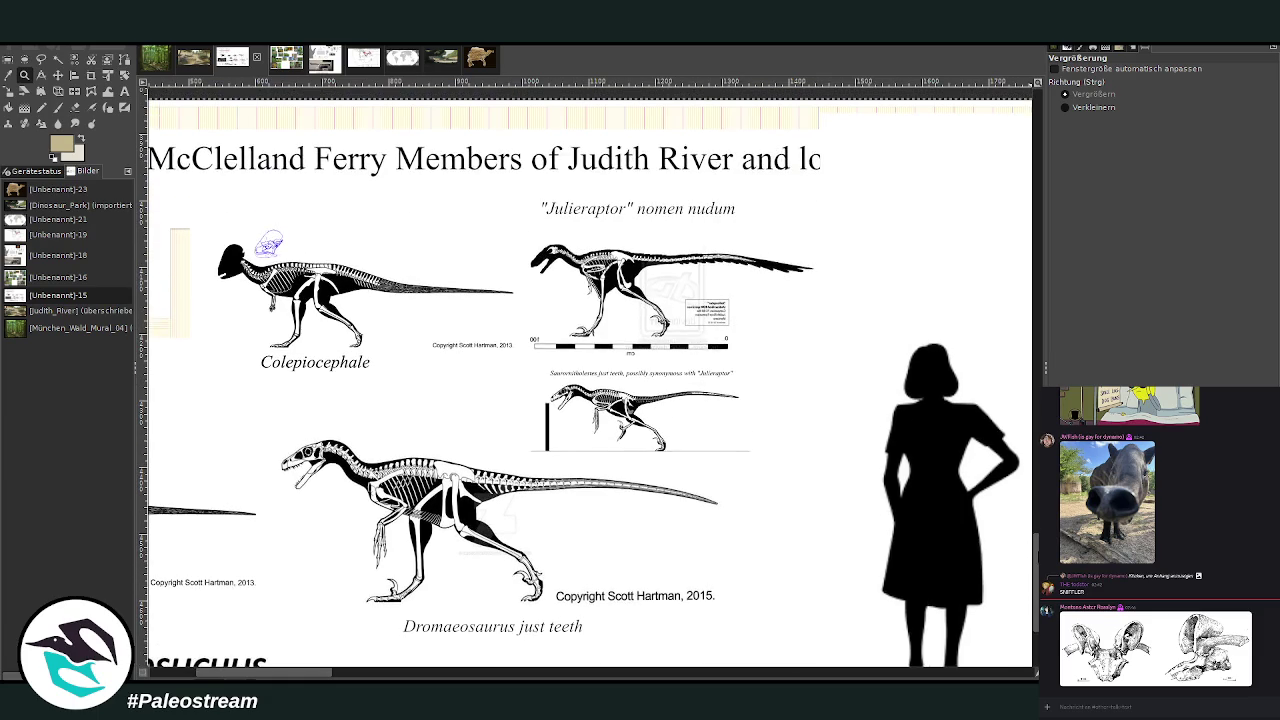
key("ctrl+m")
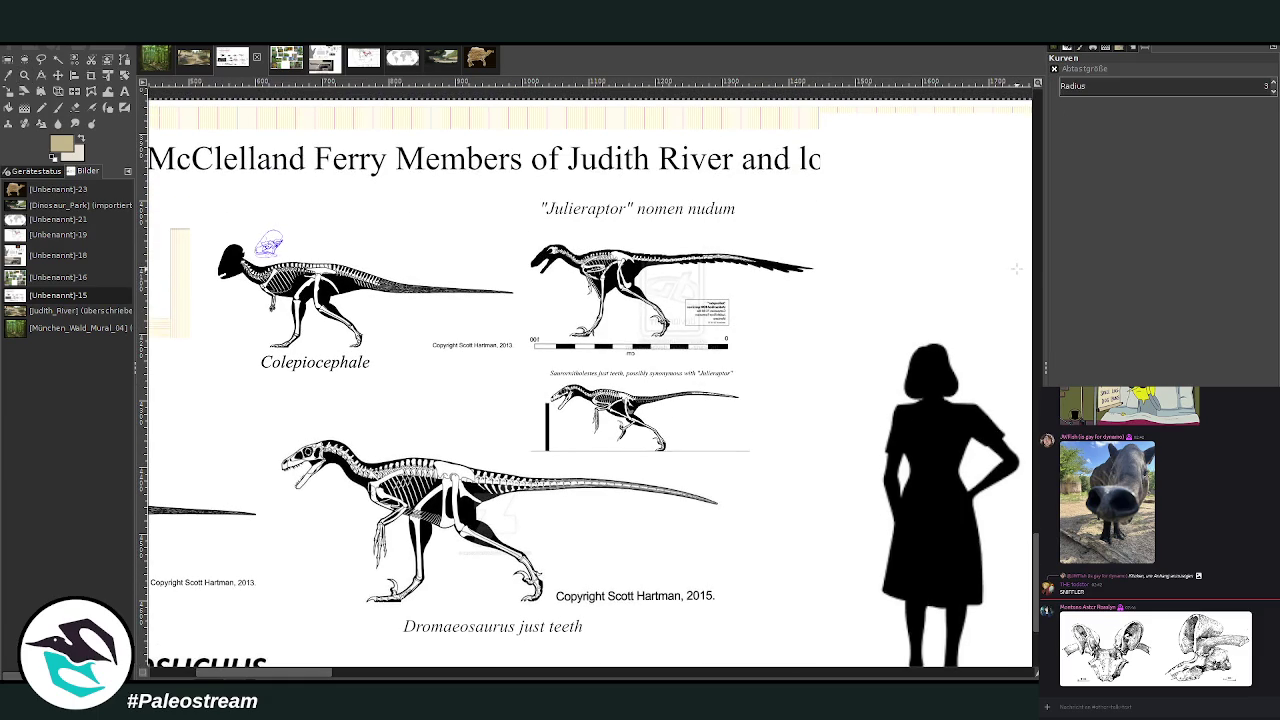
left_click(9, 59)
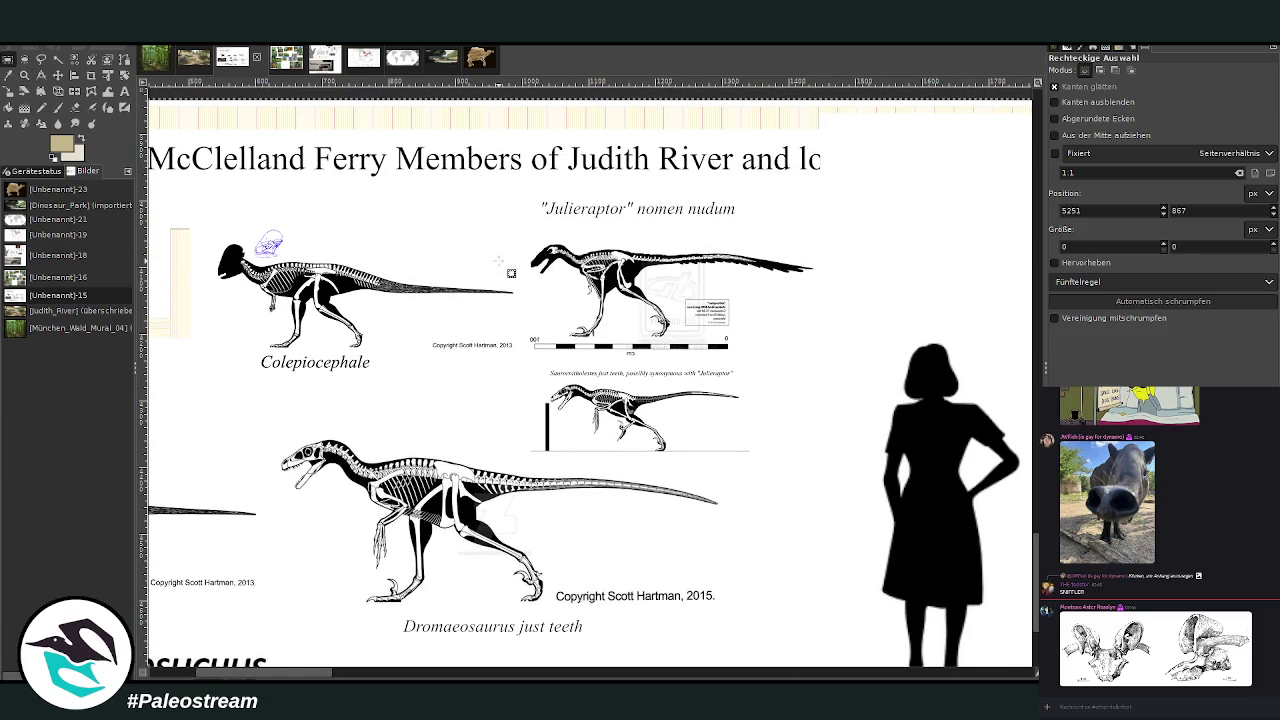
left_click_drag(514, 209, 828, 374)
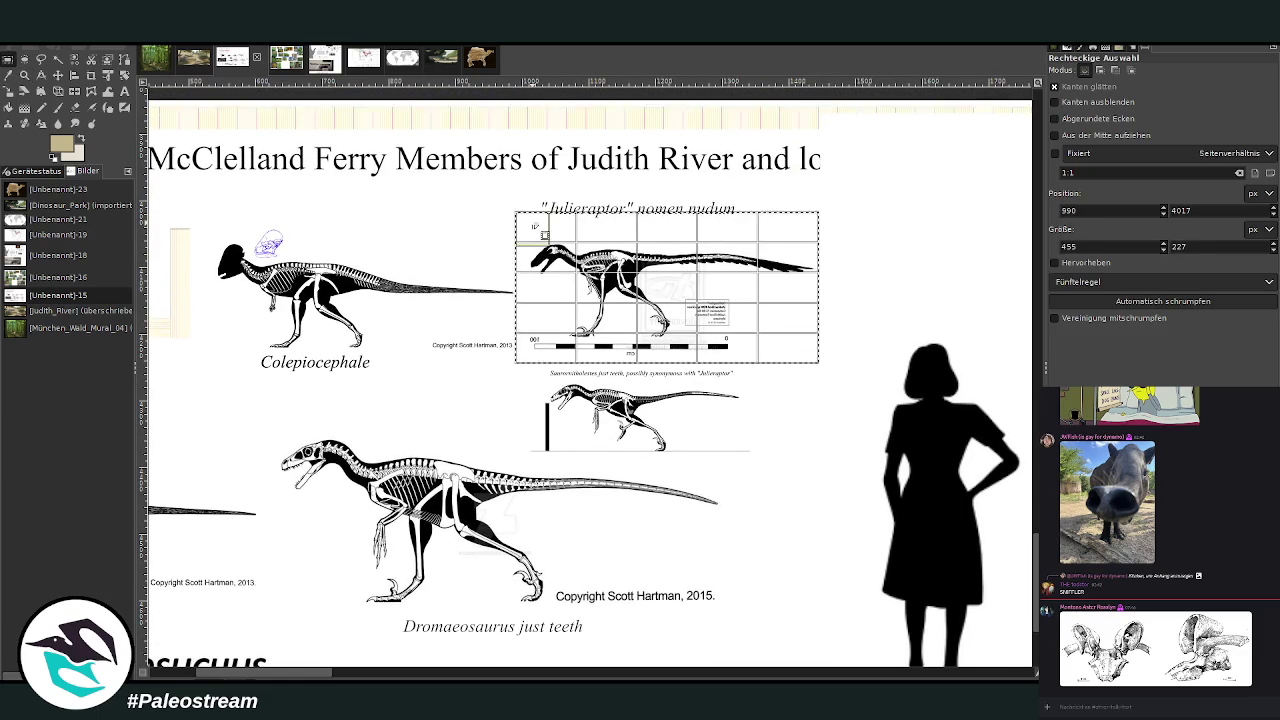
left_click_drag(533, 223, 521, 204)
left_click(532, 212)
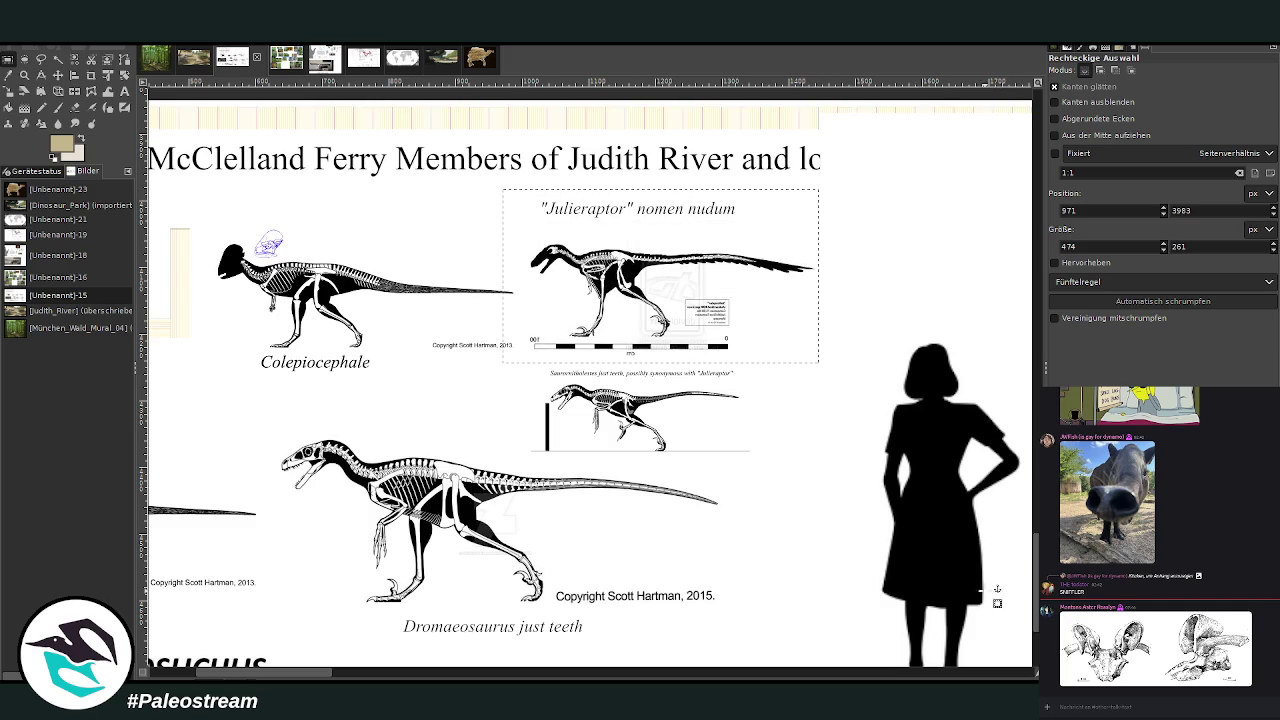
- Drag a copy of the Julieraptor drawing above the crocodile skull on the sheet
key("m")
left_click_drag(657, 252, 746, 443)
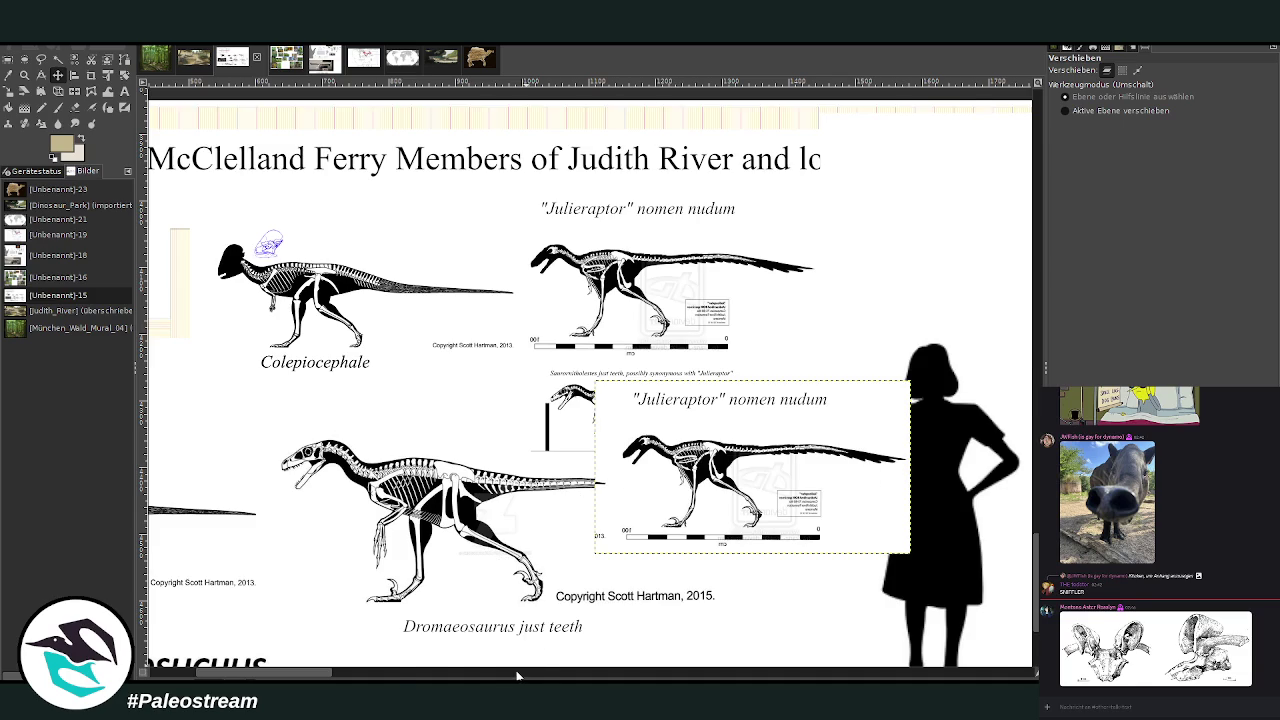
scroll(536, 652, "right", 5)
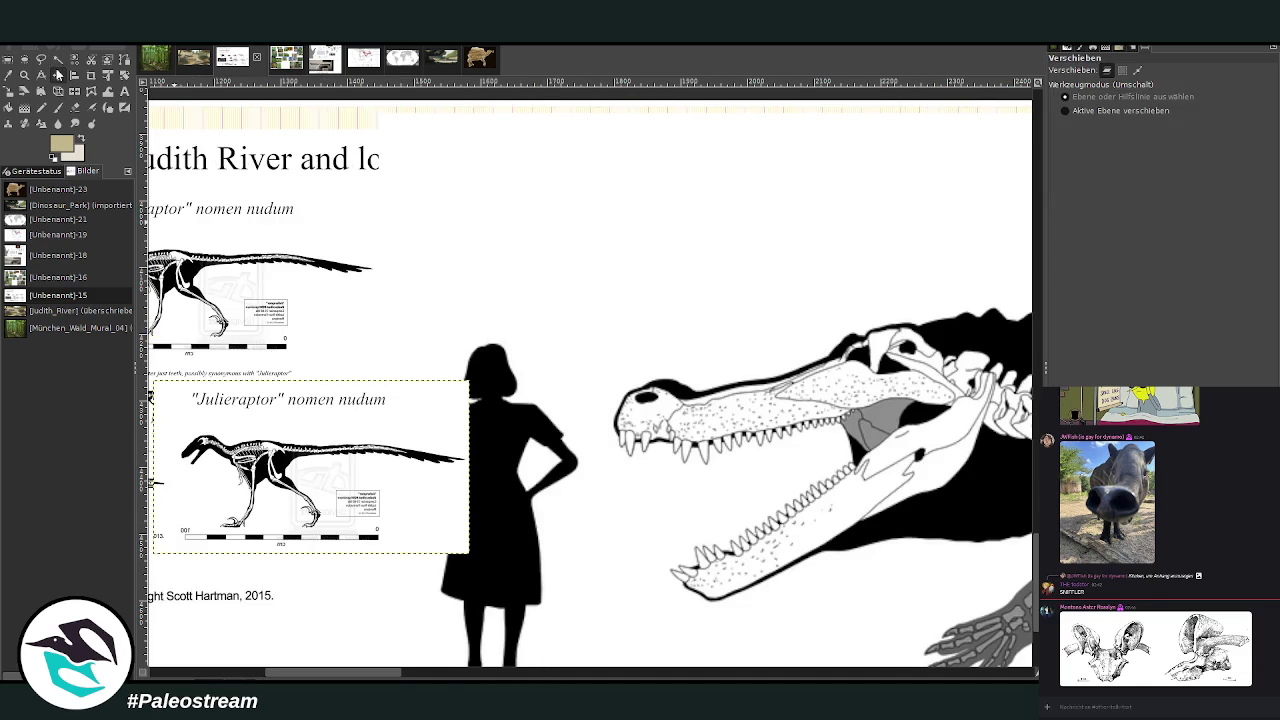
mouse_move(360, 450)
left_mouse_down()
mouse_move(533, 242)
mouse_move(399, 208)
left_mouse_up()
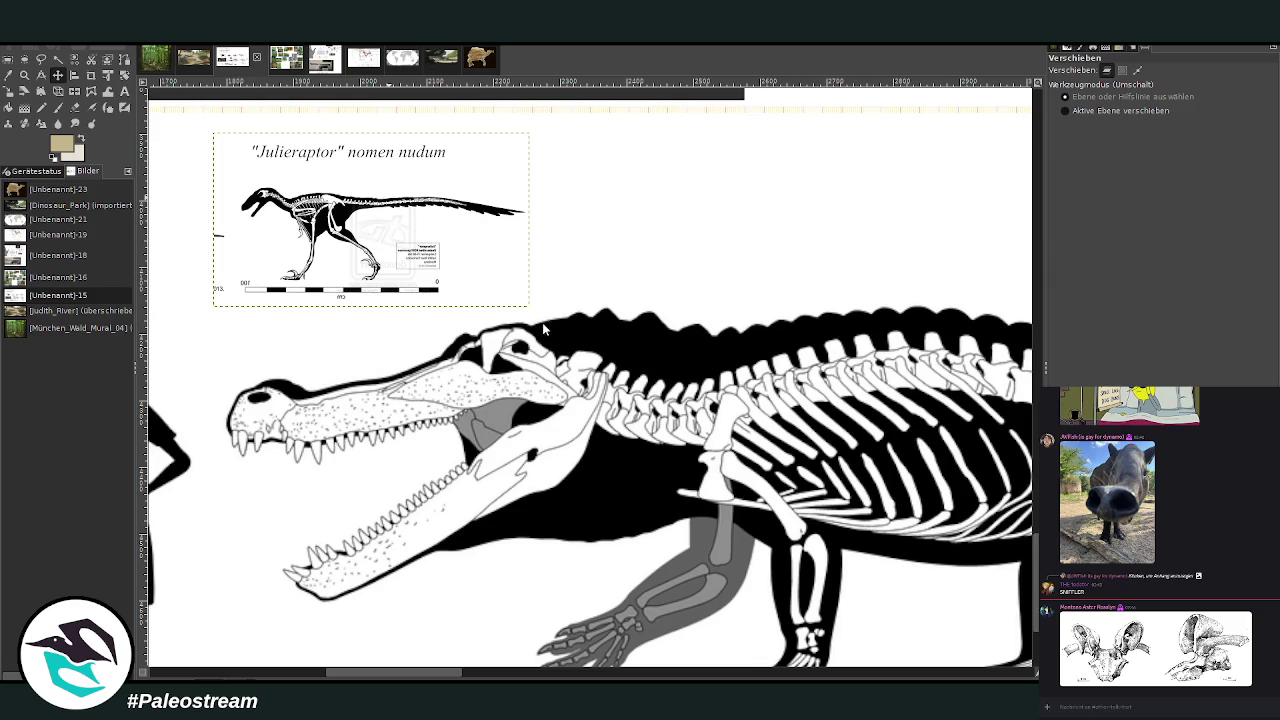
left_click(192, 60)
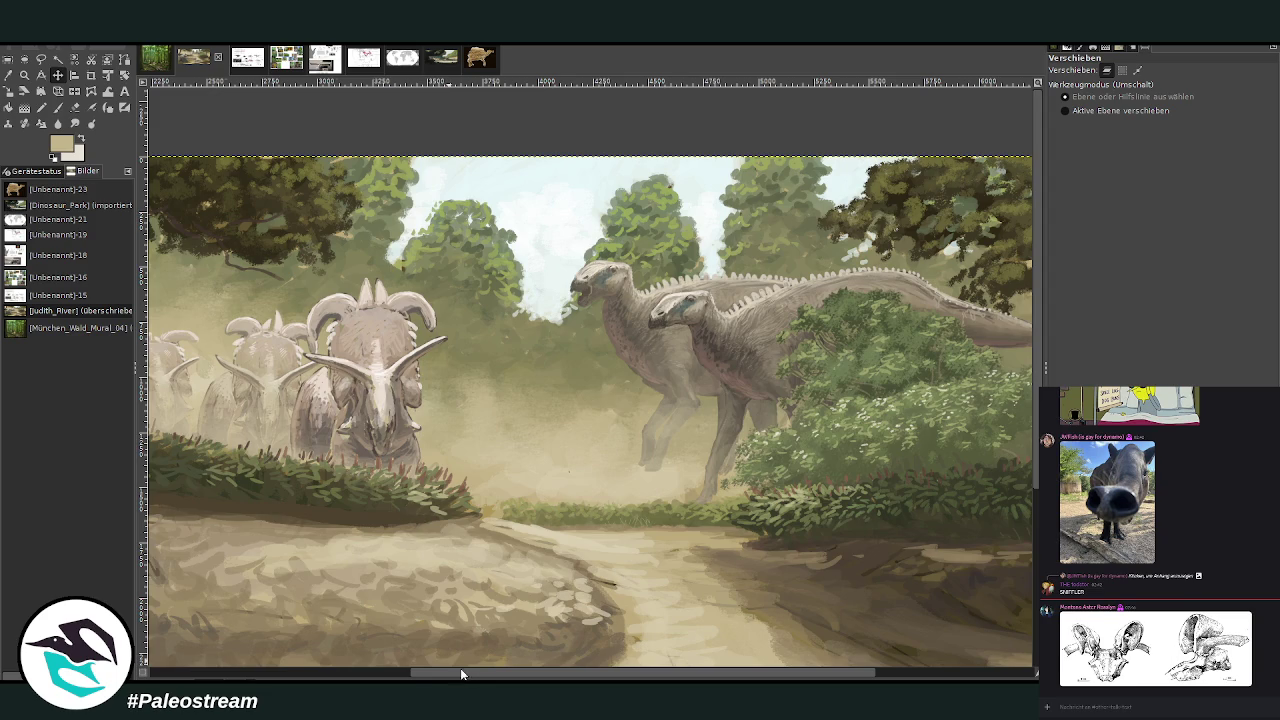
- Paste the Julieraptor skeleton into the painting and move it over the ceratopsian herd
left_click_drag(460, 673, 280, 673)
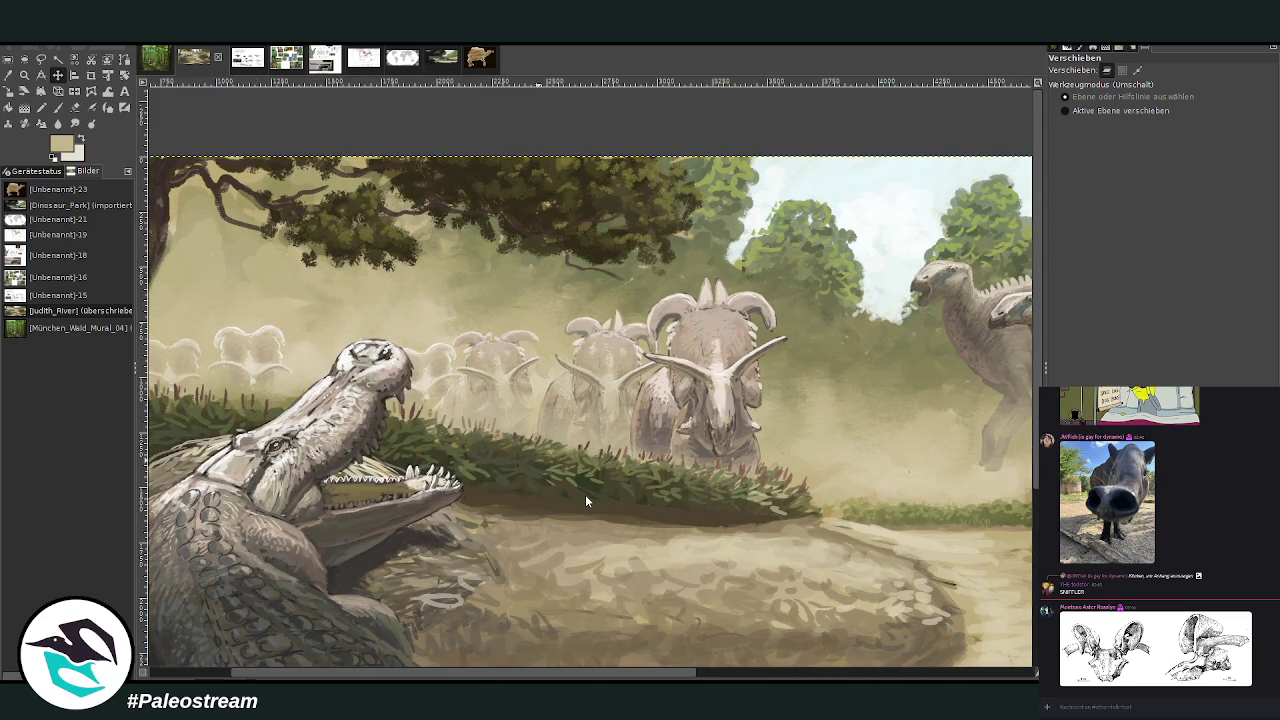
key("ctrl+v")
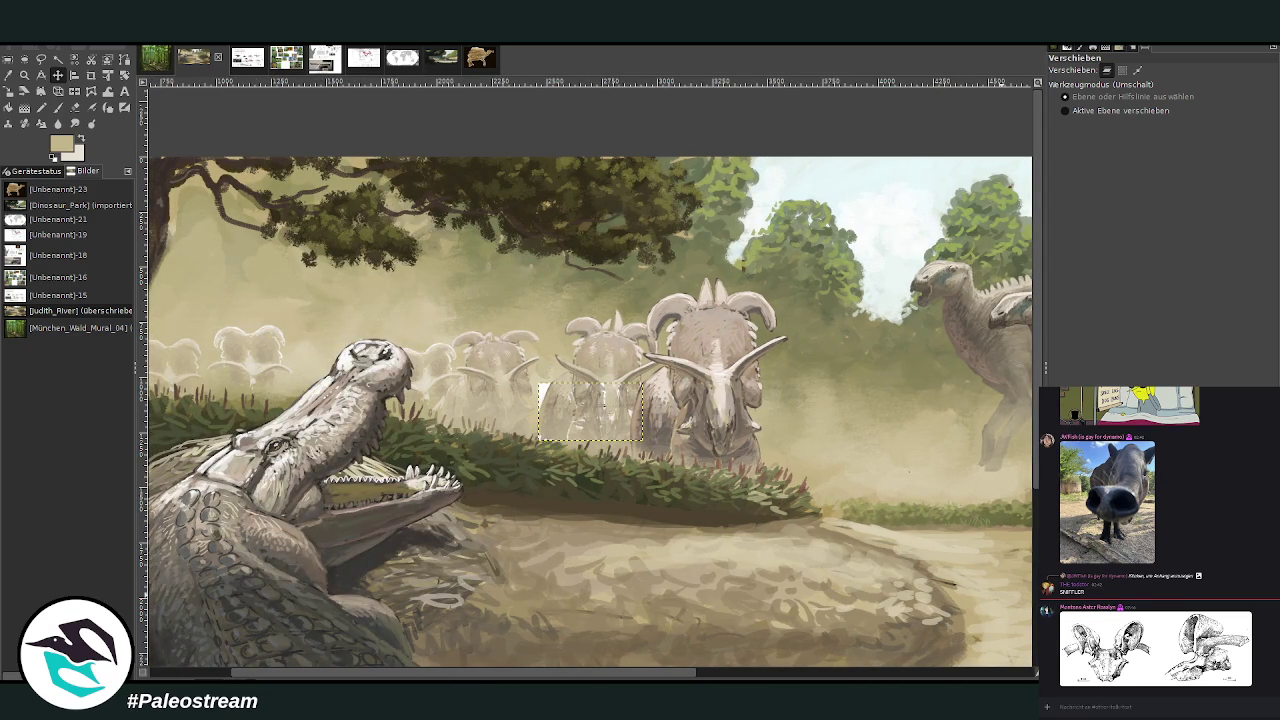
key("ctrl+h")
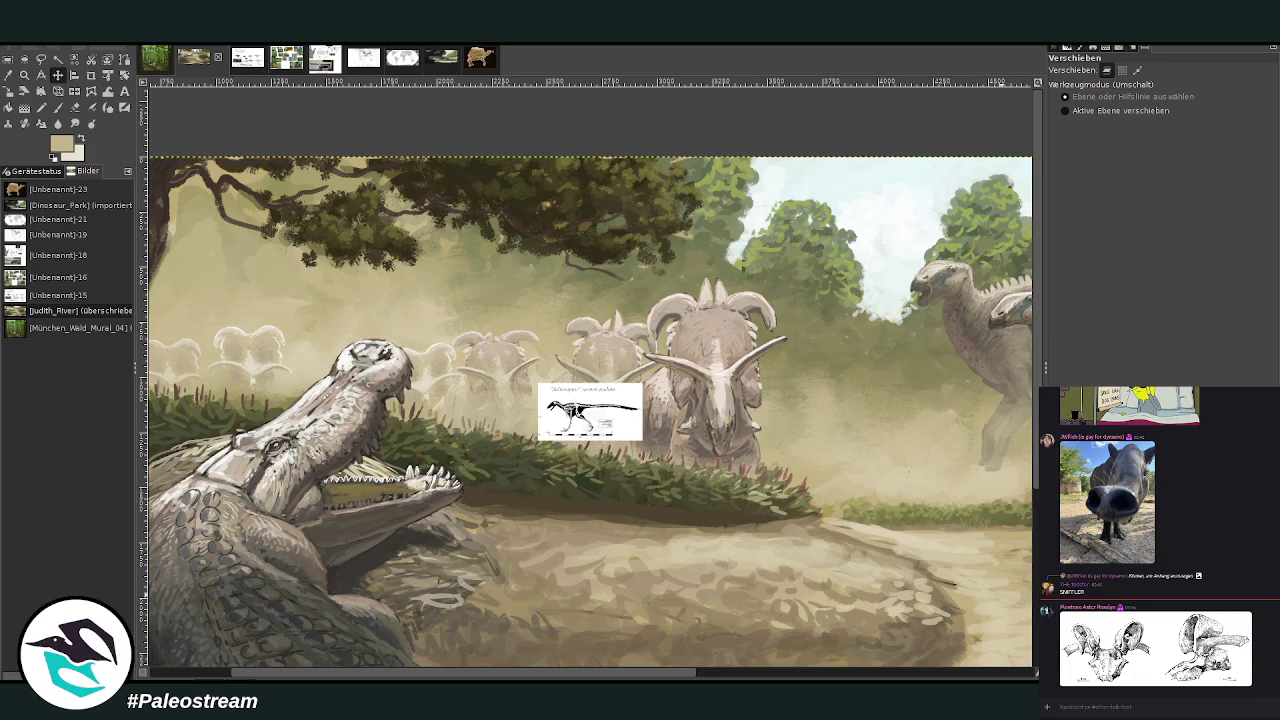
key("z")
left_click(232, 60)
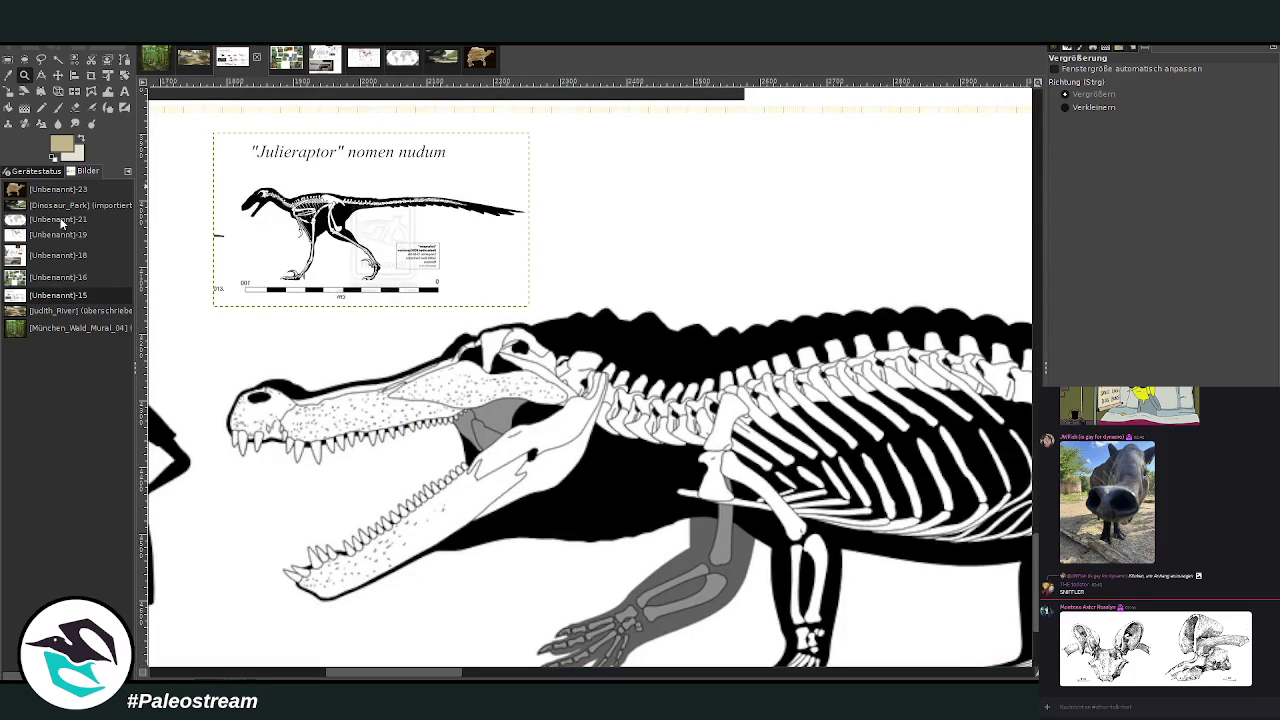
left_click(193, 57)
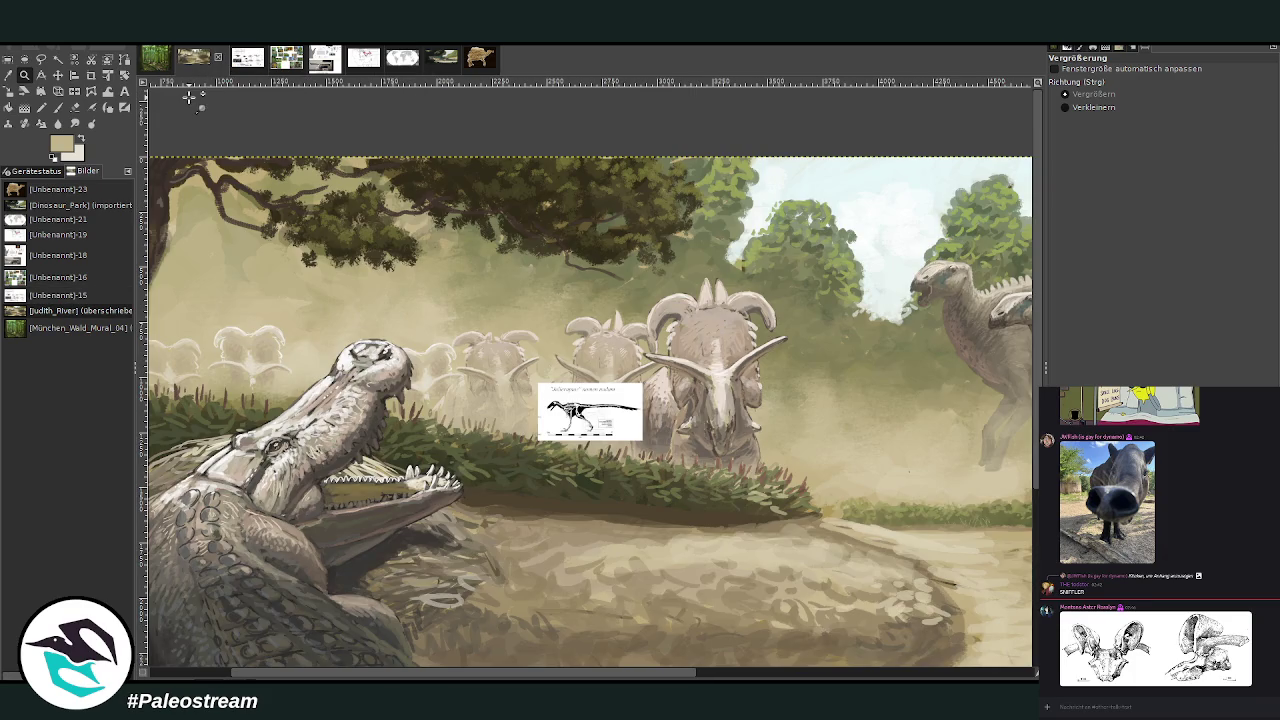
left_click(58, 76)
left_click_drag(590, 410, 637, 330)
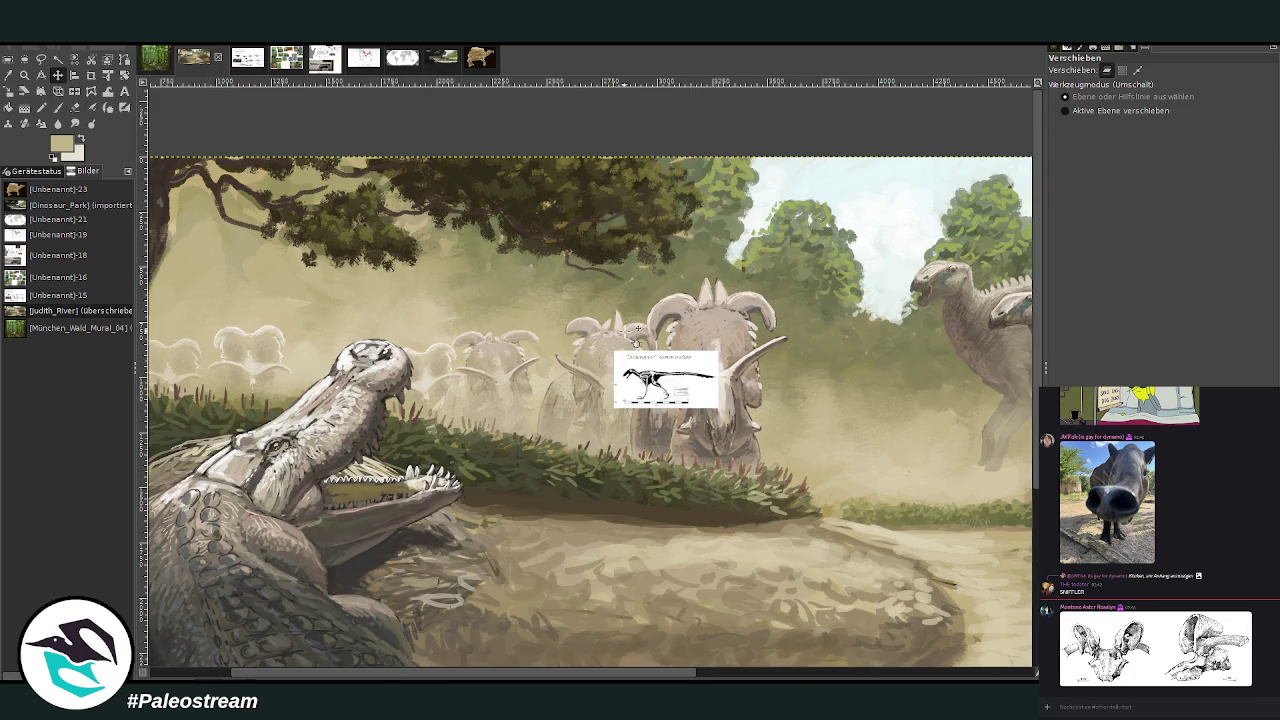
left_click(24, 75)
left_click_drag(356, 210, 758, 593)
- Set up a Normal-mode paintbrush at size 46 with a dark brown colour
key("p")
key("d")
left_click(1008, 404, "ctrl")
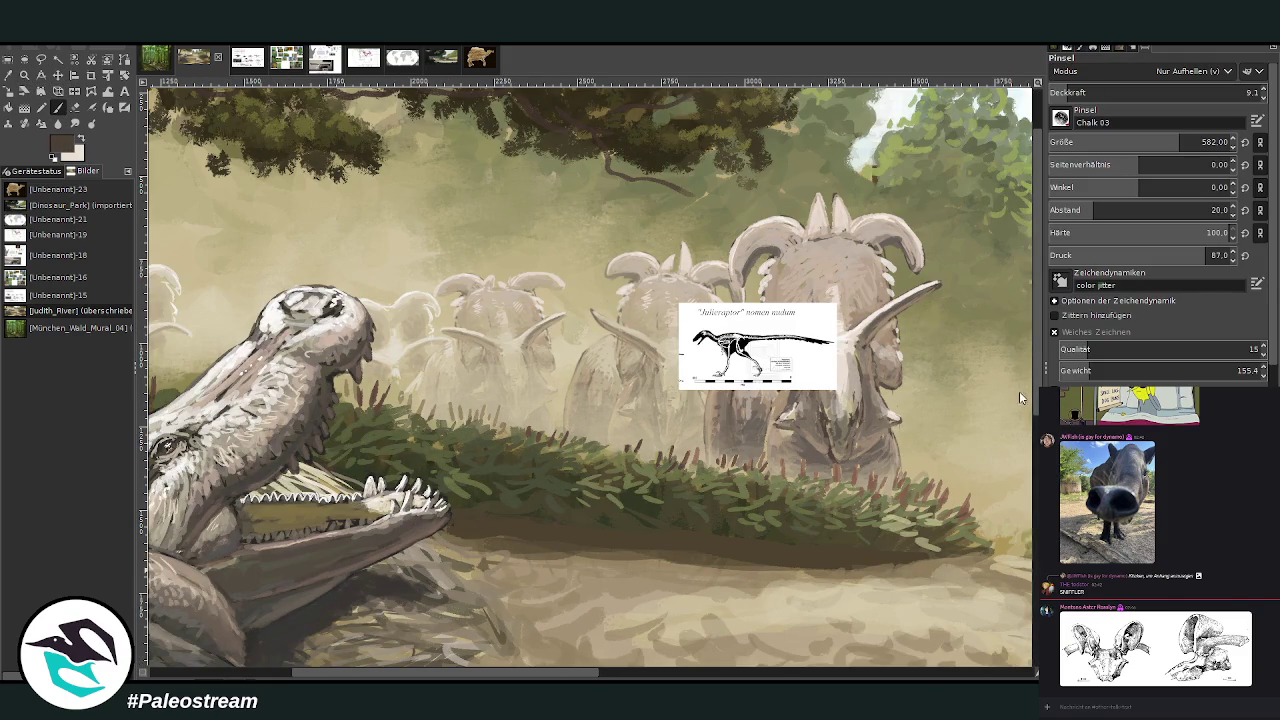
left_click(1200, 92)
scroll(1150, 71, "up", 7)
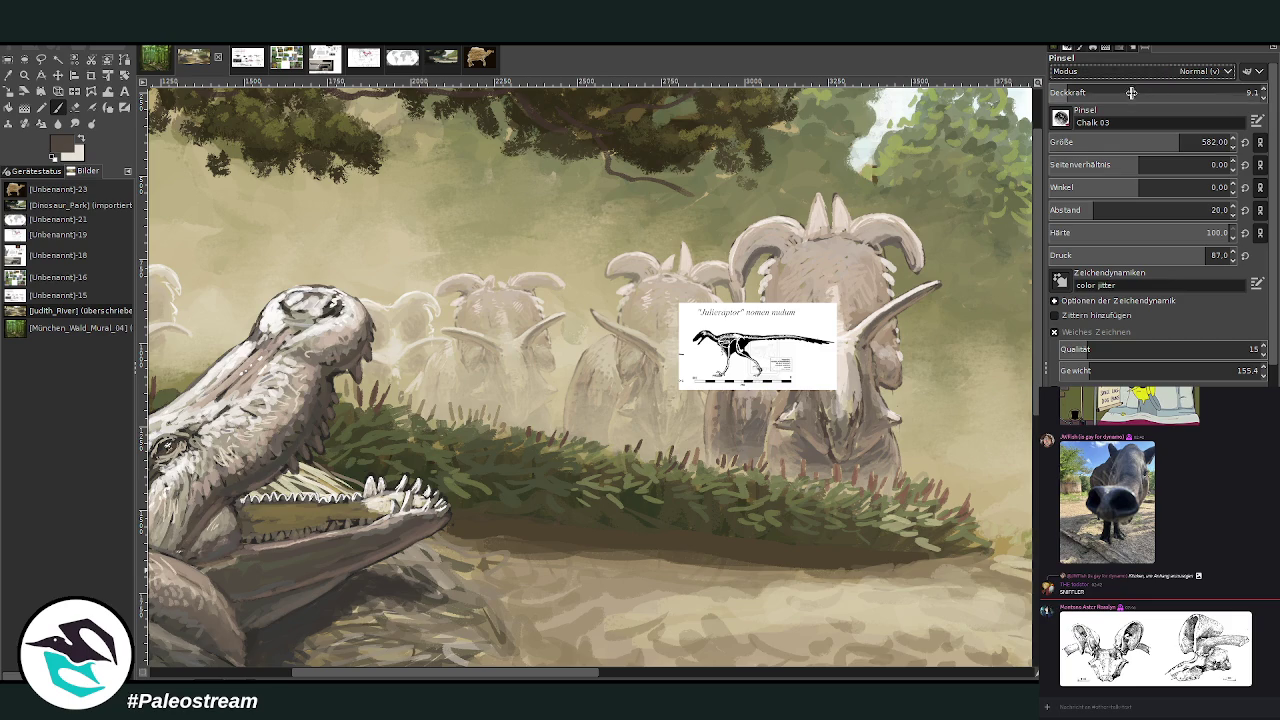
type("46")
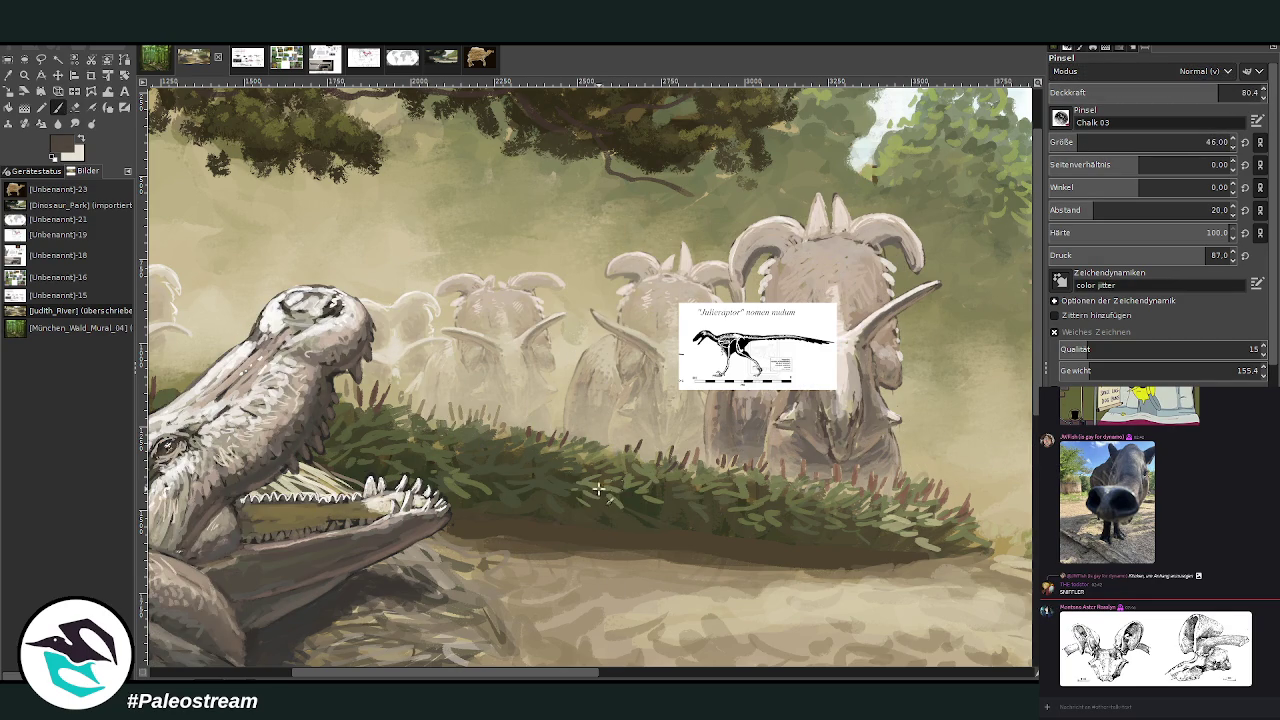
left_click(1015, 398, "ctrl")
- Sketch the raptor's first body lines among the bushes, undoing stray strokes
mouse_move(536, 465)
left_mouse_down()
mouse_move(564, 494)
mouse_move(523, 471)
left_mouse_up()
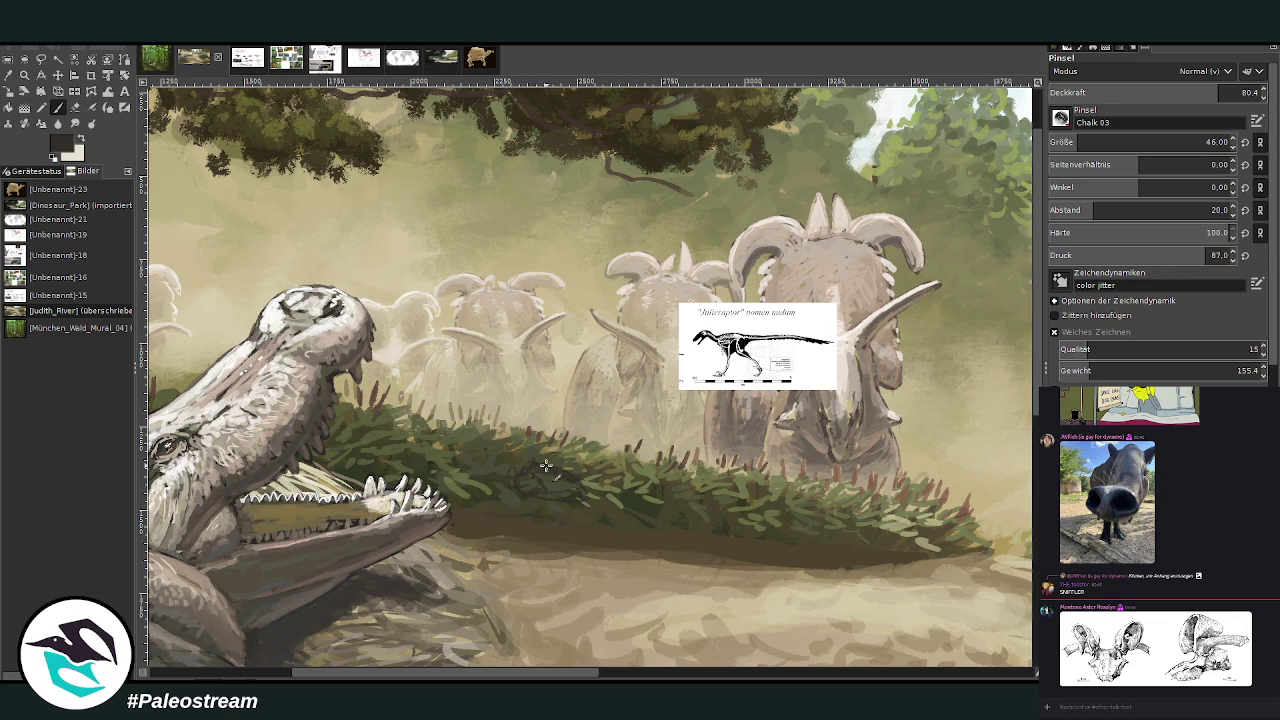
mouse_move(532, 501)
left_mouse_down()
mouse_move(480, 545)
mouse_move(545, 552)
mouse_move(476, 553)
mouse_move(478, 568)
left_mouse_up()
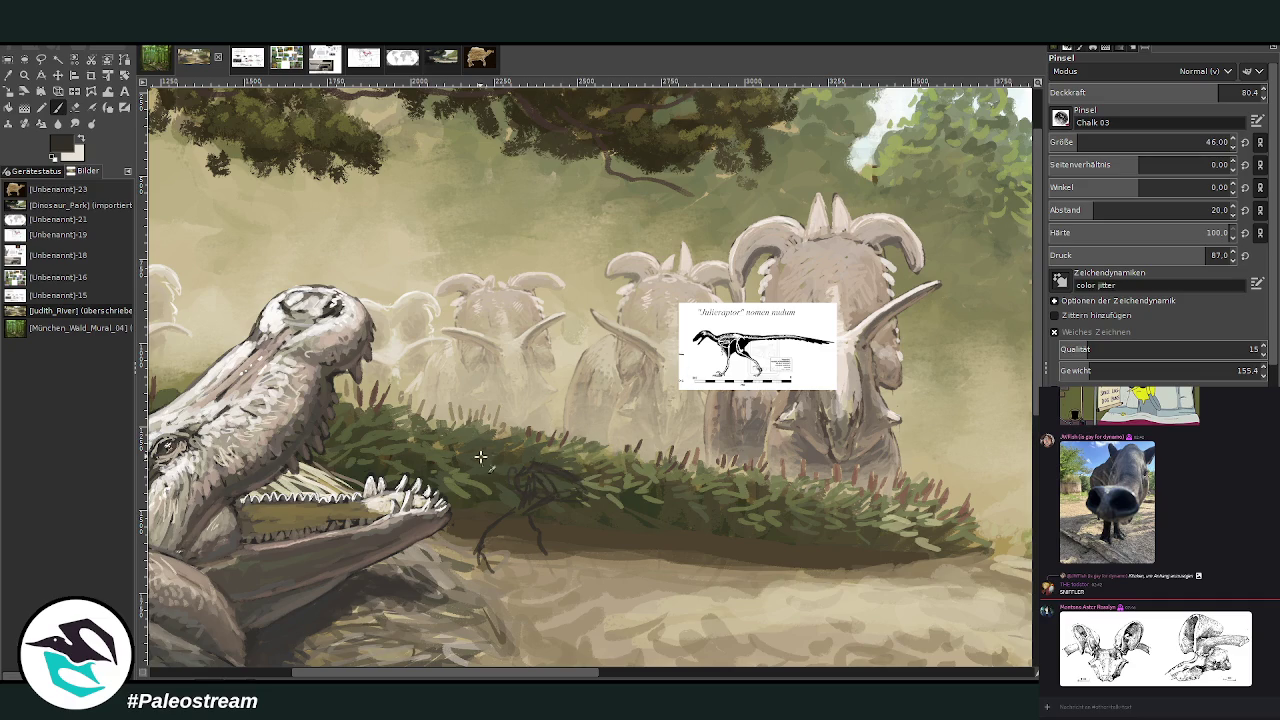
mouse_move(545, 475)
left_mouse_down()
mouse_move(448, 394)
mouse_move(408, 386)
left_mouse_up()
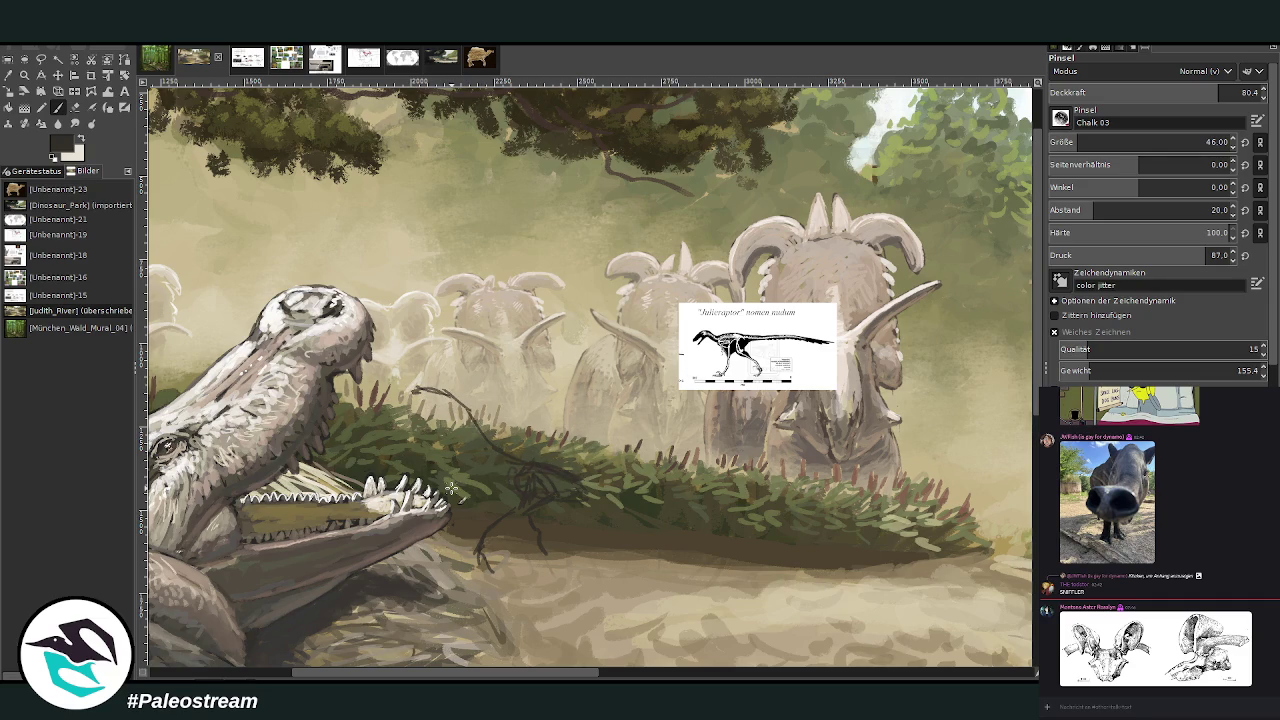
key("ctrl+z")
key("ctrl+z")
key("ctrl+z")
key("ctrl+z")
key("ctrl+z")
key("ctrl+z")
key("ctrl+z")
key("ctrl+z")
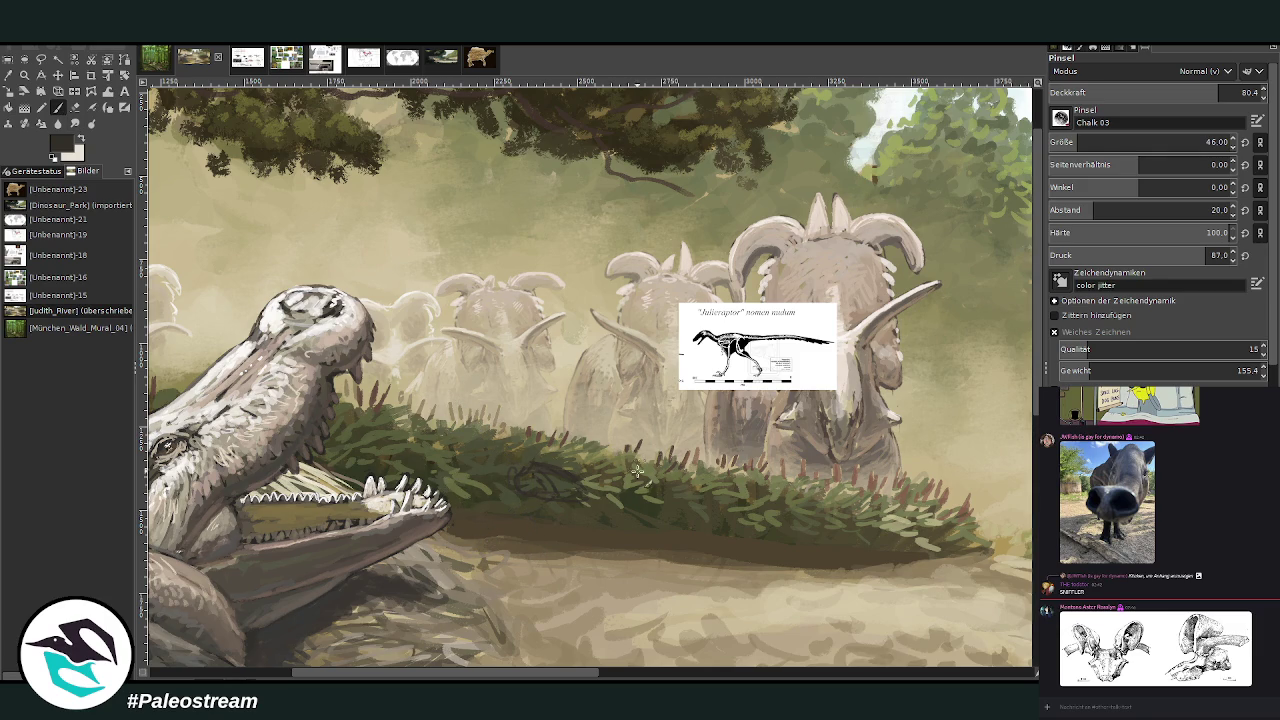
mouse_move(560, 487)
left_mouse_down()
mouse_move(548, 500)
mouse_move(517, 491)
mouse_move(537, 500)
mouse_move(530, 487)
mouse_move(545, 487)
mouse_move(543, 540)
mouse_move(553, 514)
mouse_move(568, 550)
left_mouse_up()
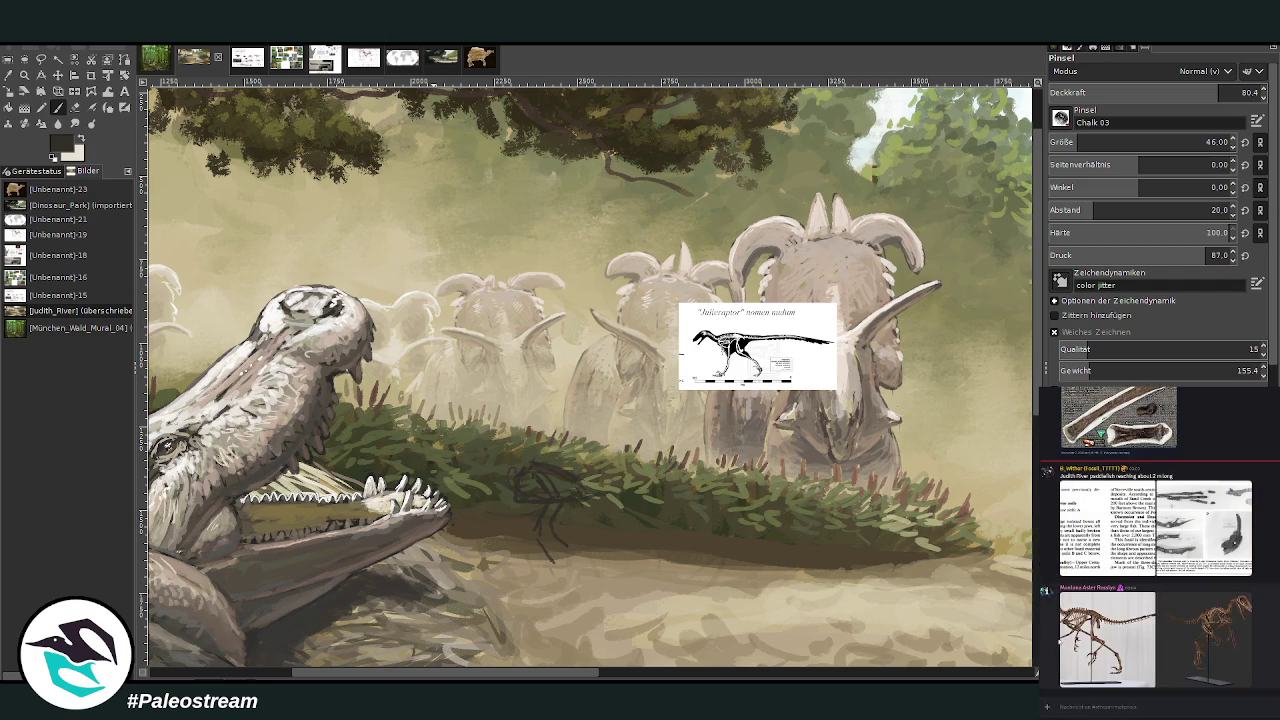
- View the paddlefish reference text and bone figure enlarged, then close them
left_click(1110, 530)
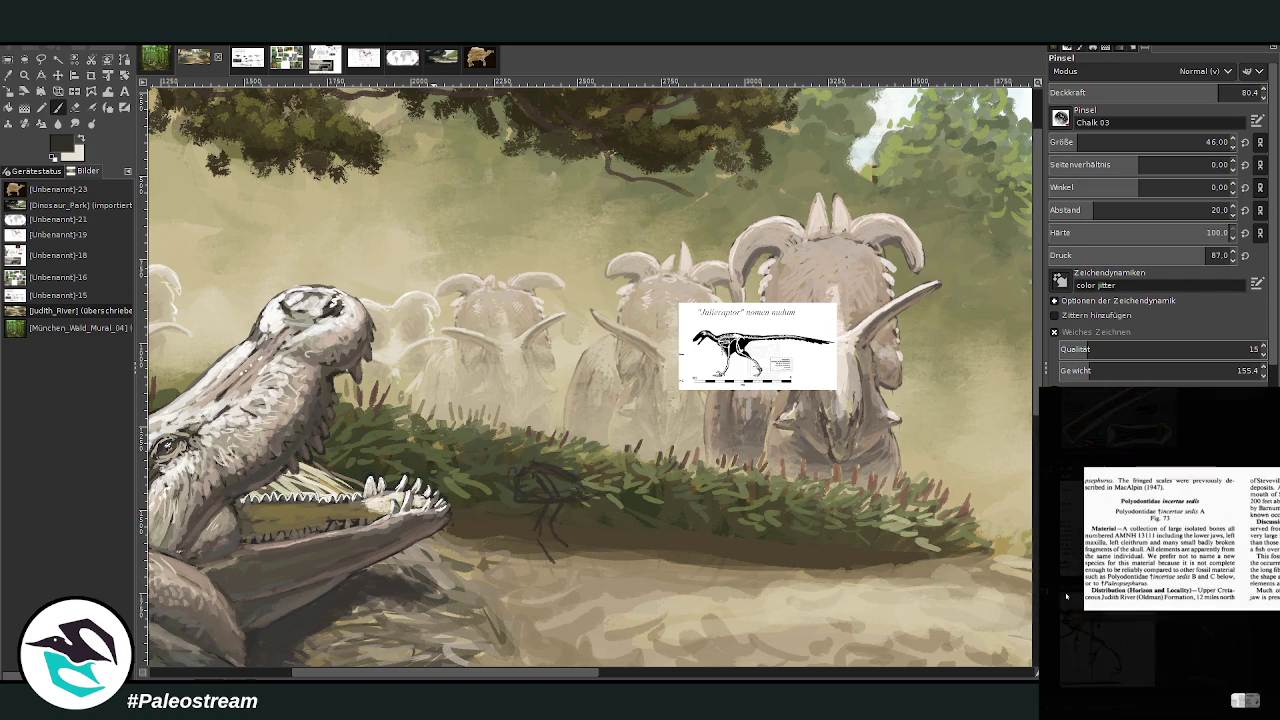
left_click(1090, 655)
left_click(1076, 660)
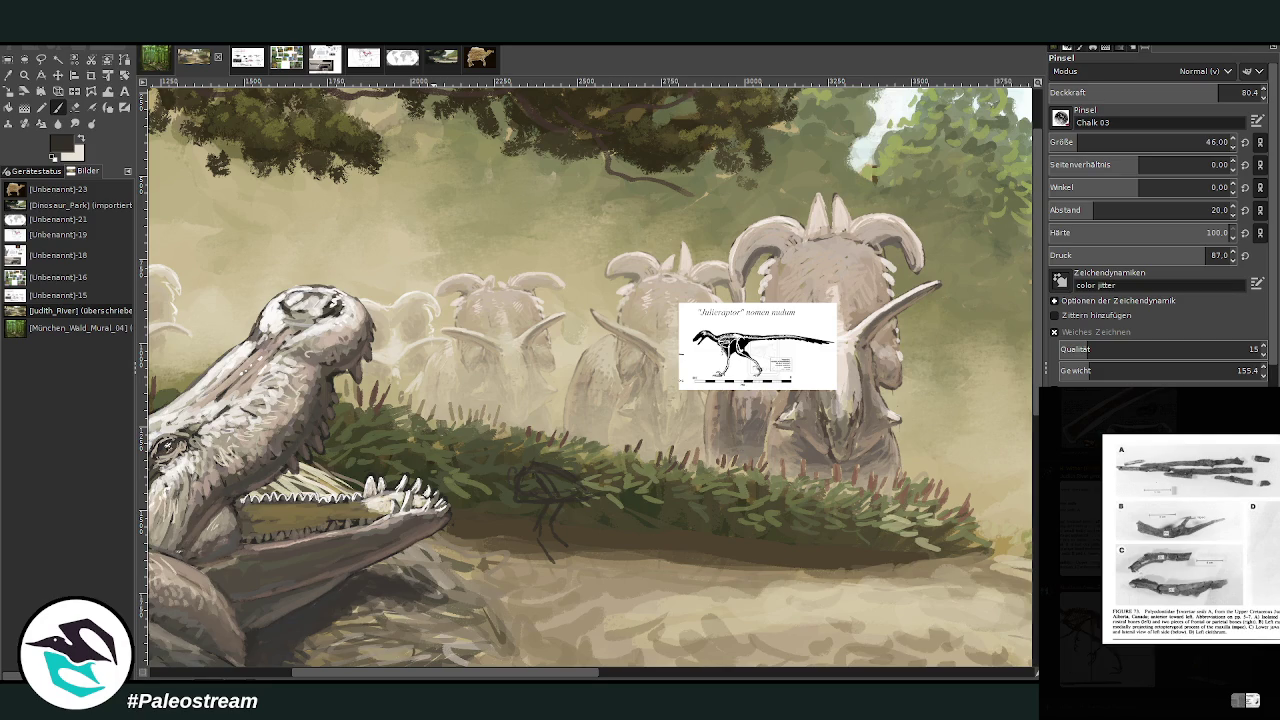
left_click(1071, 667)
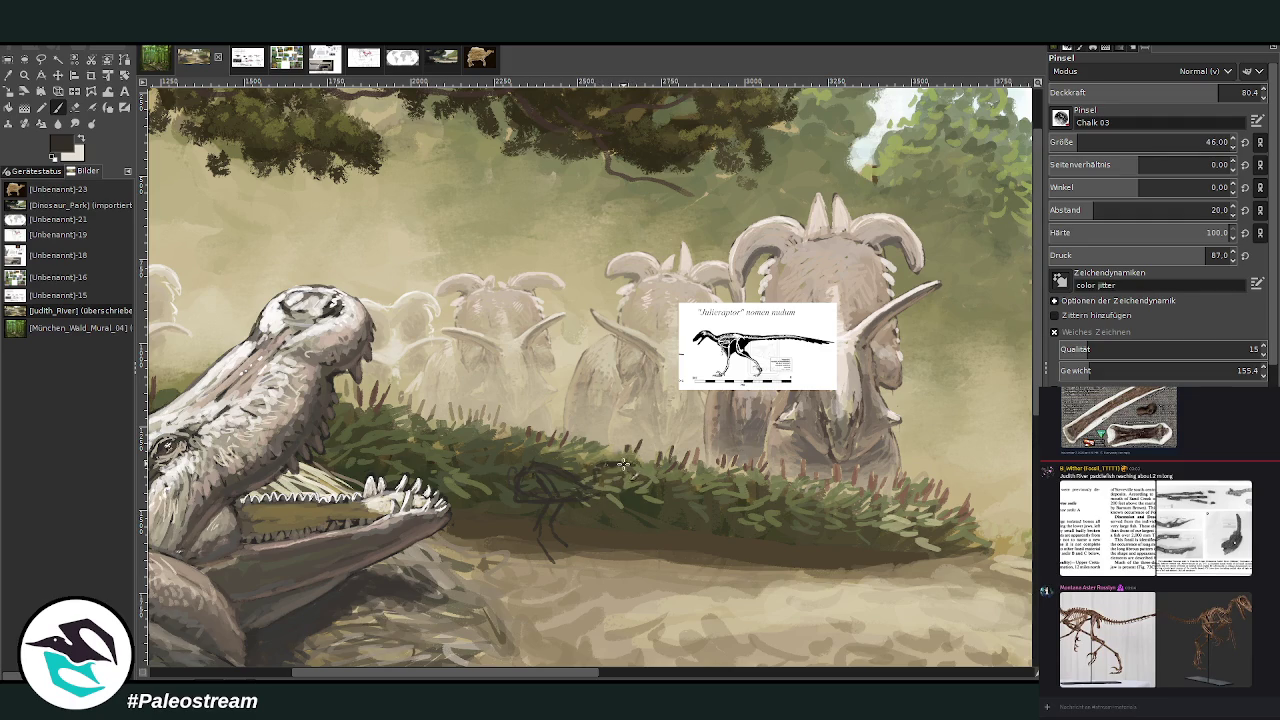
- Extend the raptor body rightward and draw its long tail up-left
left_click_drag(612, 463, 611, 481)
left_click_drag(611, 481, 632, 497)
mouse_move(505, 463)
left_mouse_down()
mouse_move(412, 382)
mouse_move(396, 330)
mouse_move(414, 380)
left_mouse_up()
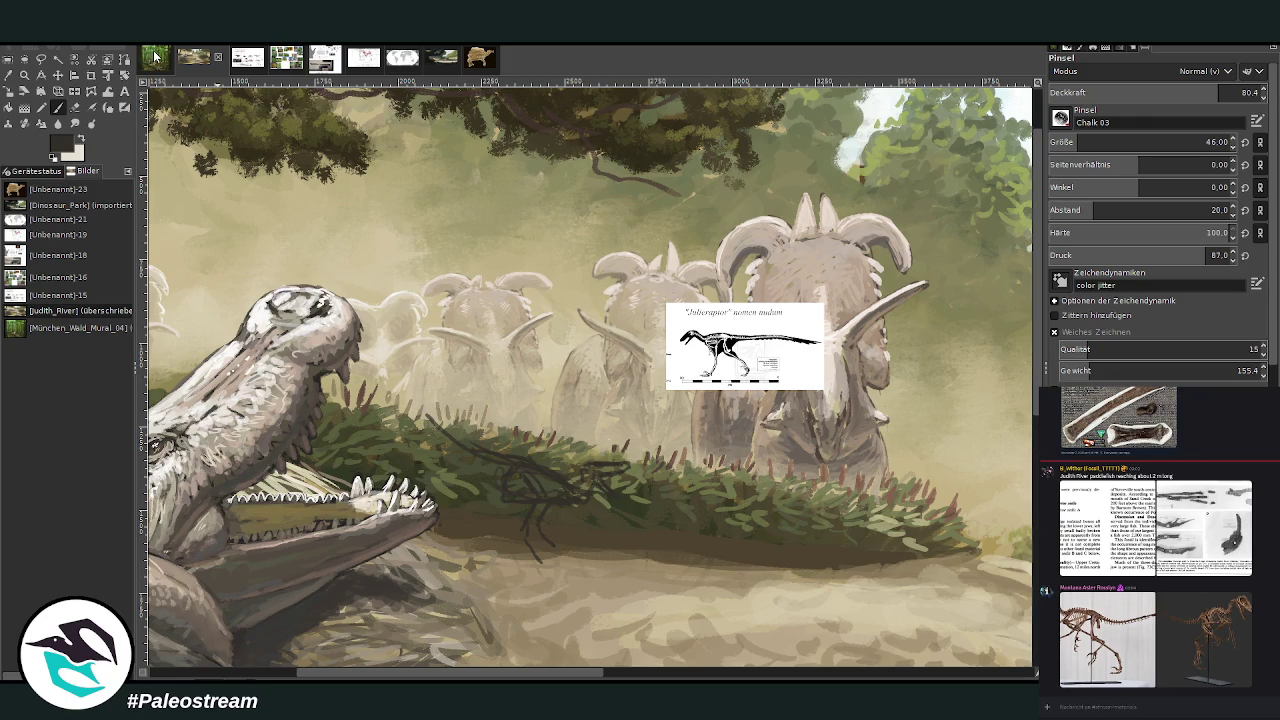
mouse_move(490, 458)
left_mouse_down()
mouse_move(333, 410)
mouse_move(487, 460)
left_mouse_up()
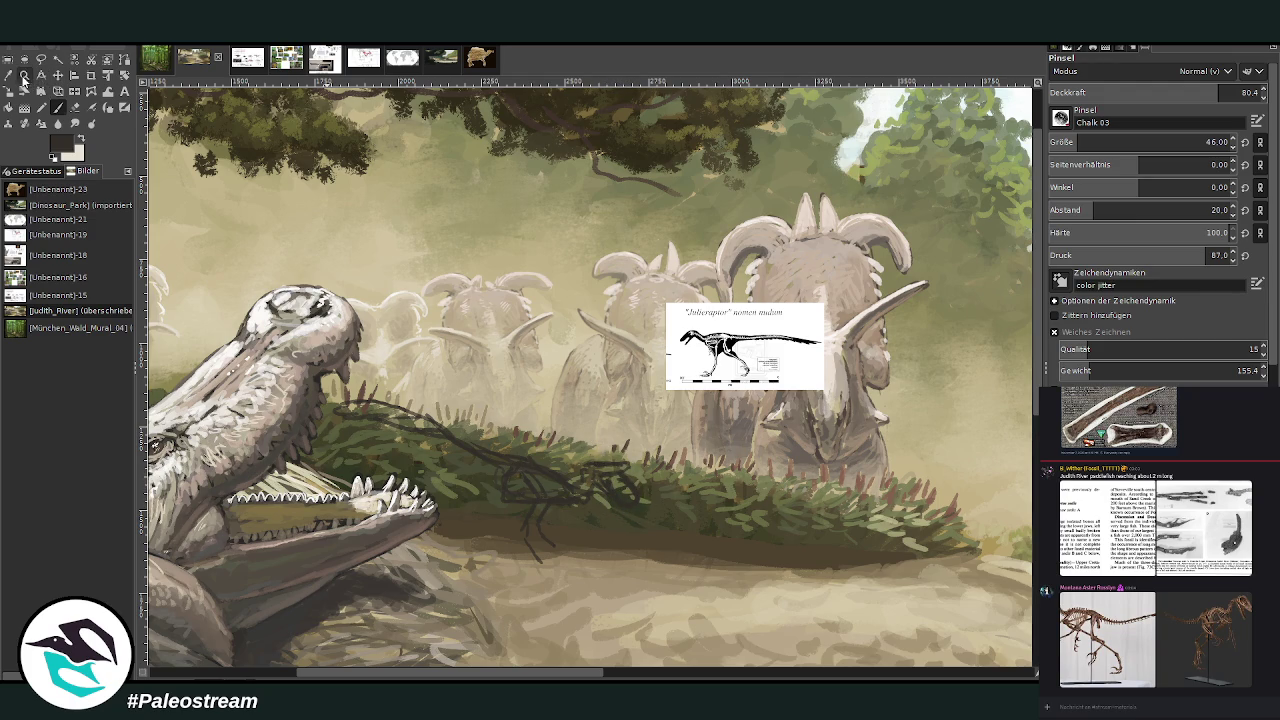
left_click(24, 74)
left_click_drag(462, 358, 676, 590)
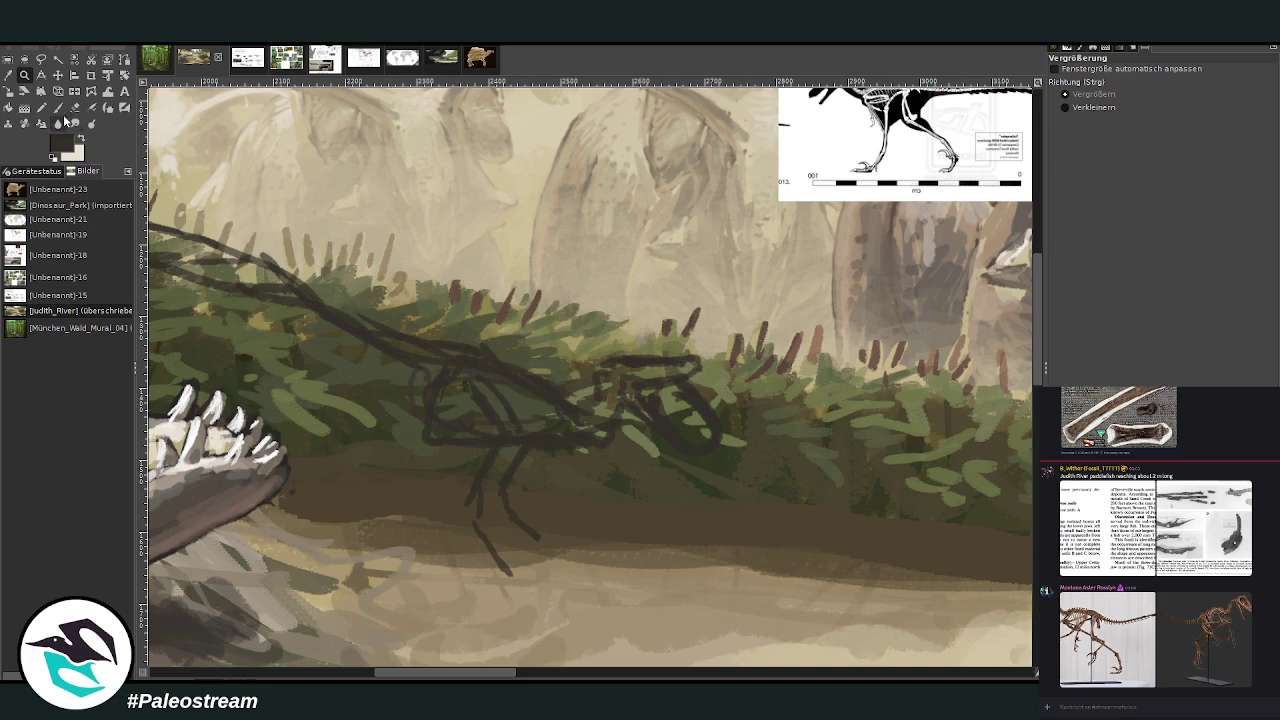
- At brush size 21, redraw the raptor's head, neck, lower jaw and snout loop
left_click(58, 107)
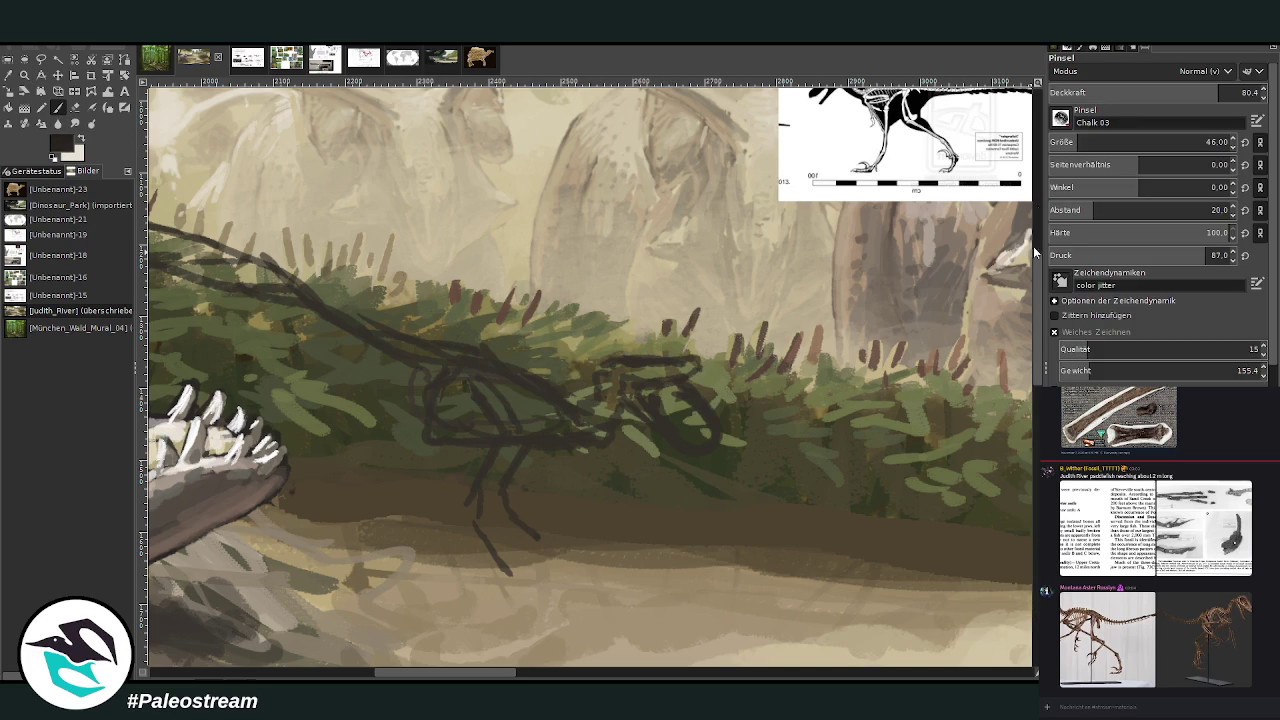
left_click_drag(1205, 142, 1140, 142)
mouse_move(677, 357)
left_mouse_down()
mouse_move(698, 362)
mouse_move(645, 352)
mouse_move(662, 370)
left_mouse_up()
mouse_move(653, 356)
left_mouse_down()
mouse_move(632, 366)
mouse_move(610, 352)
mouse_move(585, 376)
left_mouse_up()
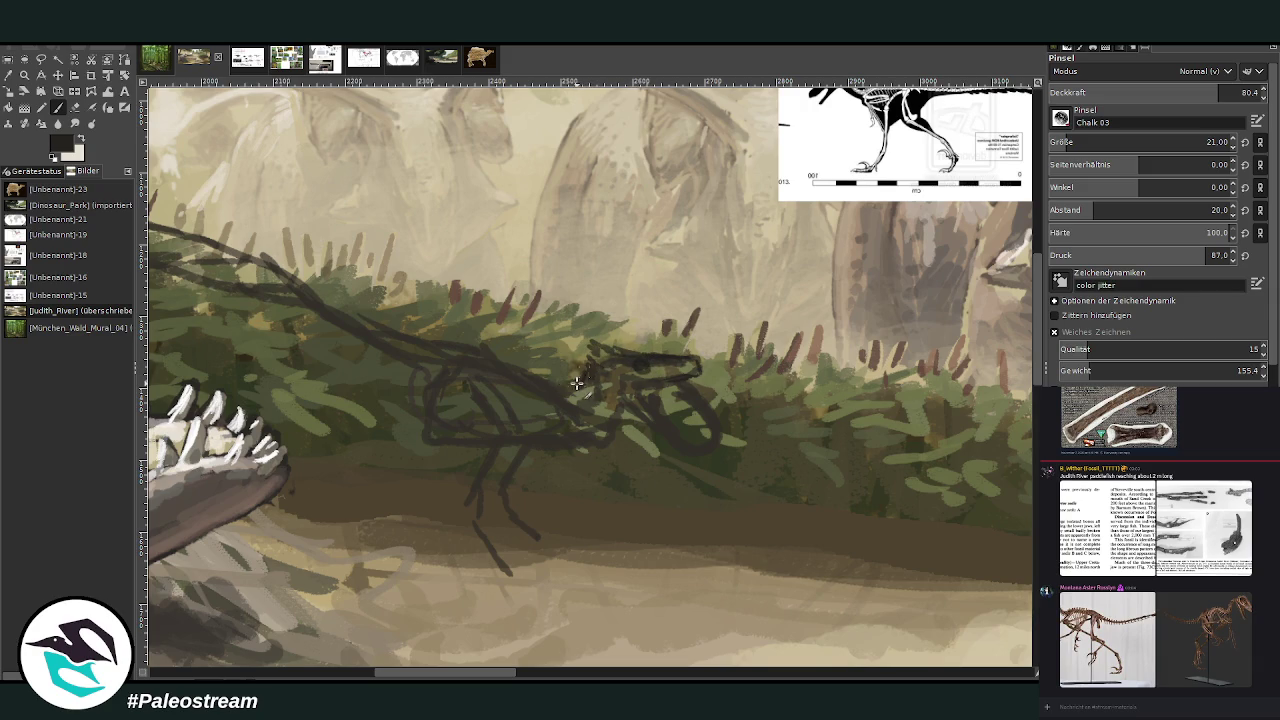
key("shift+e")
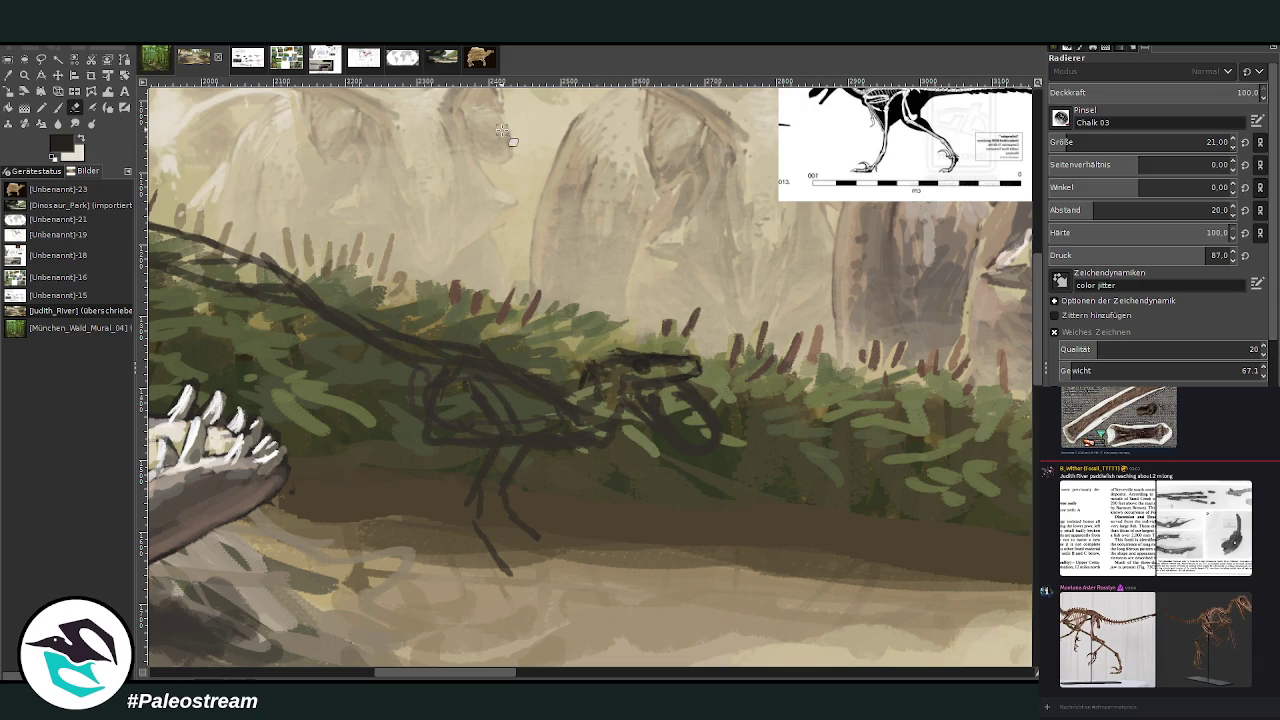
key("p")
mouse_move(623, 353)
left_mouse_down()
mouse_move(578, 362)
mouse_move(551, 449)
mouse_move(509, 450)
left_mouse_up()
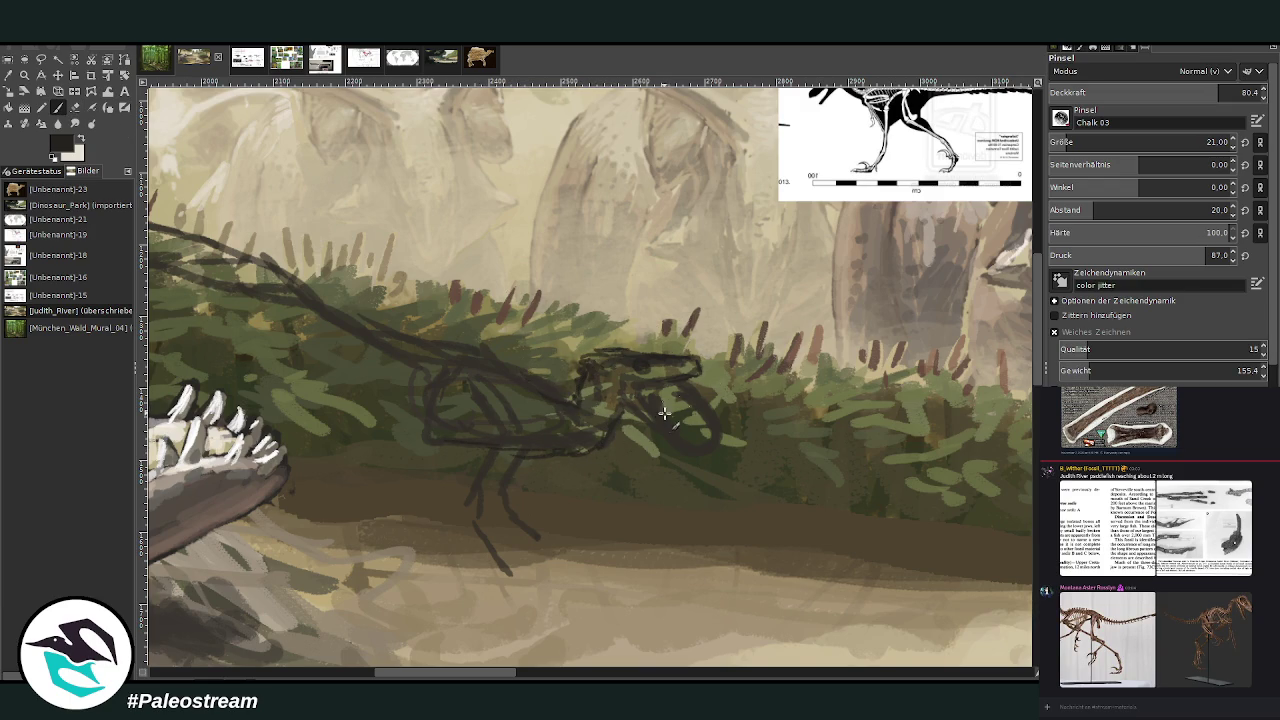
mouse_move(671, 438)
left_mouse_down()
mouse_move(706, 452)
mouse_move(703, 402)
mouse_move(685, 378)
left_mouse_up()
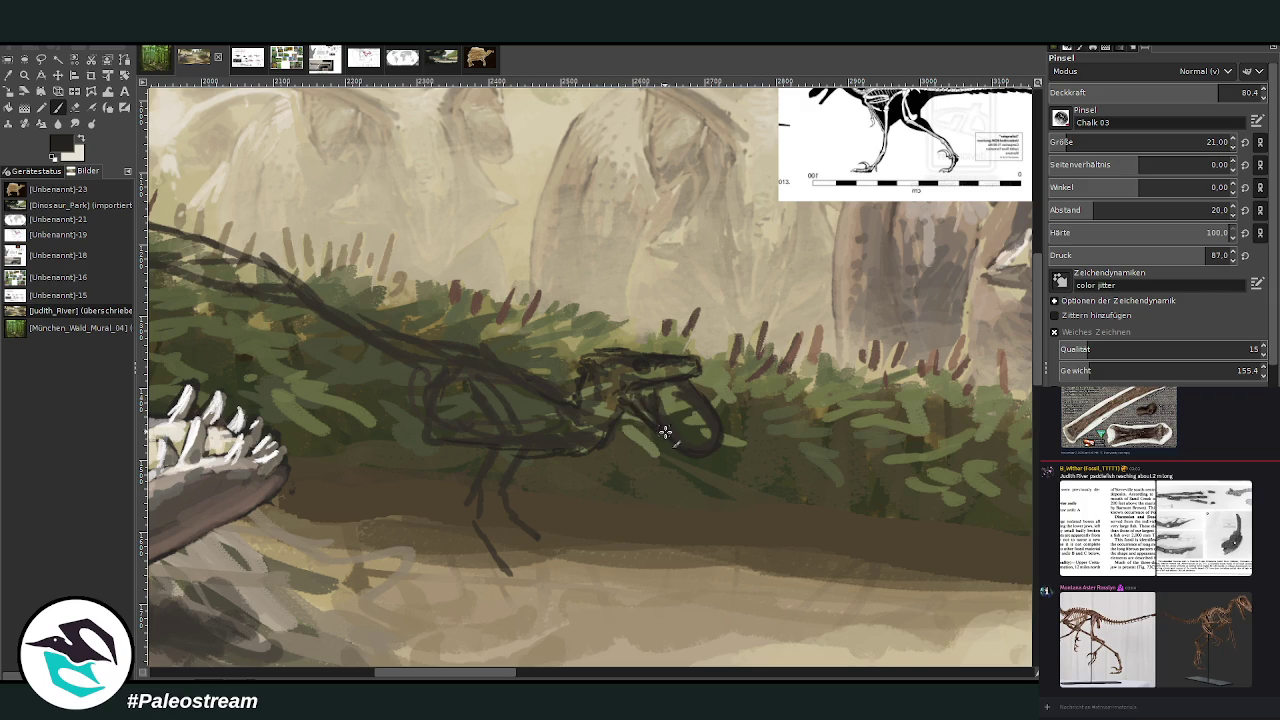
mouse_move(607, 428)
left_mouse_down()
mouse_move(590, 455)
mouse_move(540, 460)
left_mouse_up()
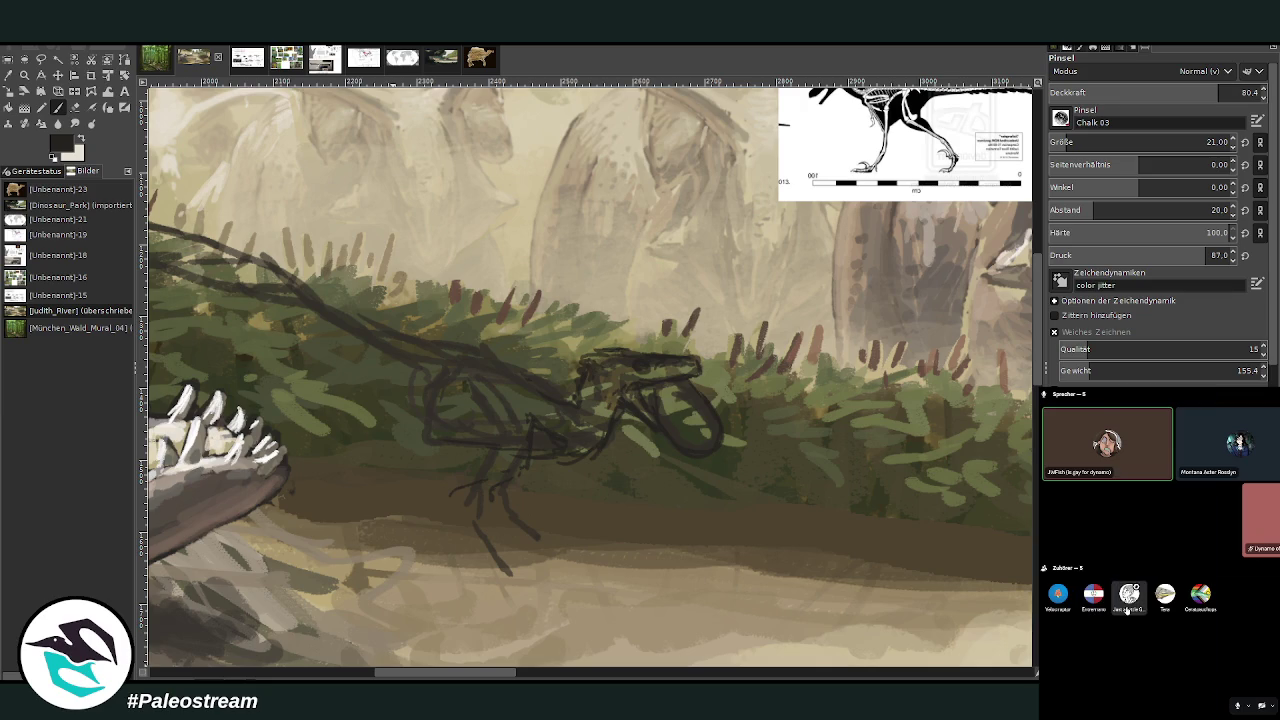
- Check the enlarged skeleton photo from the chat, then ready the brush again
right_click(1127, 612)
key("Escape")
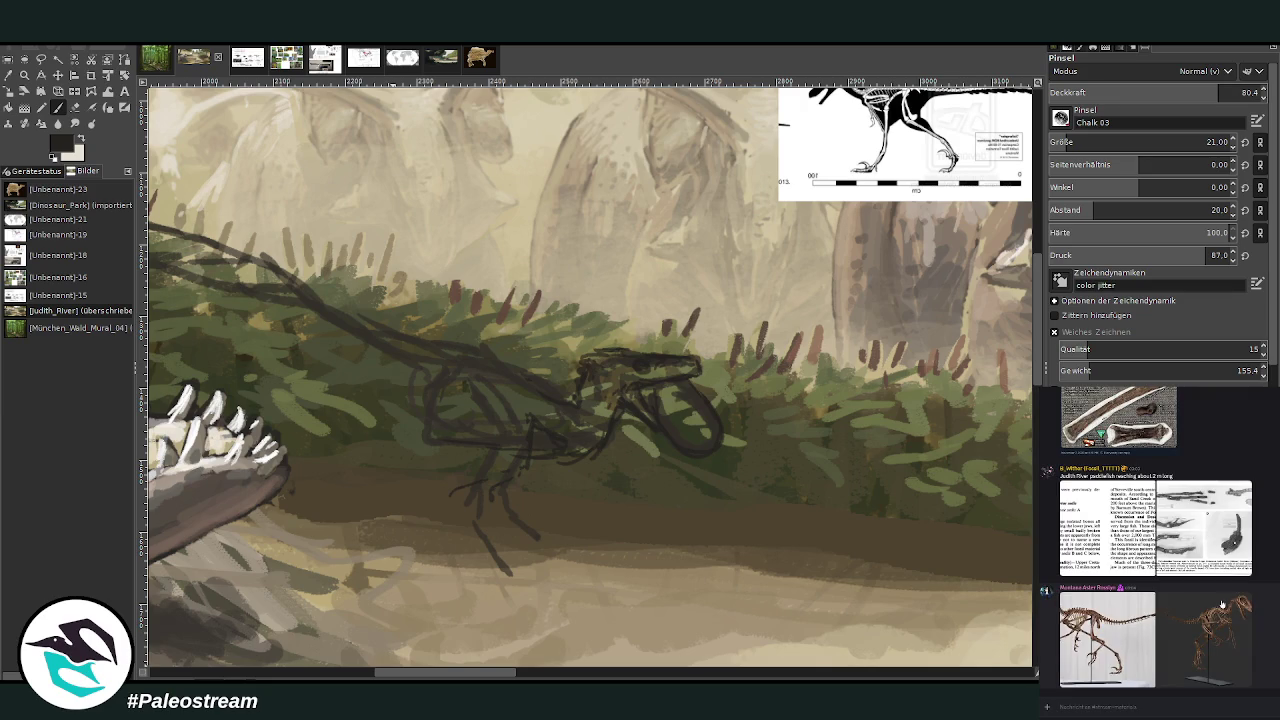
left_click(1120, 628)
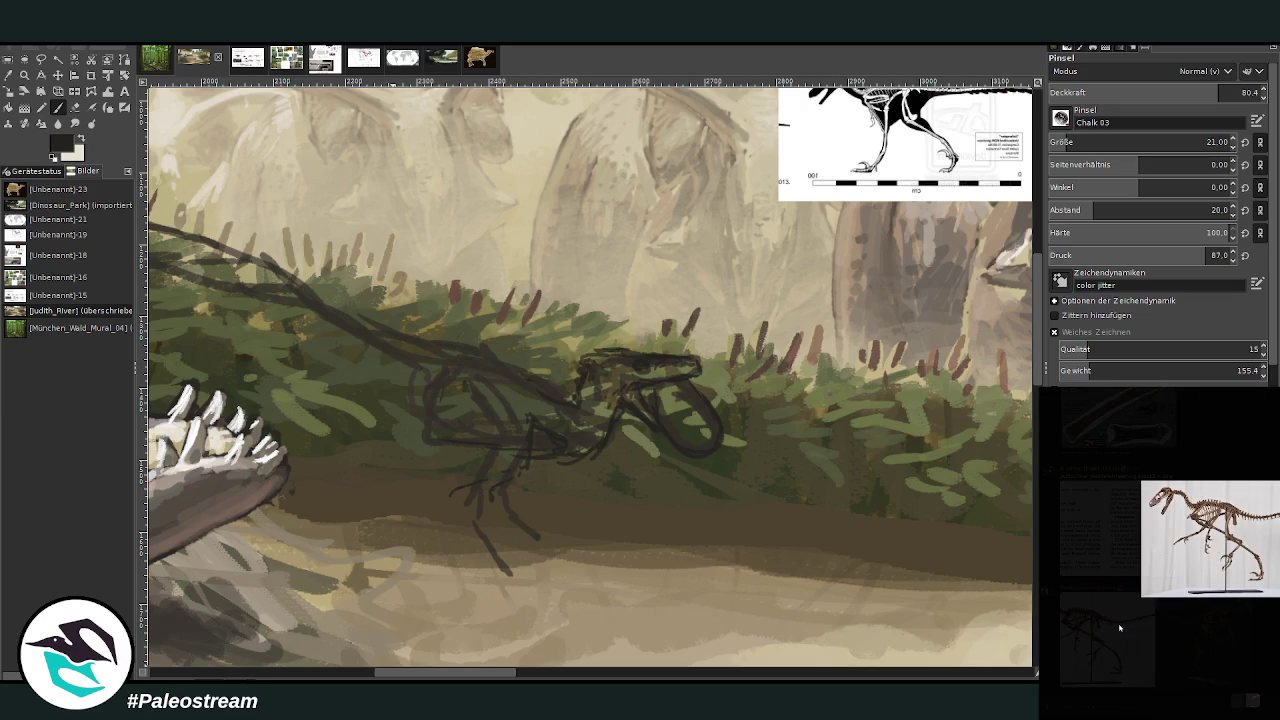
left_click(1258, 631)
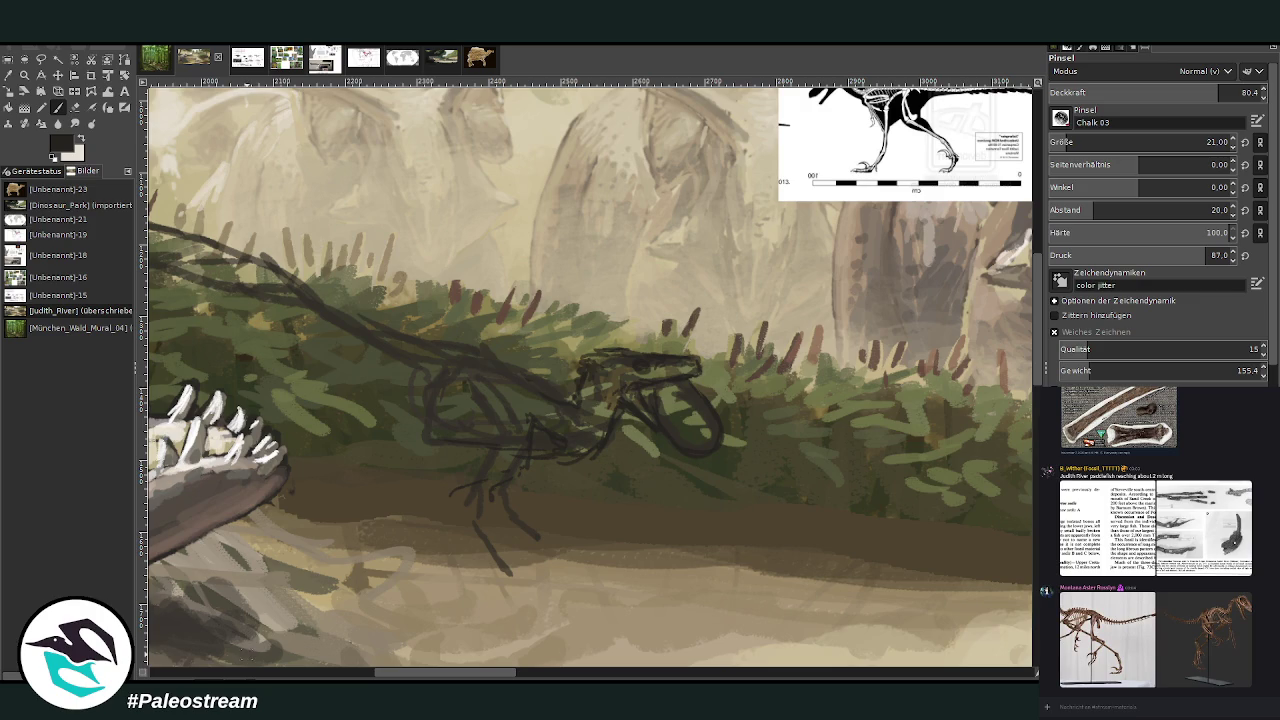
left_click(74, 107)
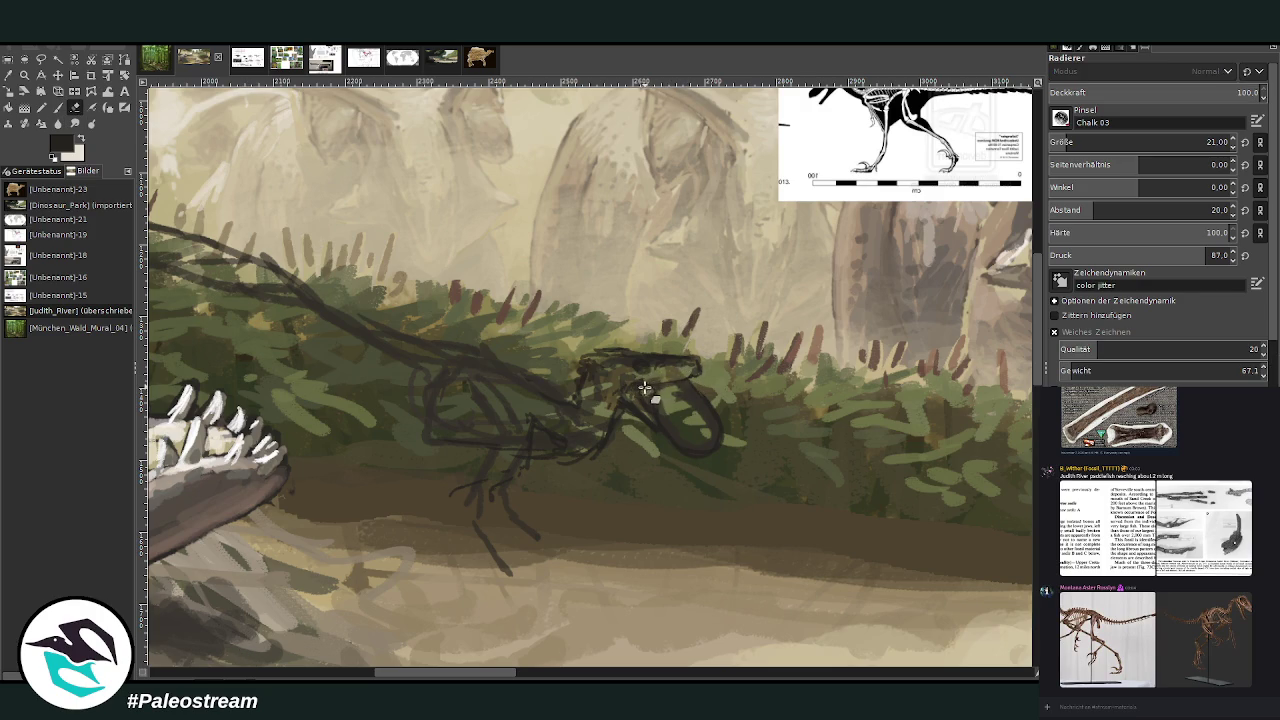
left_click(58, 107)
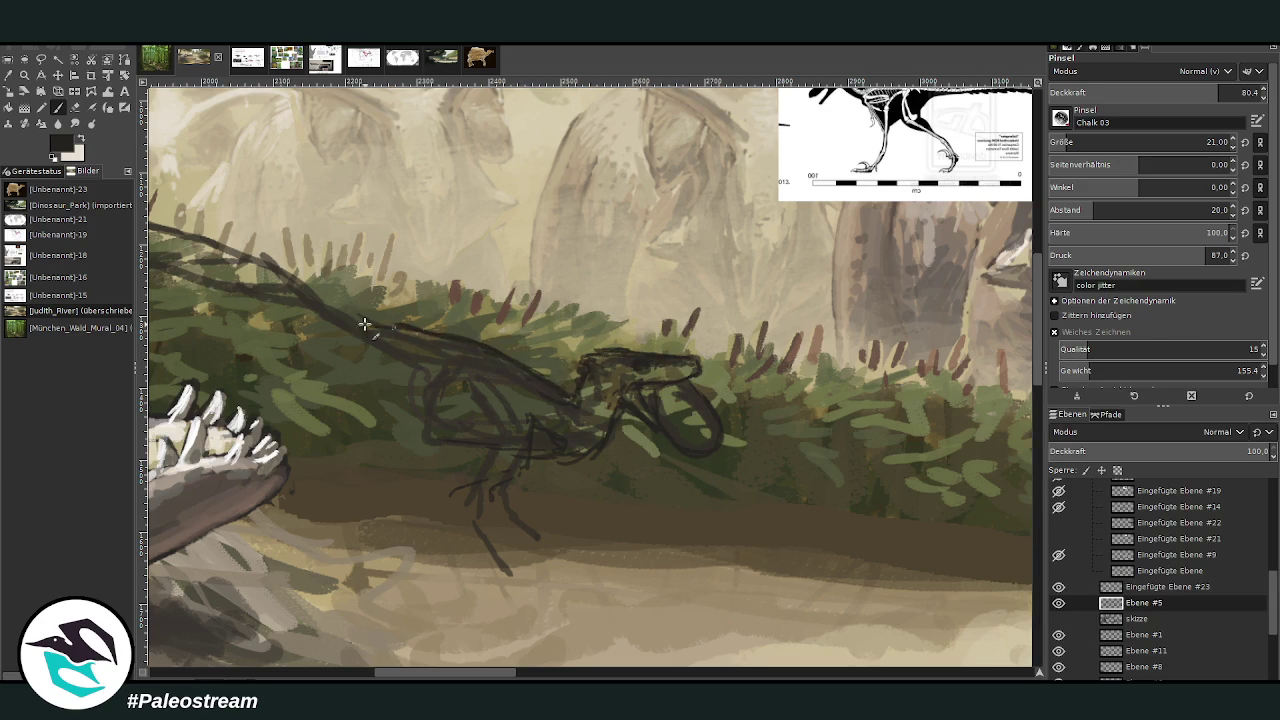
- Add curved strokes along the raptor's head and neck
mouse_move(400, 357)
left_mouse_down()
mouse_move(466, 377)
mouse_move(430, 428)
left_mouse_up()
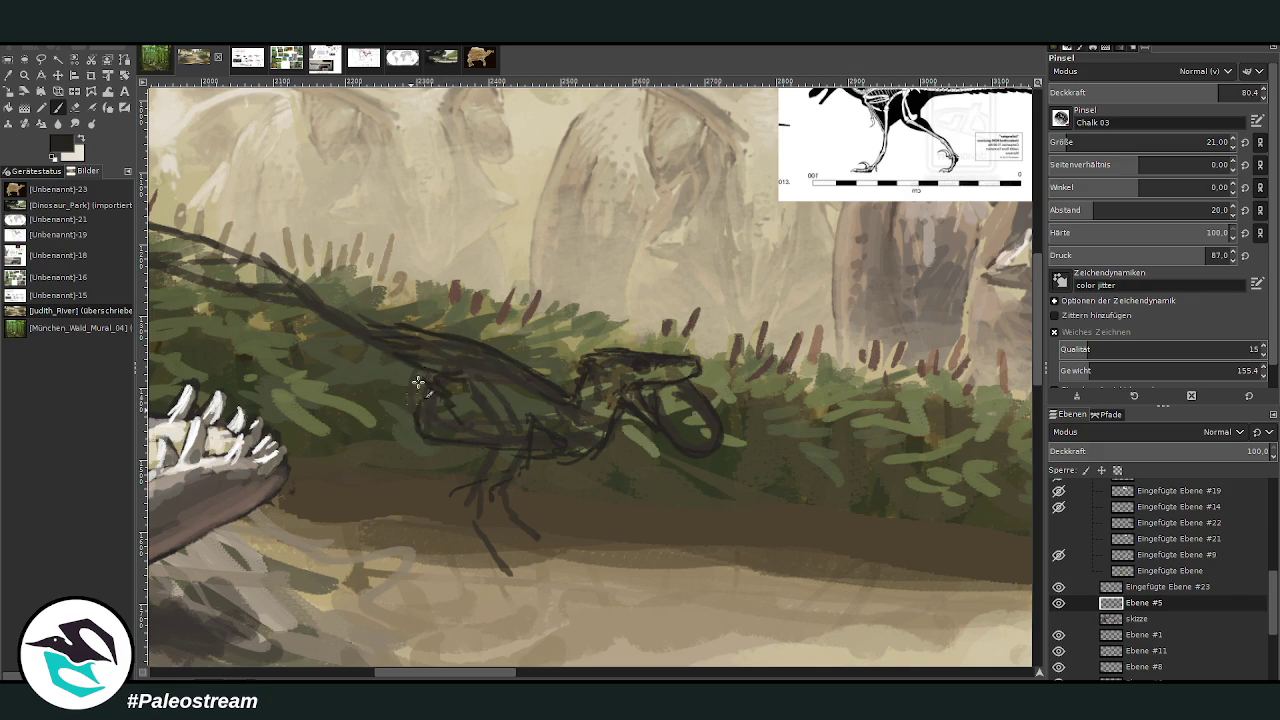
mouse_move(420, 423)
left_mouse_down()
mouse_move(408, 380)
mouse_move(310, 314)
left_mouse_up()
left_click_drag(445, 670, 404, 666)
mouse_move(511, 261)
left_mouse_down()
mouse_move(352, 228)
mouse_move(301, 243)
mouse_move(490, 300)
mouse_move(597, 353)
left_mouse_up()
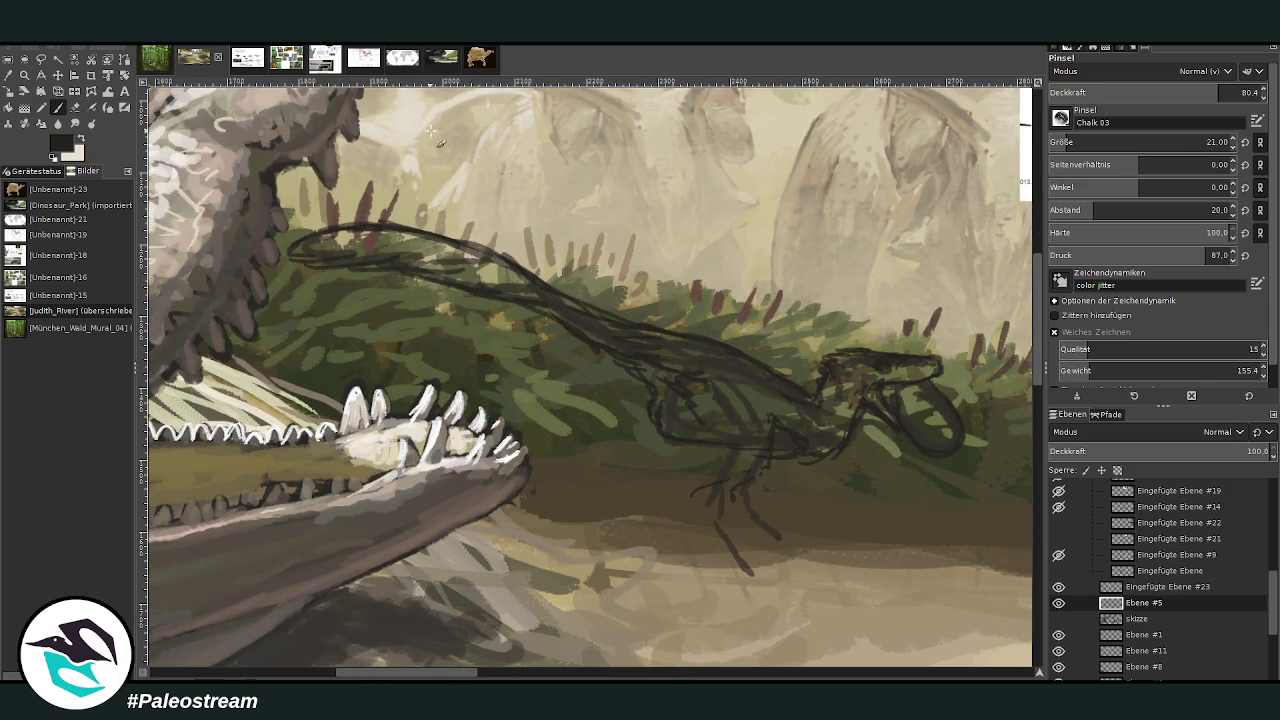
scroll(494, 548, "right", 3)
scroll(450, 400, "right", 3)
scroll(410, 254, "right", 3)
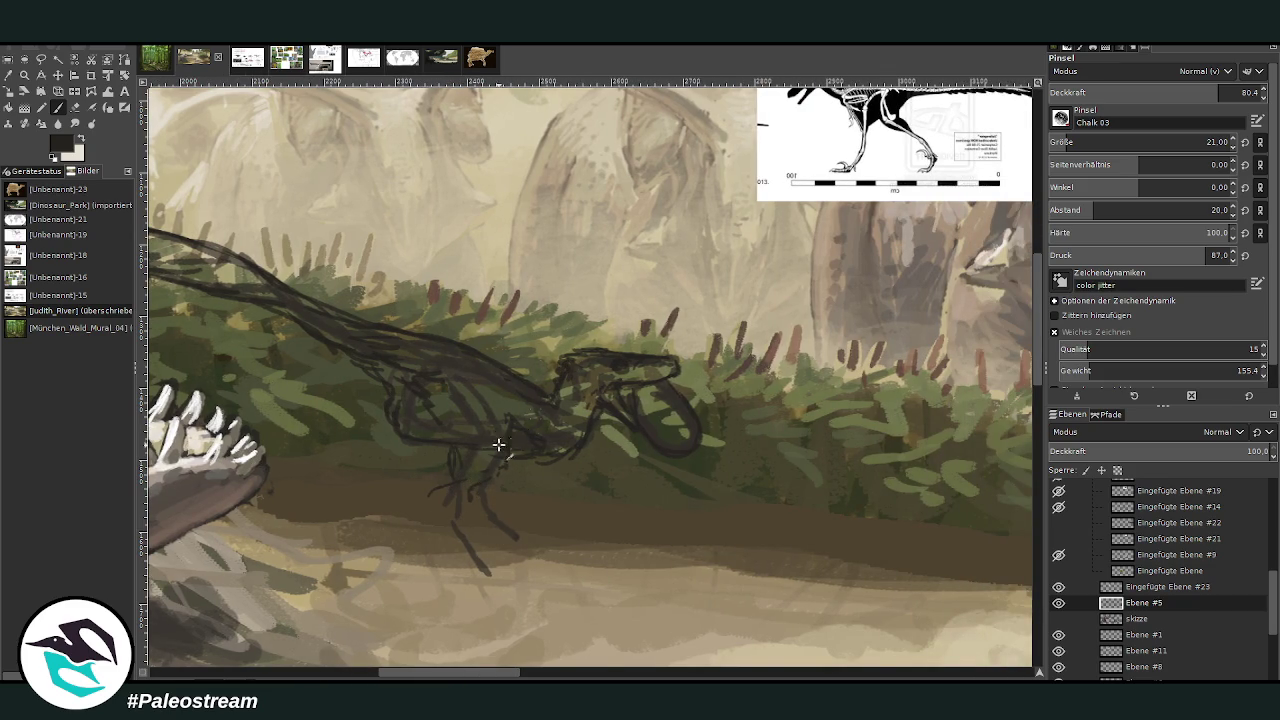
- Sketch the raptor's legs with toes and hooked claws on its feet
mouse_move(455, 468)
left_mouse_down()
mouse_move(443, 531)
mouse_move(490, 572)
mouse_move(480, 582)
left_mouse_up()
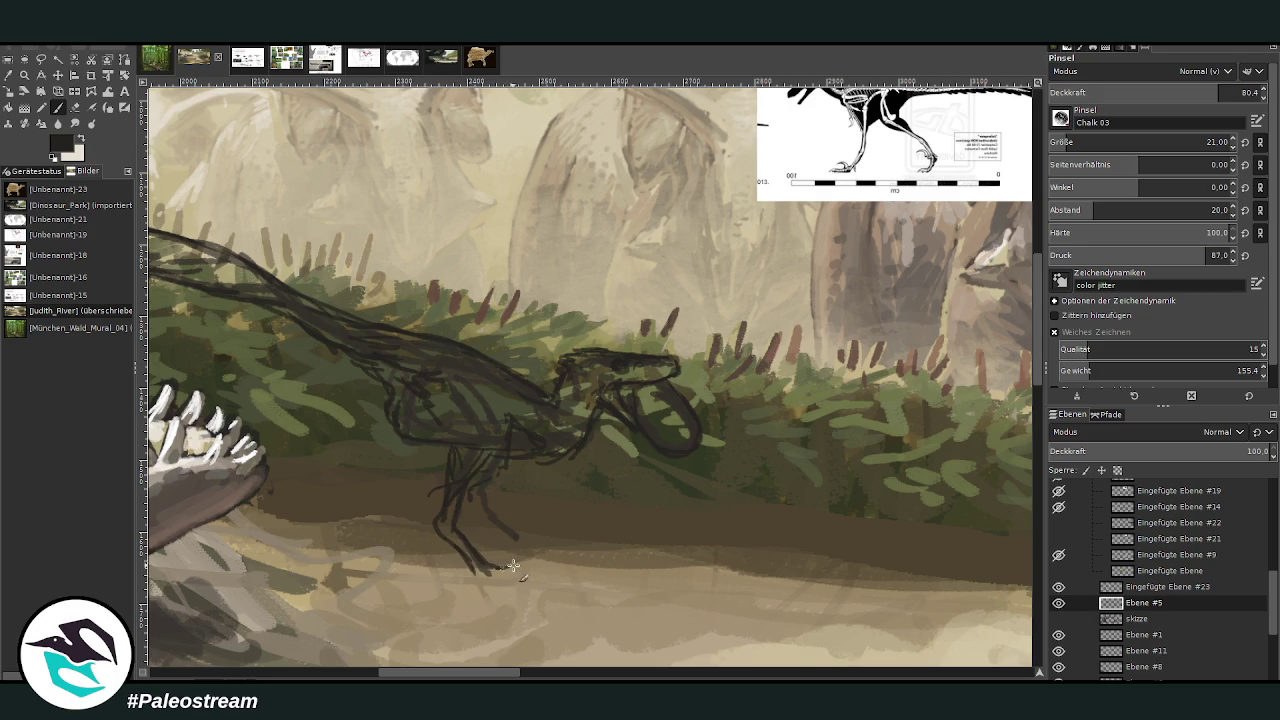
mouse_move(499, 568)
left_mouse_down()
mouse_move(538, 567)
mouse_move(546, 582)
mouse_move(490, 588)
mouse_move(530, 614)
left_mouse_up()
left_click_drag(480, 578, 502, 607)
left_click_drag(553, 540, 528, 539)
left_click_drag(563, 552, 524, 546)
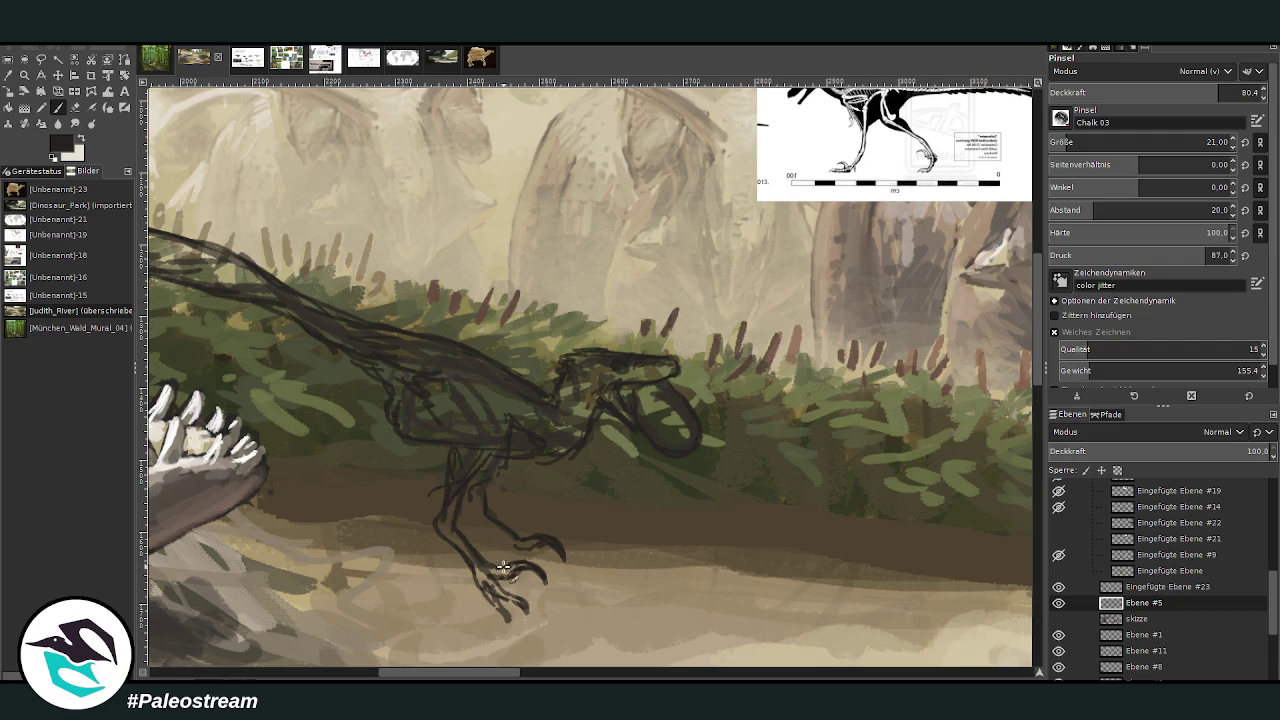
key("shift+e")
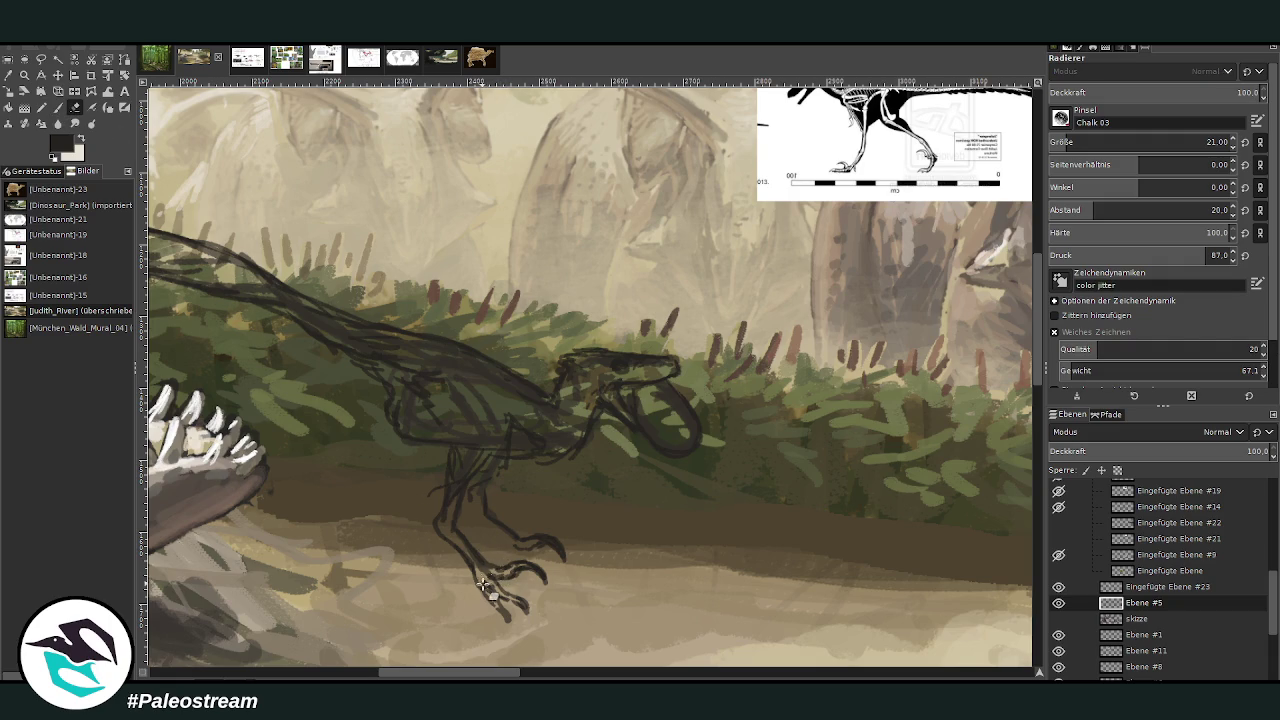
- Erase the upper claw strokes and redraw a curved claw and curling toe on the raptor's foot
mouse_move(526, 550)
left_mouse_down()
mouse_move(515, 575)
mouse_move(540, 575)
mouse_move(525, 555)
mouse_move(566, 560)
left_mouse_up()
key("p")
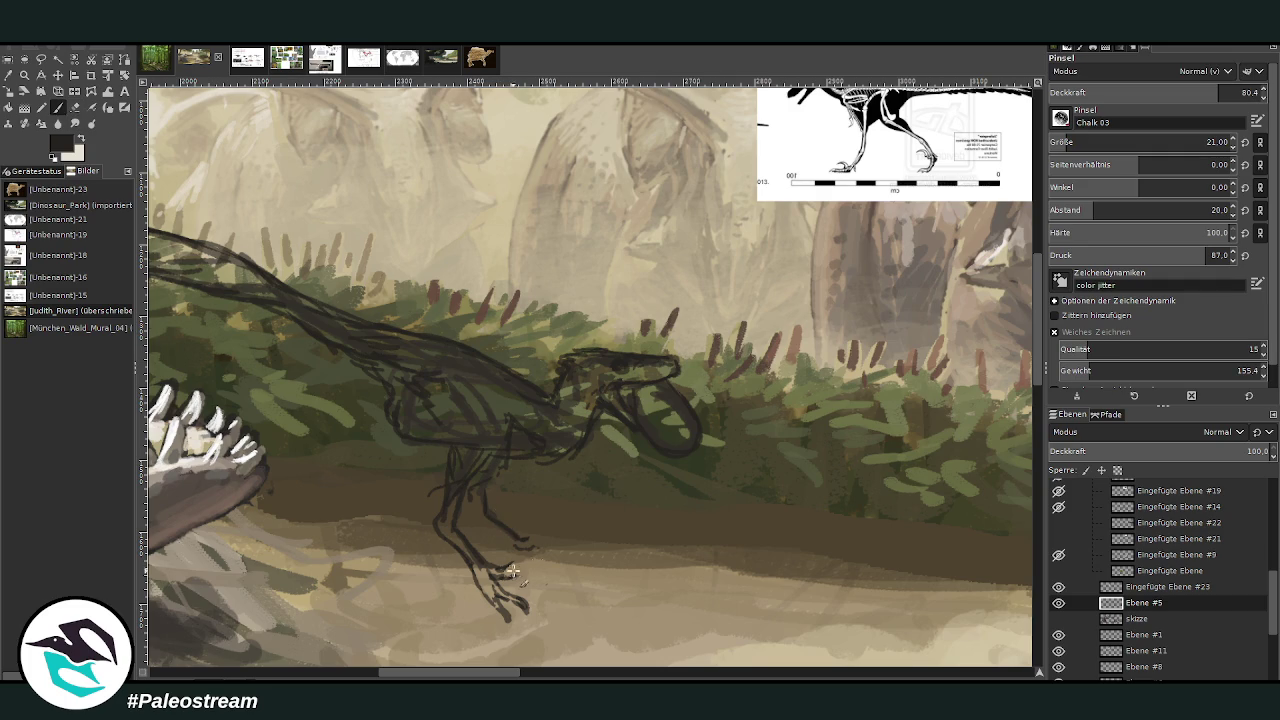
mouse_move(532, 564)
left_mouse_down()
mouse_move(490, 578)
mouse_move(553, 537)
mouse_move(566, 551)
left_mouse_up()
left_click_drag(548, 564, 572, 578)
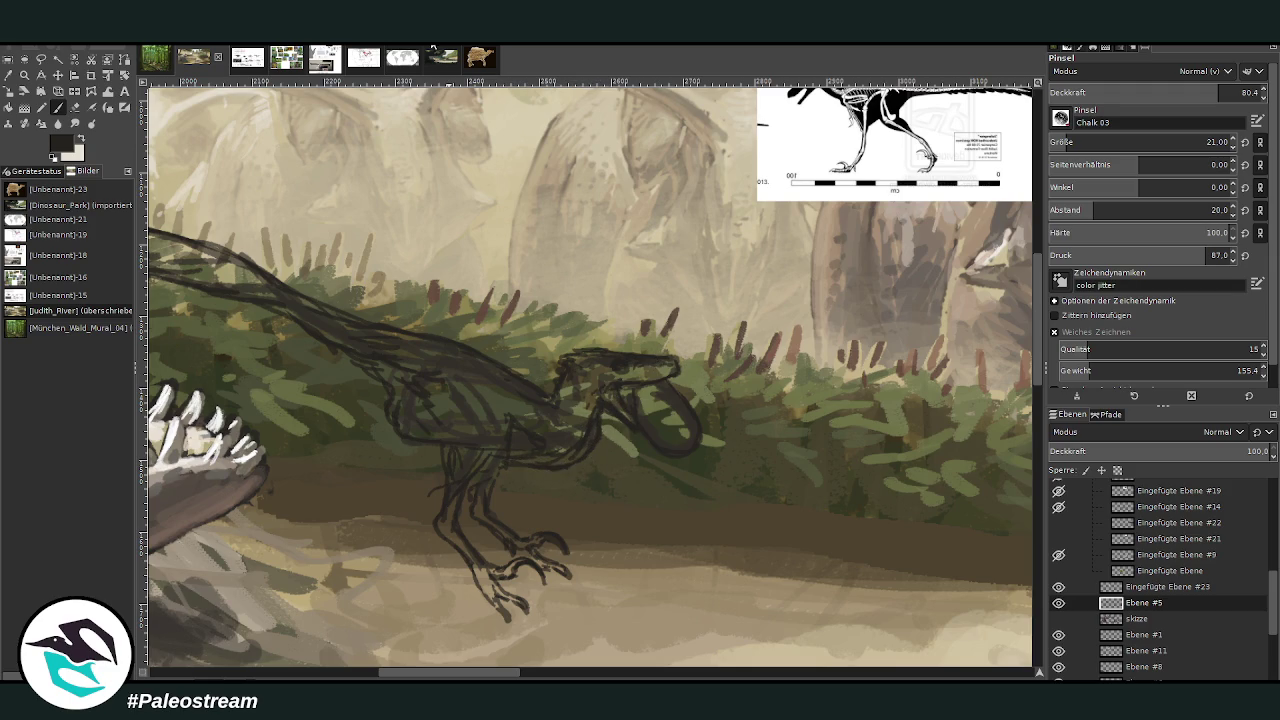
- At 88 brush opacity, hatch dark shading beside the raptor's leg and along its neck, back and body
left_click(75, 108)
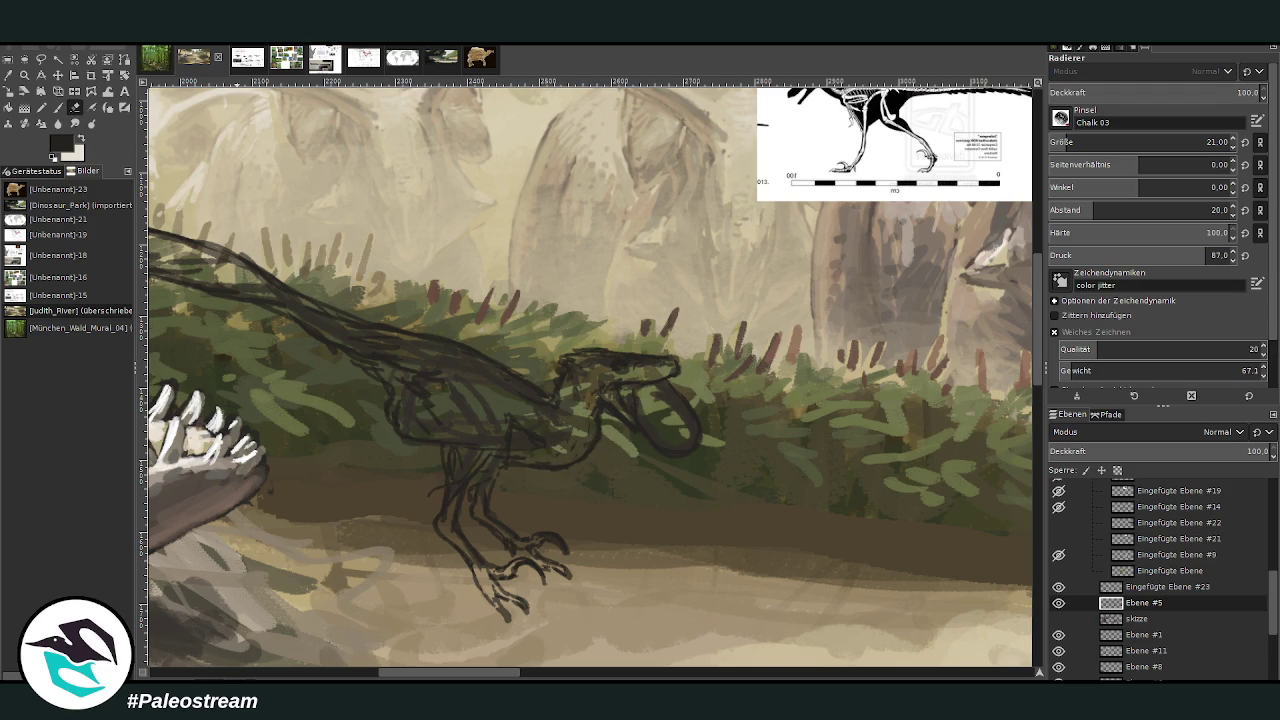
left_click(58, 107)
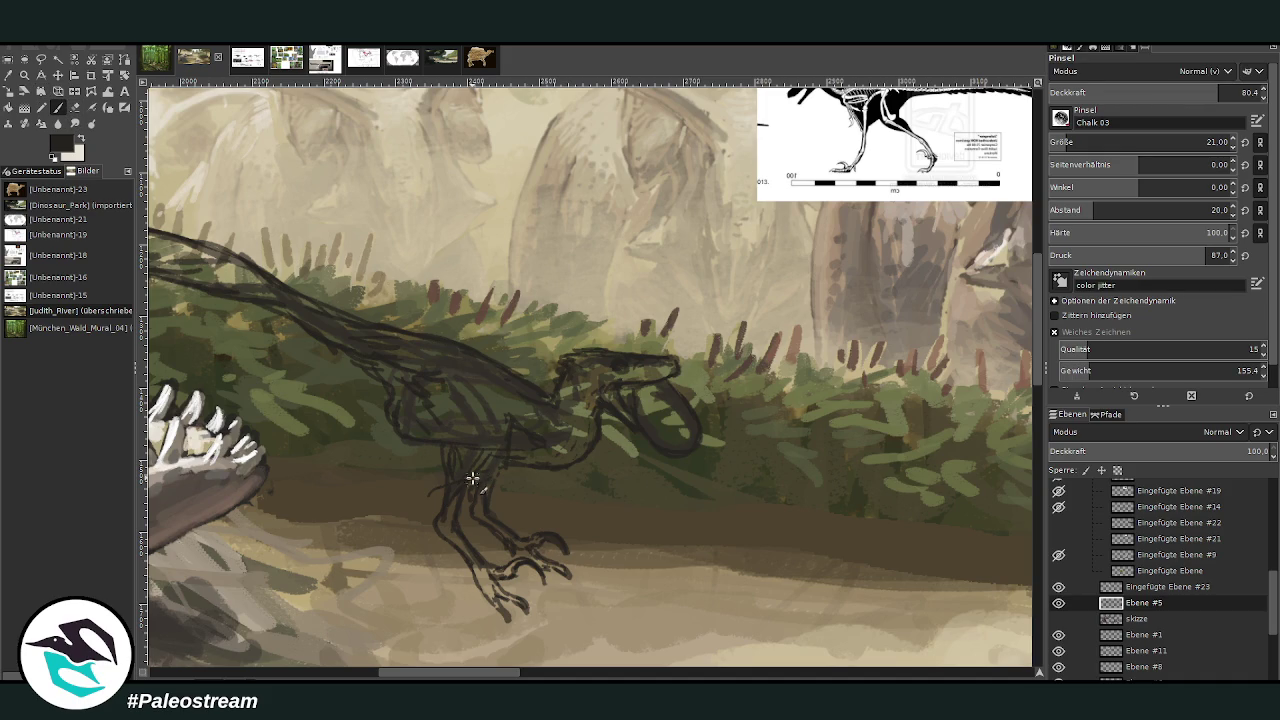
left_click(1241, 92)
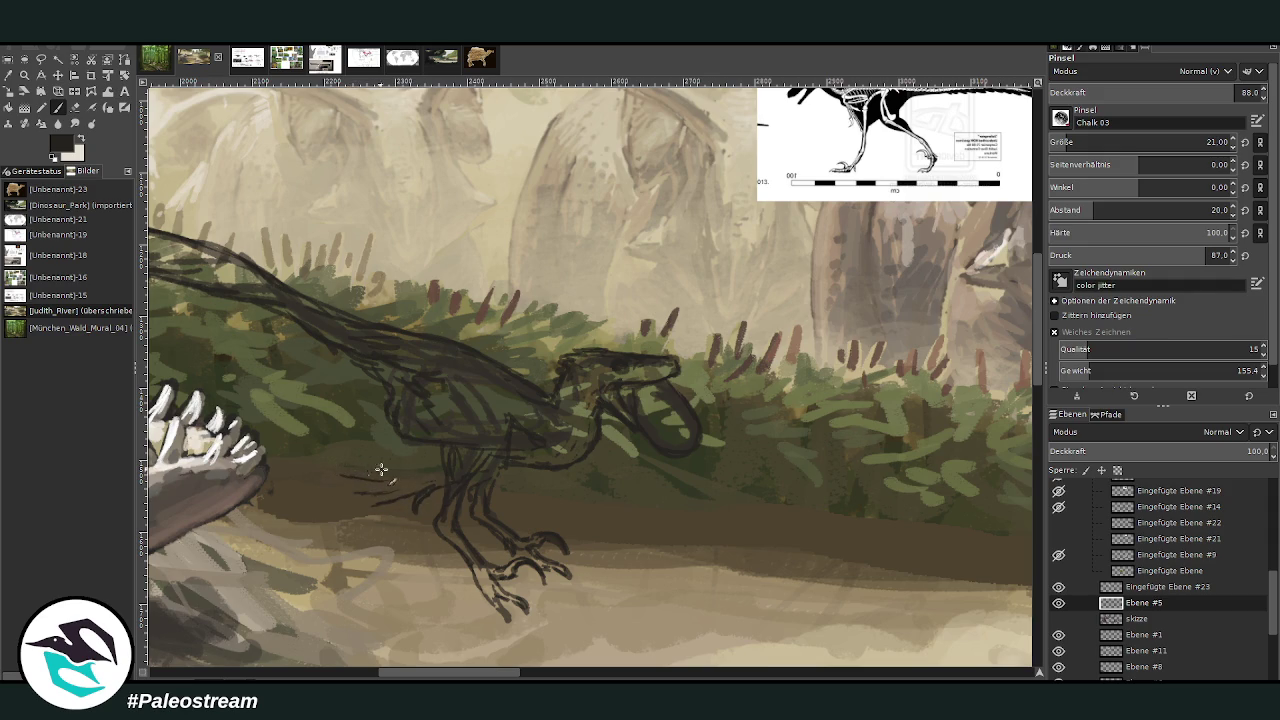
mouse_move(400, 471)
left_mouse_down()
mouse_move(371, 457)
mouse_move(444, 434)
mouse_move(417, 423)
left_mouse_up()
mouse_move(513, 365)
left_mouse_down()
mouse_move(552, 398)
mouse_move(534, 380)
mouse_move(548, 386)
left_mouse_up()
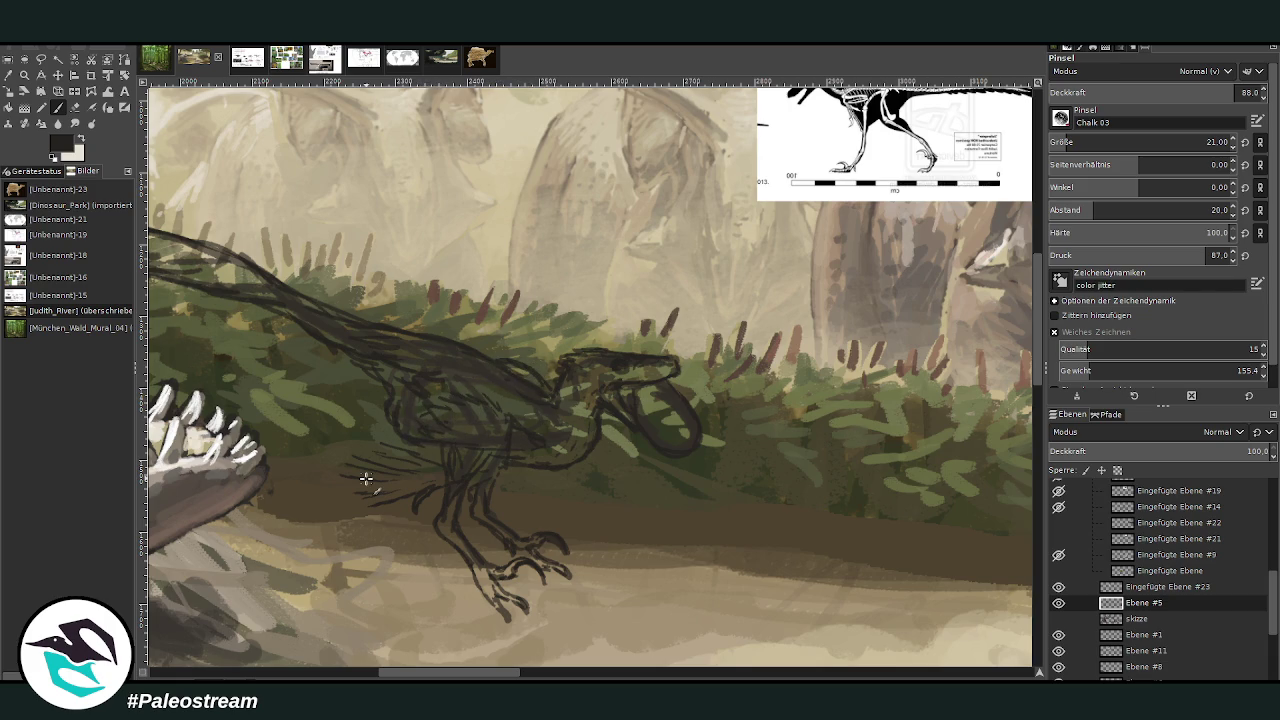
mouse_move(441, 401)
left_mouse_down()
mouse_move(457, 389)
mouse_move(573, 427)
left_mouse_up()
scroll(286, 228, "down", 2)
scroll(286, 228, "down", 1)
scroll(286, 228, "down", 1)
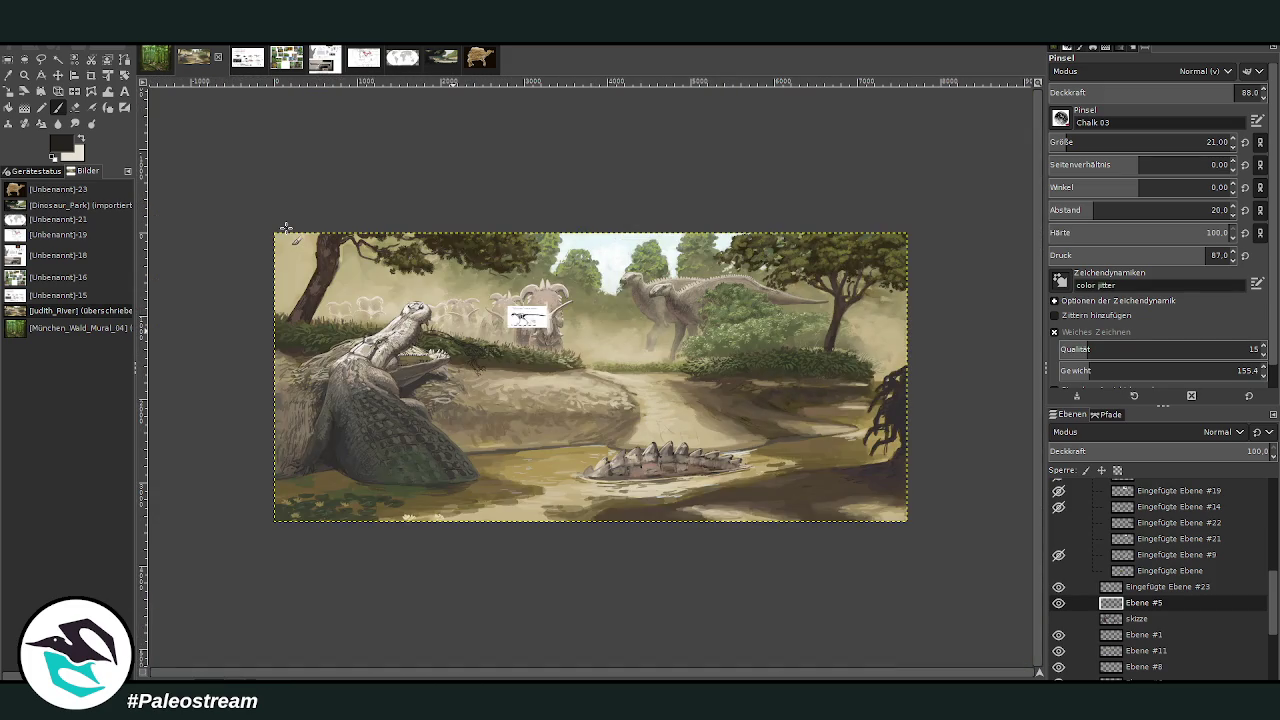
- Zoom in on the raptor sketch and make peach the foreground colour
key("z")
left_click_drag(428, 290, 549, 448)
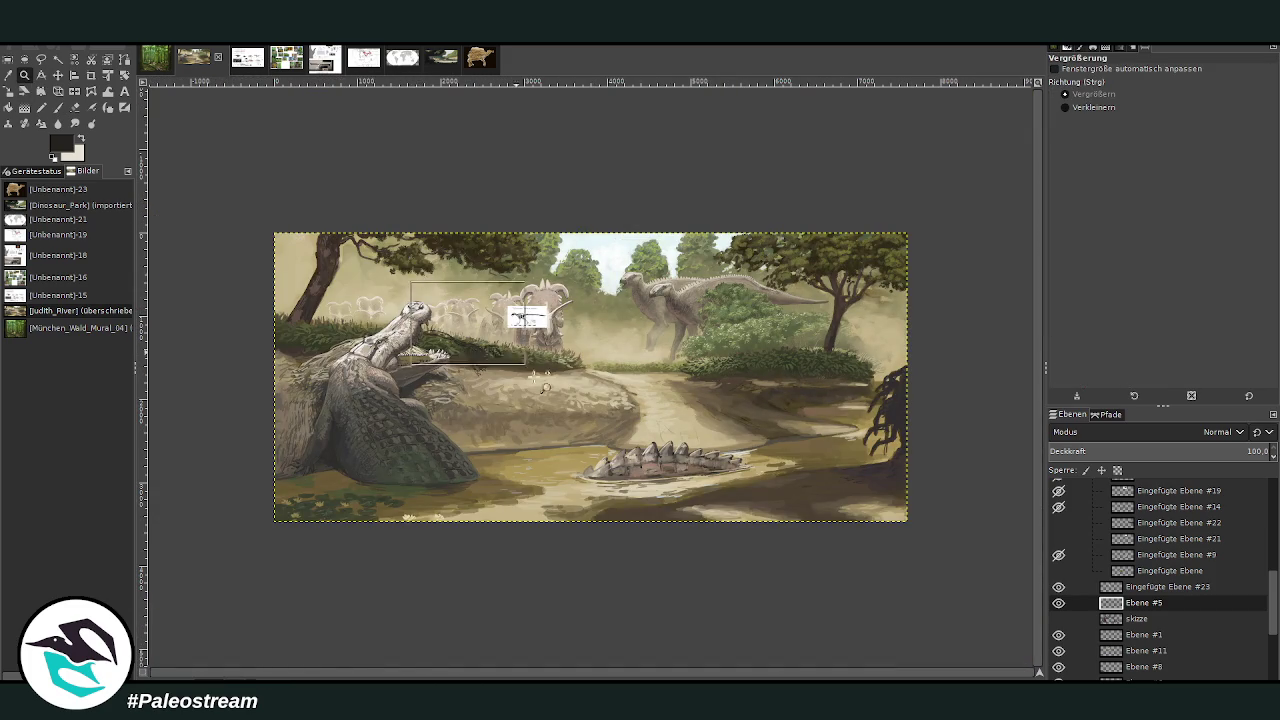
left_click_drag(322, 132, 748, 496)
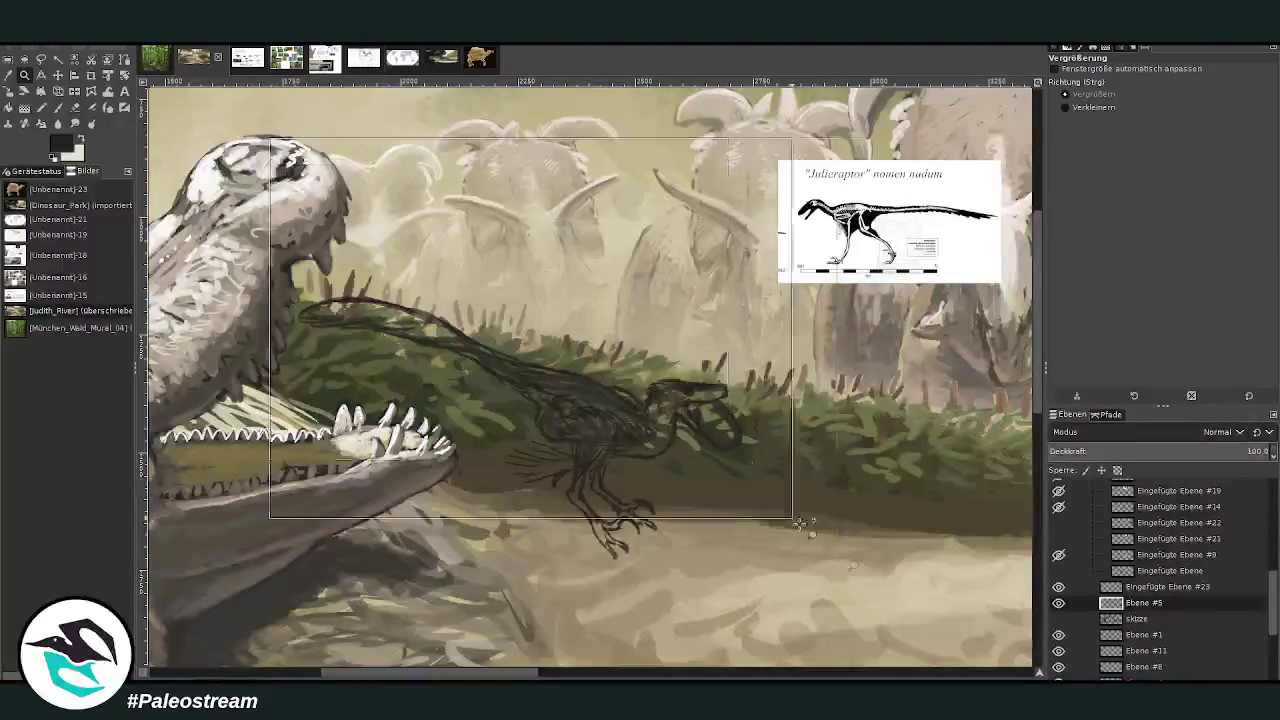
left_click_drag(268, 152, 904, 587)
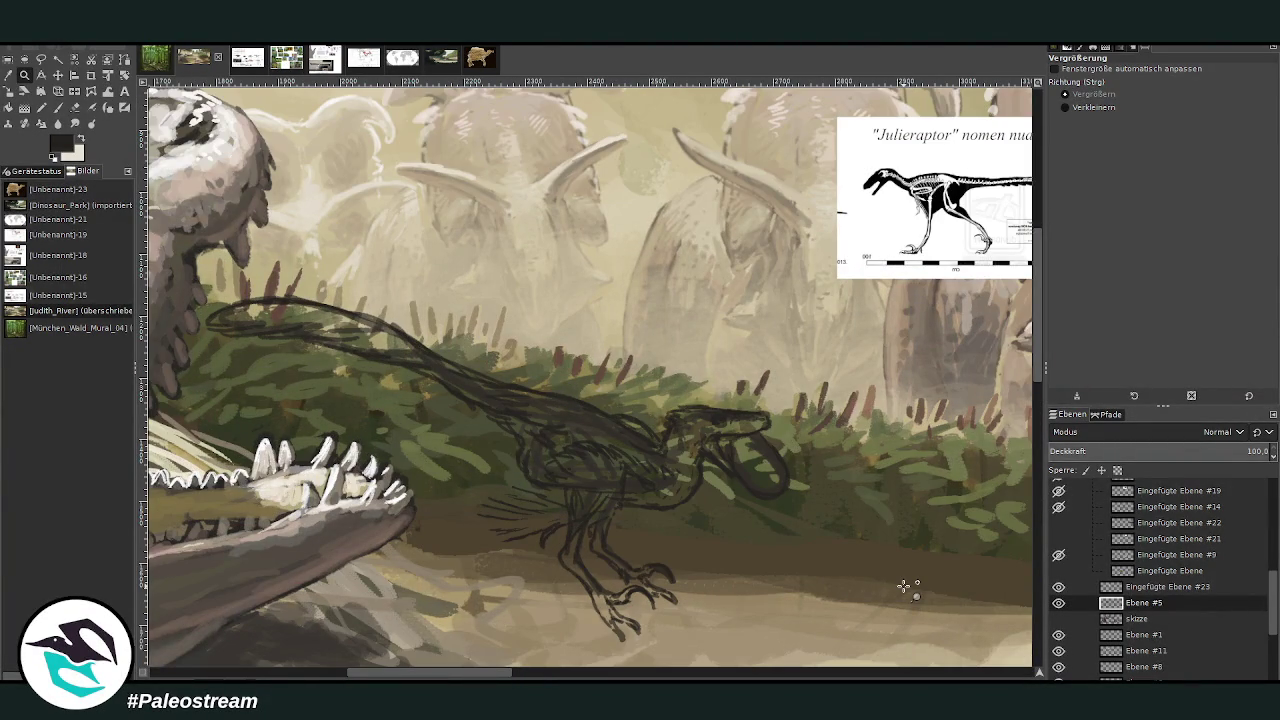
left_click_drag(460, 677, 473, 678)
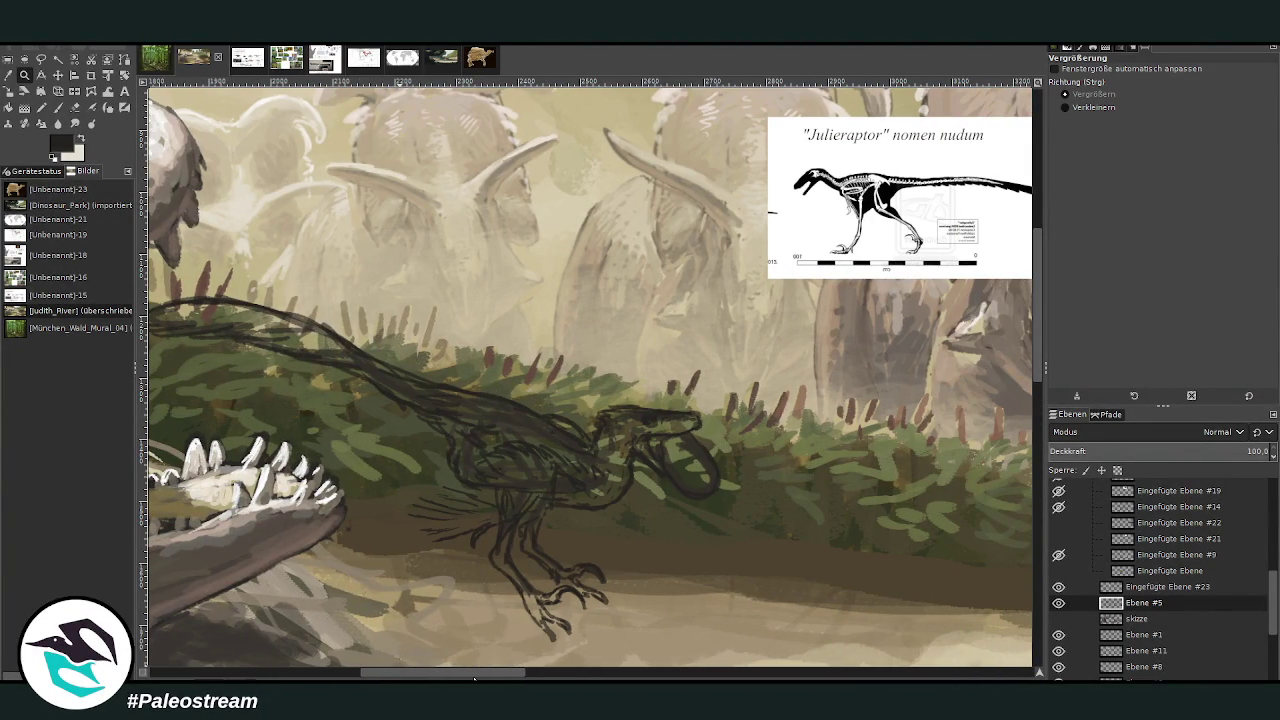
left_click(79, 140)
key("x")
- Nudge the raptor sketch with a slight perspective transform, then lay a first peach stroke
key("shift+p")
left_click_drag(573, 457, 580, 463)
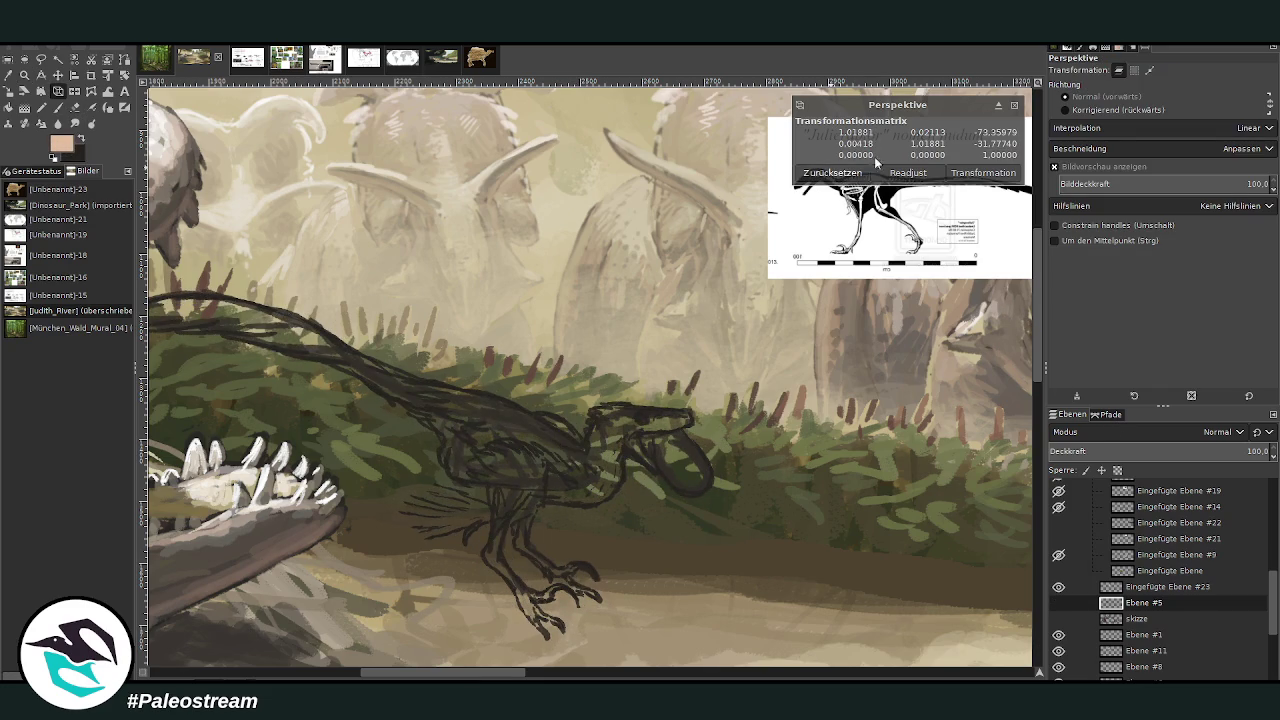
left_click(1014, 105)
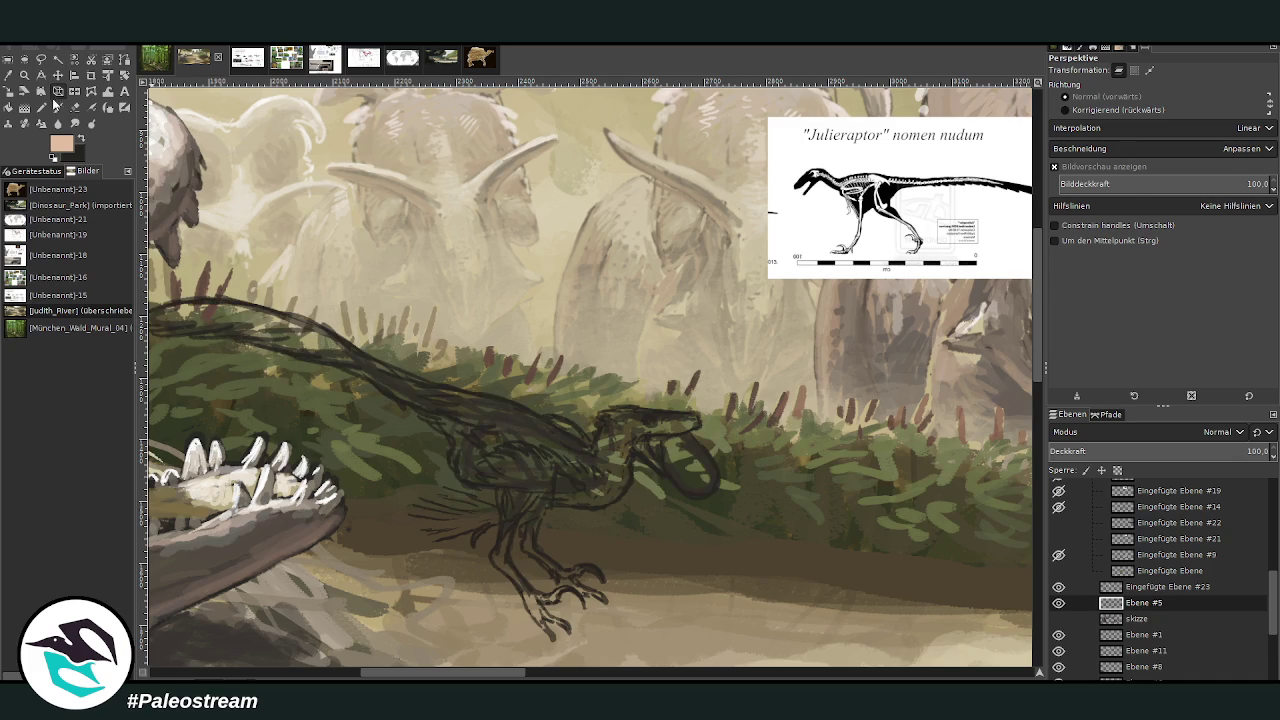
left_click(57, 107)
mouse_move(592, 454)
left_mouse_down()
mouse_move(486, 397)
mouse_move(510, 420)
mouse_move(410, 380)
mouse_move(468, 390)
mouse_move(392, 377)
left_mouse_up()
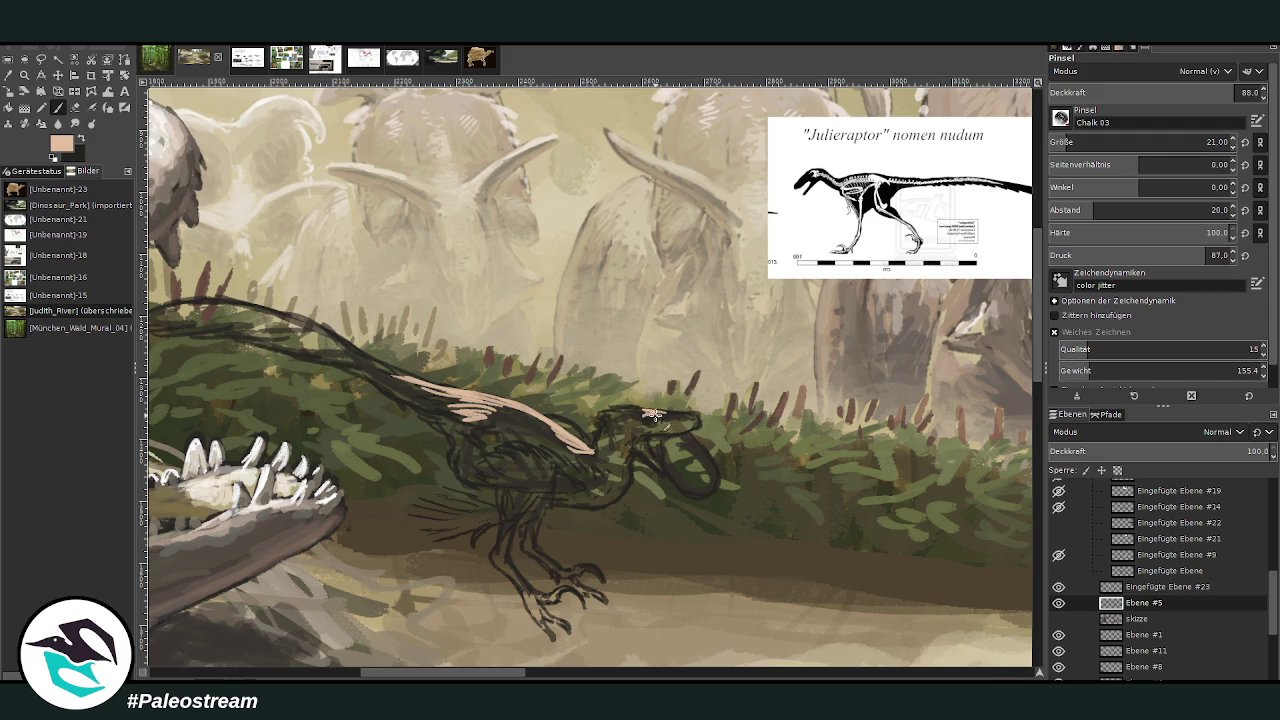
- Highlight the raptor's head in peach, then paint peach chalk over its body and wing at brush size 45
mouse_move(668, 414)
left_mouse_down()
mouse_move(632, 410)
mouse_move(604, 428)
left_mouse_up()
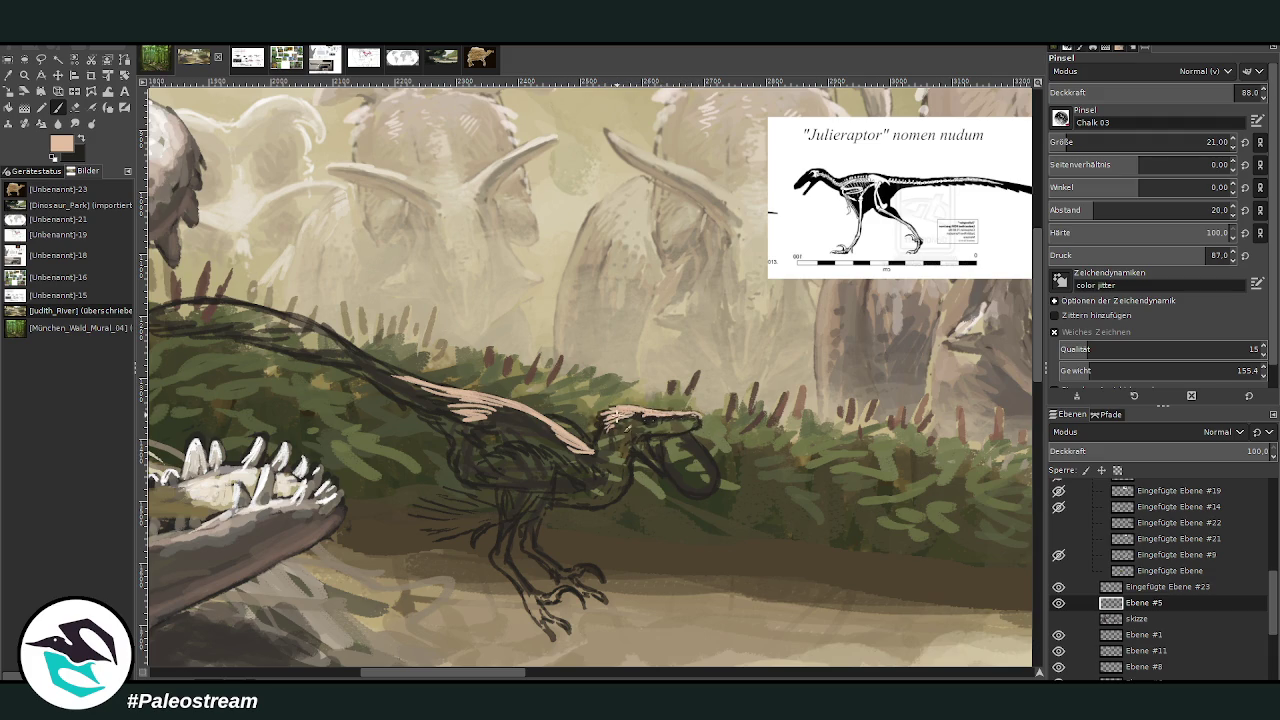
mouse_move(617, 422)
left_mouse_down()
mouse_move(603, 441)
mouse_move(516, 452)
left_mouse_up()
left_click_drag(1068, 143, 1076, 143)
mouse_move(530, 445)
left_mouse_down()
mouse_move(416, 516)
mouse_move(455, 515)
mouse_move(412, 514)
mouse_move(424, 530)
mouse_move(510, 498)
mouse_move(535, 478)
mouse_move(503, 452)
mouse_move(550, 460)
left_mouse_up()
left_click_drag(498, 510, 540, 484)
mouse_move(470, 526)
left_mouse_down()
mouse_move(538, 492)
mouse_move(545, 458)
mouse_move(565, 473)
mouse_move(588, 455)
mouse_move(507, 412)
left_mouse_up()
- At brush size 30, paint peach on the upper wing, shoulder, long tail and wing
left_click(1077, 143)
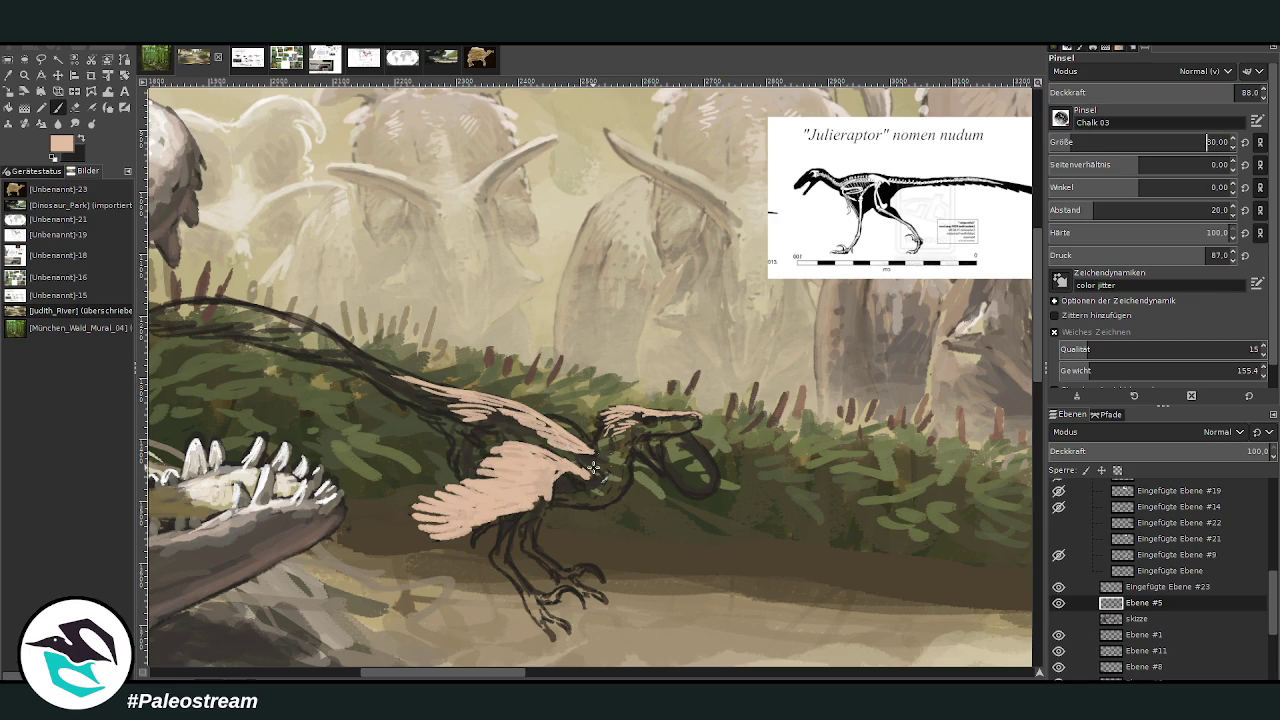
mouse_move(566, 419)
left_mouse_down()
mouse_move(595, 448)
mouse_move(548, 425)
left_mouse_up()
left_click_drag(480, 674, 430, 674)
mouse_move(717, 403)
left_mouse_down()
mouse_move(541, 315)
mouse_move(490, 302)
mouse_move(418, 316)
mouse_move(465, 310)
mouse_move(466, 326)
mouse_move(495, 312)
left_mouse_up()
mouse_move(415, 328)
left_mouse_down()
mouse_move(455, 325)
mouse_move(462, 299)
mouse_move(490, 300)
mouse_move(630, 360)
left_mouse_up()
mouse_move(500, 320)
left_mouse_down()
mouse_move(585, 343)
mouse_move(704, 404)
mouse_move(693, 412)
mouse_move(575, 334)
left_mouse_up()
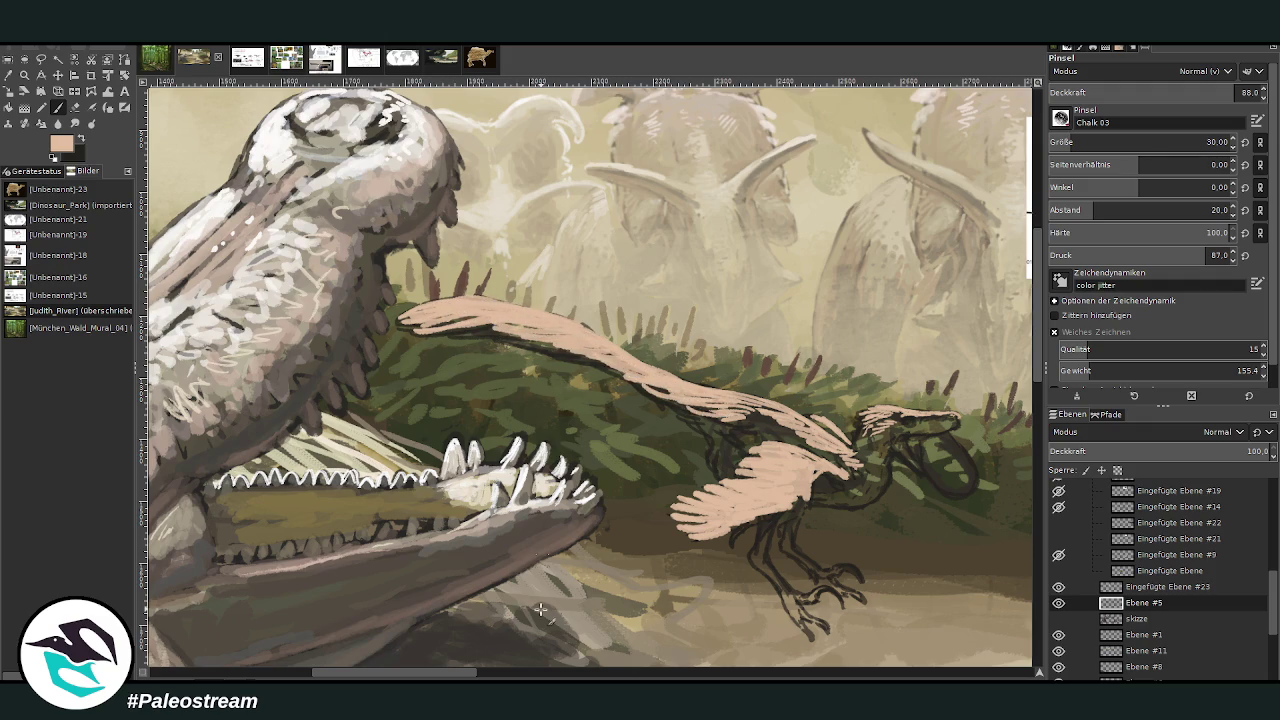
left_click_drag(460, 674, 513, 674)
mouse_move(562, 460)
left_mouse_down()
mouse_move(470, 418)
mouse_move(446, 441)
left_mouse_up()
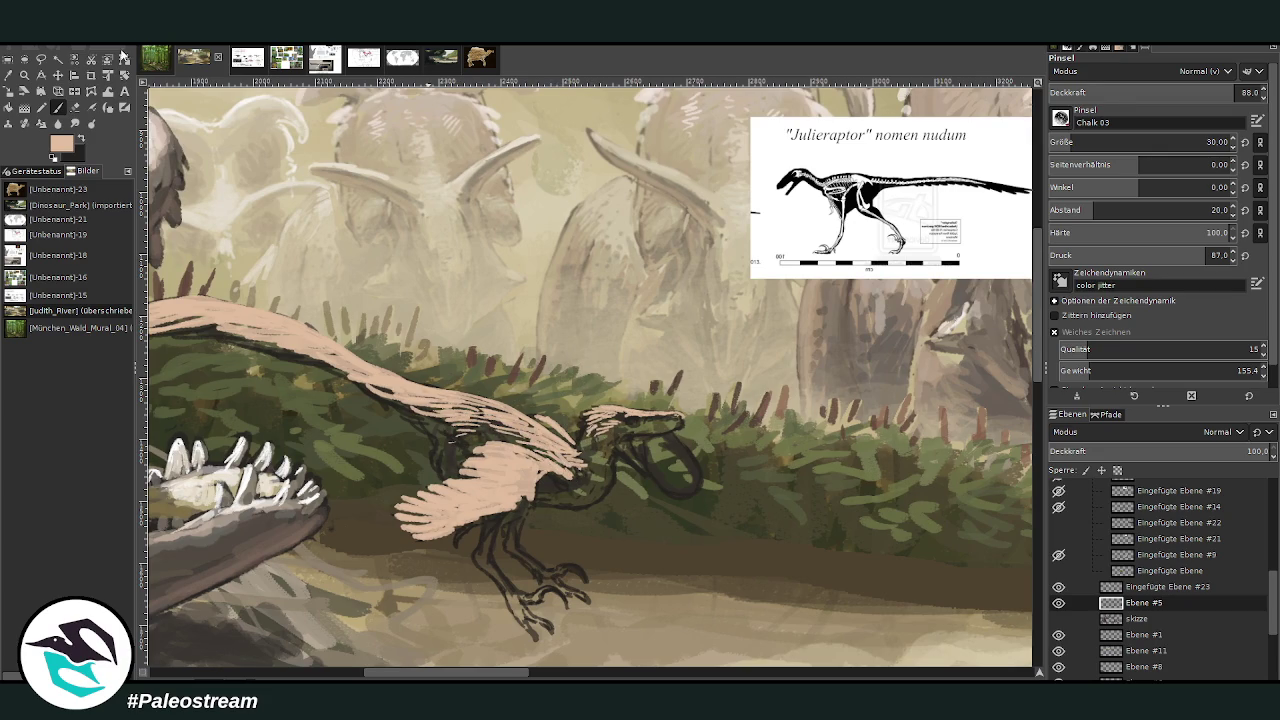
- Paint brownish tan over the raptor's neck, shoulder, wing, body, head and snout
left_click(721, 313, "ctrl")
mouse_move(600, 480)
left_mouse_down()
mouse_move(578, 450)
mouse_move(595, 420)
mouse_move(585, 482)
mouse_move(500, 425)
left_mouse_up()
mouse_move(583, 477)
left_mouse_down()
mouse_move(596, 492)
mouse_move(600, 462)
left_mouse_up()
mouse_move(488, 420)
left_mouse_down()
mouse_move(478, 446)
mouse_move(445, 414)
left_mouse_up()
left_click_drag(556, 484, 470, 518)
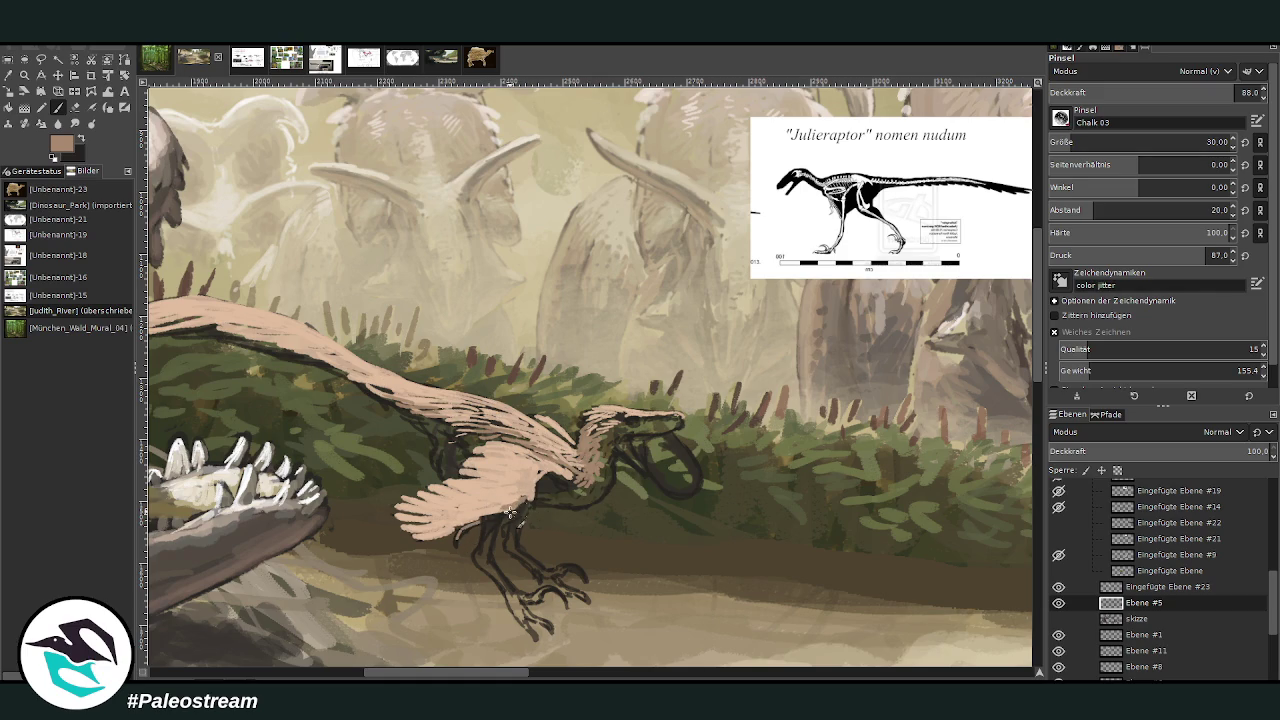
left_click_drag(531, 500, 543, 473)
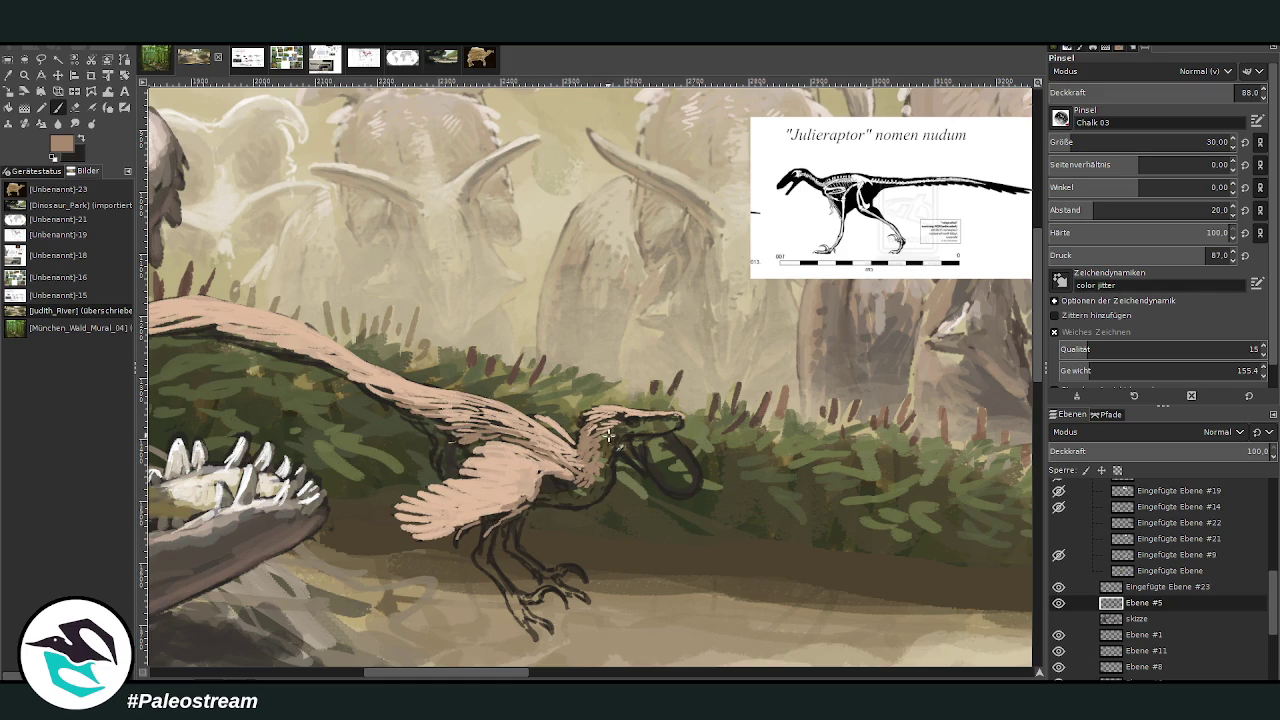
left_click_drag(628, 428, 677, 421)
left_click(1000, 320, "ctrl")
- Paint a pale egg below the raptor's head, extending its edges with greyer beige strokes
left_click_drag(664, 458, 691, 496)
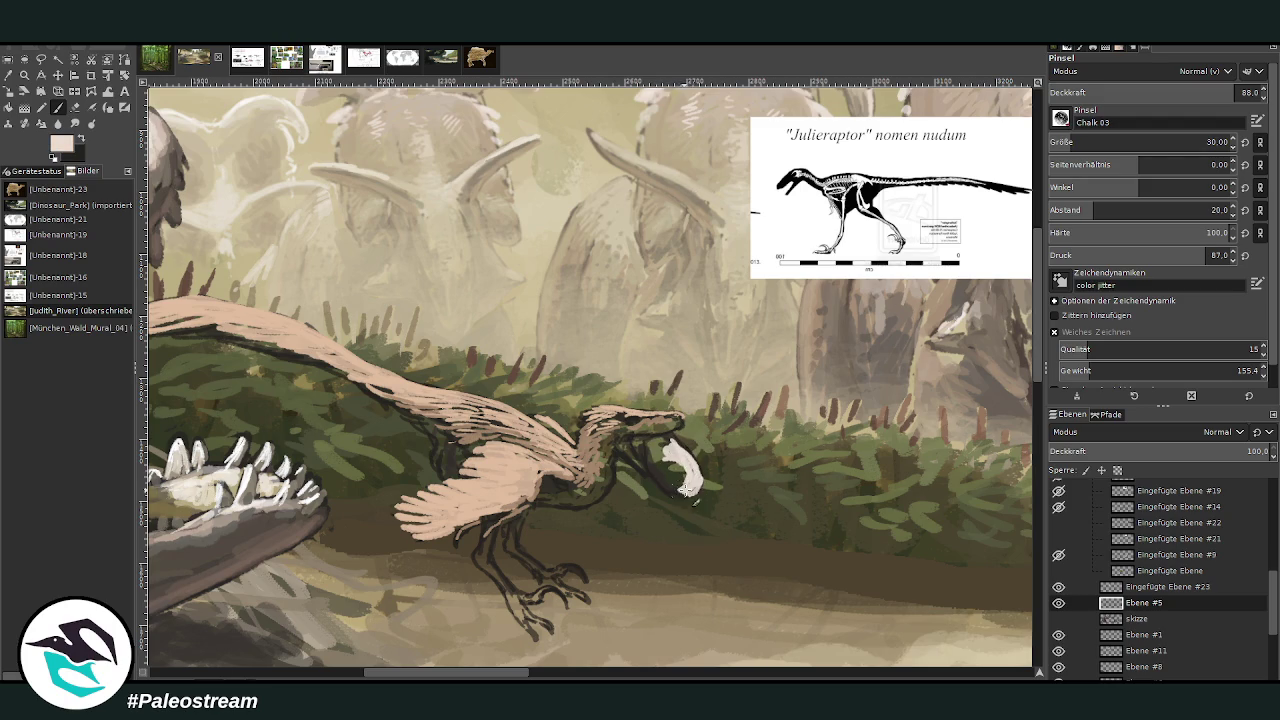
mouse_move(667, 440)
left_mouse_down()
mouse_move(683, 468)
mouse_move(655, 452)
mouse_move(668, 472)
left_mouse_up()
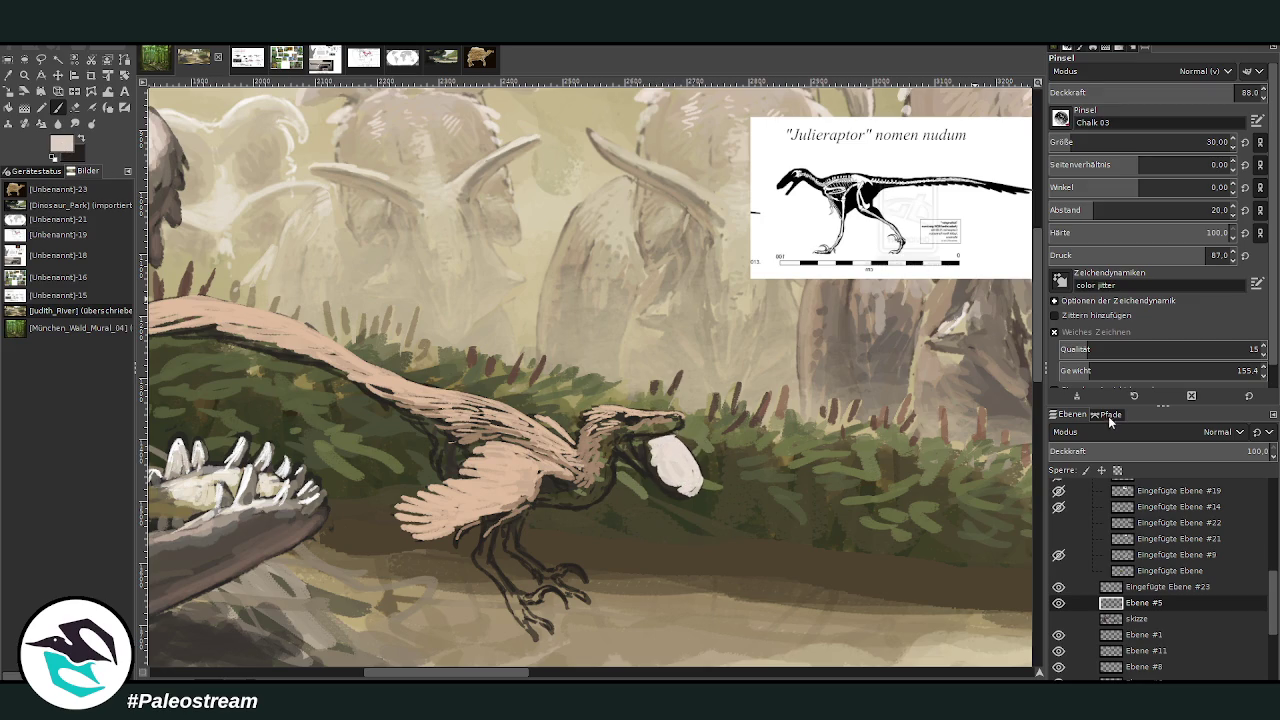
left_click(1009, 290, "ctrl")
mouse_move(678, 488)
left_mouse_down()
mouse_move(703, 500)
mouse_move(700, 472)
left_mouse_up()
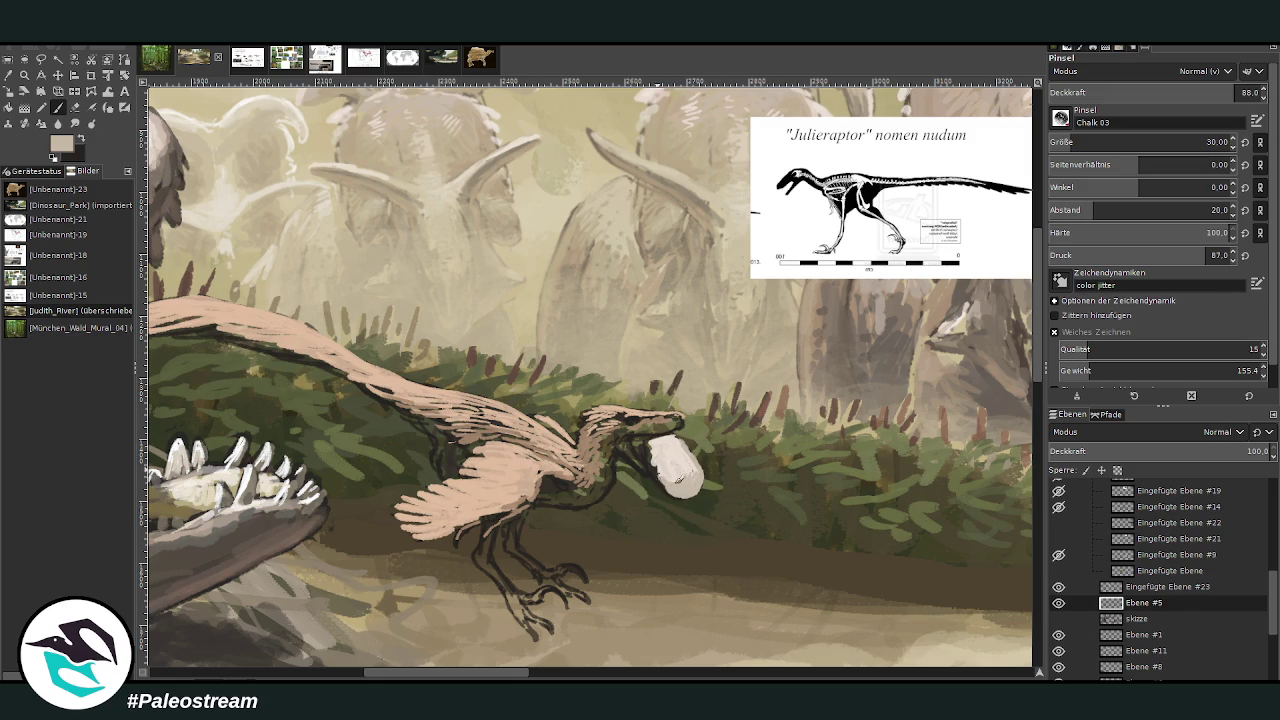
- Lower opacity to 58.4, sample a dark greyish-brown from the painting, then raise opacity to 75.7
left_click_drag(1145, 93, 1150, 47)
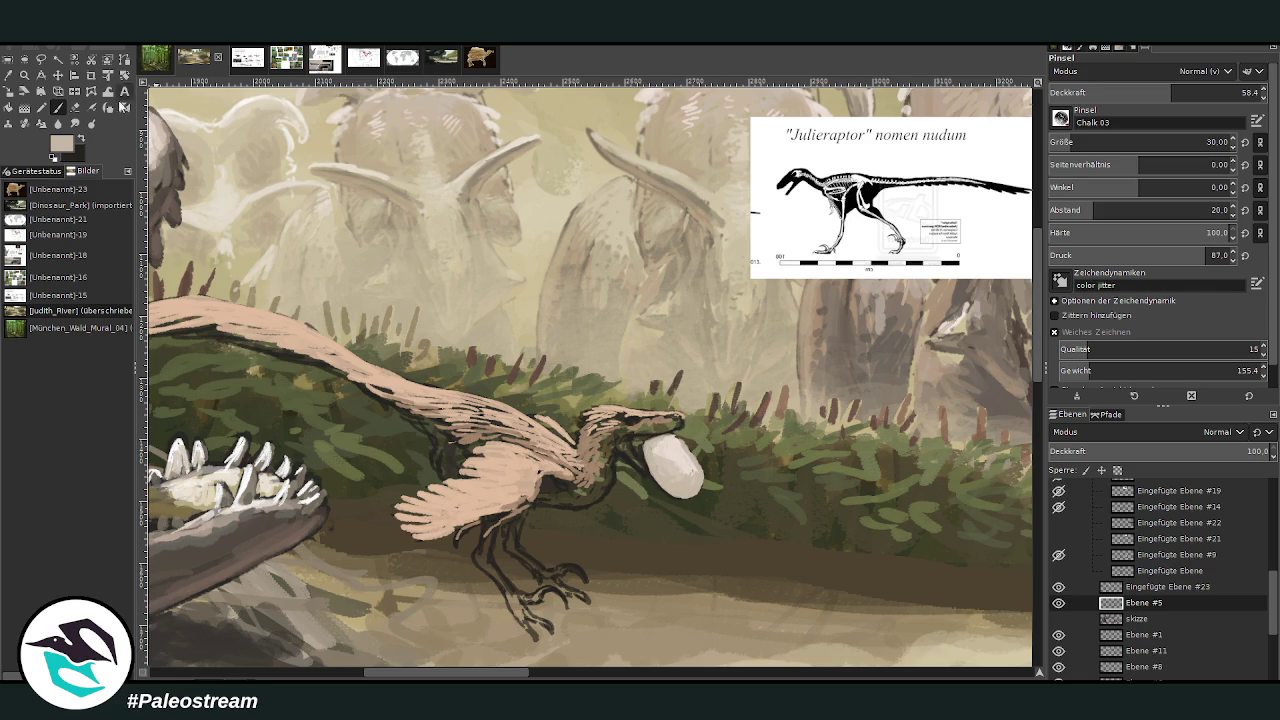
left_click(986, 303, "ctrl")
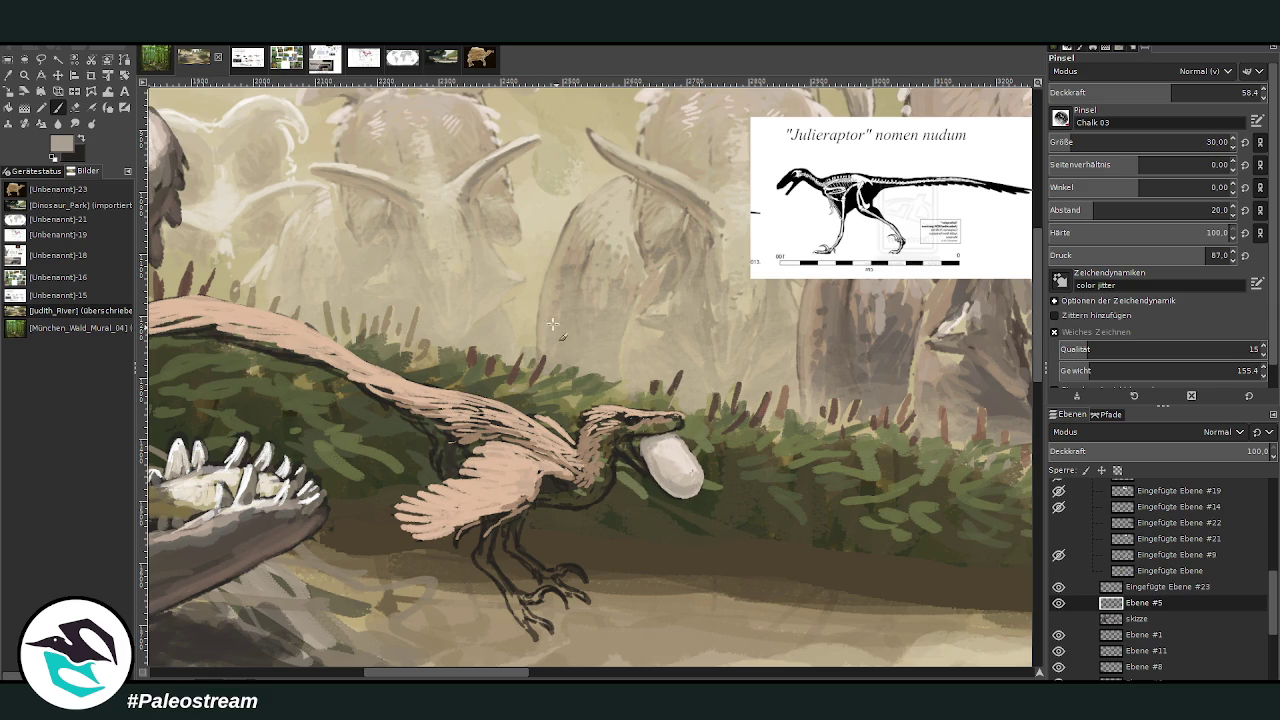
left_click(8, 59)
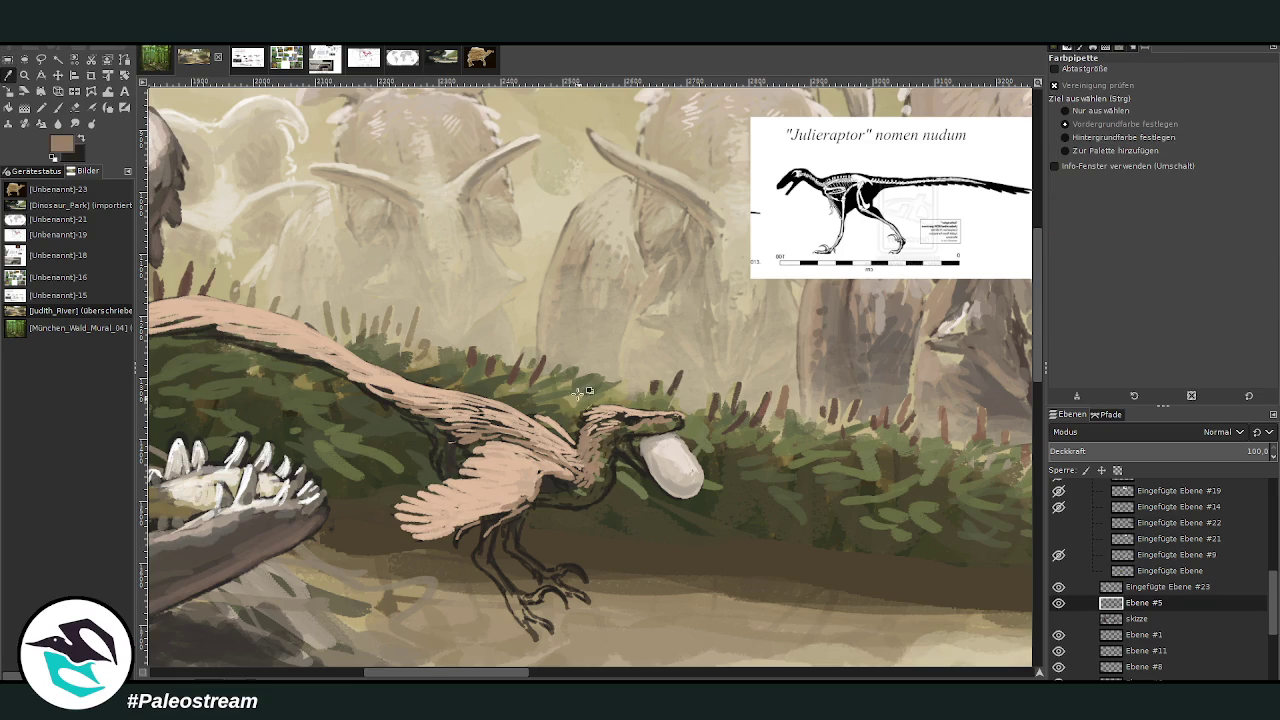
left_click(58, 107)
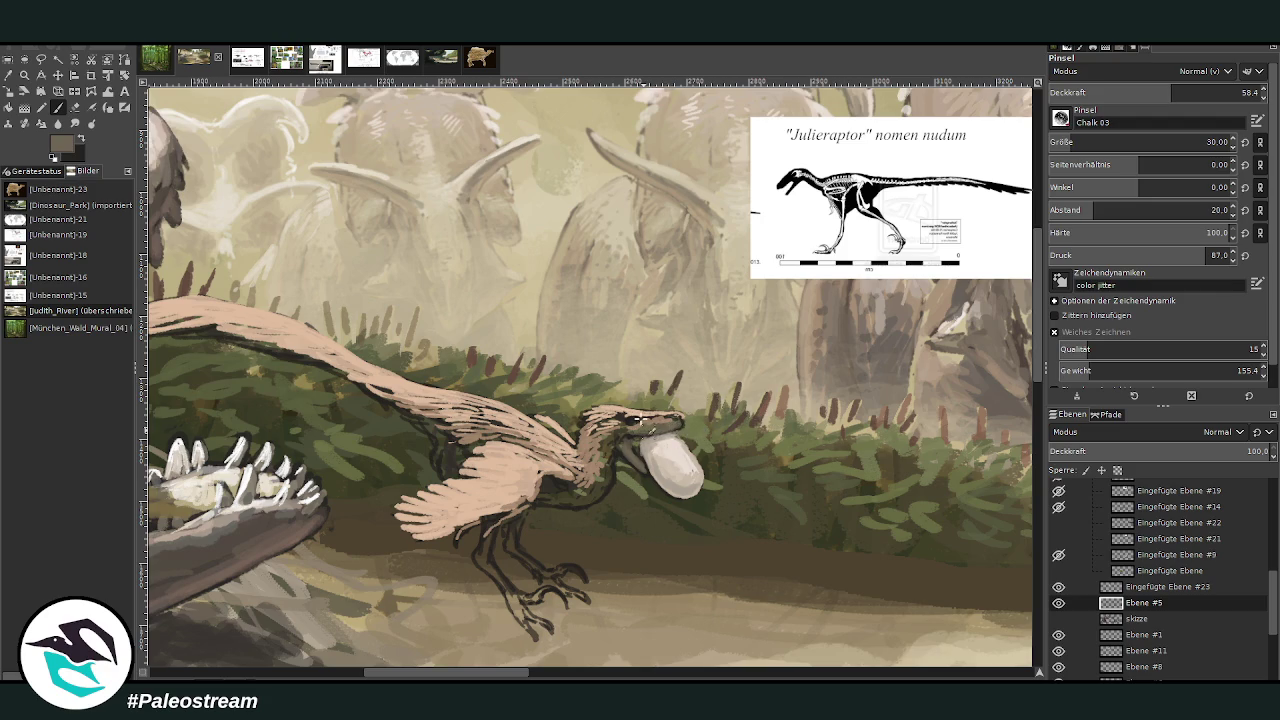
left_click(1210, 92)
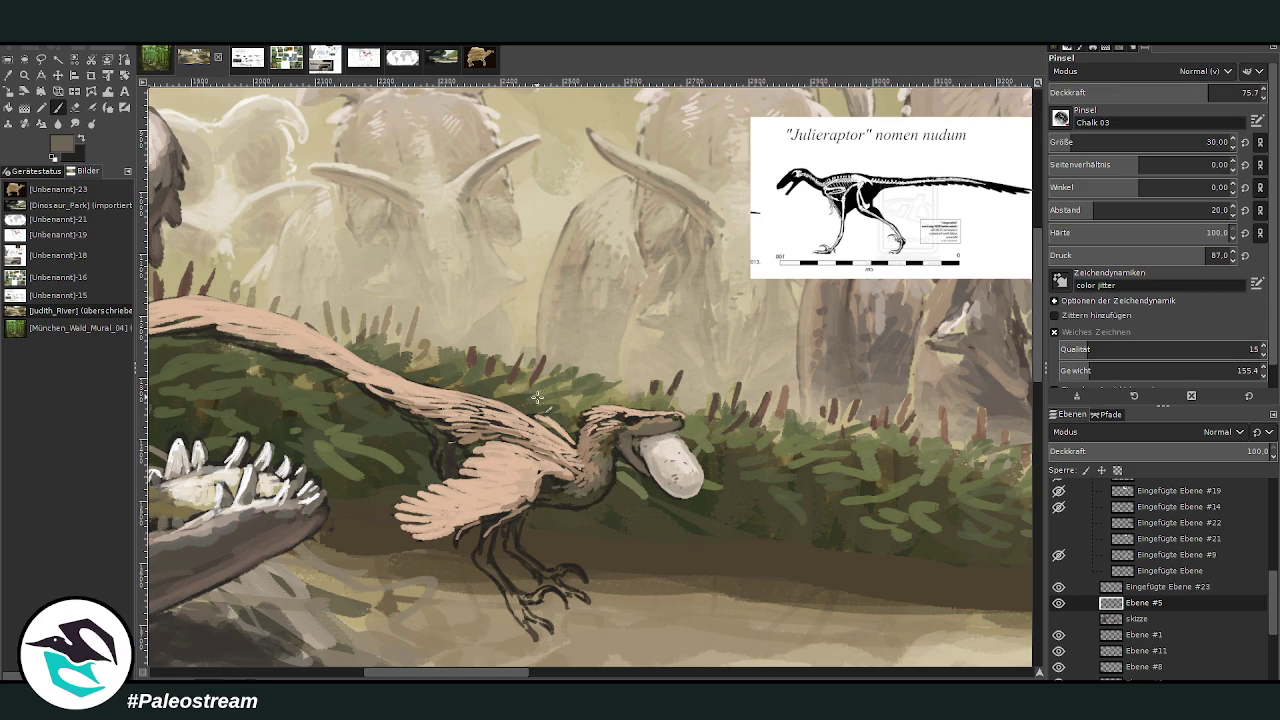
- Zoom in on the raptor and paint light cream feather strokes along the wing at opacity 63.7, size 11
scroll(537, 397, "down", 2, "ctrl")
scroll(537, 397, "down", 2, "ctrl")
scroll(537, 397, "down", 1, "ctrl")
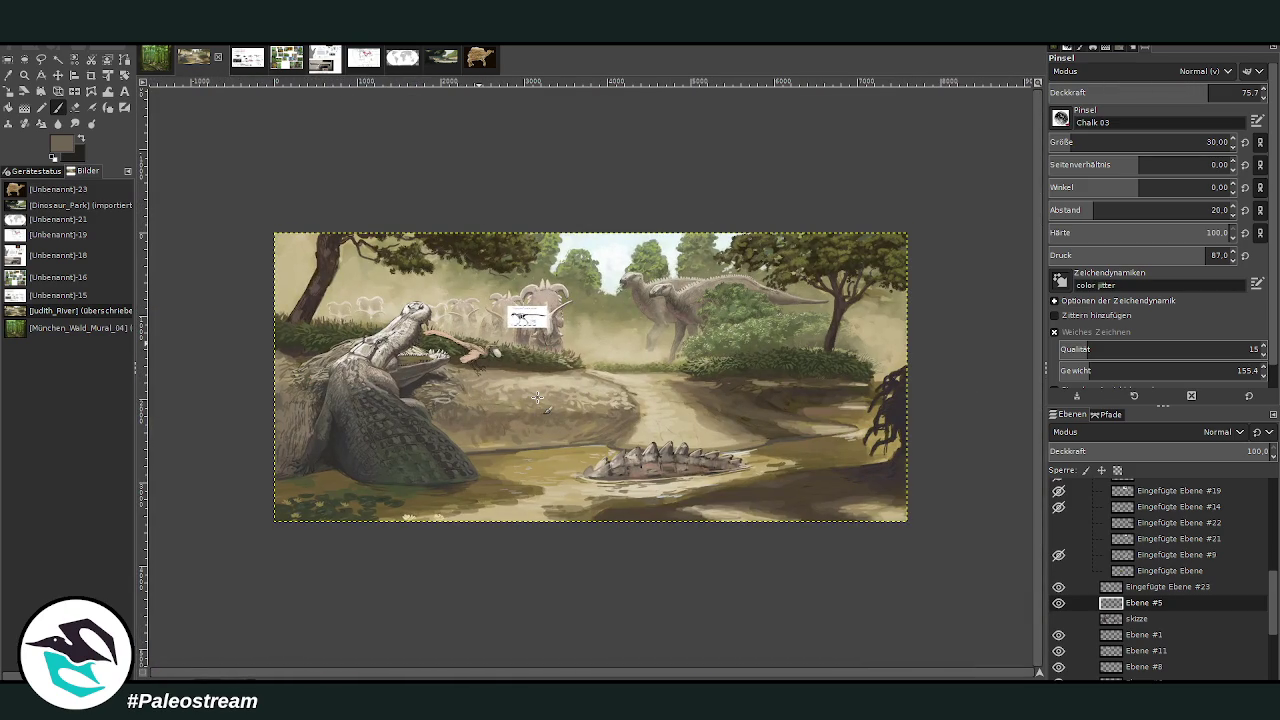
left_click(24, 75)
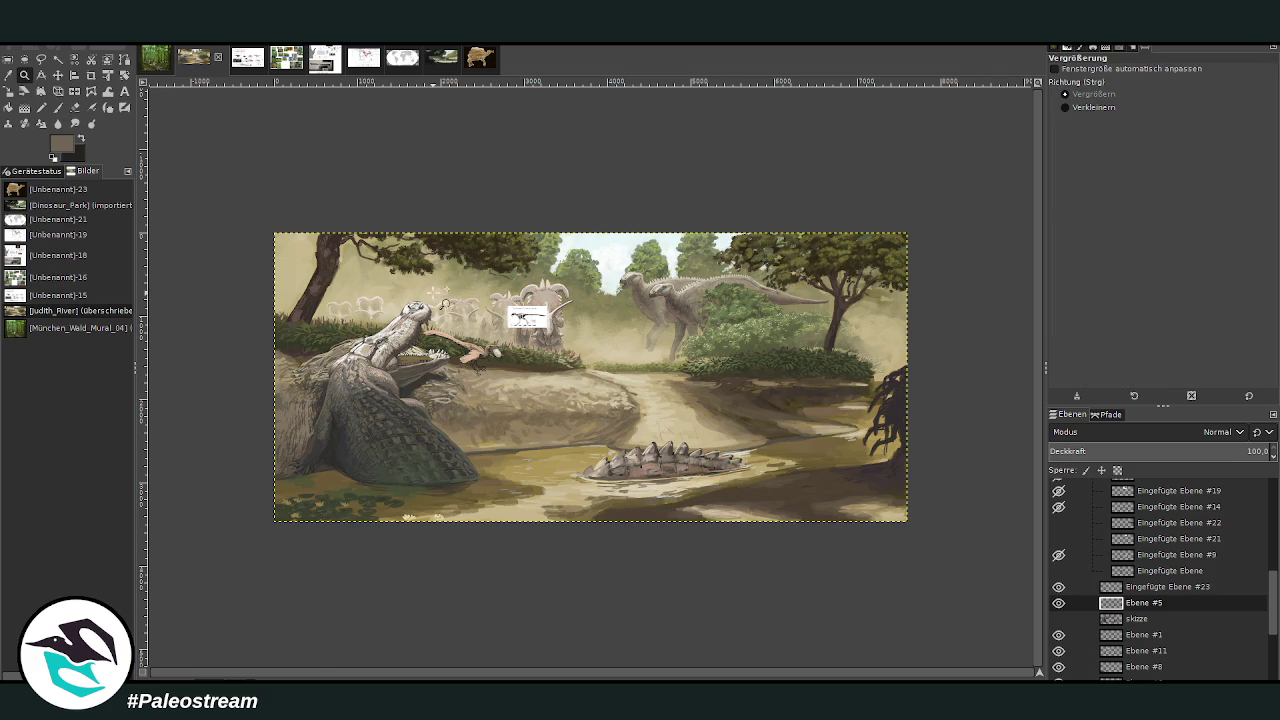
left_click_drag(430, 288, 522, 424)
left_click_drag(409, 230, 737, 511)
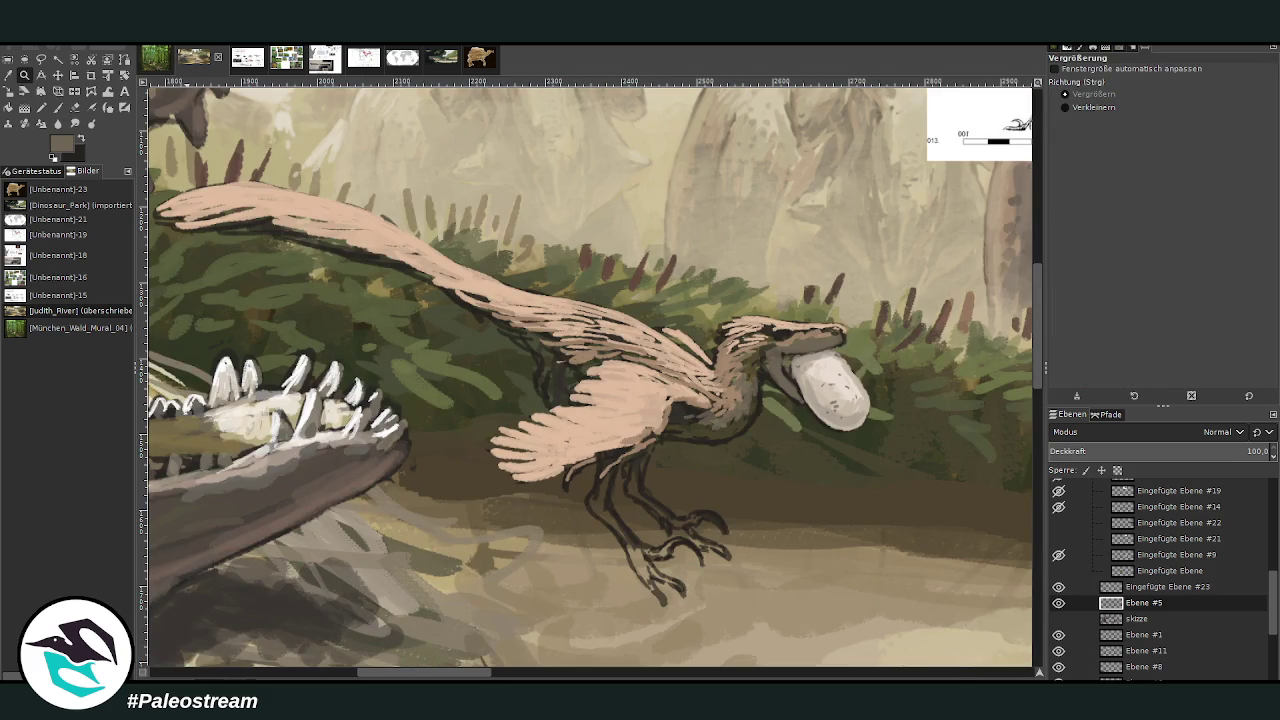
left_click(58, 107)
left_click(996, 318, "ctrl")
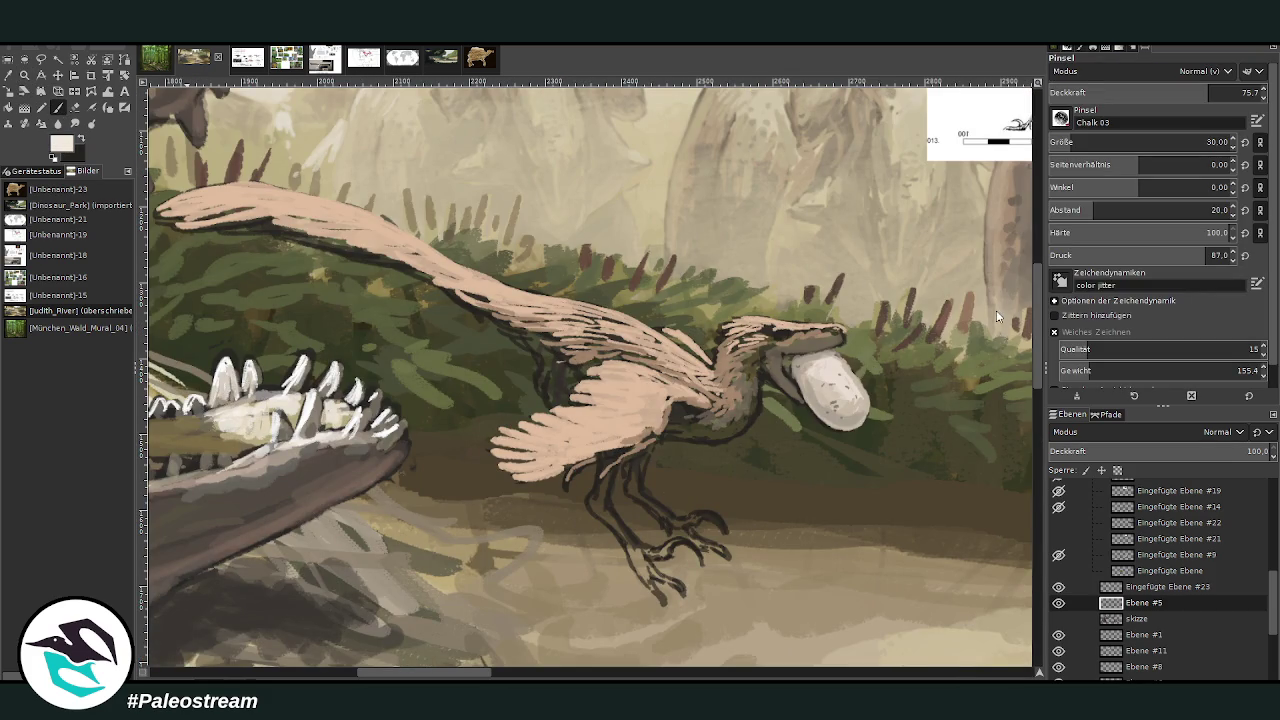
left_click(1185, 97)
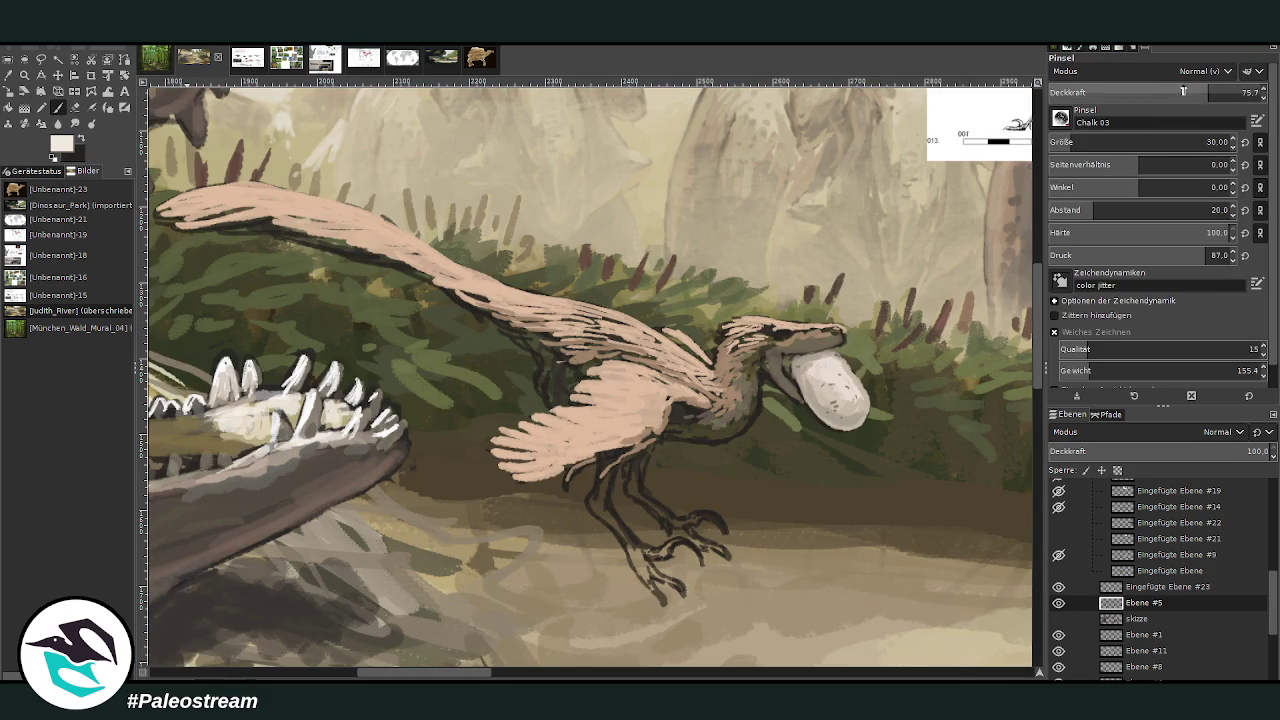
left_click(1063, 143)
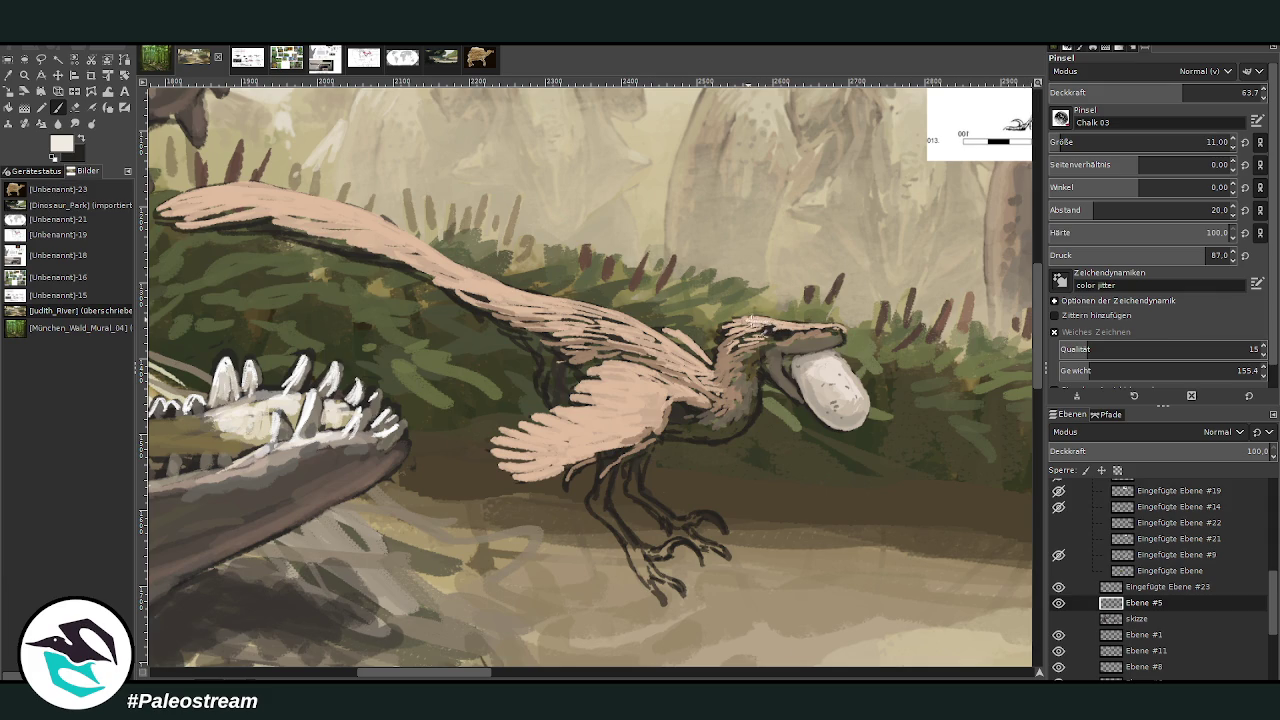
mouse_move(668, 381)
left_mouse_down()
mouse_move(566, 398)
mouse_move(590, 428)
mouse_move(660, 380)
mouse_move(675, 350)
mouse_move(469, 280)
left_mouse_up()
left_click_drag(390, 245, 205, 206)
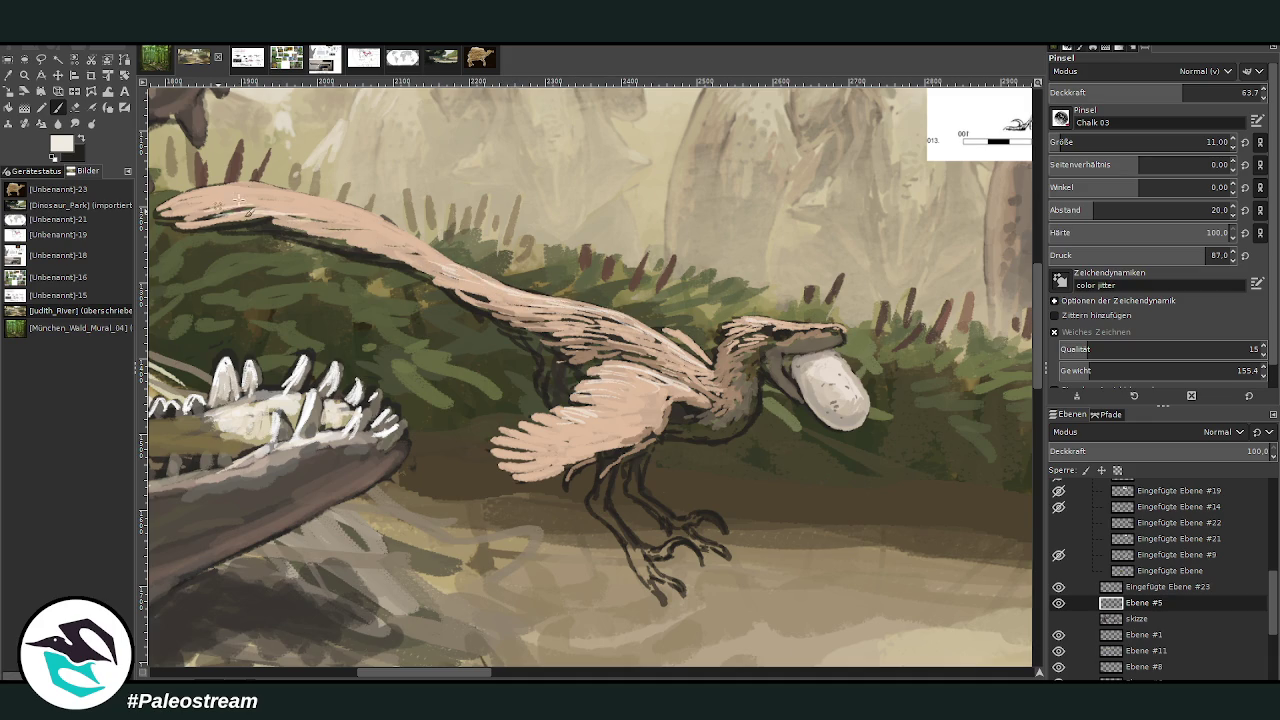
- Add dark marks around the eye, then near-white highlights on the wing feathers at opacity 79.5
left_click(850, 125, "ctrl")
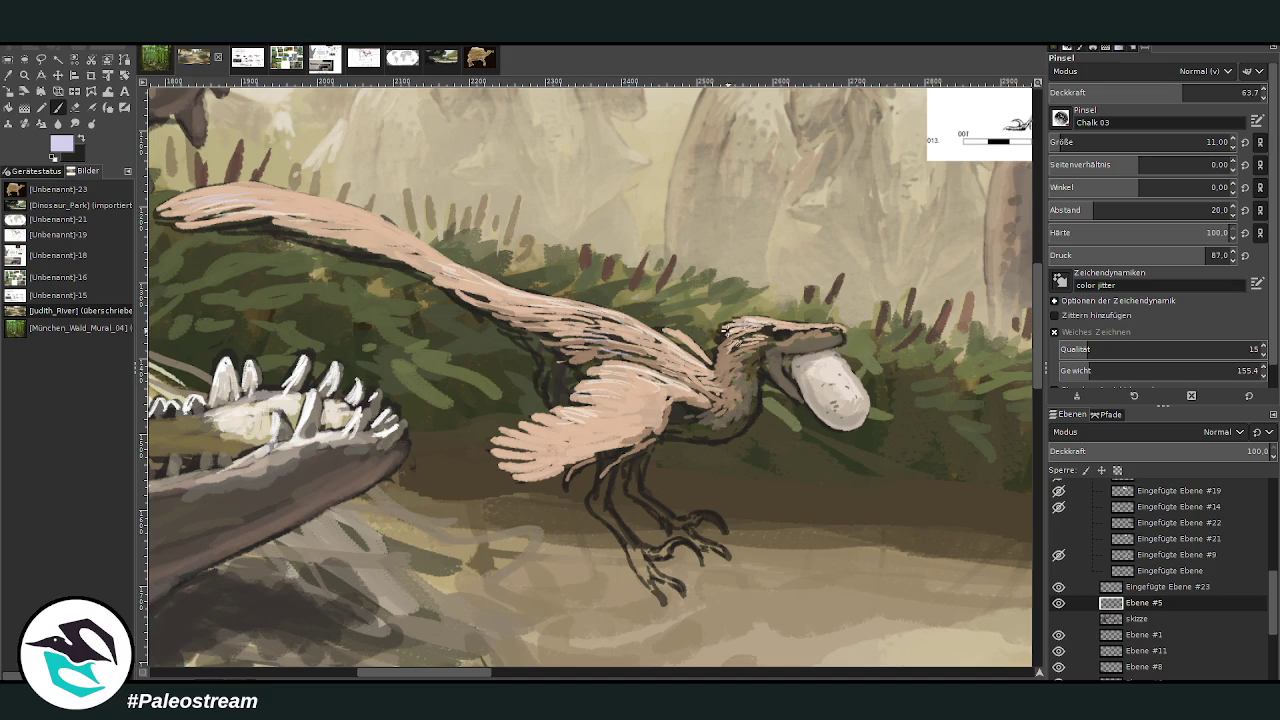
left_click_drag(770, 322, 779, 334)
left_click(1000, 323, "ctrl")
key("x")
mouse_move(1060, 97)
left_mouse_down()
mouse_move(1063, 142)
mouse_move(1072, 130)
left_mouse_up()
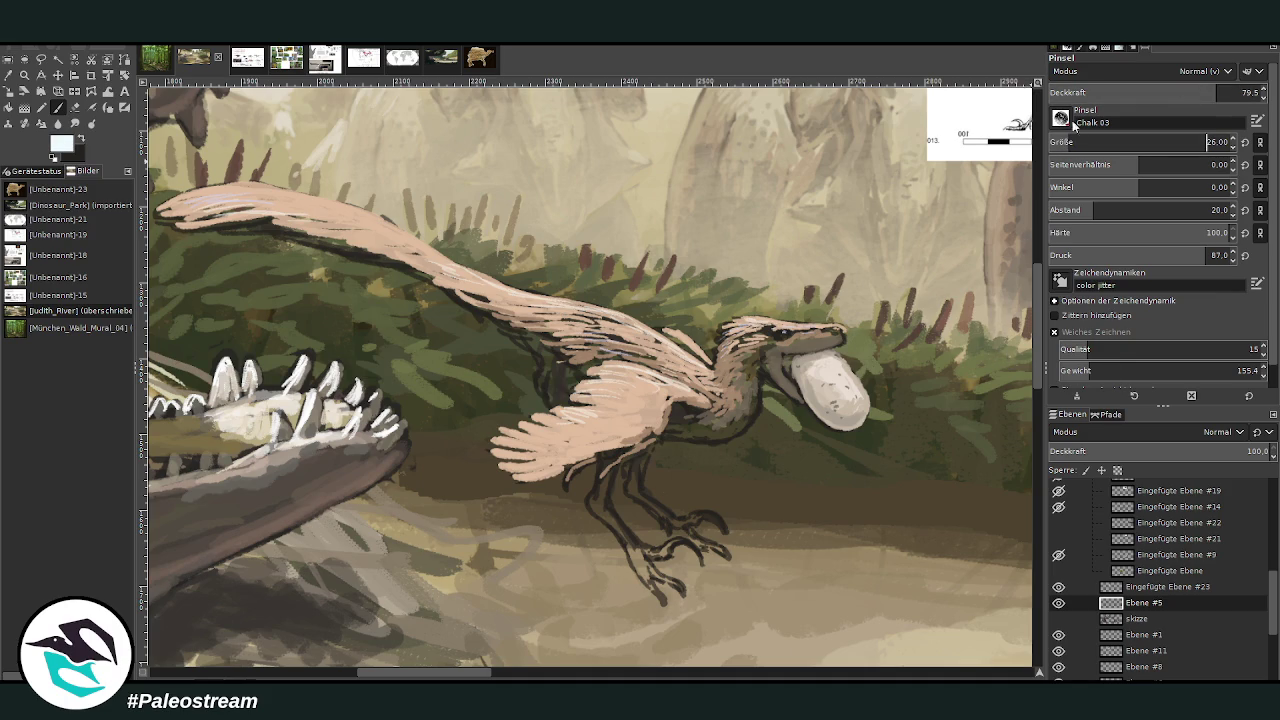
mouse_move(645, 392)
left_mouse_down()
mouse_move(648, 440)
mouse_move(639, 395)
mouse_move(659, 381)
left_mouse_up()
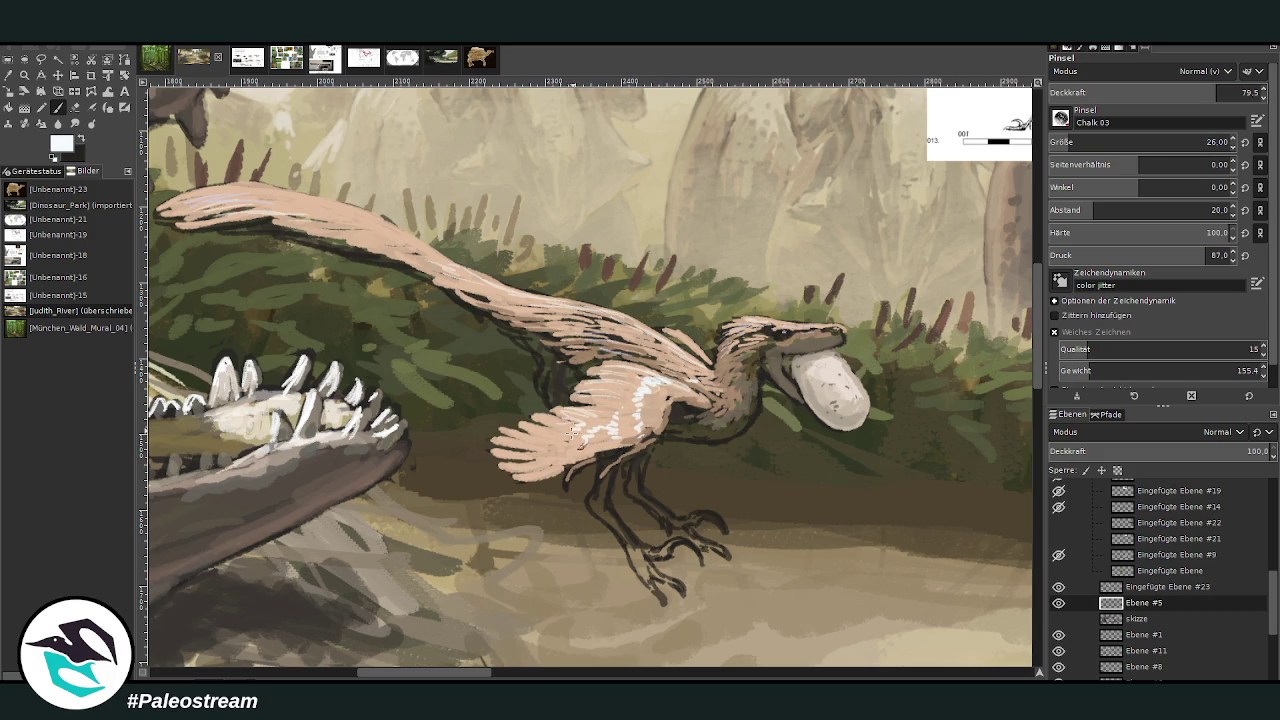
left_click_drag(520, 437, 510, 465)
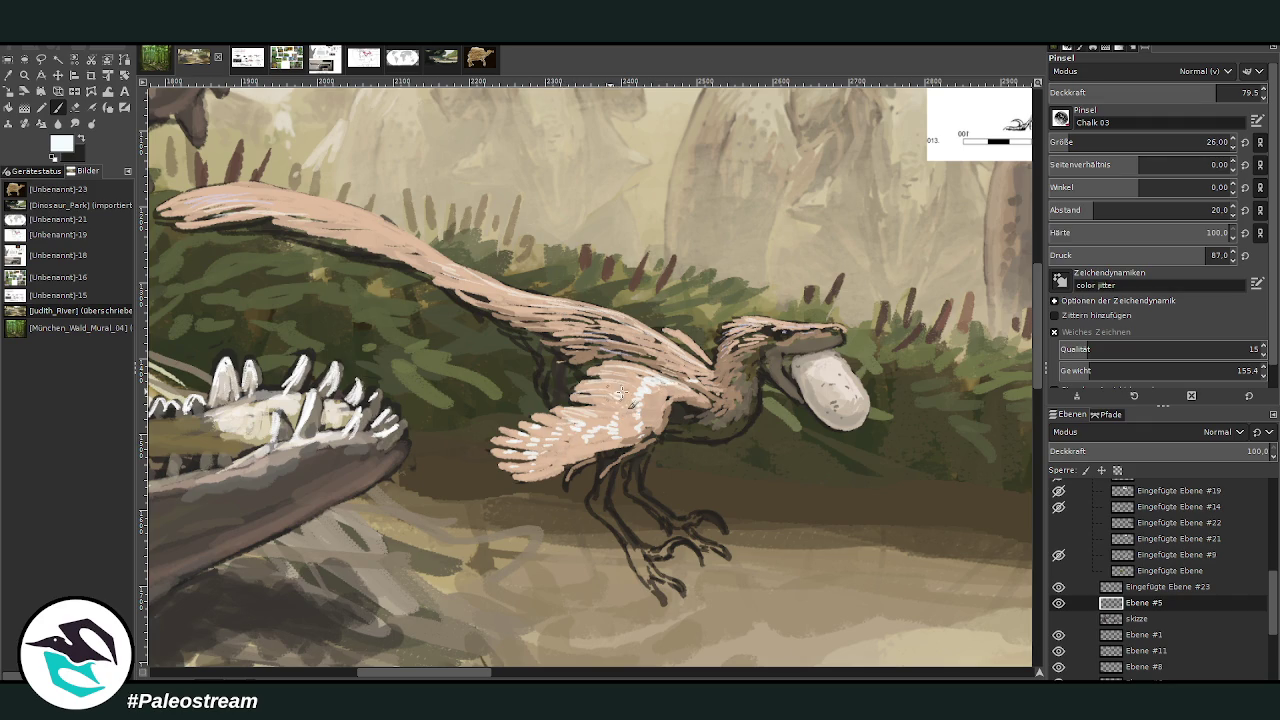
mouse_move(636, 369)
left_mouse_down()
mouse_move(700, 355)
mouse_move(655, 326)
left_mouse_up()
- Shade the raptor's chest, belly, throat, jaw and head feathers in dark grey-brown
left_click(1013, 388, "ctrl")
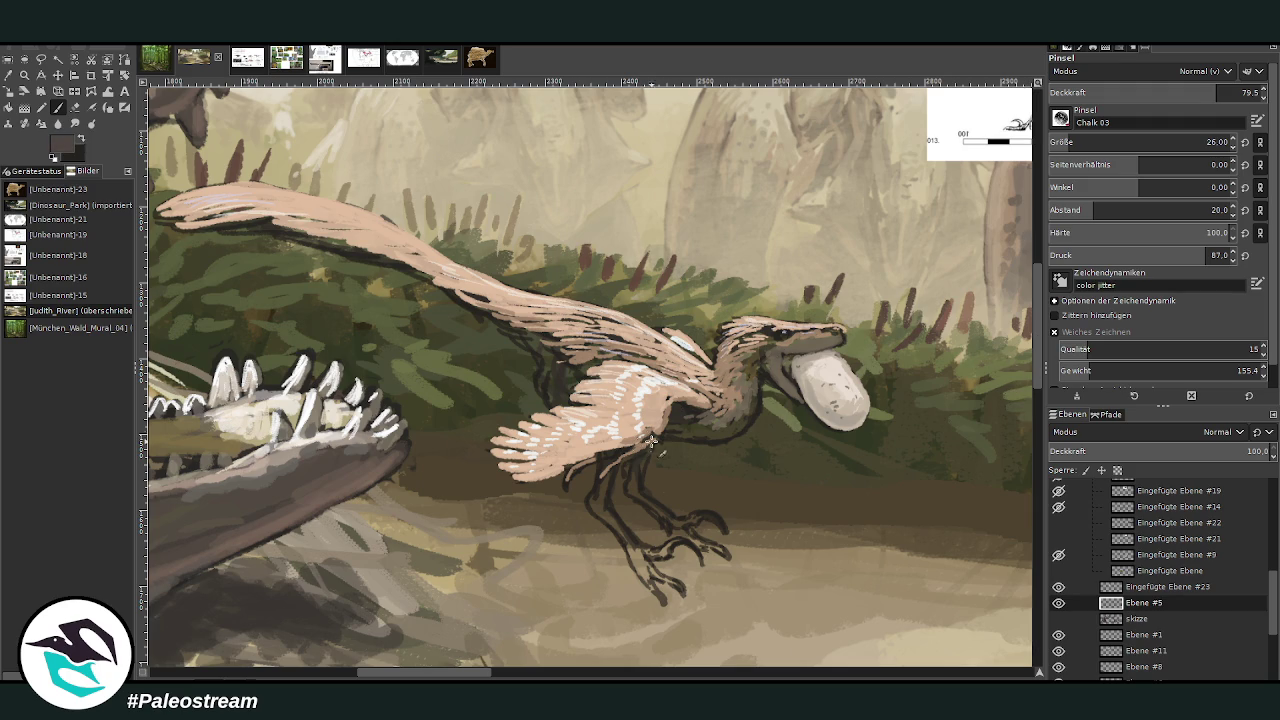
mouse_move(710, 416)
left_mouse_down()
mouse_move(684, 420)
mouse_move(704, 426)
mouse_move(680, 444)
mouse_move(702, 434)
left_mouse_up()
left_click_drag(763, 371, 829, 345)
mouse_move(763, 373)
left_mouse_down()
mouse_move(764, 332)
mouse_move(790, 338)
left_mouse_up()
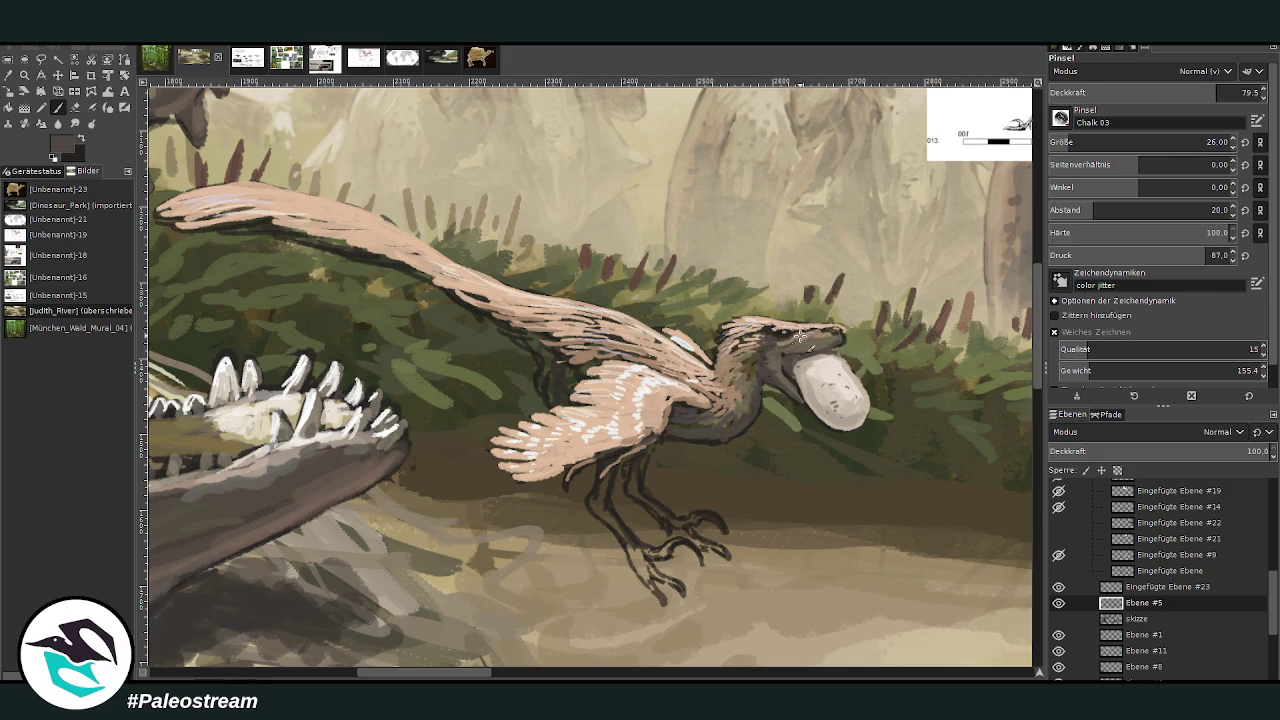
- Glaze faint tone over the head, beak and wing base, then darker shading over the shoulder at opacity 62.1
key("less")
key("less")
key("less")
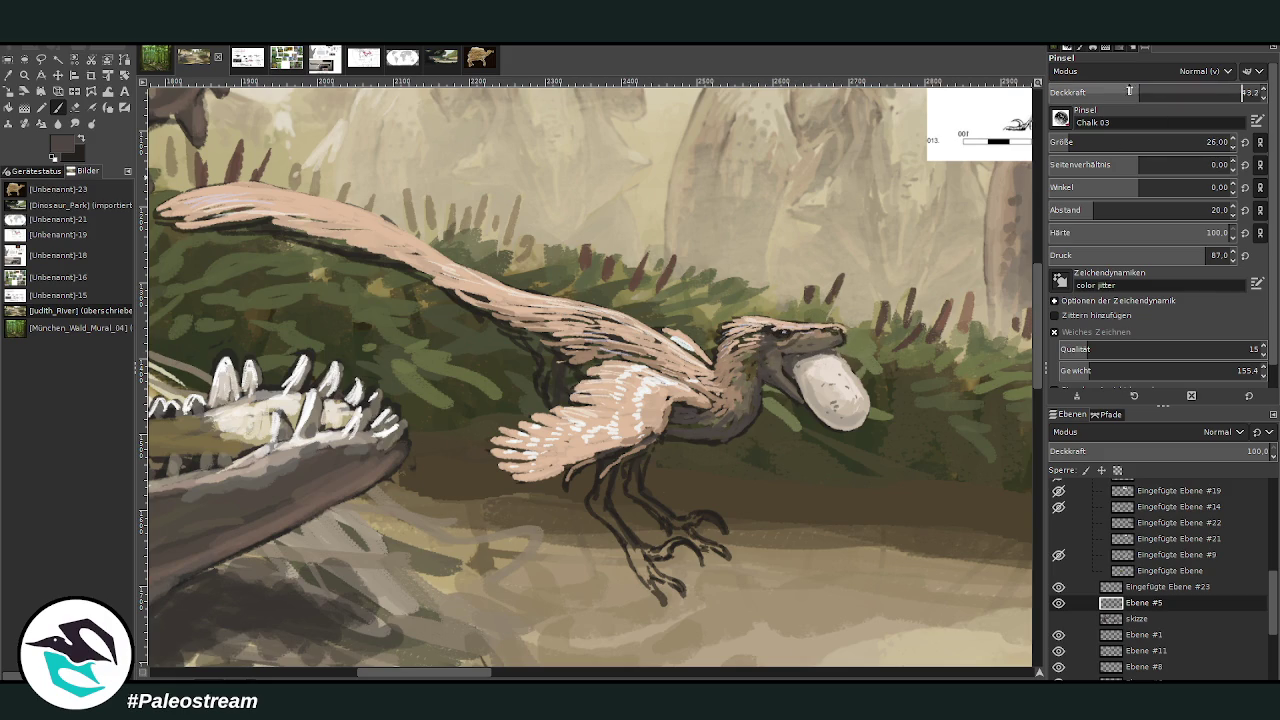
mouse_move(804, 344)
left_mouse_down()
mouse_move(777, 351)
mouse_move(728, 424)
left_mouse_up()
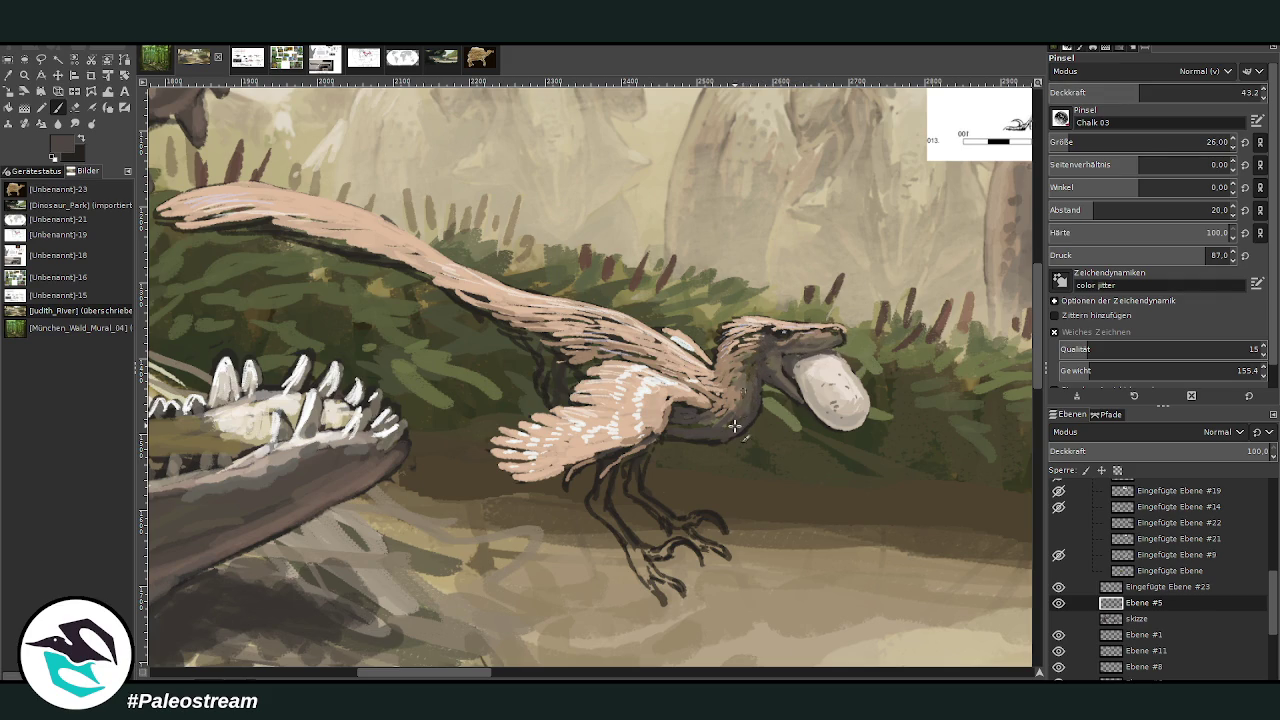
left_click_drag(590, 370, 562, 362)
left_click(1180, 92)
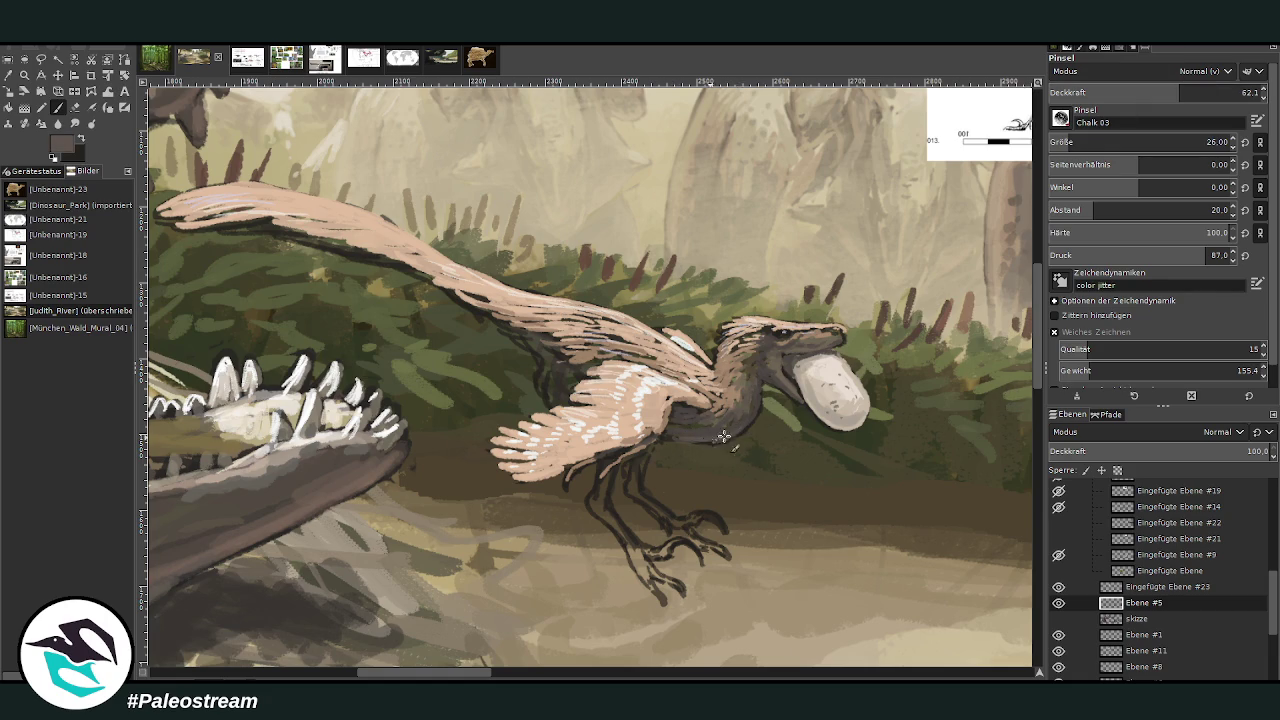
mouse_move(556, 393)
left_mouse_down()
mouse_move(521, 340)
mouse_move(440, 284)
left_mouse_up()
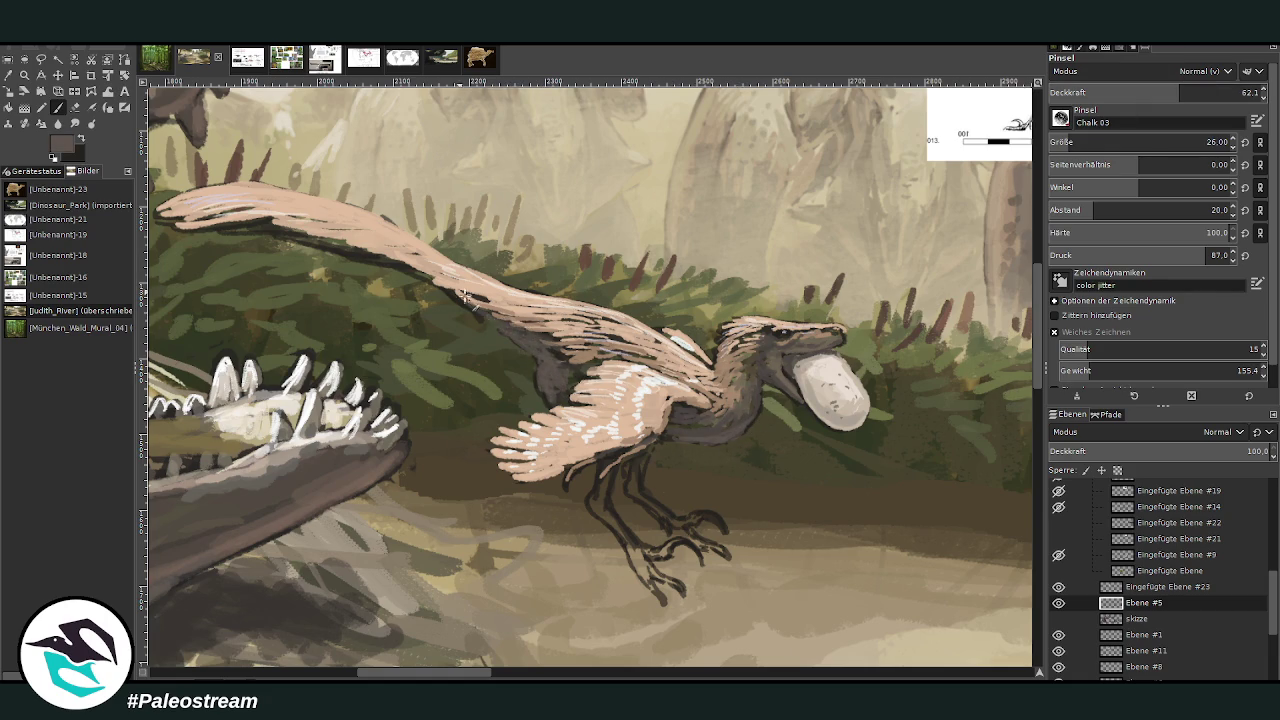
- Set the brush to opacity 75.4 and size 21, and sample the light peach of the wing
left_click(74, 107)
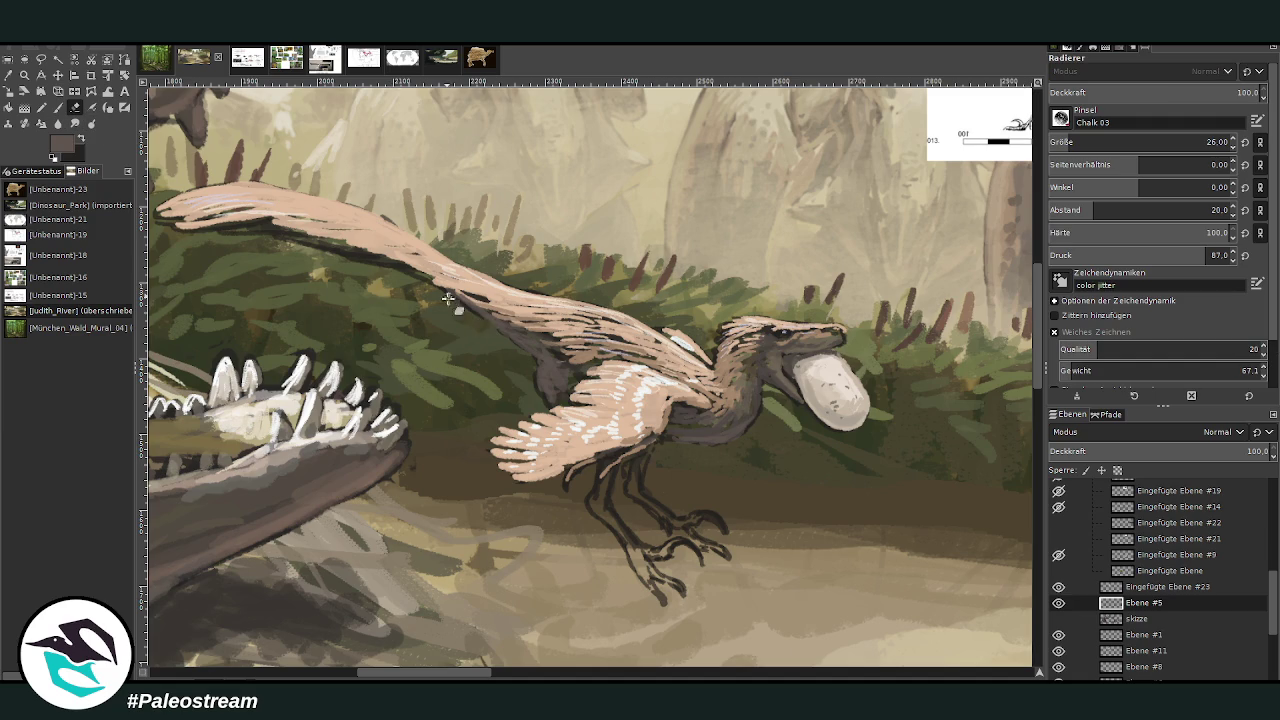
left_click(58, 108)
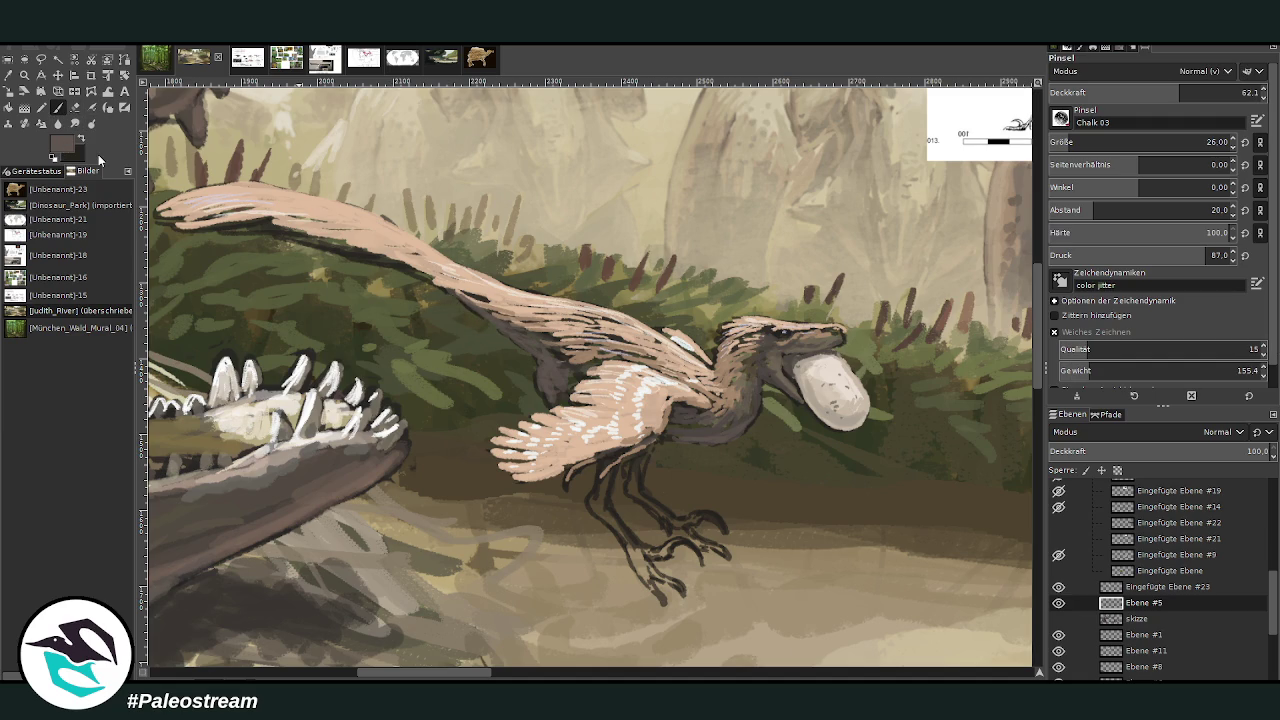
left_click(1020, 372, "ctrl")
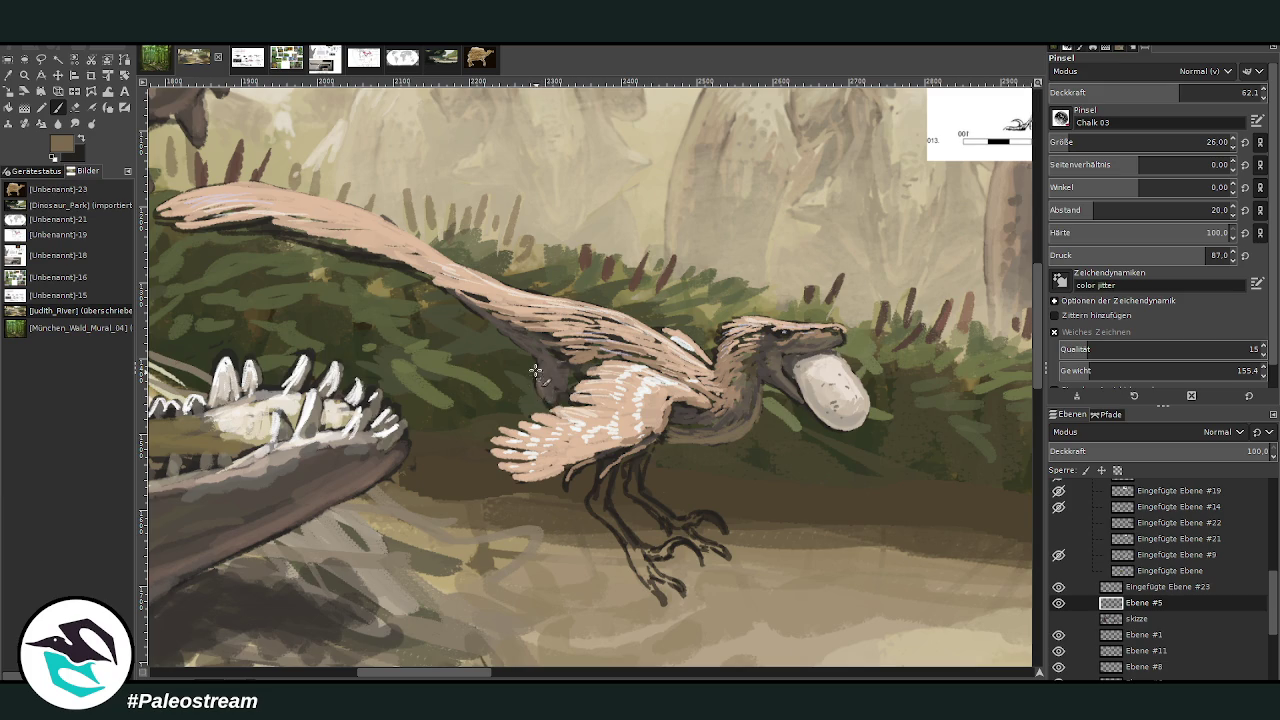
left_click_drag(1180, 92, 1208, 92)
scroll(1150, 142, "down", 5)
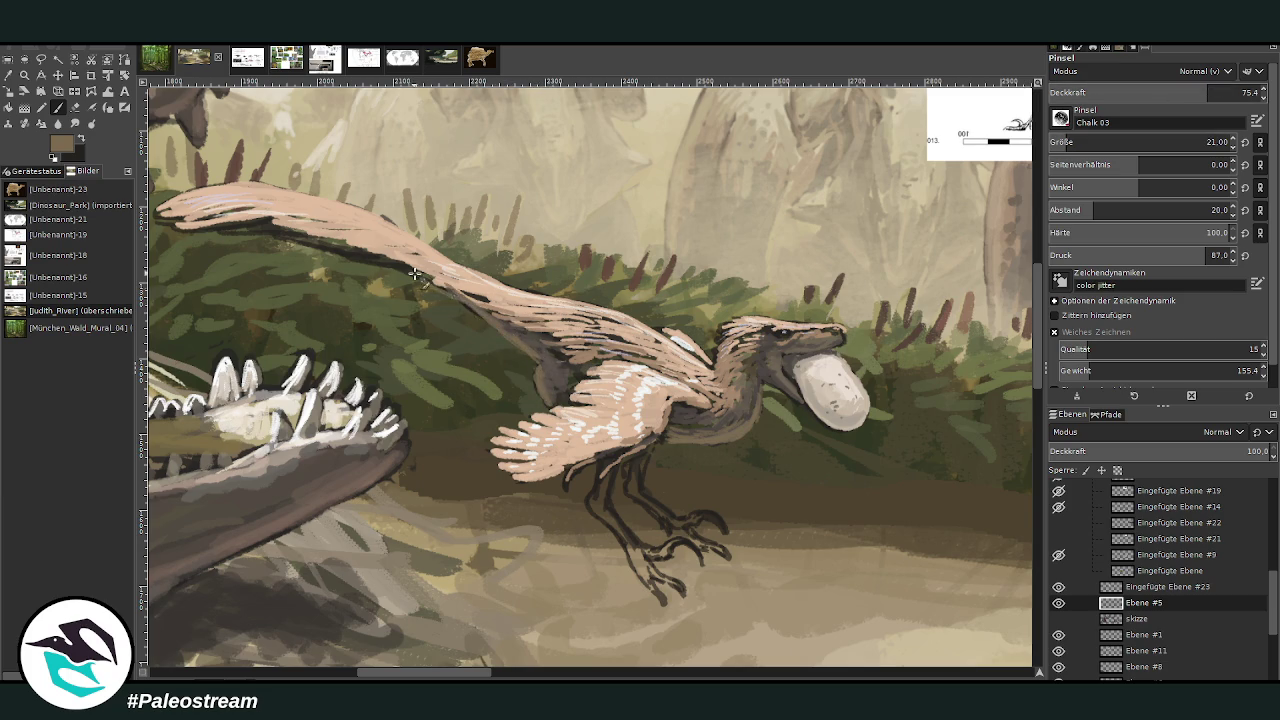
key("o")
left_click(428, 246)
key("p")
- At 89.3 opacity, paint darker brown along the wing underside, neck, shoulder and jaw line by the egg
left_click(1020, 338, "ctrl")
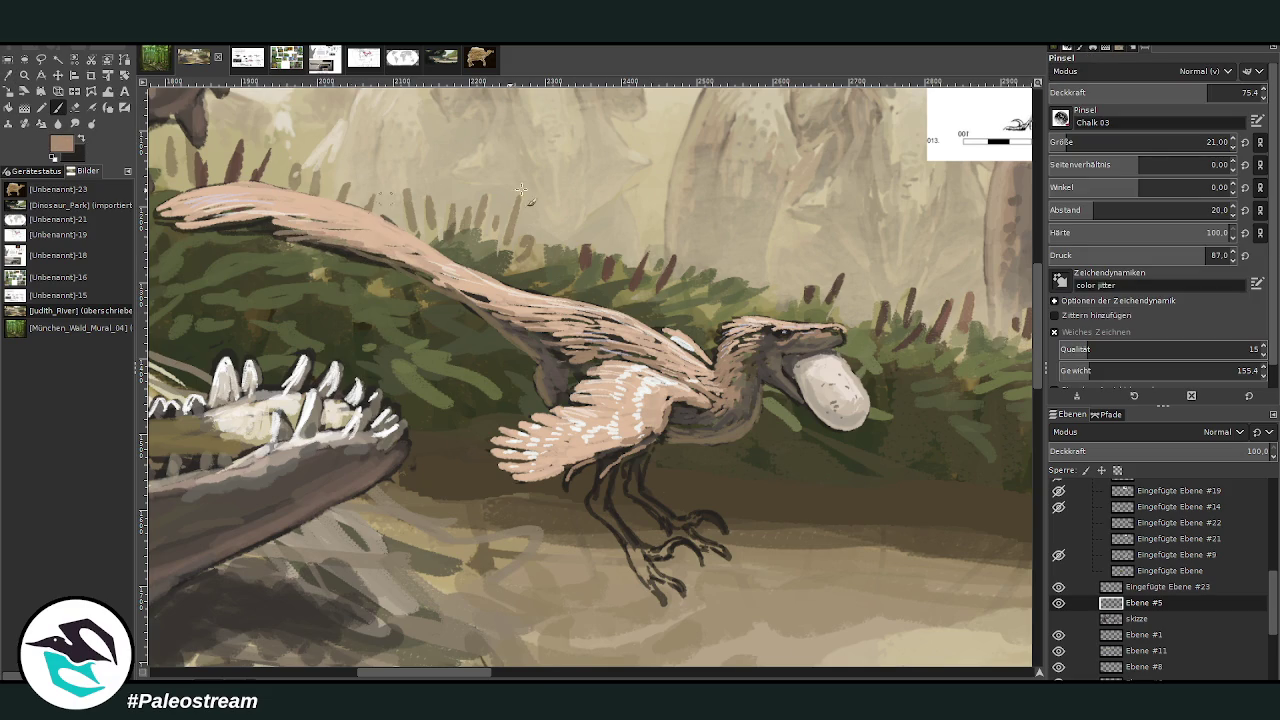
left_click(1238, 92)
mouse_move(378, 250)
left_mouse_down()
mouse_move(175, 216)
mouse_move(254, 202)
mouse_move(339, 225)
mouse_move(468, 304)
left_mouse_up()
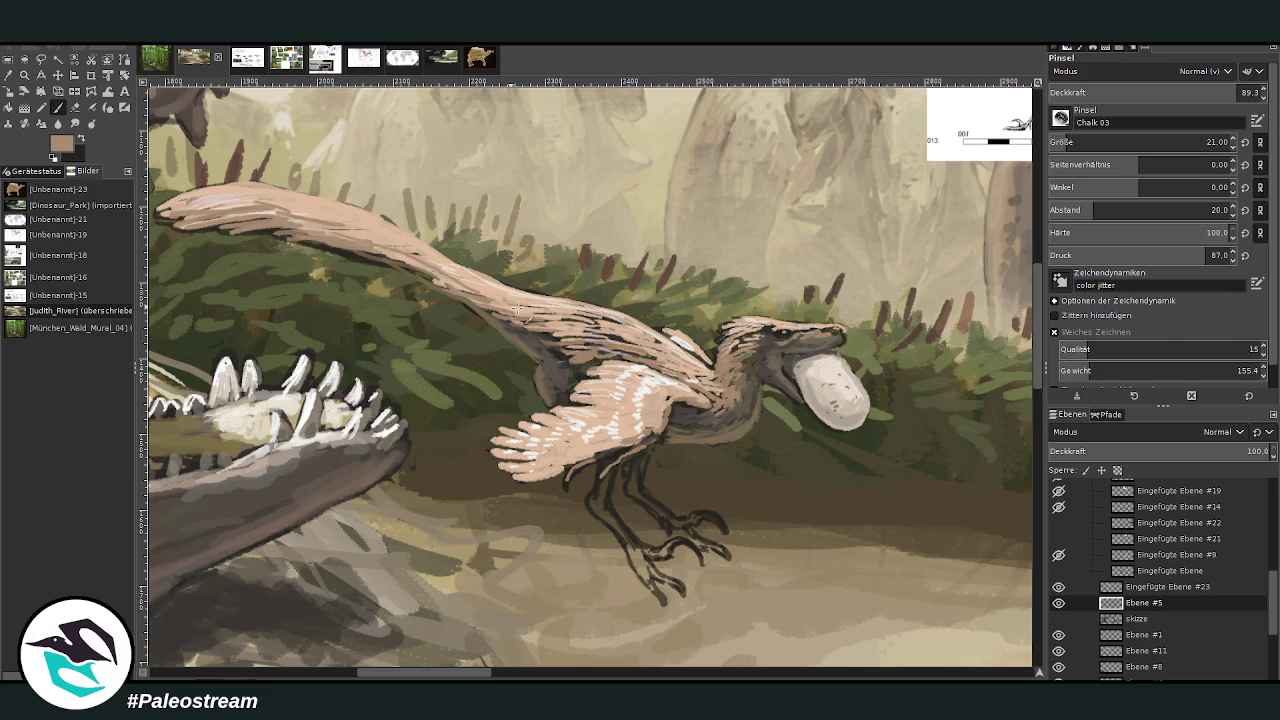
mouse_move(716, 398)
left_mouse_down()
mouse_move(740, 382)
mouse_move(740, 350)
left_mouse_up()
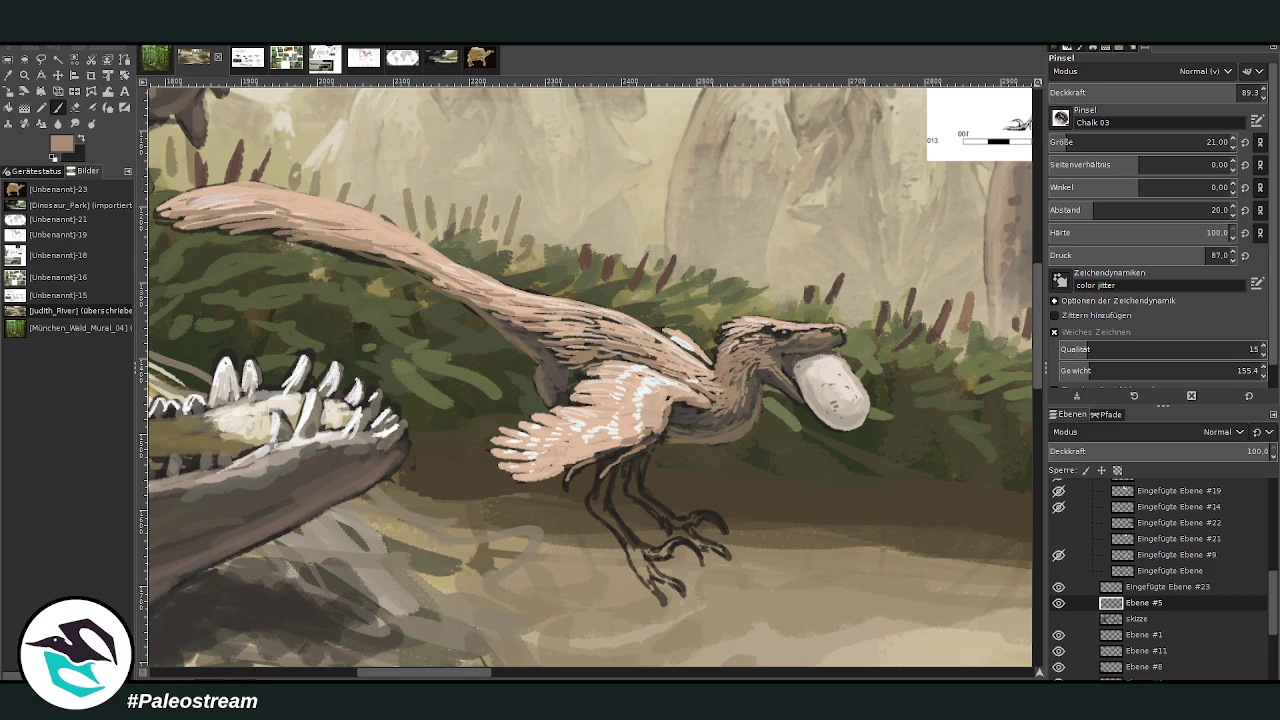
left_click(803, 289, "ctrl")
left_click_drag(787, 354, 840, 345)
left_click(1020, 398, "ctrl")
- At brush size 41, paint the raptor's toes and rear leg in dark blue-grey, dropping opacity to 67.5
key("shift+bracketright")
key("shift+bracketright")
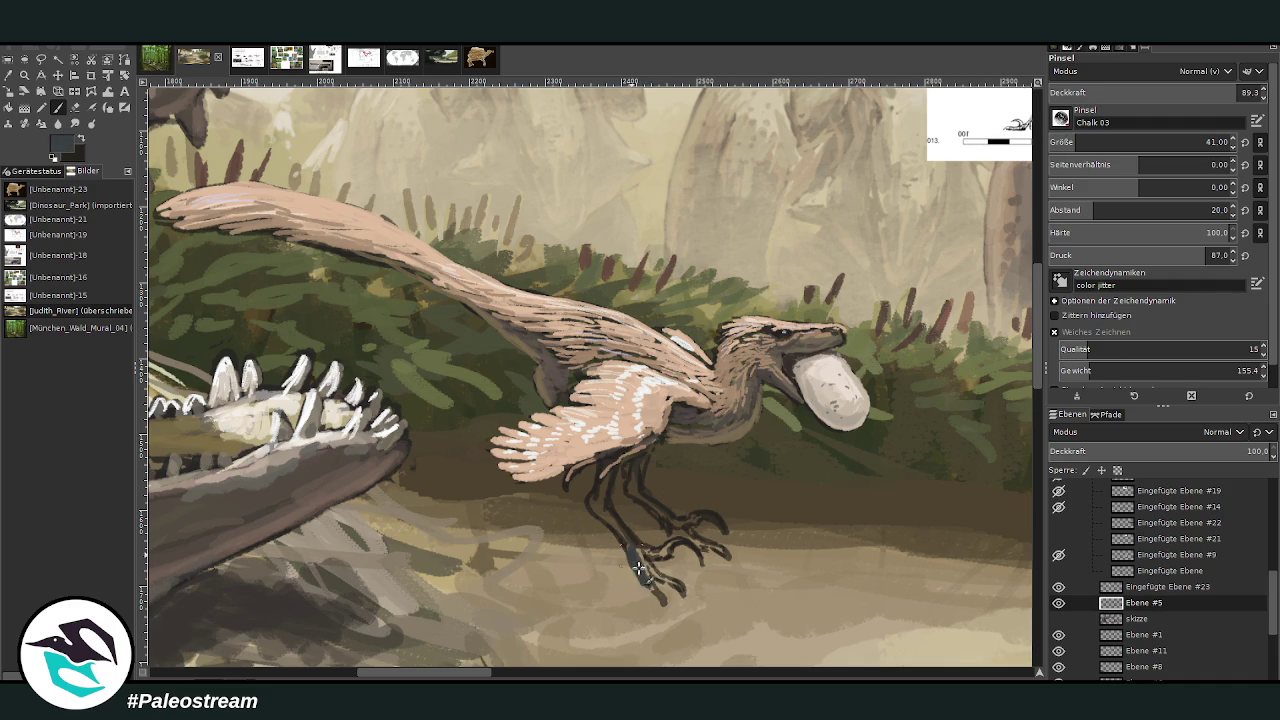
mouse_move(632, 550)
left_mouse_down()
mouse_move(668, 584)
mouse_move(597, 508)
mouse_move(605, 515)
mouse_move(607, 485)
left_mouse_up()
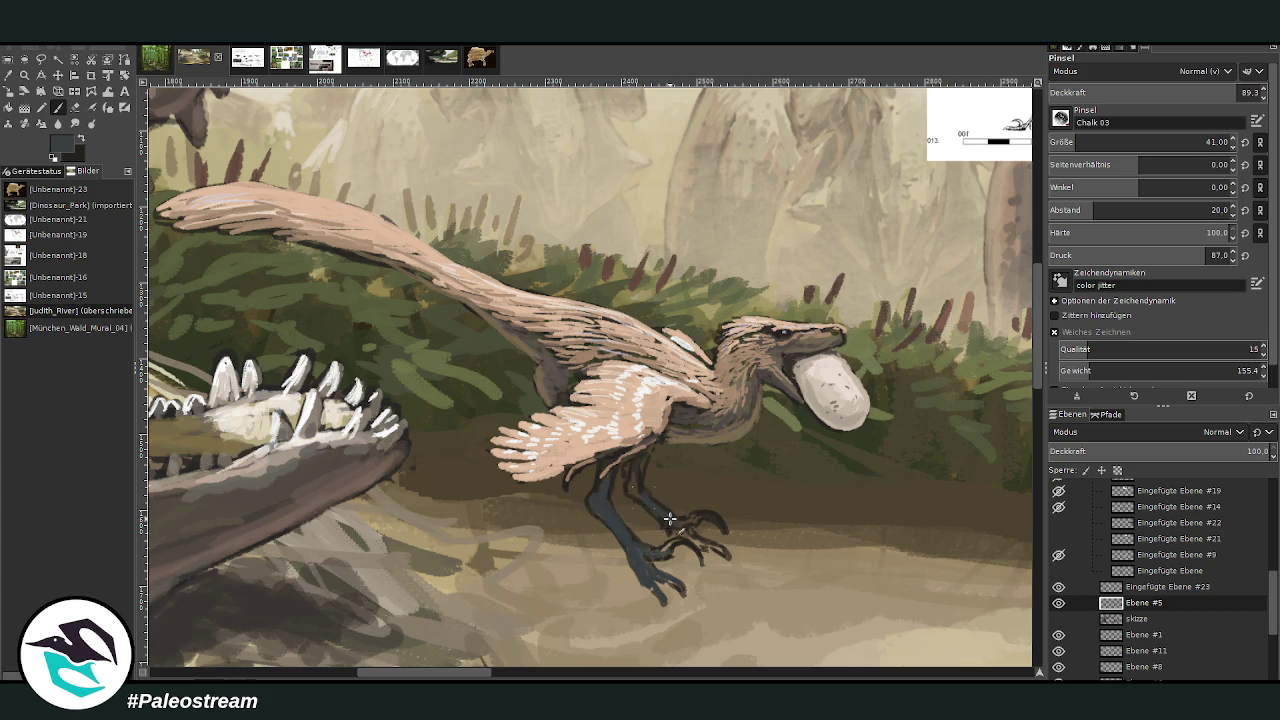
left_click_drag(666, 513, 688, 524)
left_click(1188, 92)
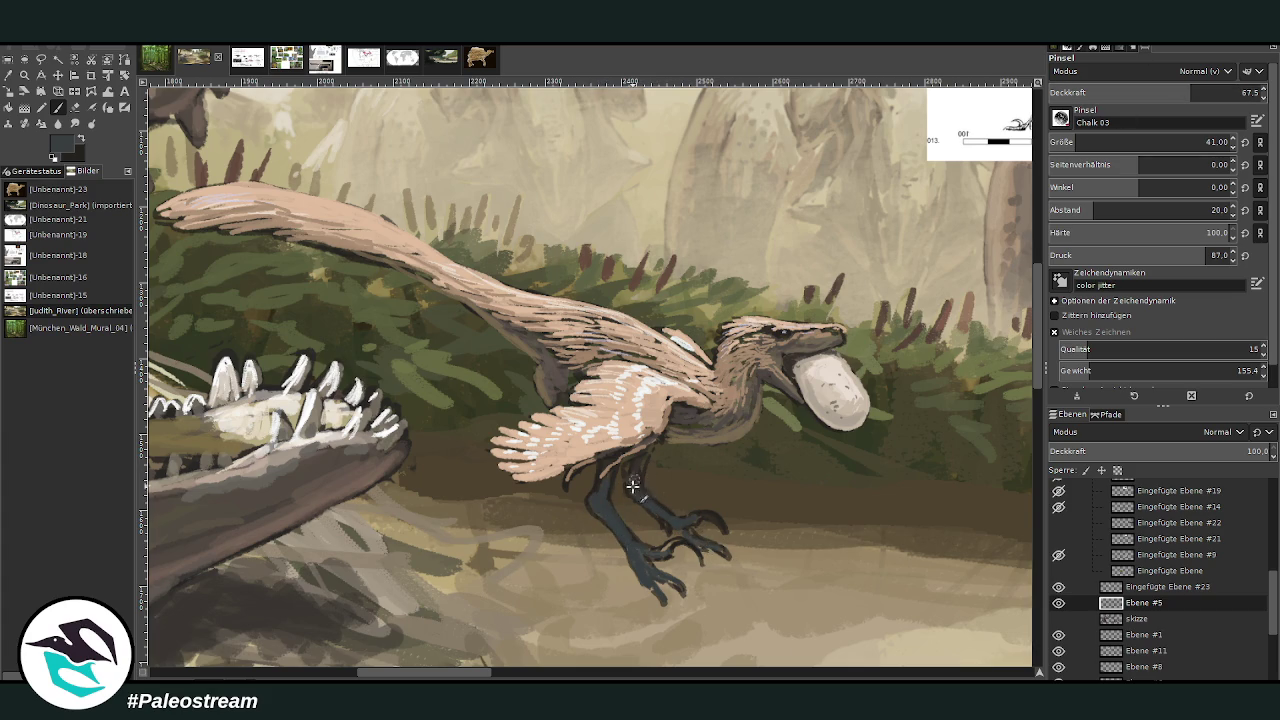
left_click_drag(635, 484, 654, 513)
- Switch to a greyish olive colour and settle the brush at size 16, opacity 40.1
left_click_drag(1150, 142, 1120, 142)
key("greater")
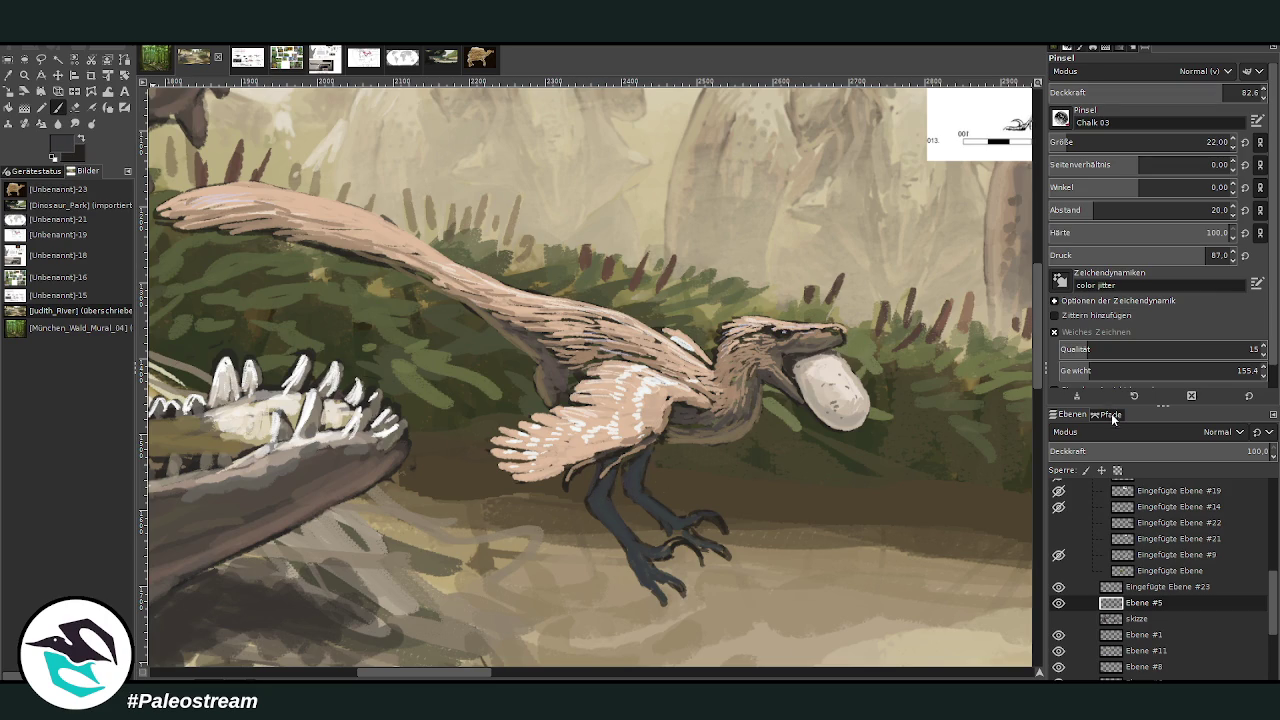
left_click(1006, 388, "ctrl")
left_click(1070, 141)
scroll(1068, 142, "up", 6)
left_click(1188, 92)
left_click_drag(1188, 92, 1183, 92)
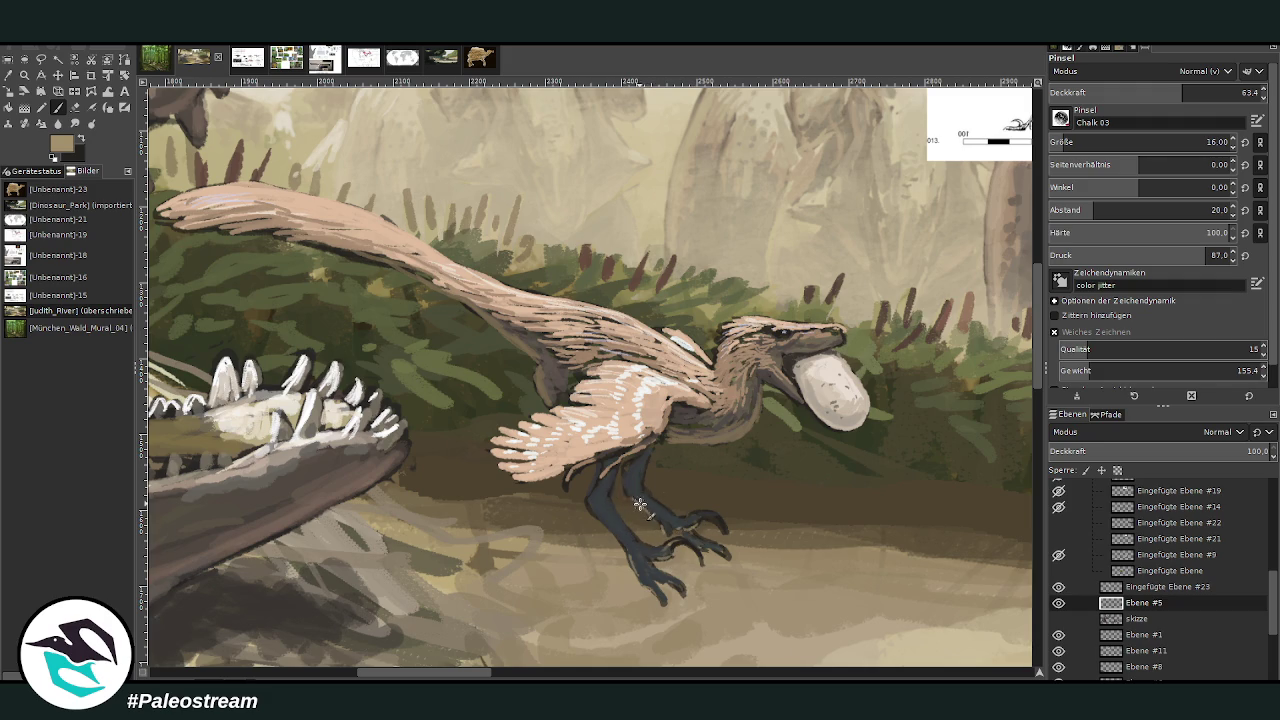
left_click(1133, 92)
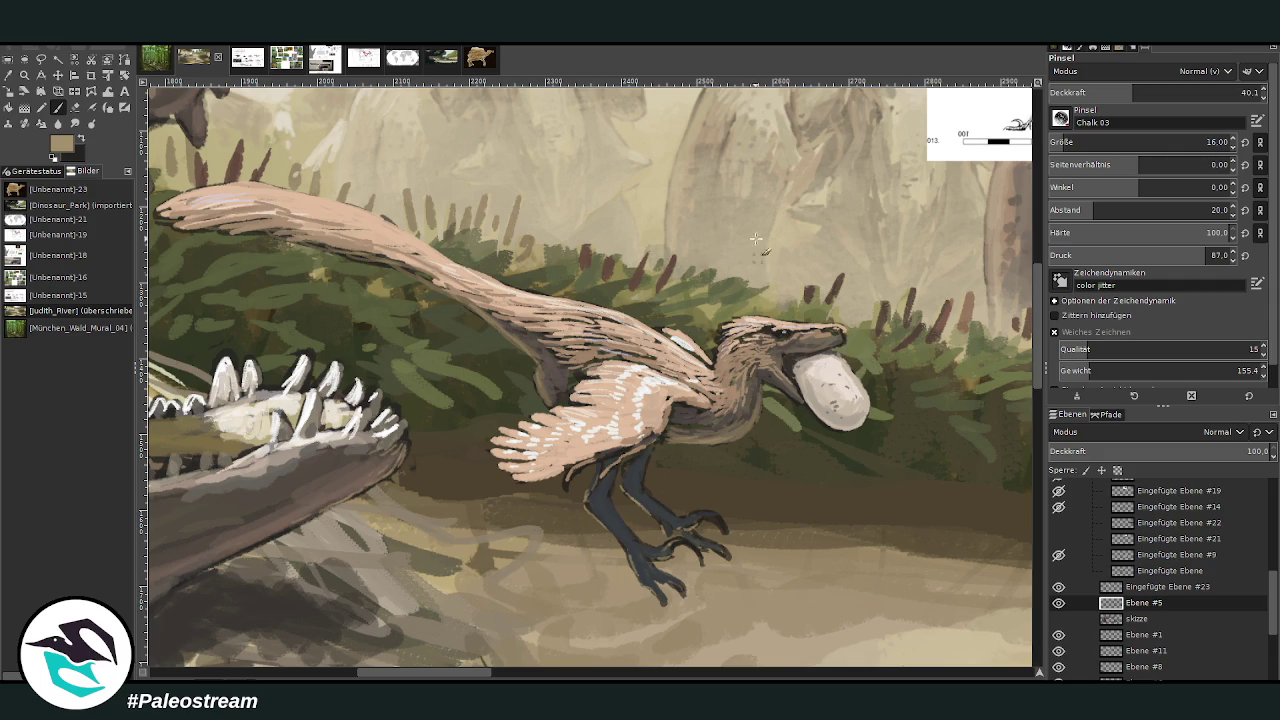
scroll(432, 546, "left", 5)
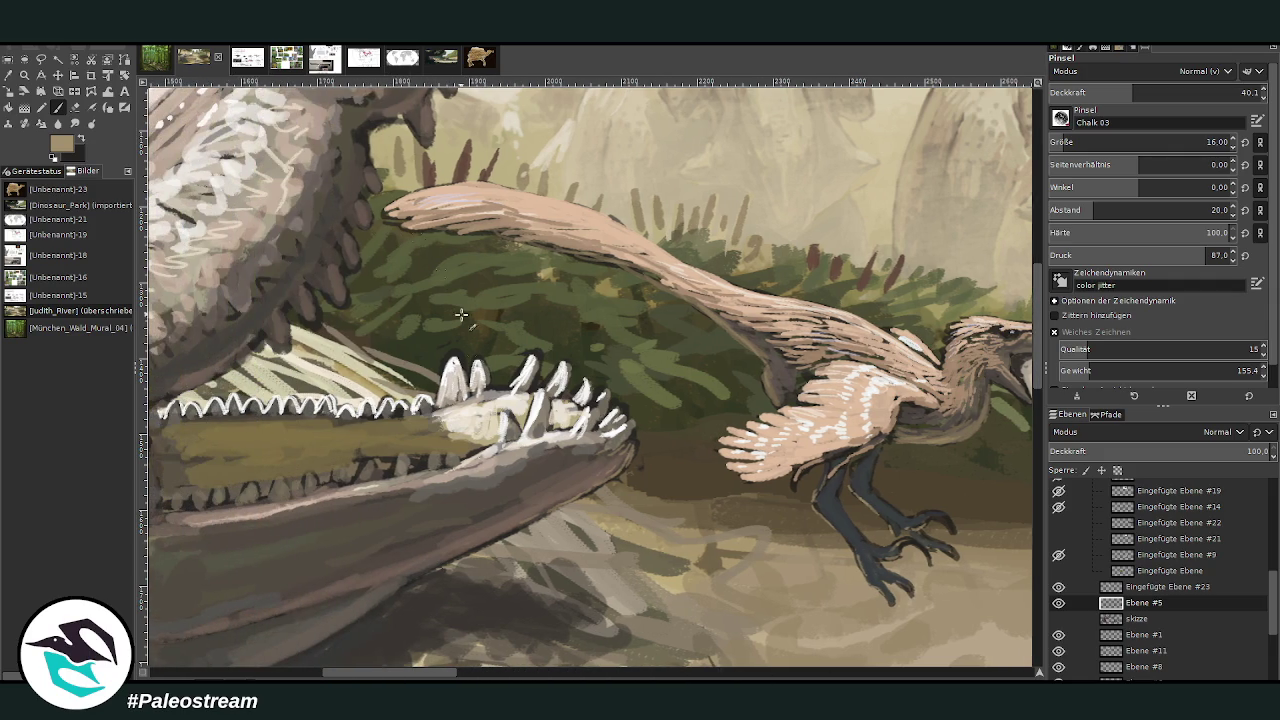
scroll(397, 676, "right", 2)
scroll(516, 488, "right", 2)
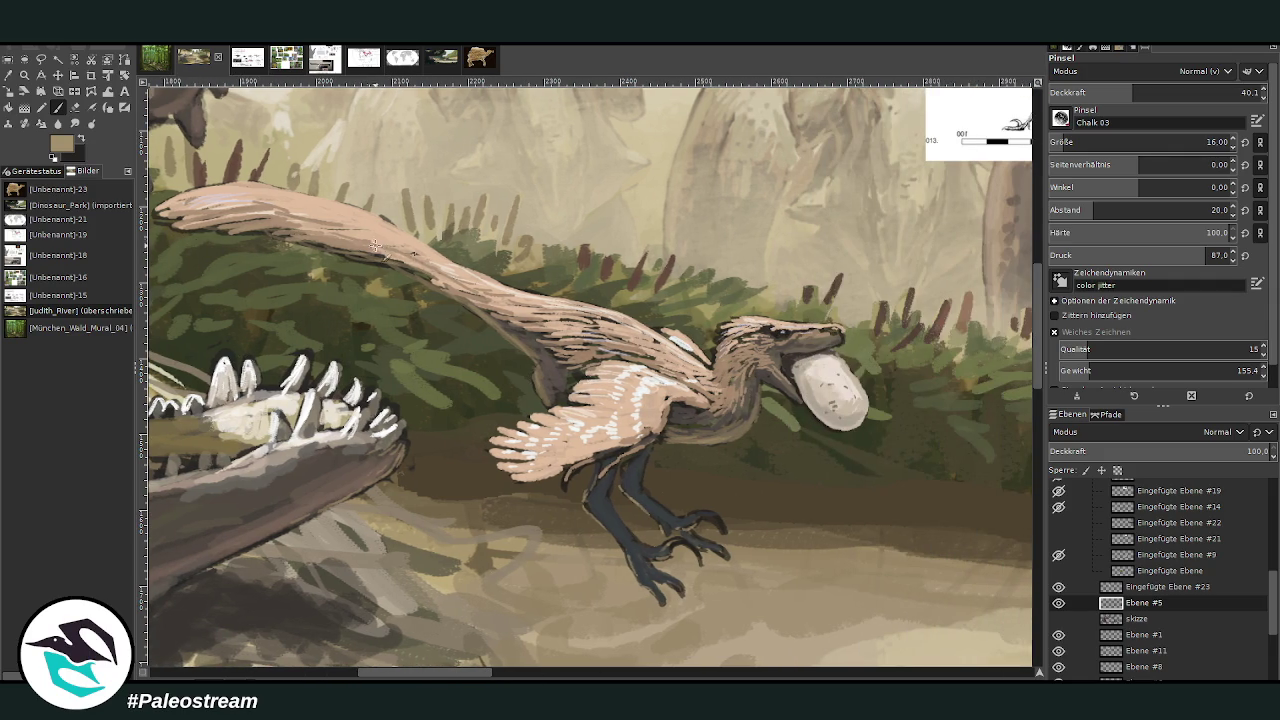
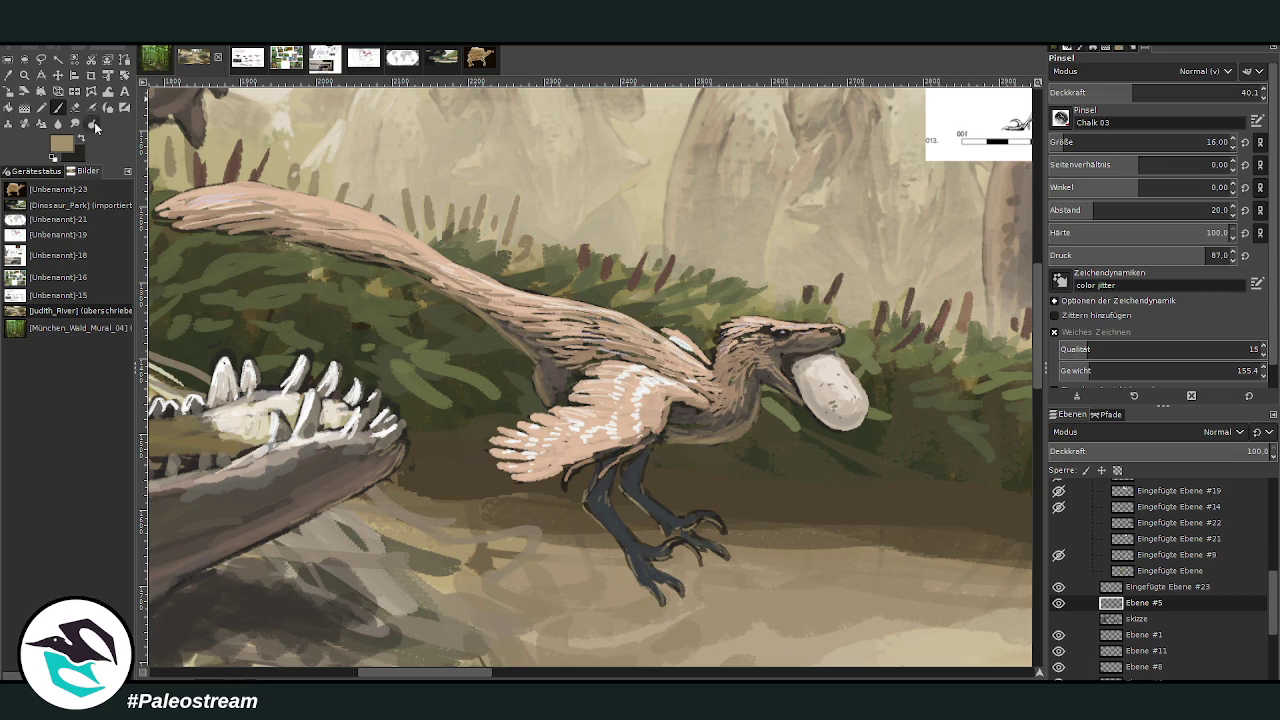
- Sample a light beige and hatch highlights on the raptor's back and wing at 65.3 opacity, darkening its head
left_click(834, 242, "ctrl")
mouse_move(611, 327)
left_mouse_down()
mouse_move(640, 342)
mouse_move(574, 329)
mouse_move(564, 313)
left_mouse_up()
mouse_move(736, 333)
left_mouse_down()
mouse_move(719, 333)
mouse_move(772, 340)
mouse_move(760, 331)
mouse_move(770, 327)
left_mouse_up()
left_click(1187, 89)
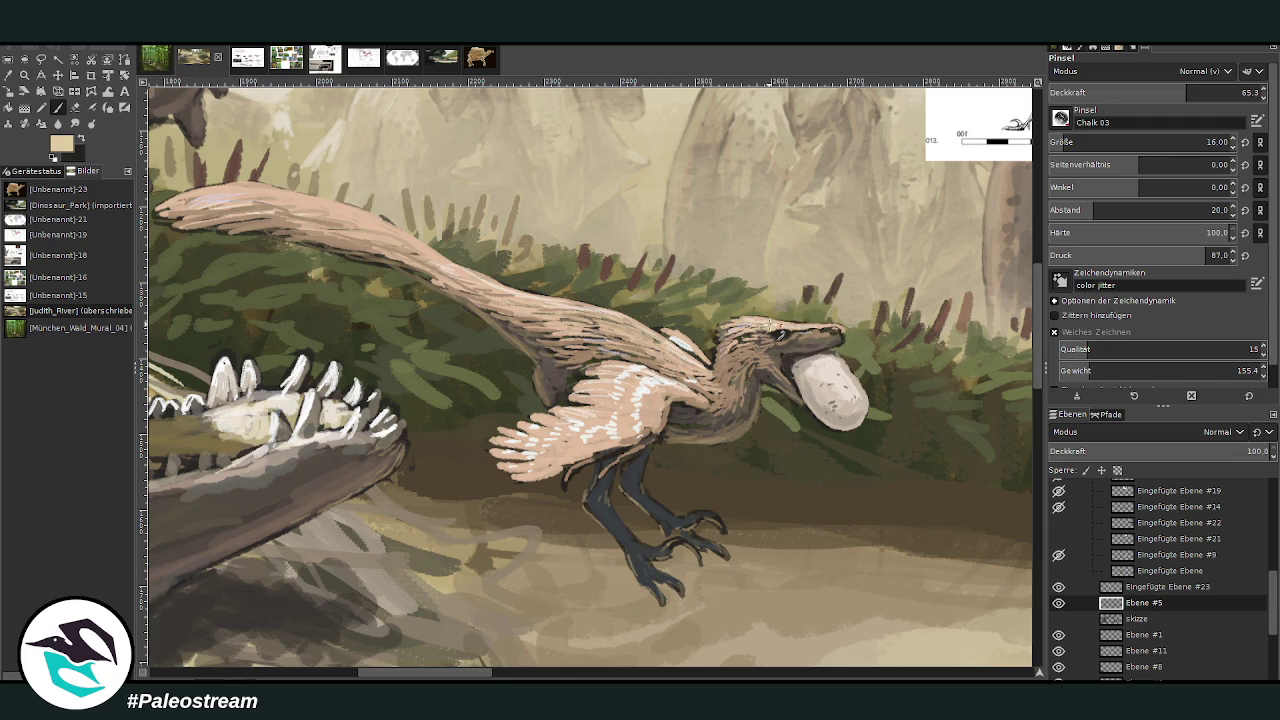
left_click_drag(800, 336, 745, 348)
left_click_drag(604, 403, 569, 422)
left_click_drag(645, 376, 614, 348)
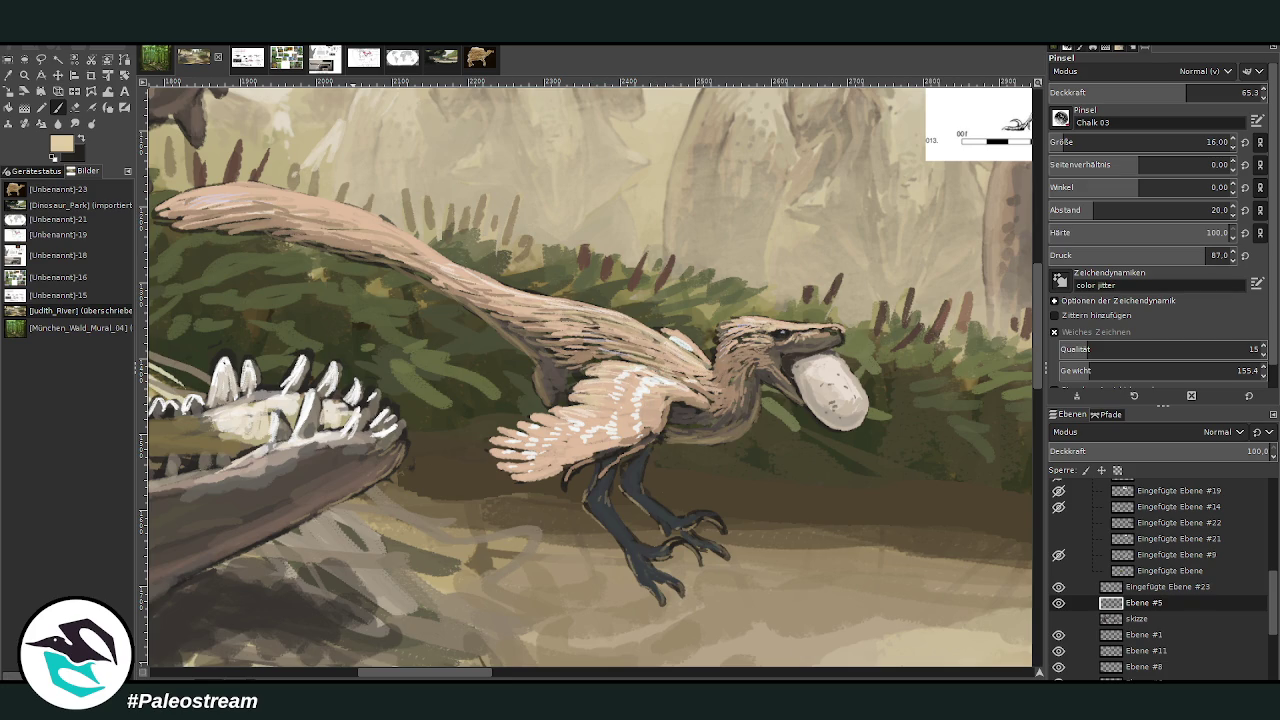
- Sample a dark olive-grey and dab wing marks at brush size 43, finishing at 51.4 opacity
left_click(1021, 370, "ctrl")
left_click(1080, 140)
left_click(1203, 88)
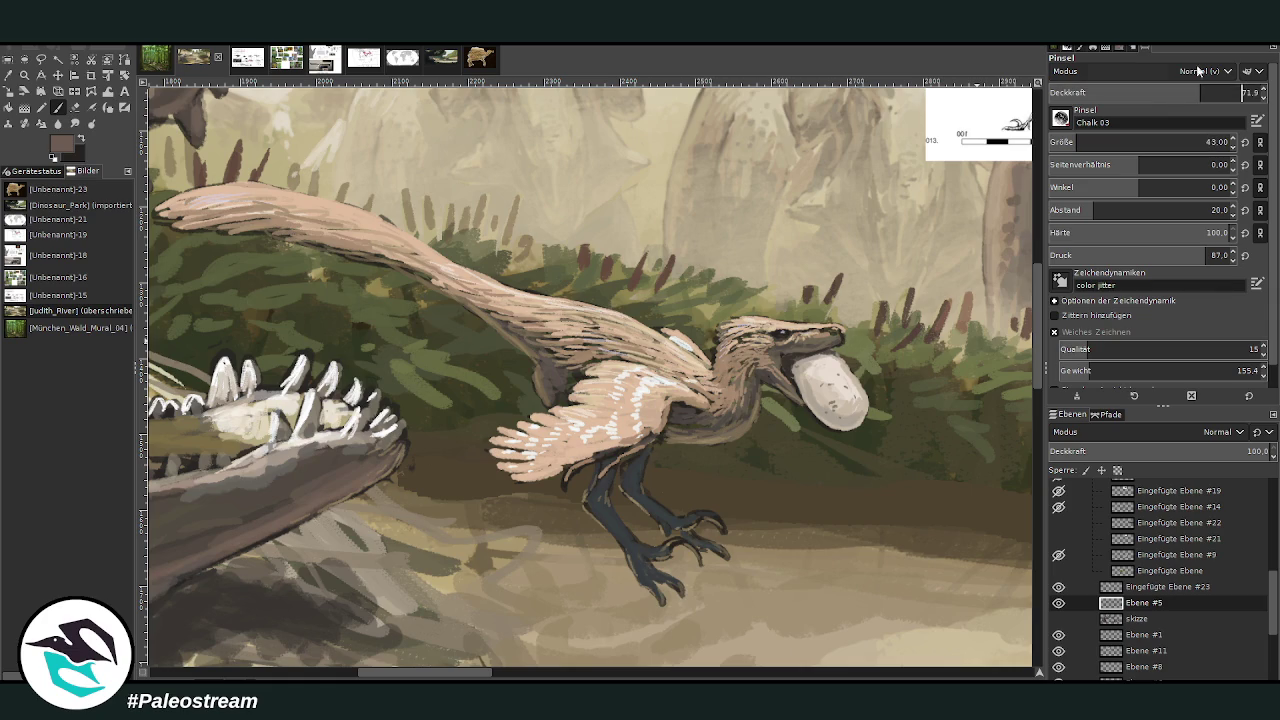
mouse_move(611, 431)
left_mouse_down()
mouse_move(633, 391)
mouse_move(602, 416)
mouse_move(619, 377)
left_mouse_up()
left_click(1157, 88)
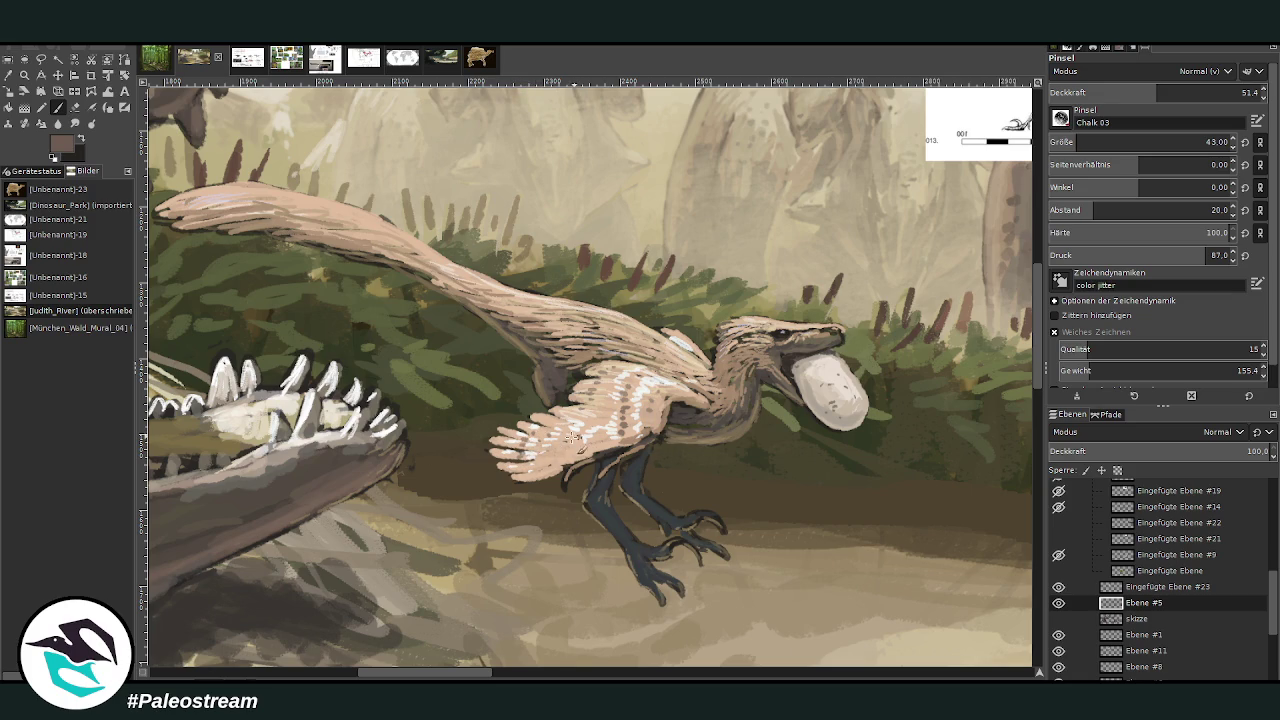
scroll(547, 407, "down", 2)
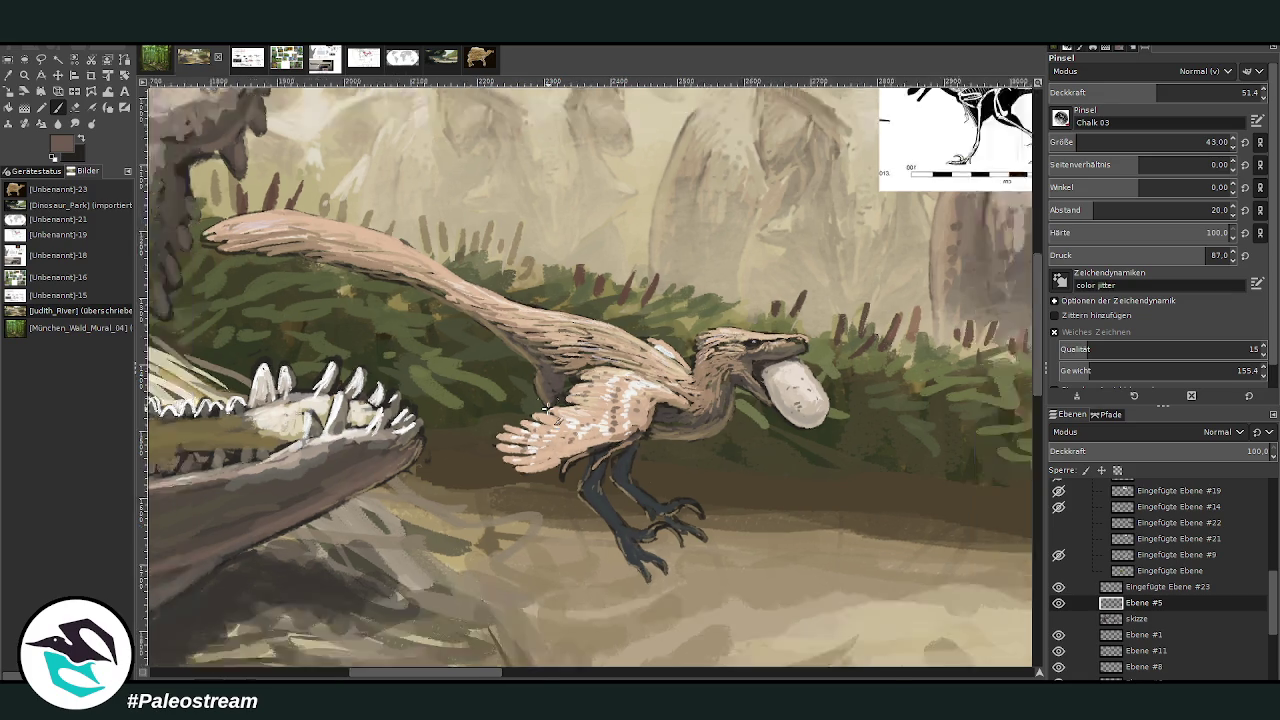
scroll(547, 407, "down", 2)
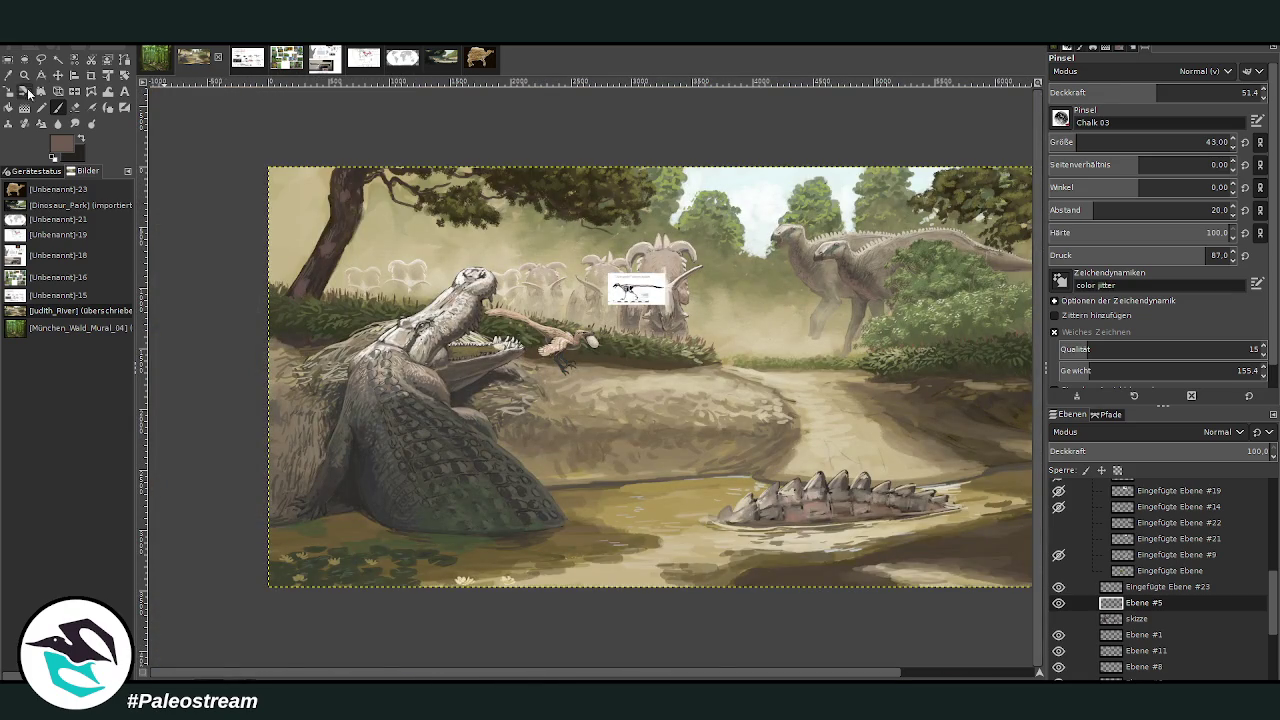
- Zoom in on the raptor and crocodile jaw and set the brush to size 74, 68.8 opacity
left_click(24, 75)
left_click_drag(492, 250, 646, 470)
mouse_move(344, 143)
left_mouse_down()
mouse_move(497, 278)
mouse_move(662, 586)
left_mouse_up()
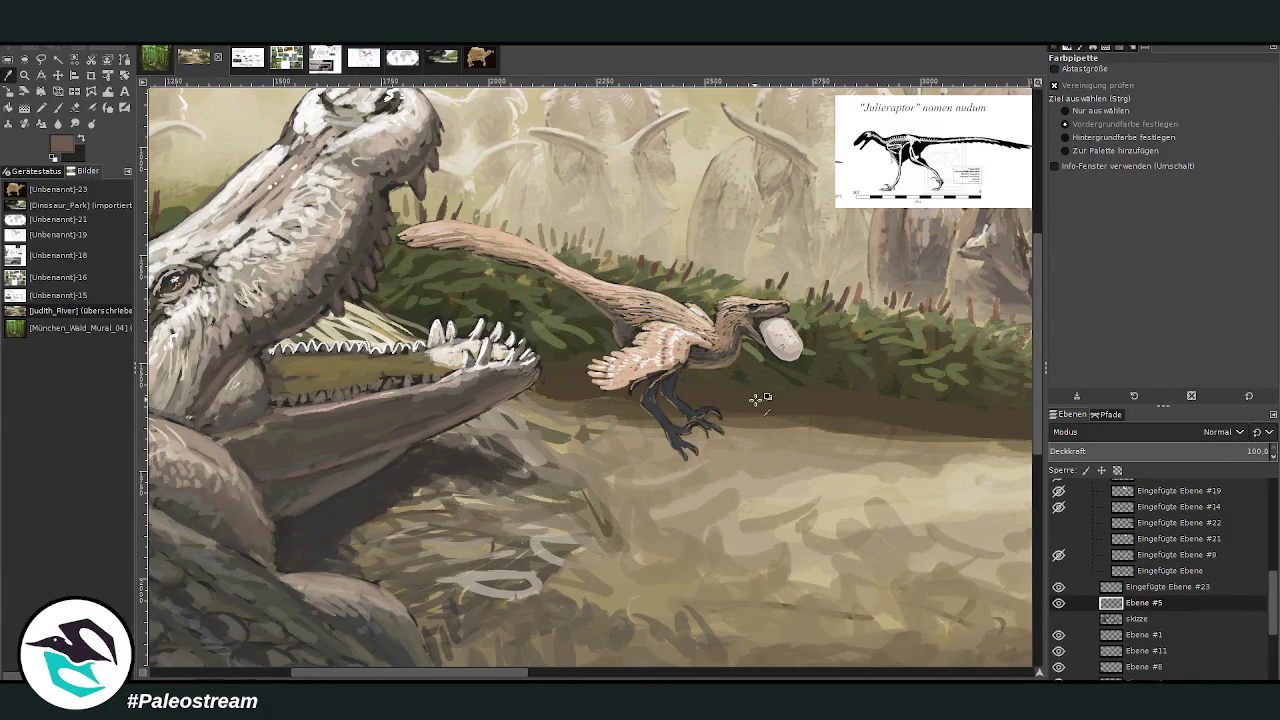
left_click(59, 109)
left_click(1093, 142)
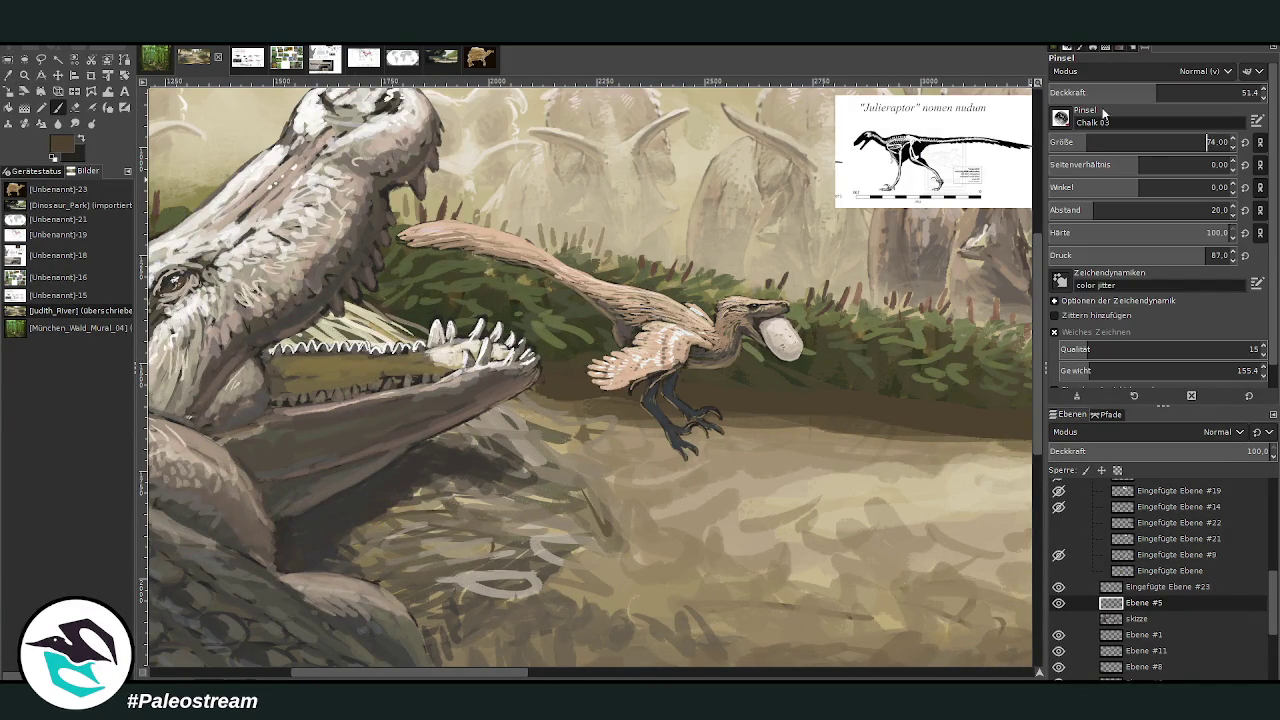
left_click(1193, 88)
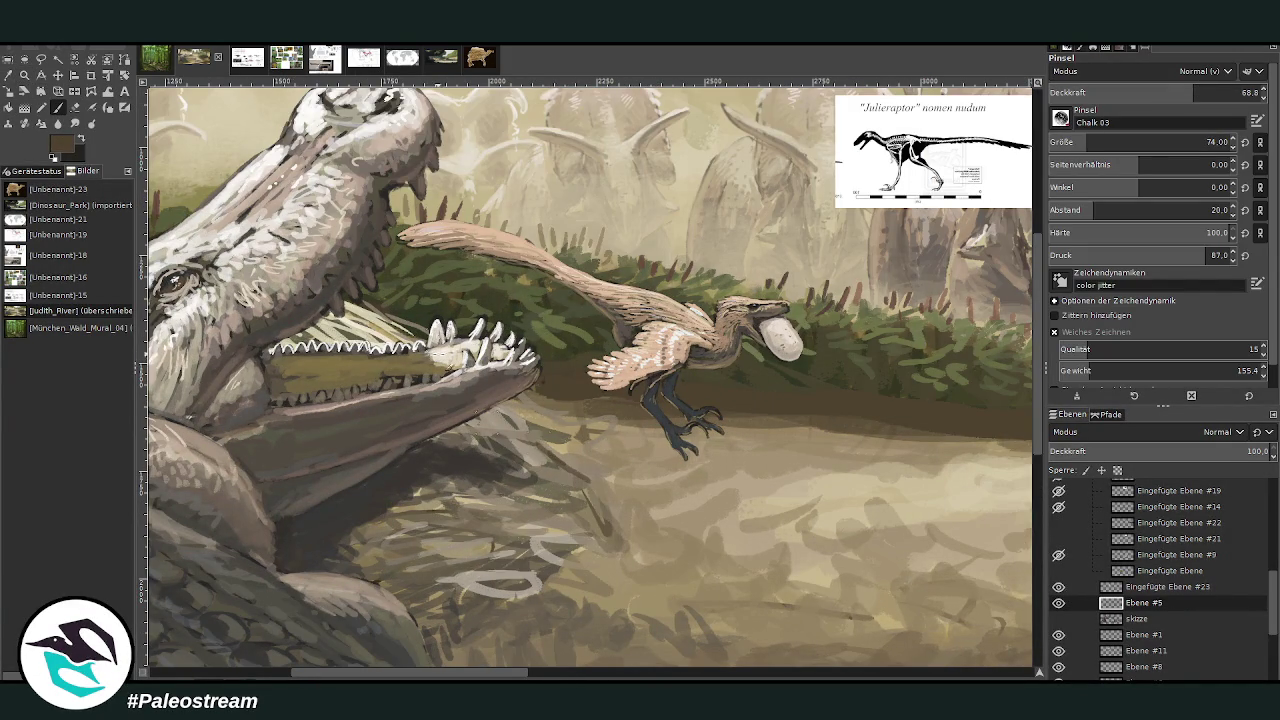
- Sample a dark shadow colour and paint the ground shadow below the jaw at size 106, 49.5 opacity
left_click(9, 75)
left_click(466, 455)
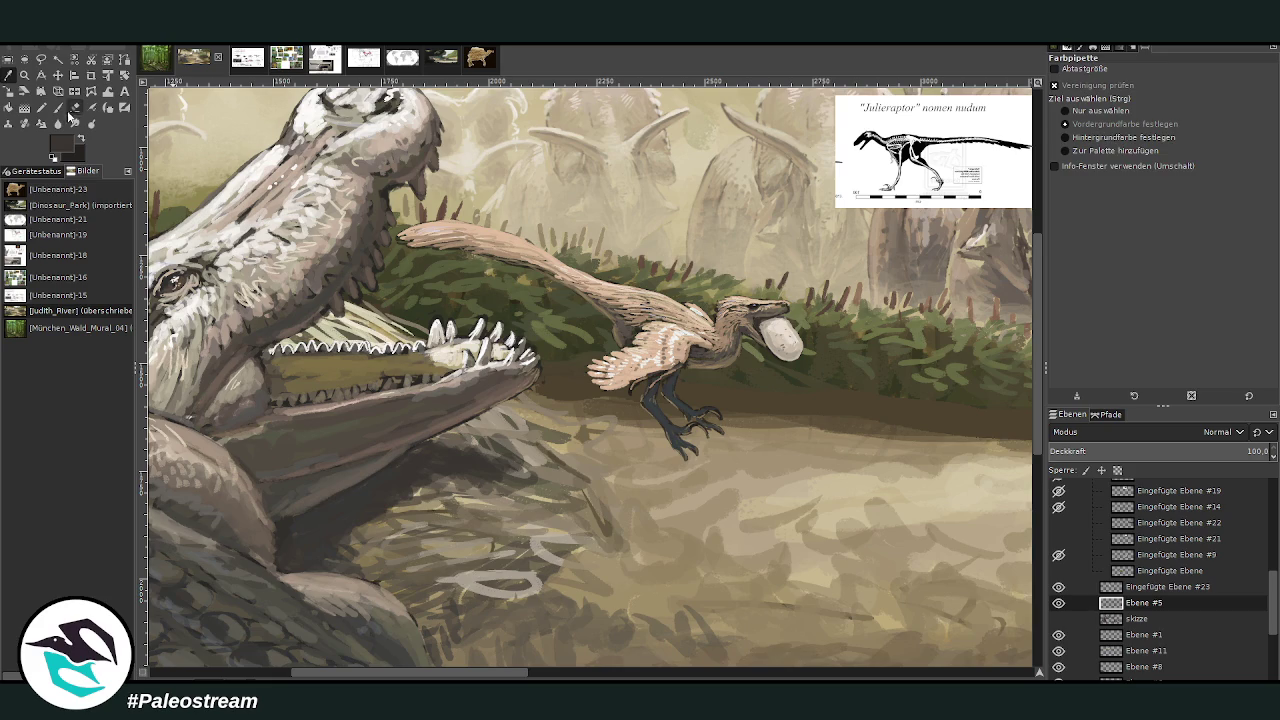
key("p")
mouse_move(552, 457)
left_mouse_down()
mouse_move(490, 420)
mouse_move(686, 522)
left_mouse_up()
left_click(1202, 142)
left_click_drag(606, 478, 752, 546)
left_click(1147, 92)
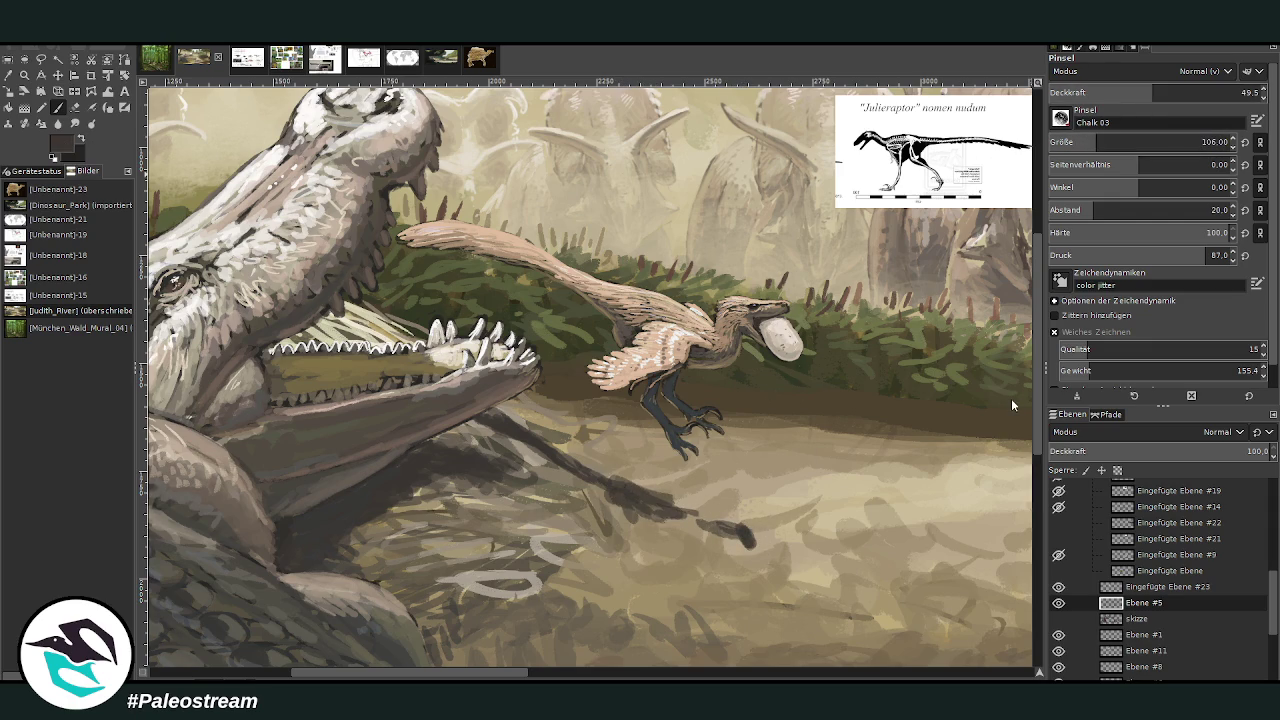
mouse_move(741, 518)
left_mouse_down()
mouse_move(762, 555)
mouse_move(651, 498)
left_mouse_up()
mouse_move(735, 522)
left_mouse_down()
mouse_move(770, 562)
mouse_move(638, 484)
mouse_move(705, 480)
mouse_move(680, 492)
left_mouse_up()
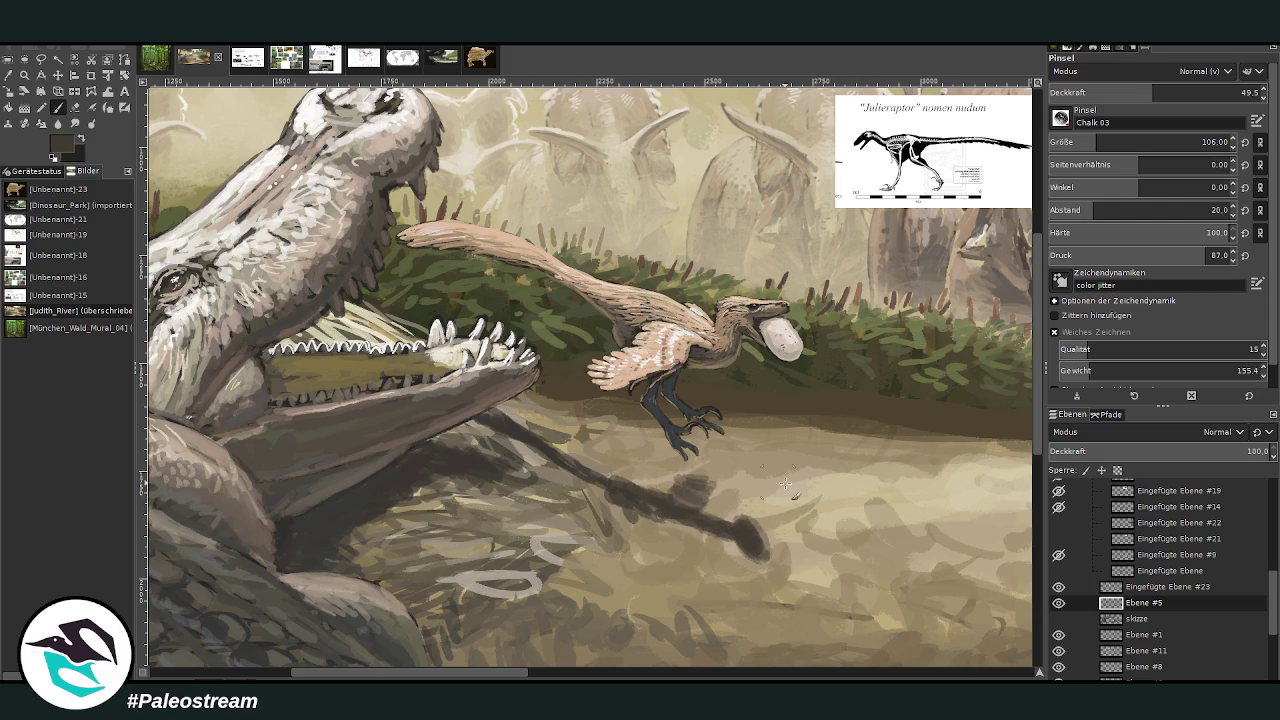
- Make Ebene #8 the working layer after checking Ebene #1 and Ebene #11
left_click(1142, 636)
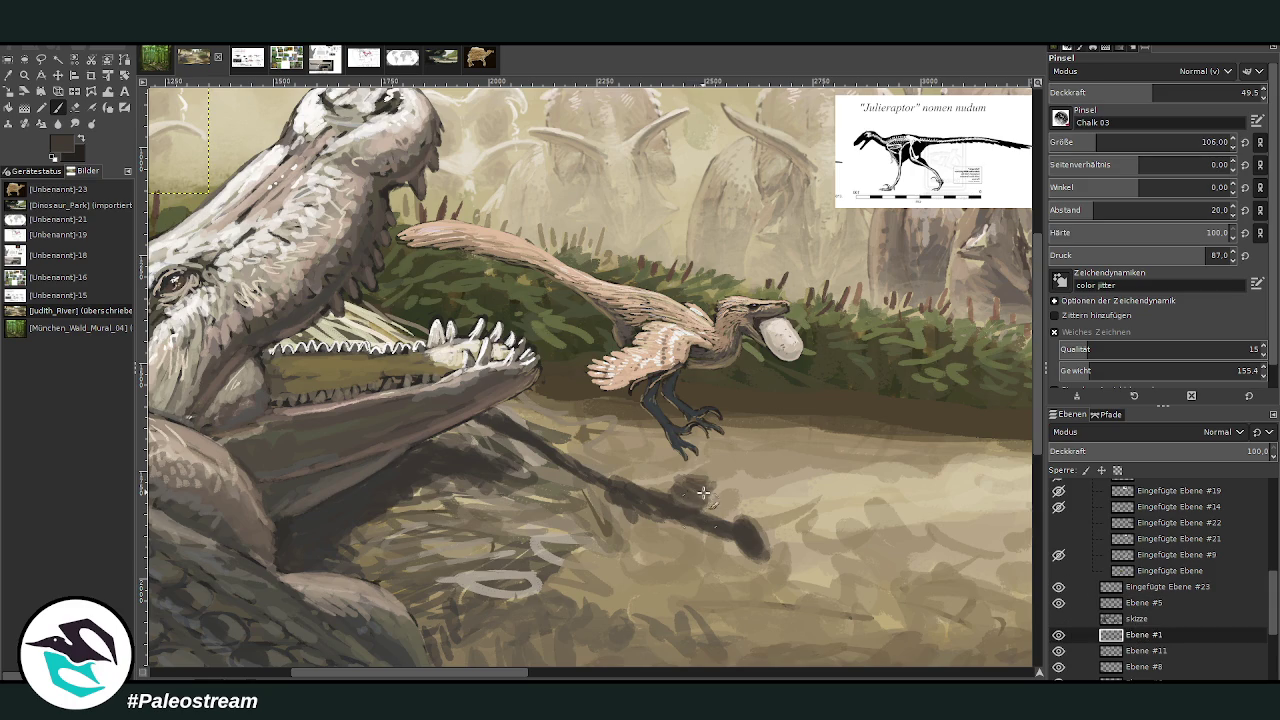
left_click(1135, 652)
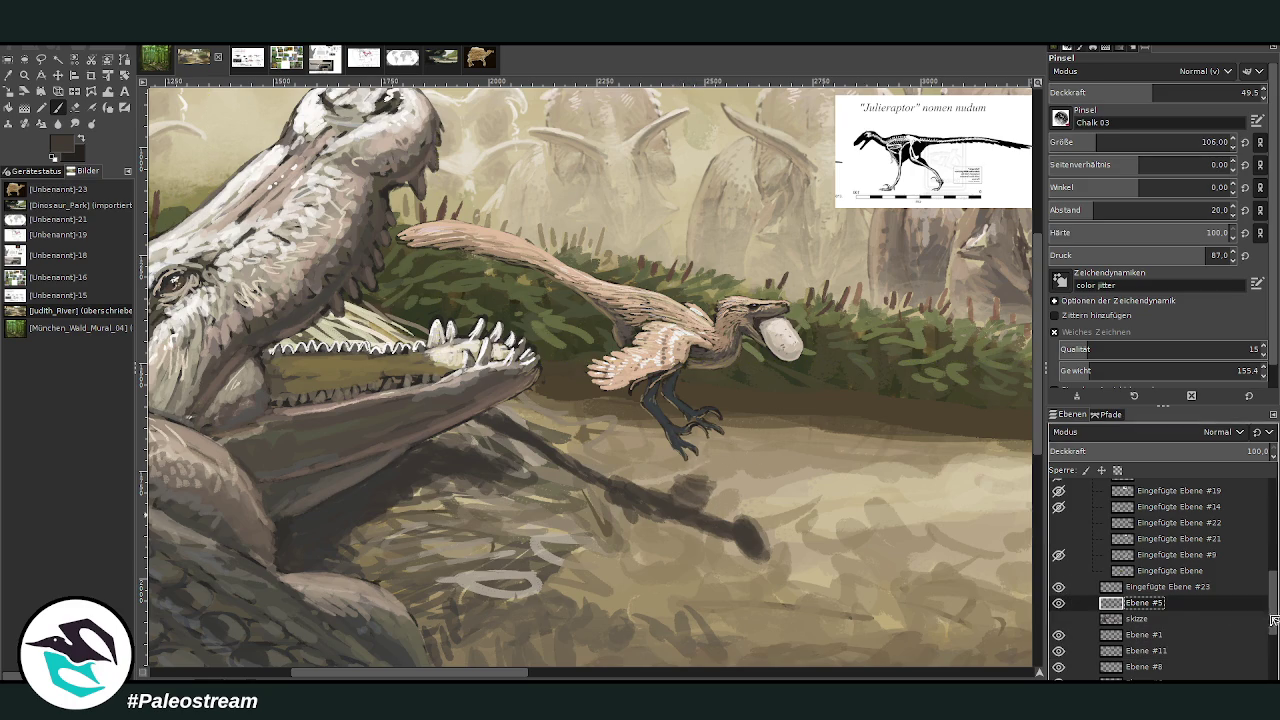
left_click(1141, 634)
left_click(1130, 666)
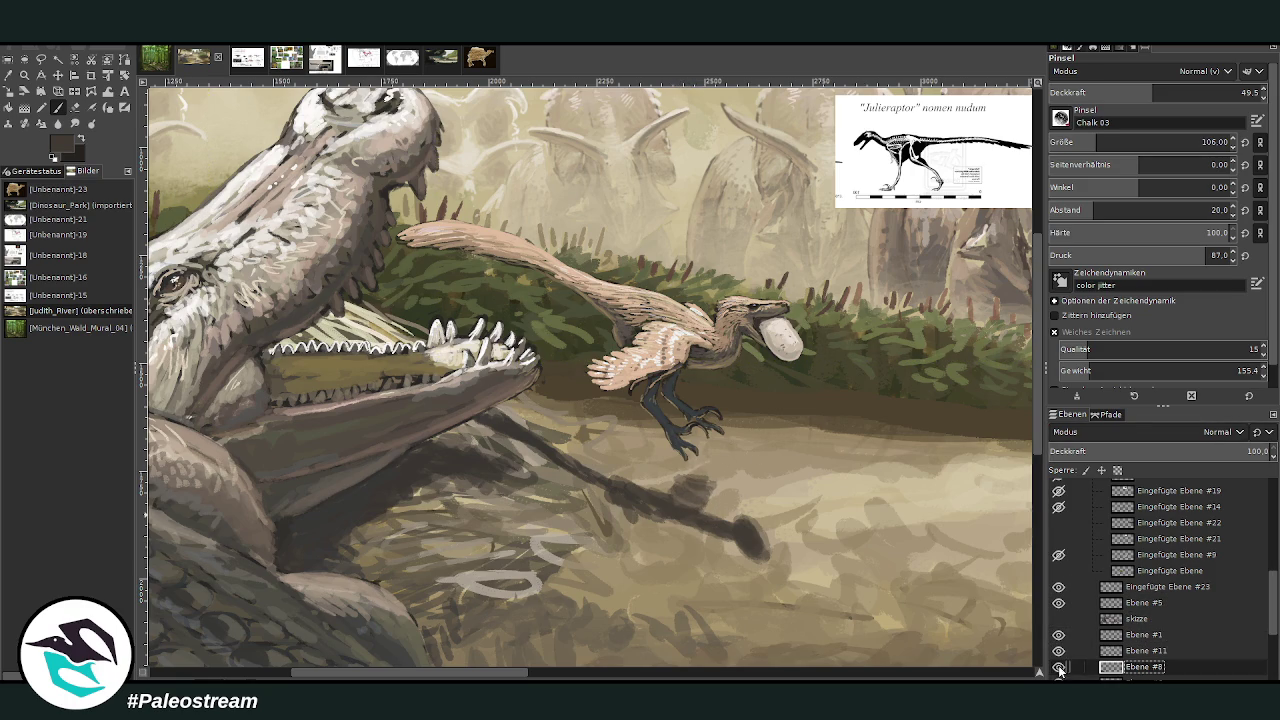
- Paint the raptor's shadow under its foot and legs, with opacity moving from 57.5 to 44.8
mouse_move(702, 487)
left_mouse_down()
mouse_move(691, 486)
mouse_move(713, 467)
mouse_move(665, 525)
mouse_move(640, 520)
mouse_move(642, 570)
mouse_move(686, 480)
mouse_move(700, 500)
mouse_move(725, 490)
mouse_move(705, 461)
mouse_move(720, 470)
mouse_move(666, 444)
mouse_move(685, 465)
mouse_move(710, 455)
mouse_move(735, 480)
mouse_move(683, 490)
mouse_move(705, 505)
mouse_move(615, 485)
mouse_move(666, 500)
mouse_move(650, 588)
mouse_move(615, 618)
mouse_move(630, 585)
left_mouse_up()
left_click(1195, 89)
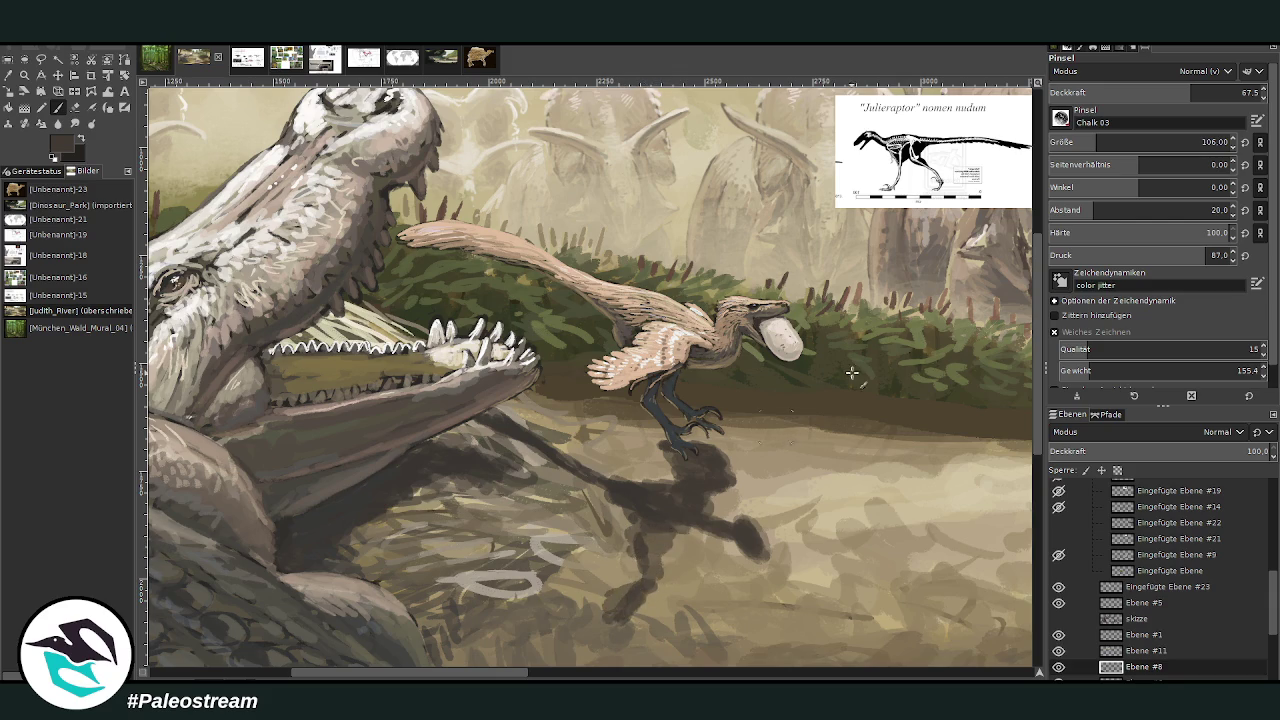
scroll(1038, 352, "down", 3)
left_click_drag(1176, 95, 1142, 95)
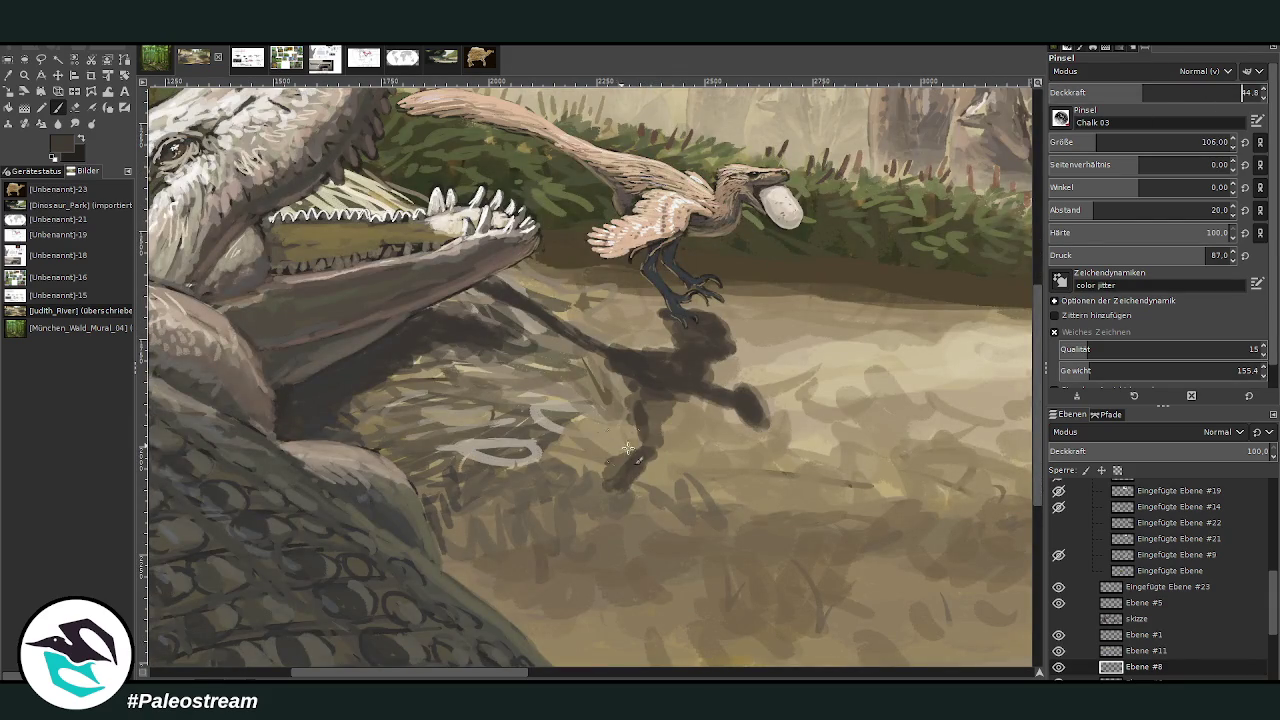
mouse_move(607, 486)
left_mouse_down()
mouse_move(590, 517)
mouse_move(600, 468)
mouse_move(632, 438)
mouse_move(580, 478)
mouse_move(646, 437)
mouse_move(680, 400)
mouse_move(674, 384)
mouse_move(520, 312)
mouse_move(640, 352)
mouse_move(476, 279)
mouse_move(673, 324)
left_mouse_up()
- Refine the shadow with the eraser at 57.4 opacity and sample a brownish shade
left_click(75, 107)
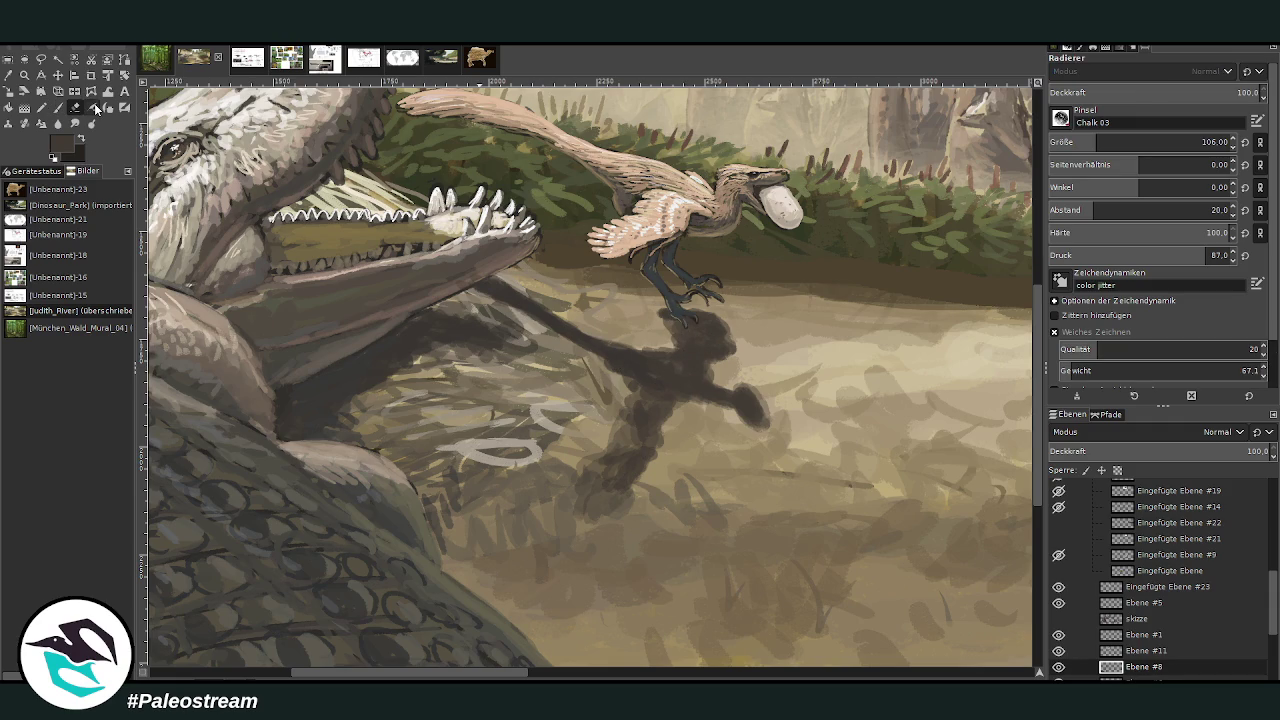
left_click_drag(1223, 97, 1172, 97)
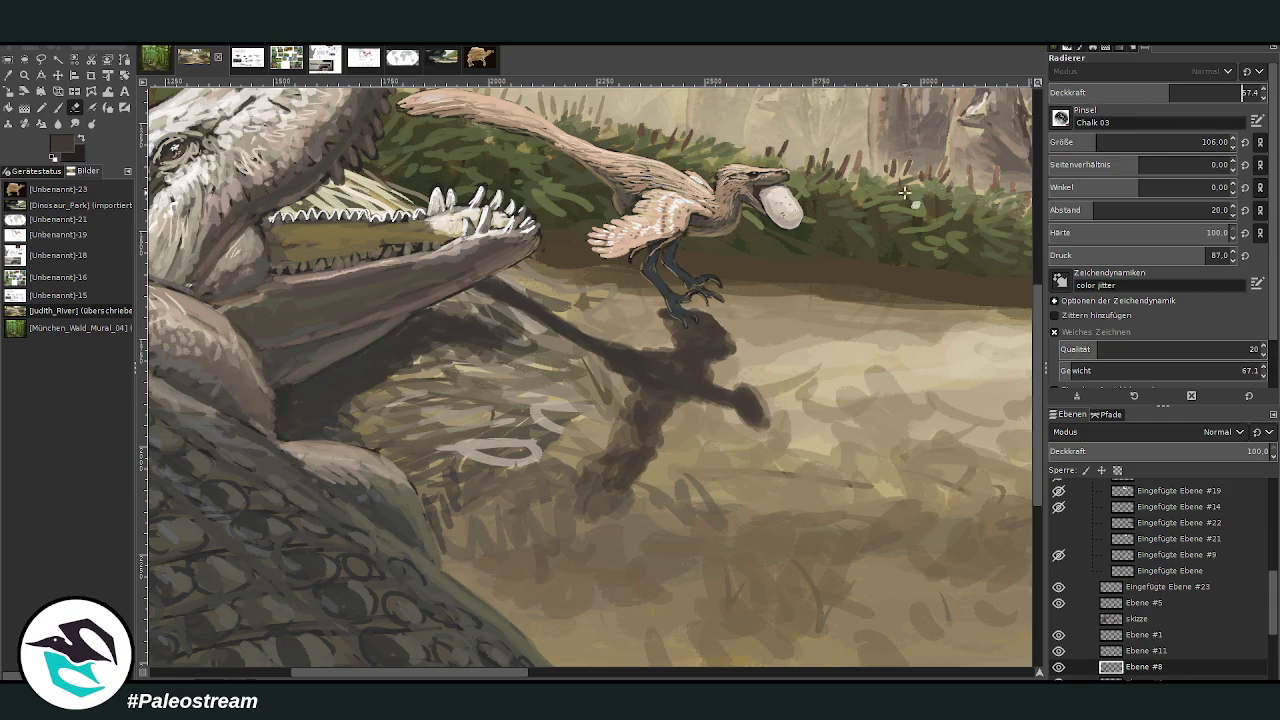
key("p")
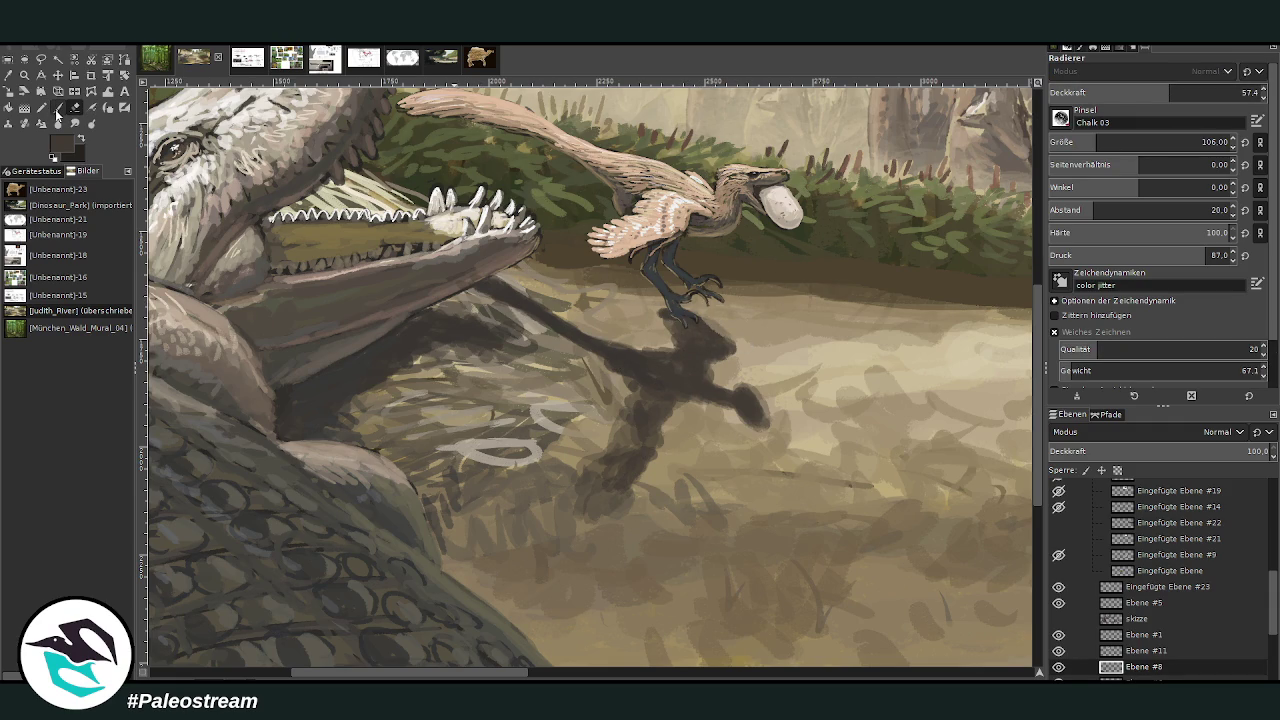
left_click(8, 75)
left_click(748, 271)
left_click(58, 108)
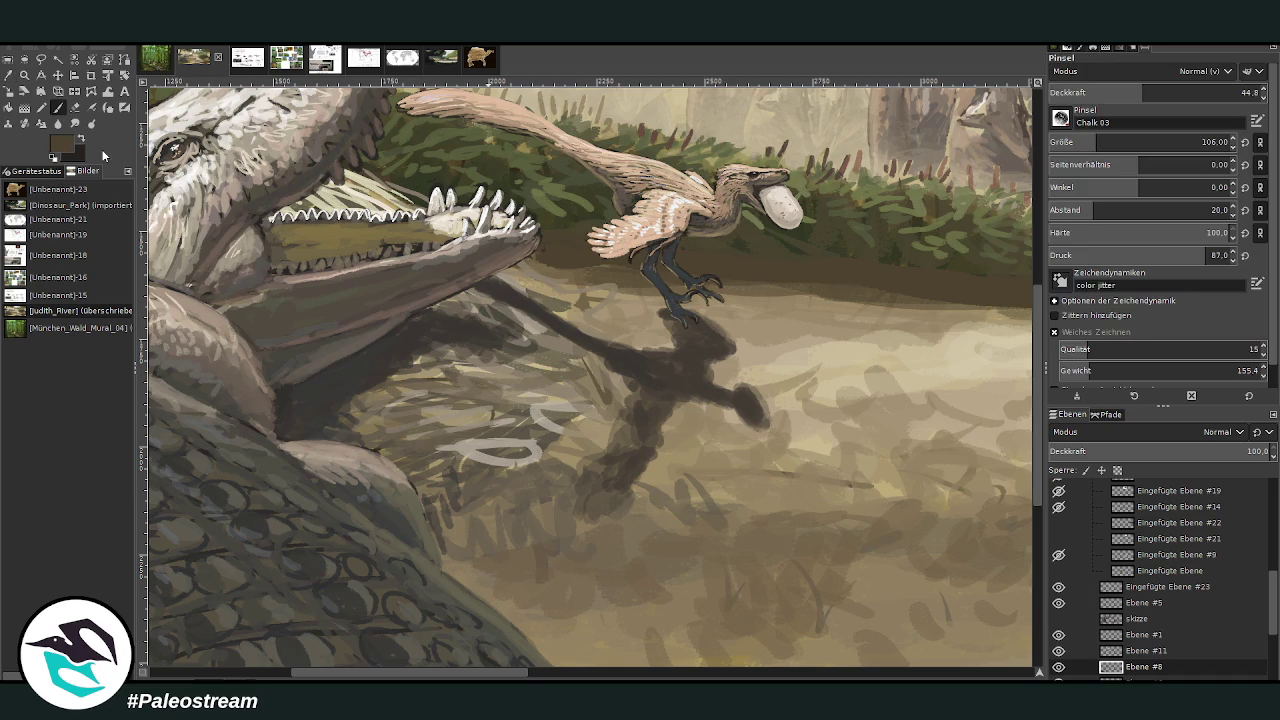
- Pick a lighter brown, set brush opacity to 35.3, and hide the sketch layer at Ebene #5
left_click(792, 283, "ctrl")
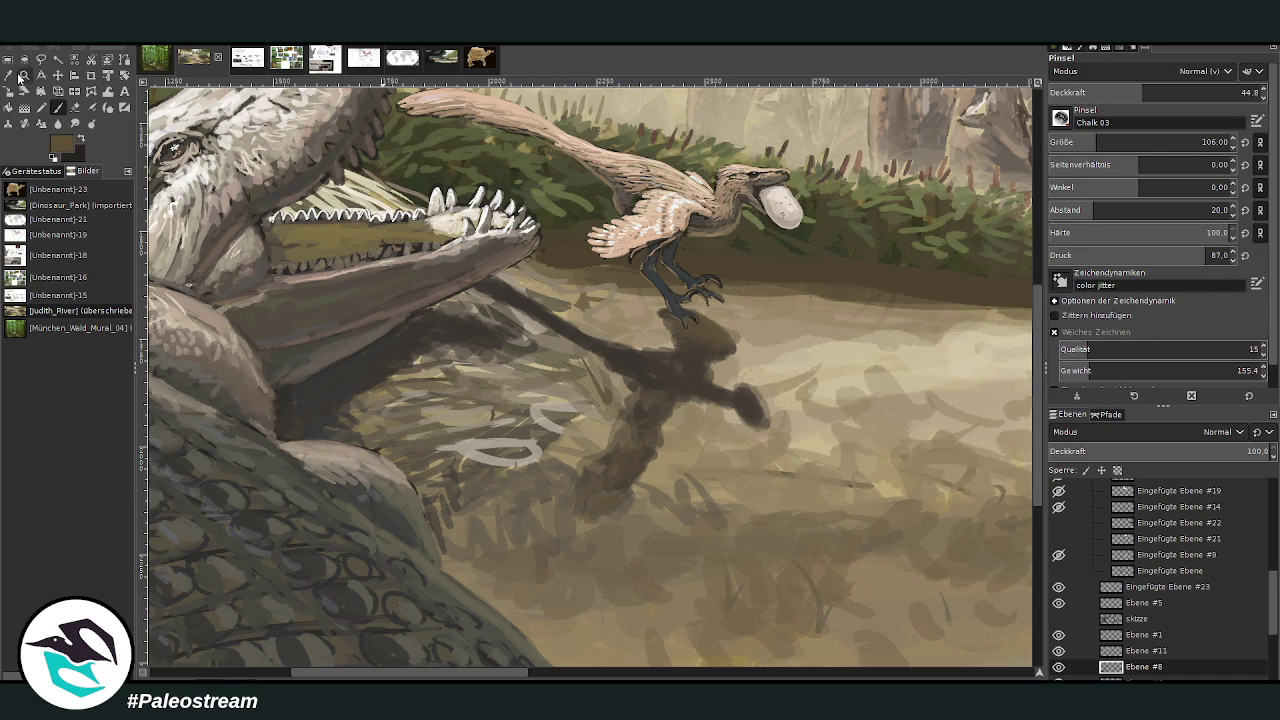
left_click(24, 76)
left_click(62, 108)
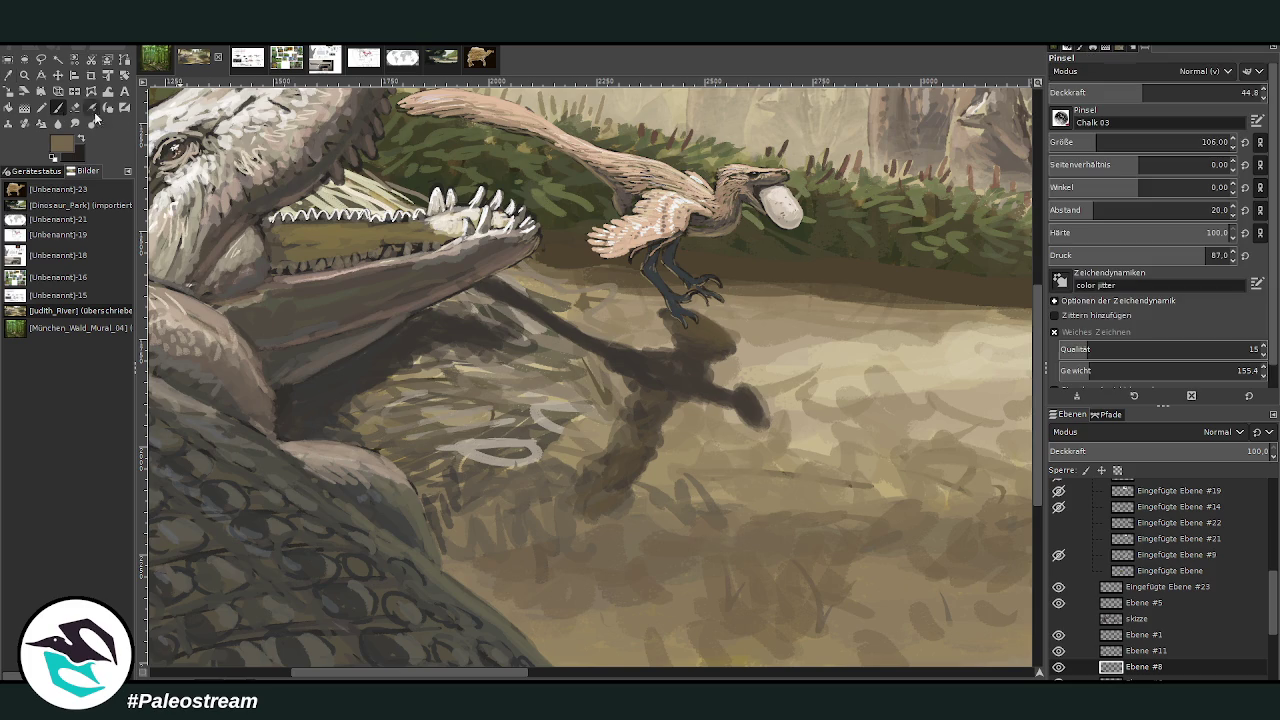
left_click(1102, 92)
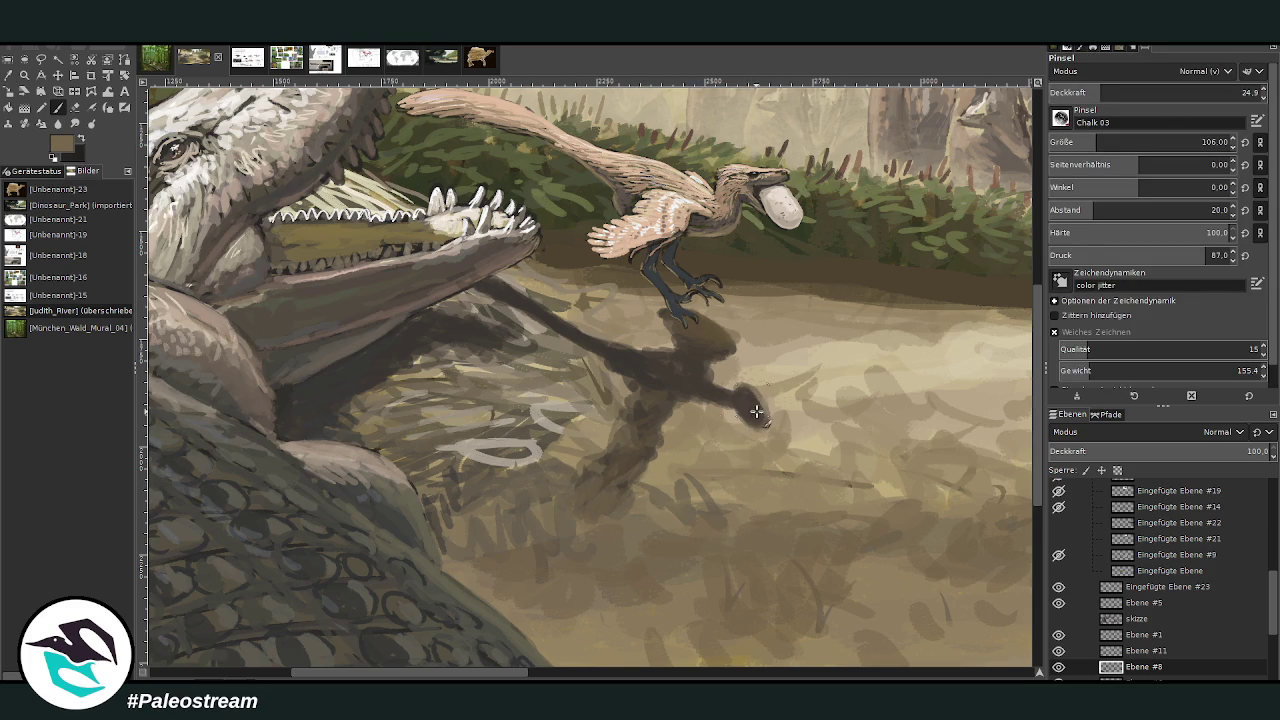
left_click(1122, 92)
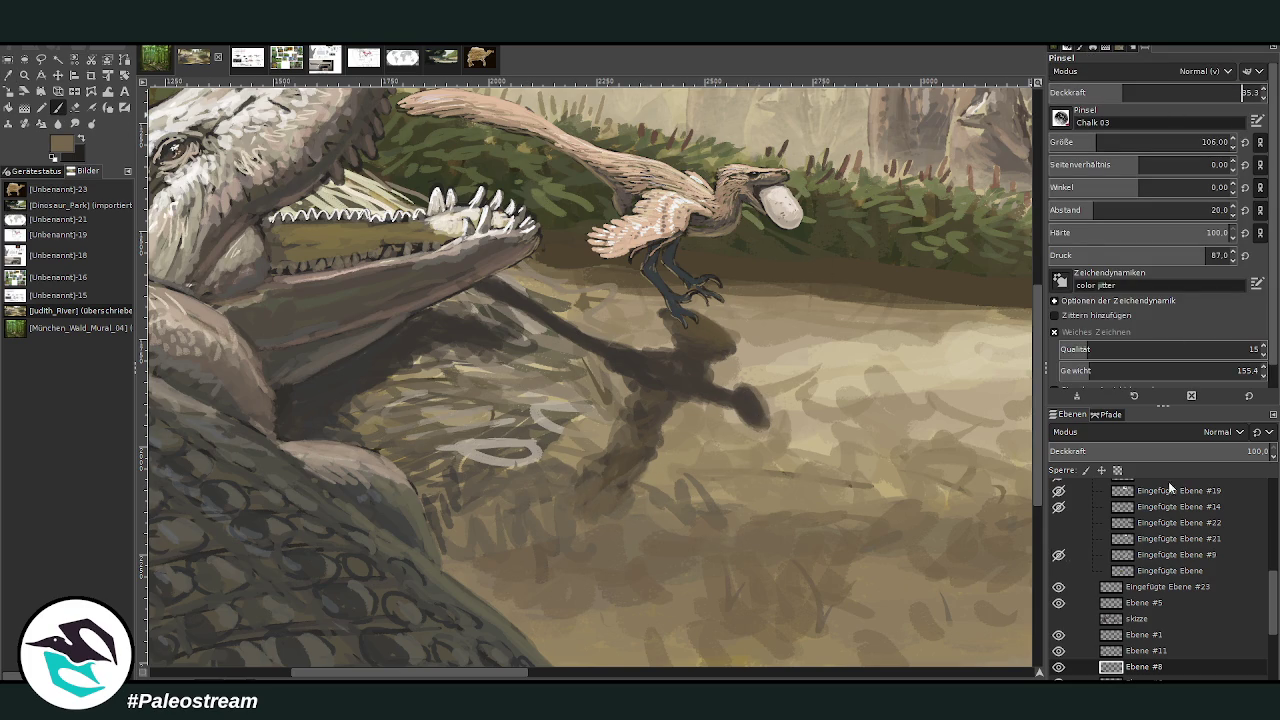
left_click(1130, 602)
left_click(1059, 603)
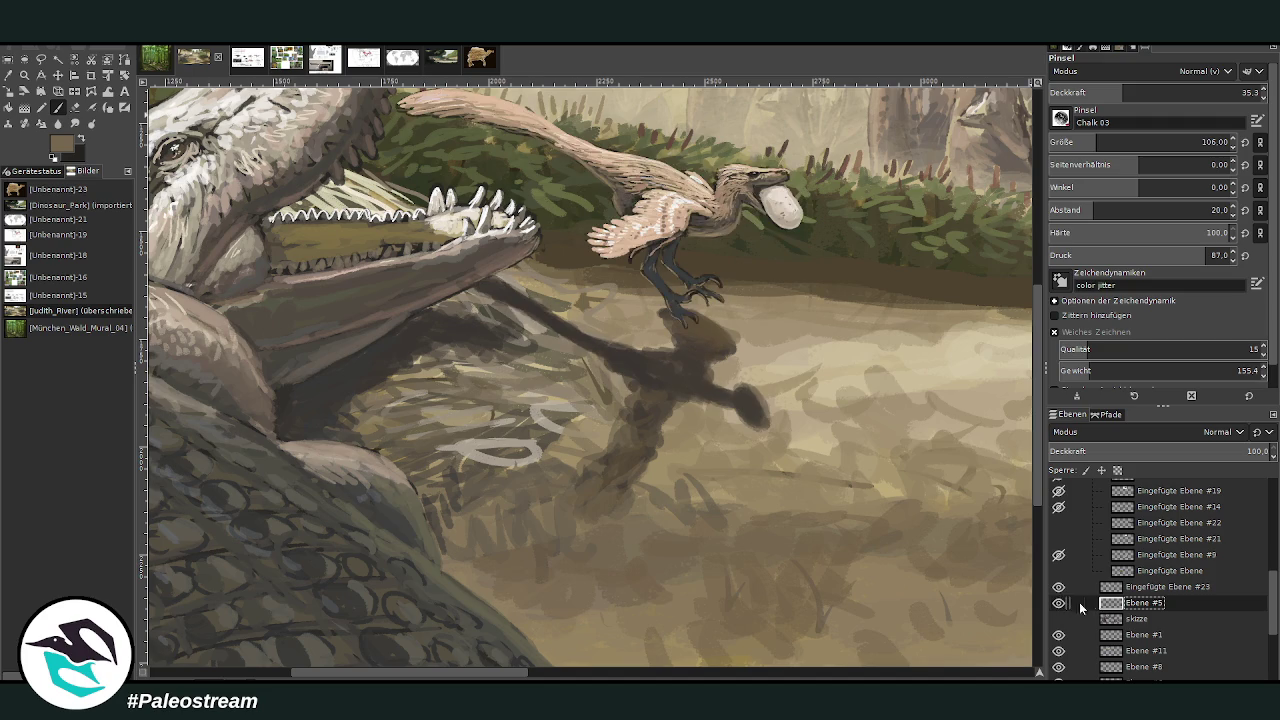
- Glaze faint strokes on the shadow's head at 19.2 then 11.0 opacity, then zoom out
mouse_move(759, 380)
left_mouse_down()
mouse_move(752, 405)
mouse_move(728, 394)
left_mouse_up()
left_click(1090, 92)
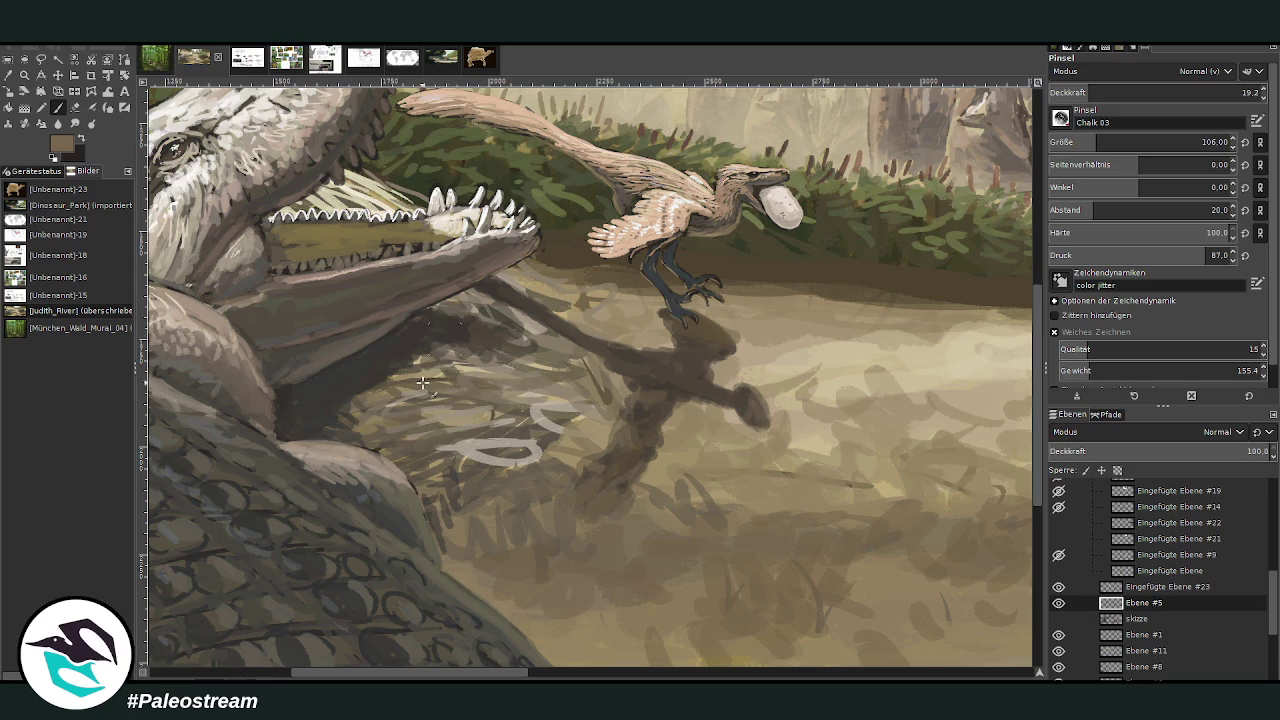
left_click(1069, 92)
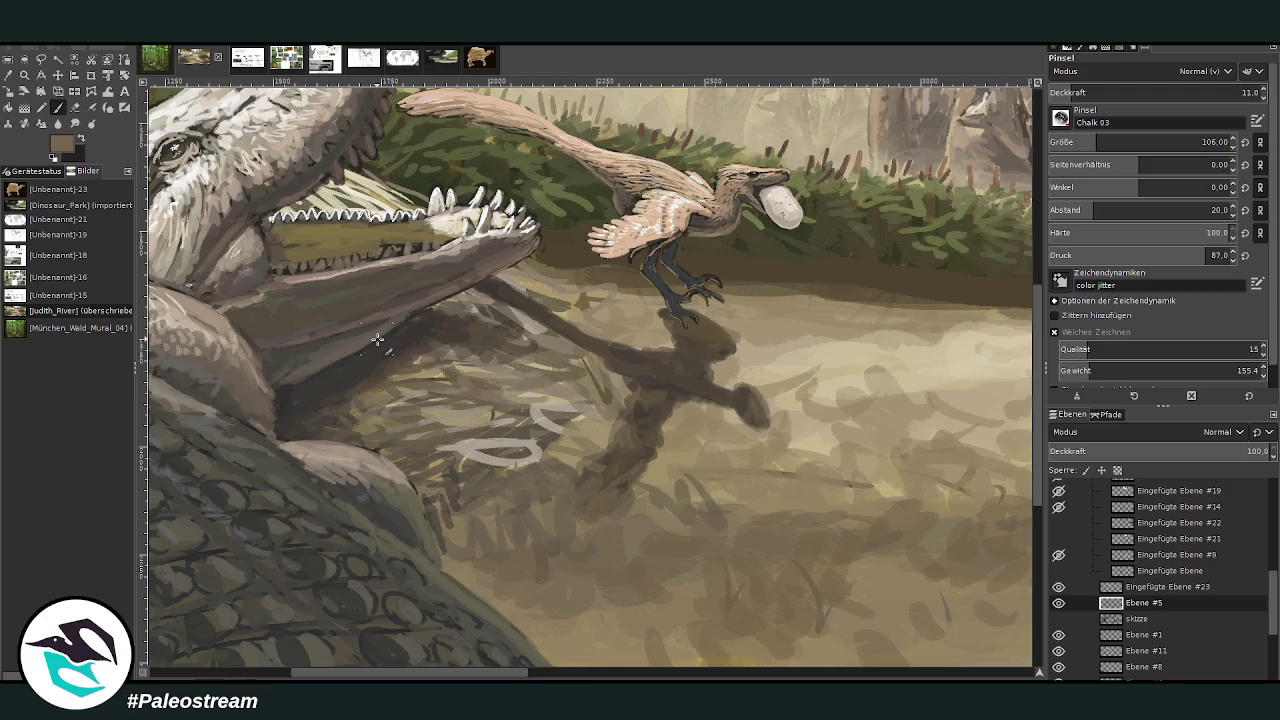
scroll(377, 340, "down", 1, "ctrl")
scroll(377, 340, "down", 1, "ctrl")
scroll(377, 340, "down", 1, "ctrl")
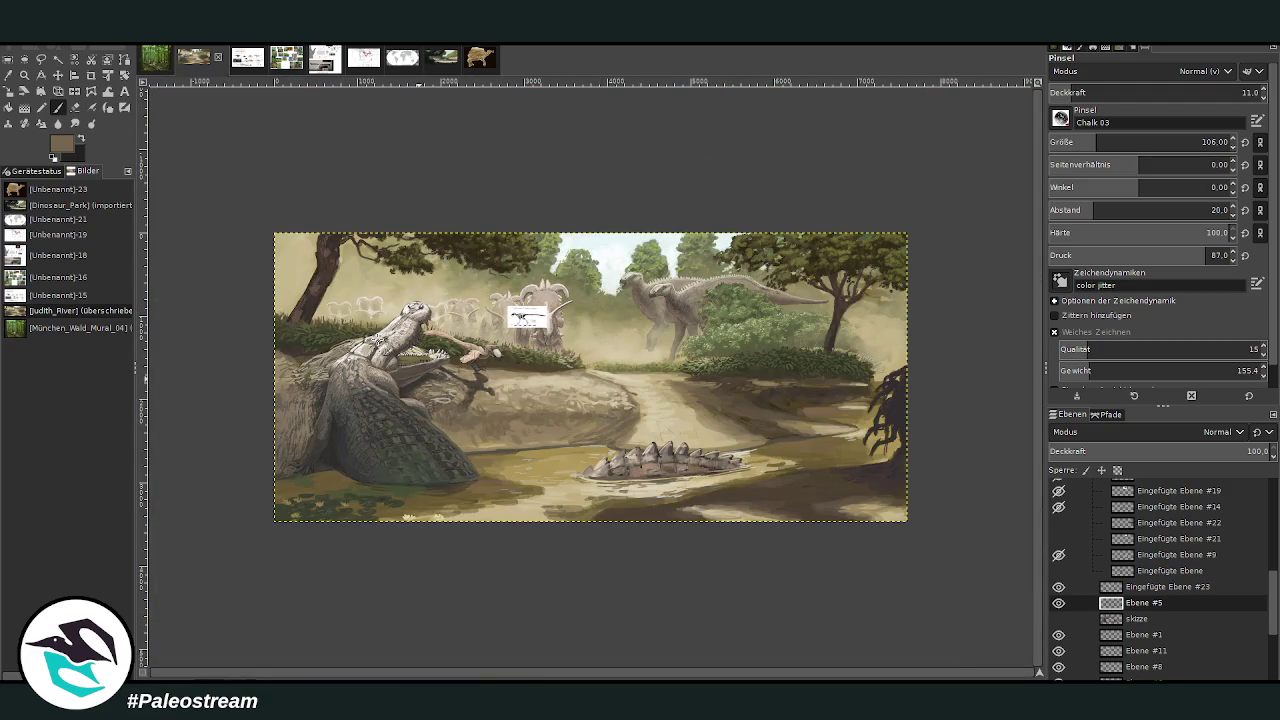
- Zoom in on the crocodile and raptor and make the crocodile's layer Ebene #6 active
left_click(24, 75)
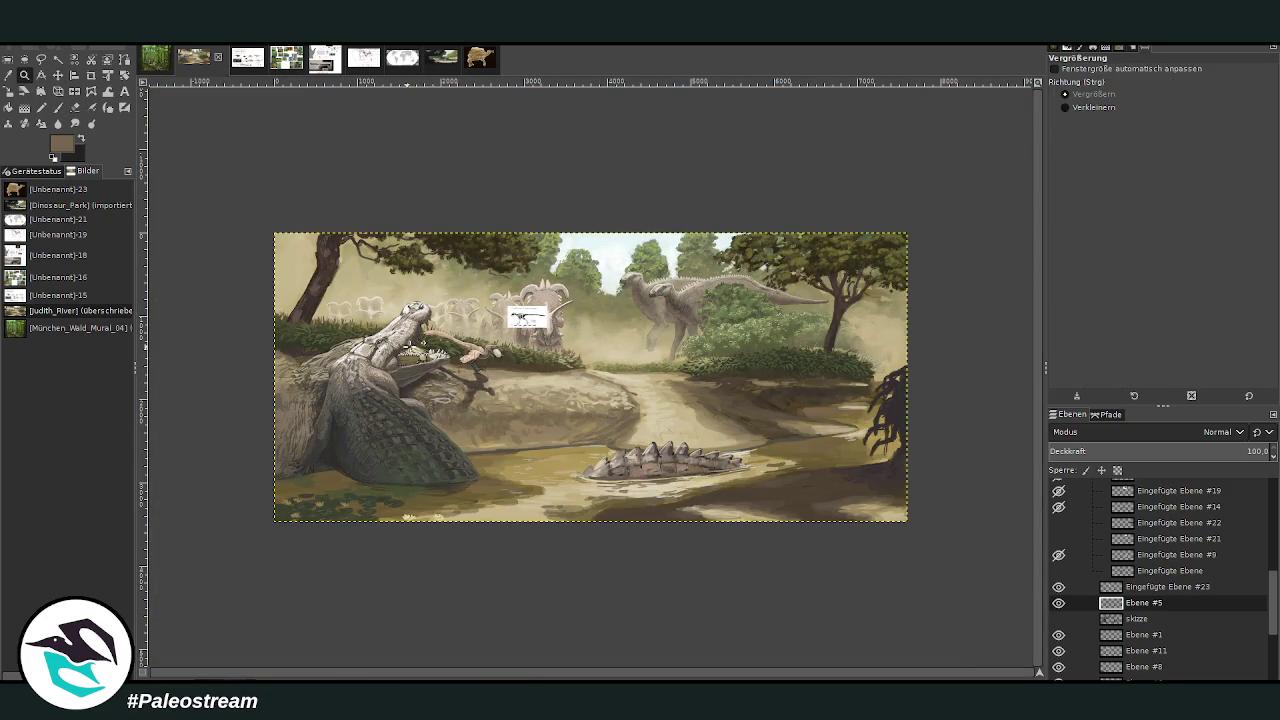
left_click(460, 372)
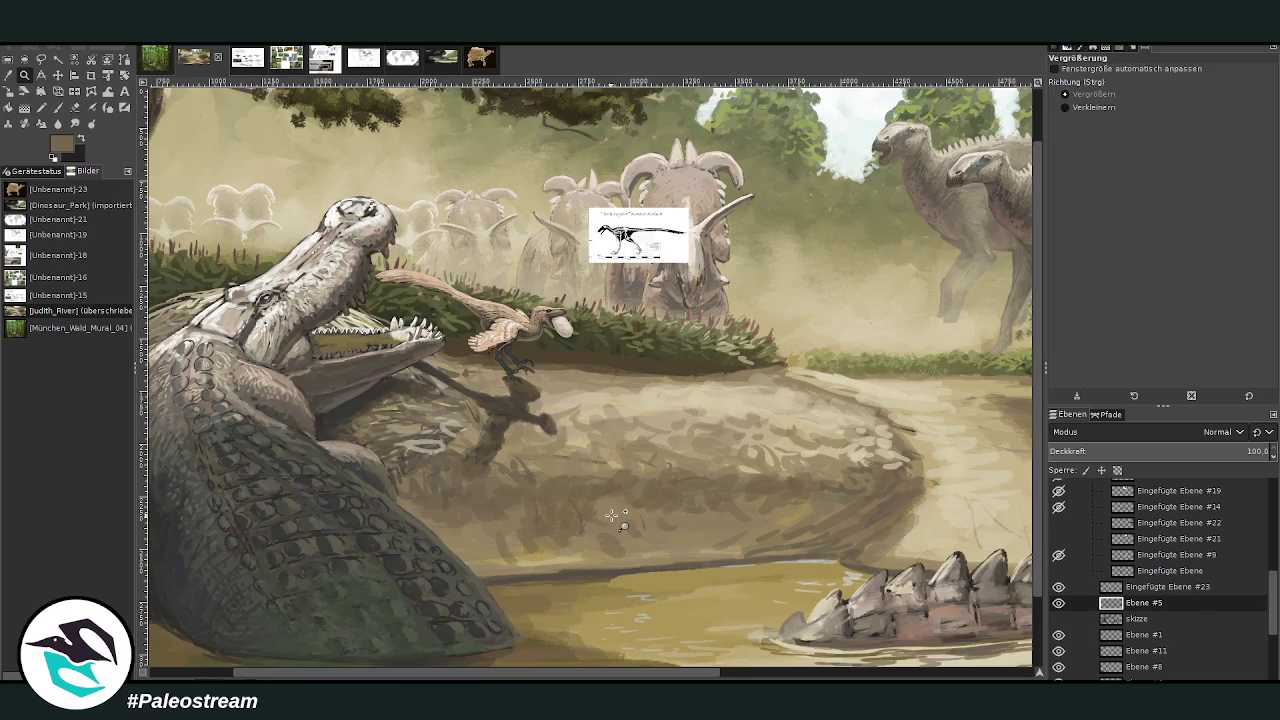
left_click_drag(270, 140, 640, 478)
scroll(1267, 591, "down", 3)
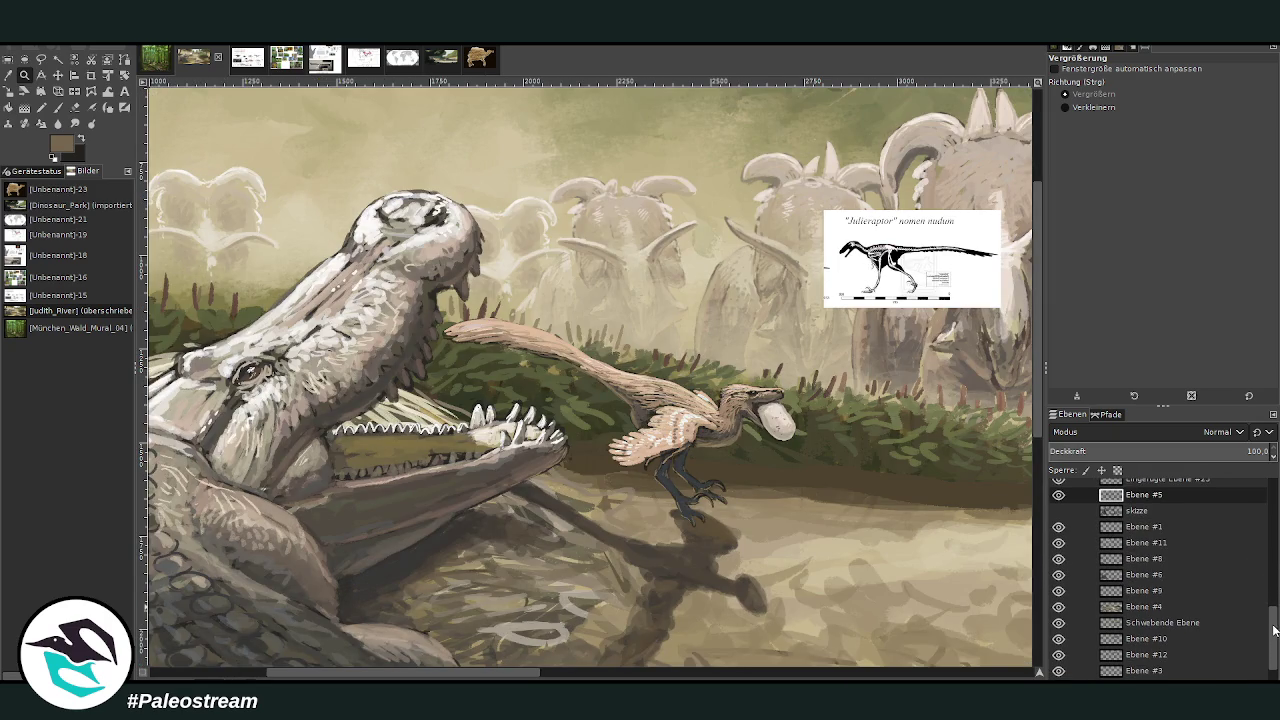
left_click(1142, 575)
left_click(1058, 575)
left_click(1058, 575)
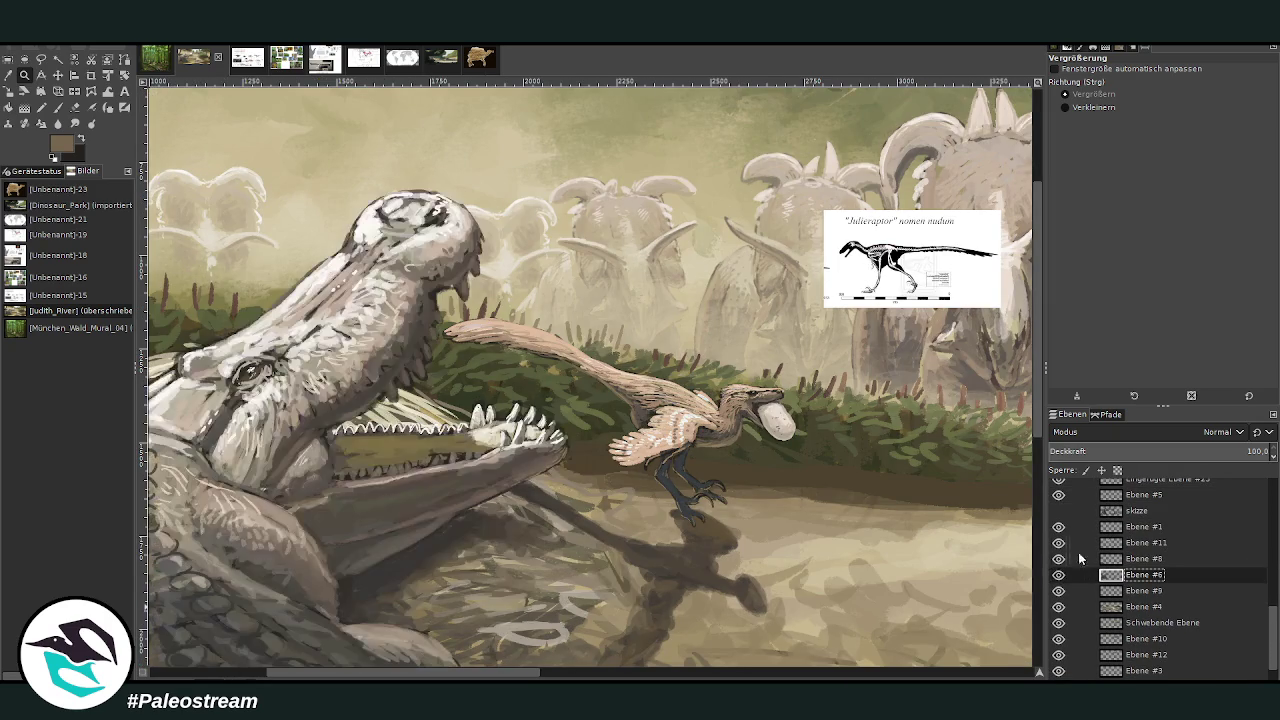
- Brighten the crocodile's skull with pale beige in Lighten only mode, size 342, 21.5 opacity
key("o")
left_click(416, 248)
key("p")
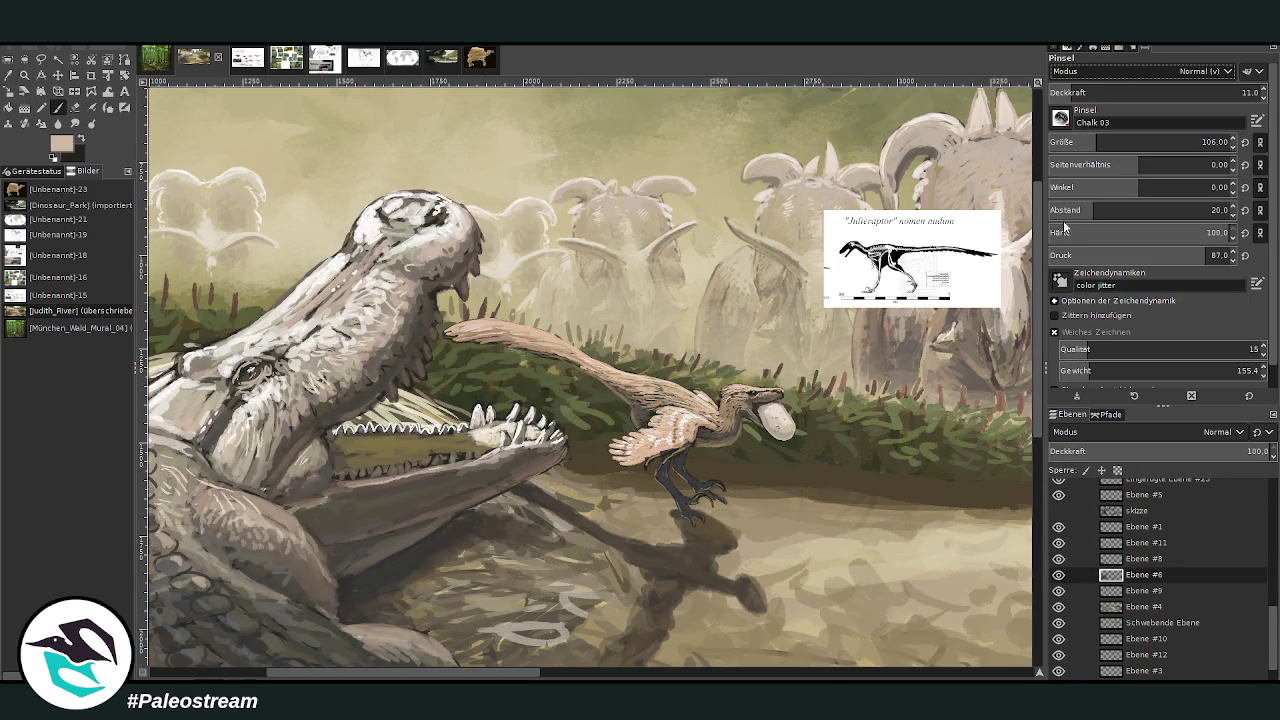
scroll(1150, 71, "down", 7)
left_click_drag(1100, 142, 1145, 142)
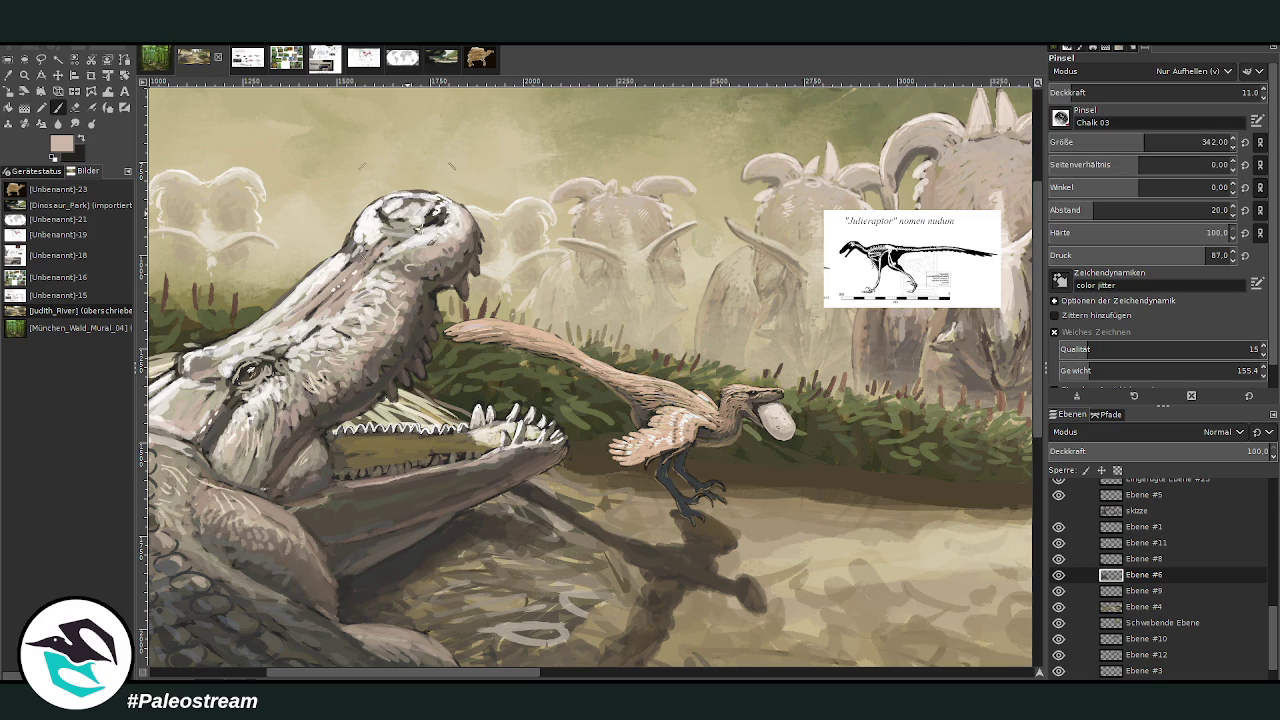
left_click_drag(1225, 93, 1243, 92)
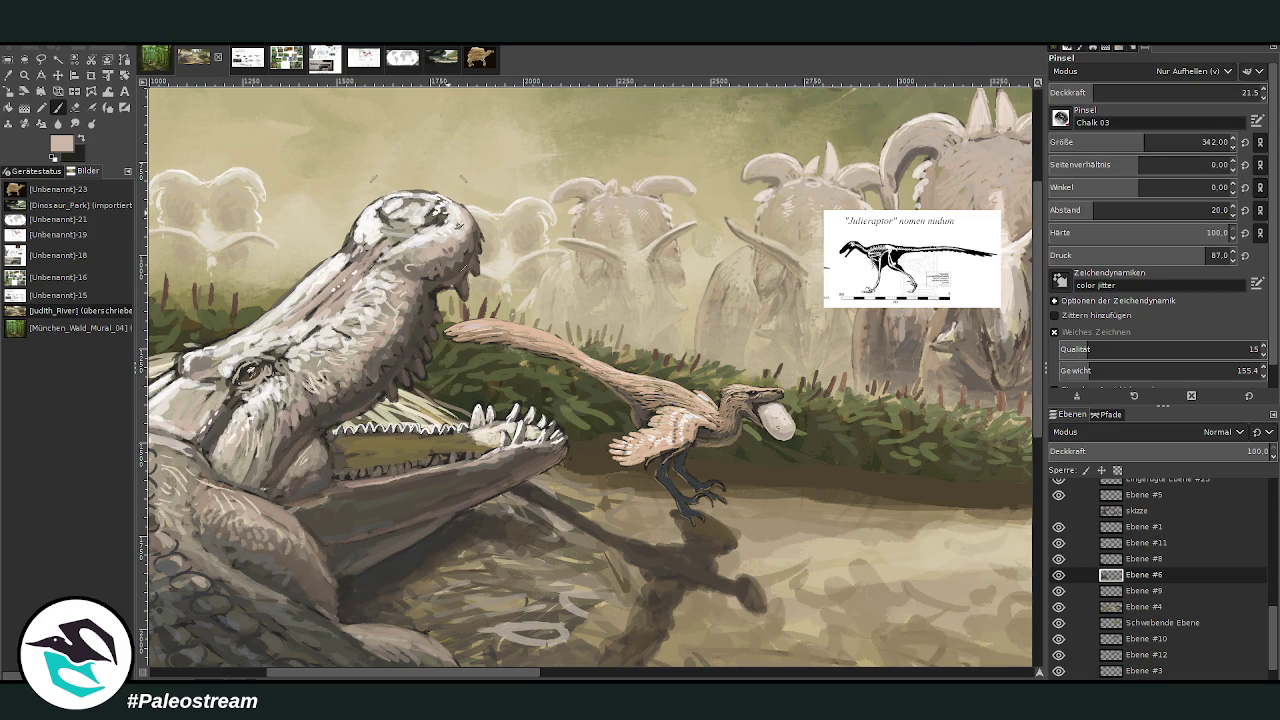
left_click_drag(414, 229, 390, 212)
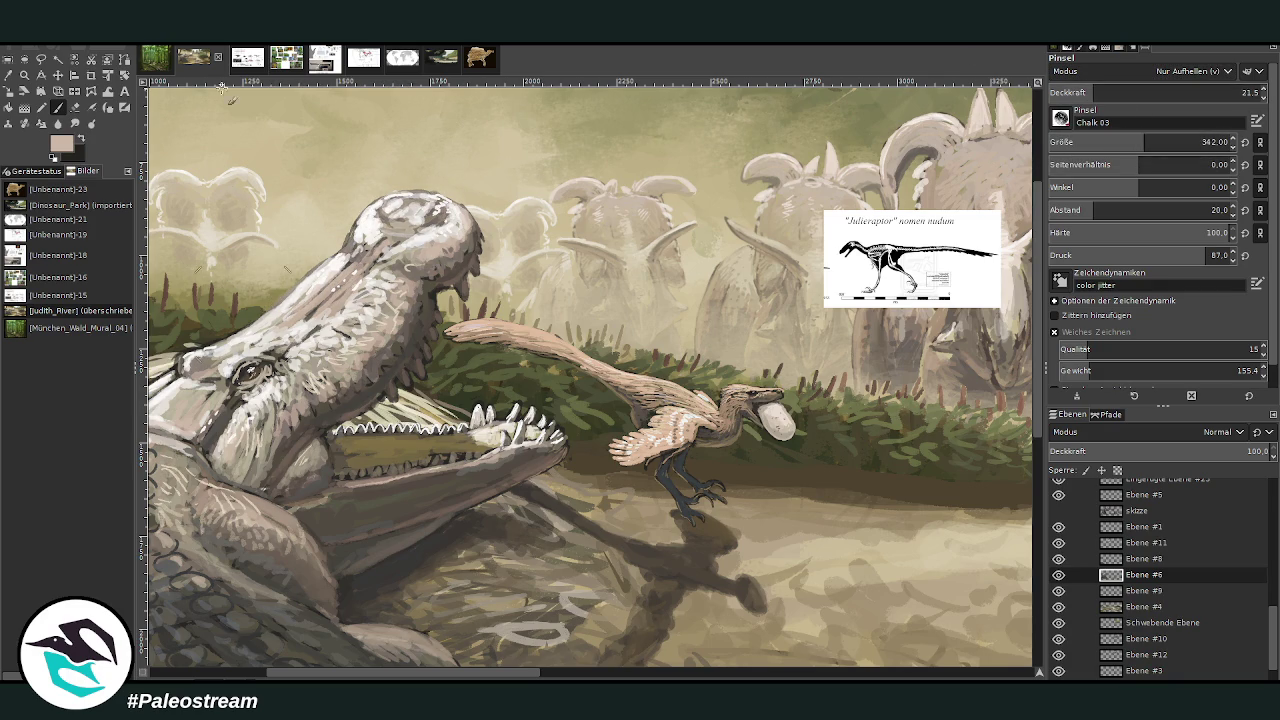
left_click(9, 75)
left_click(456, 274)
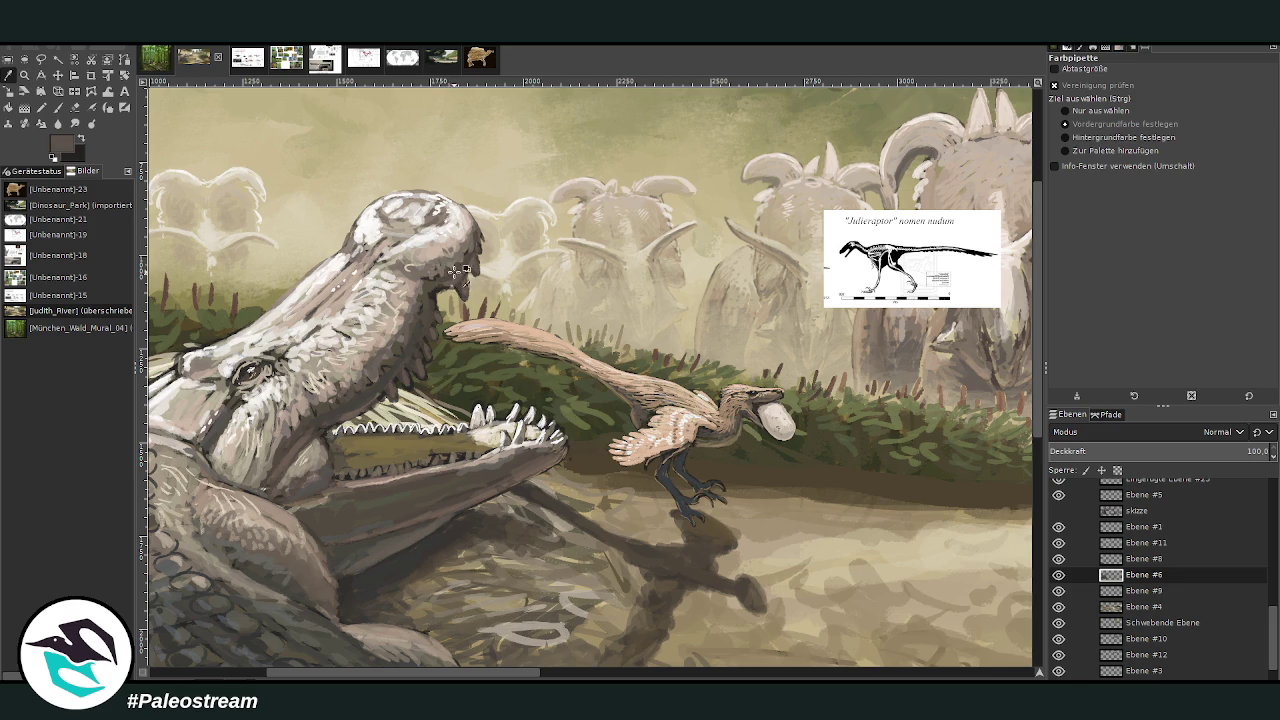
- Paint the crocodile's jaw and neck in dark grey and beige at size 32, 62.1 opacity
left_click(57, 107)
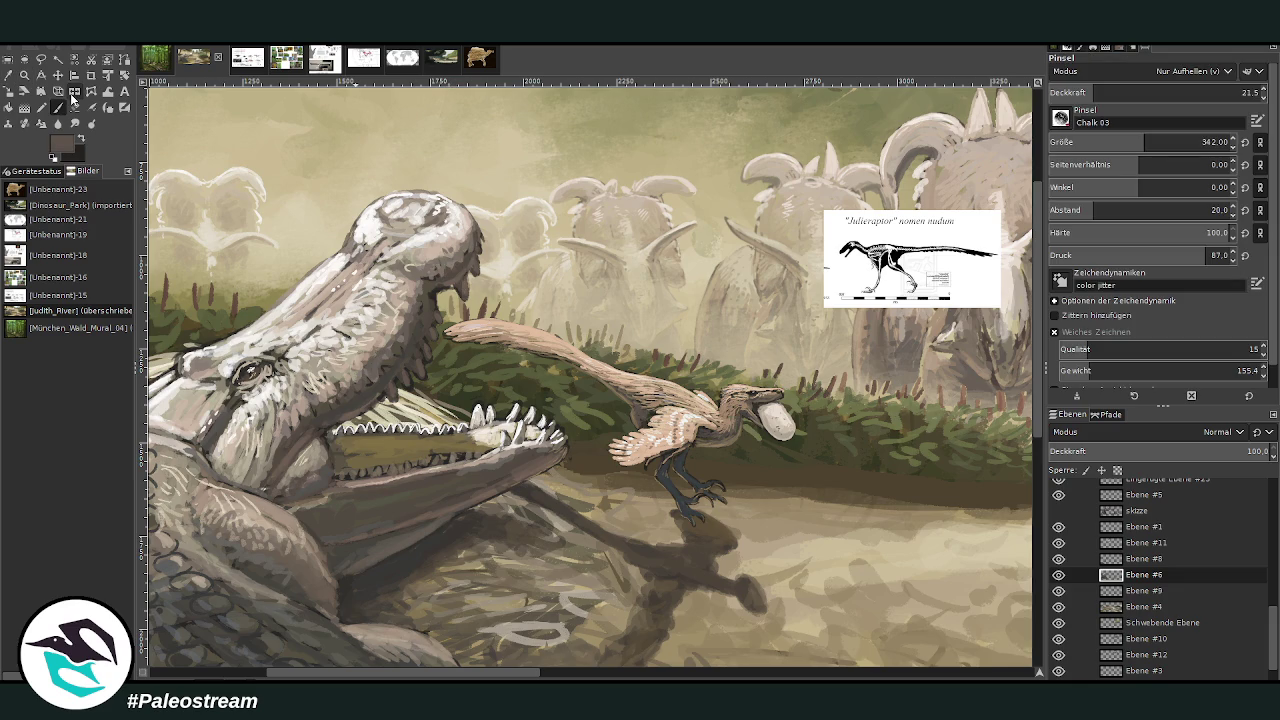
left_click(1073, 93)
left_click(1178, 92)
left_click(1070, 142)
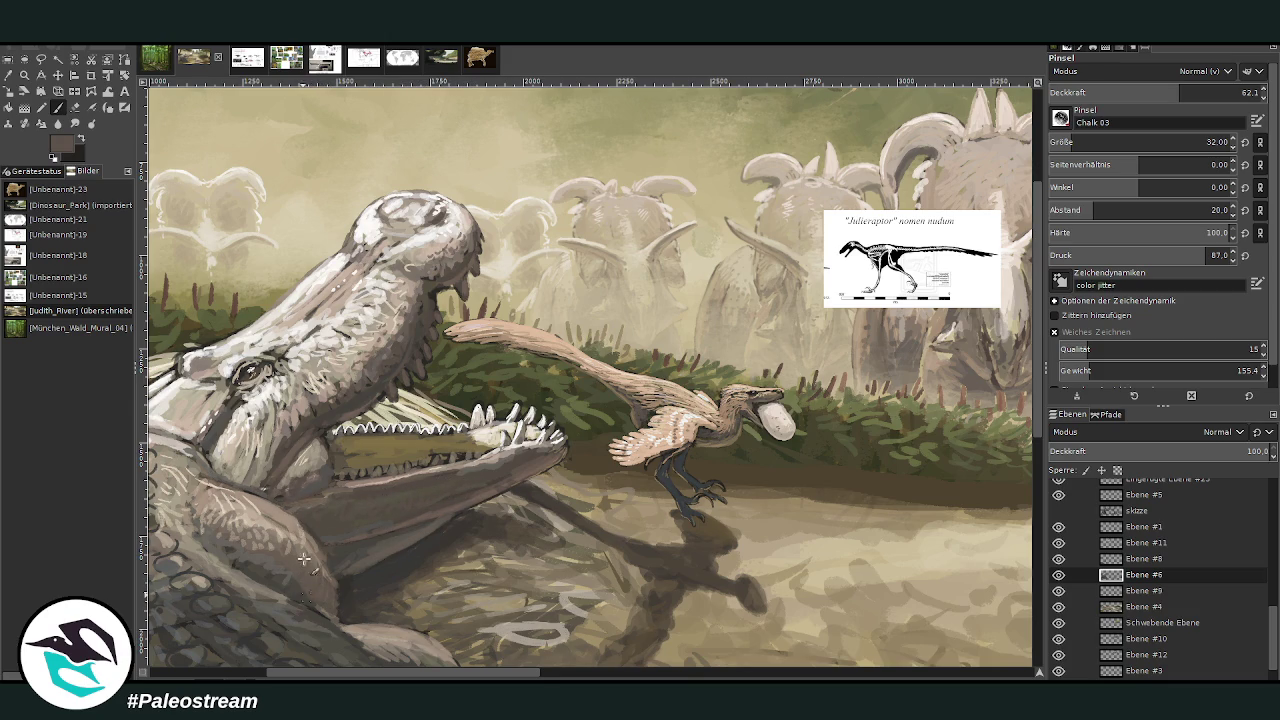
left_click(1000, 384, "ctrl")
left_click(500, 448, "ctrl")
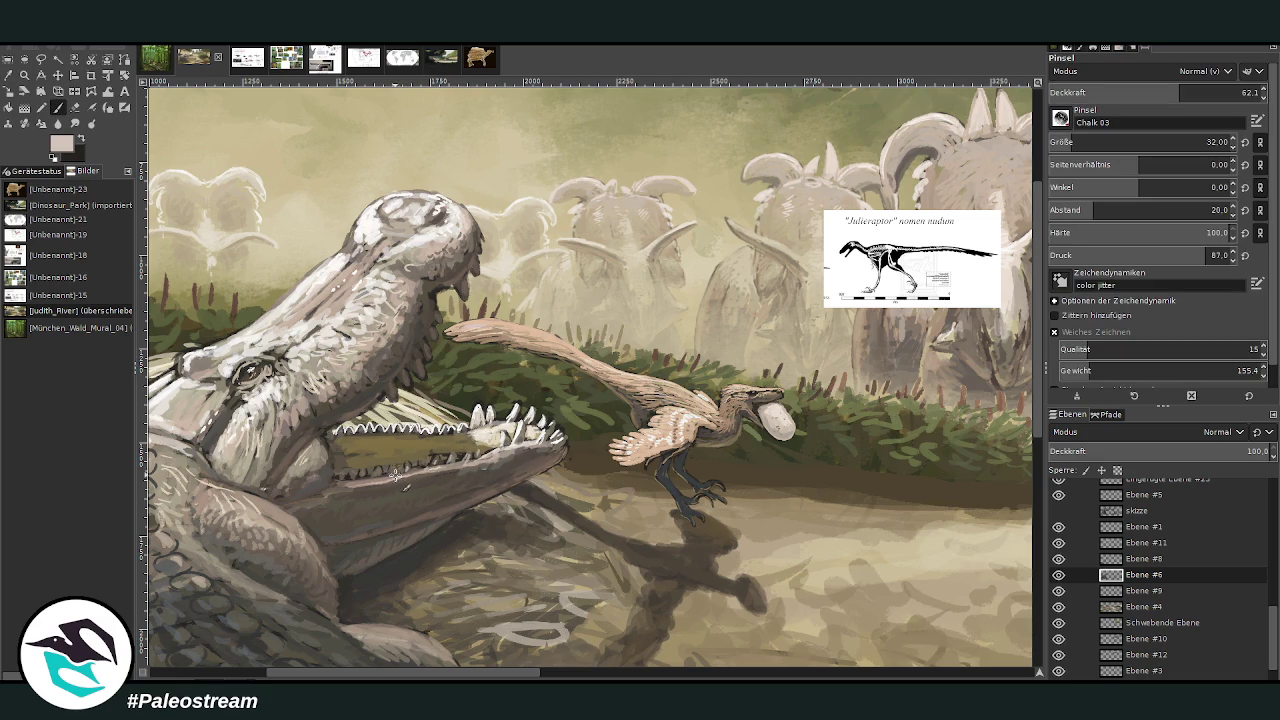
scroll(270, 485, "down", 2, "ctrl")
- Move Eingefügte Ebene #23 into the reference group, hide it, and select Ebene #5
scroll(253, 485, "down", 2, "ctrl")
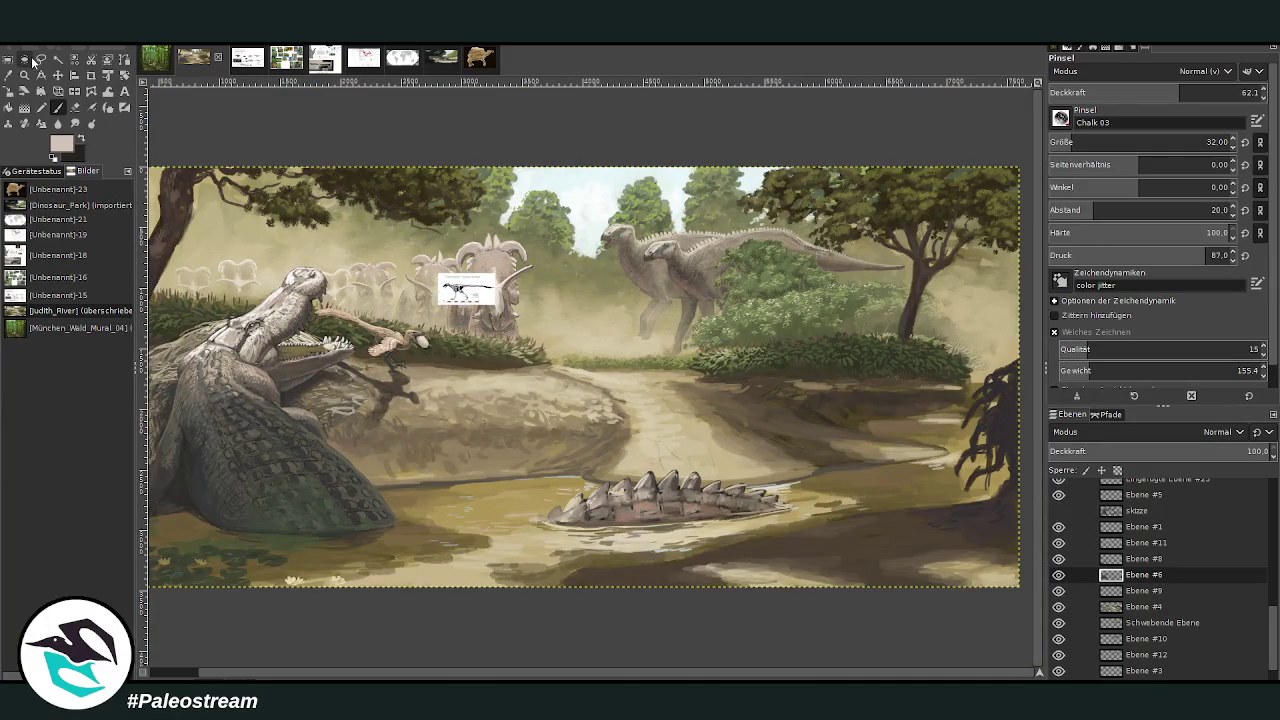
left_click(24, 75)
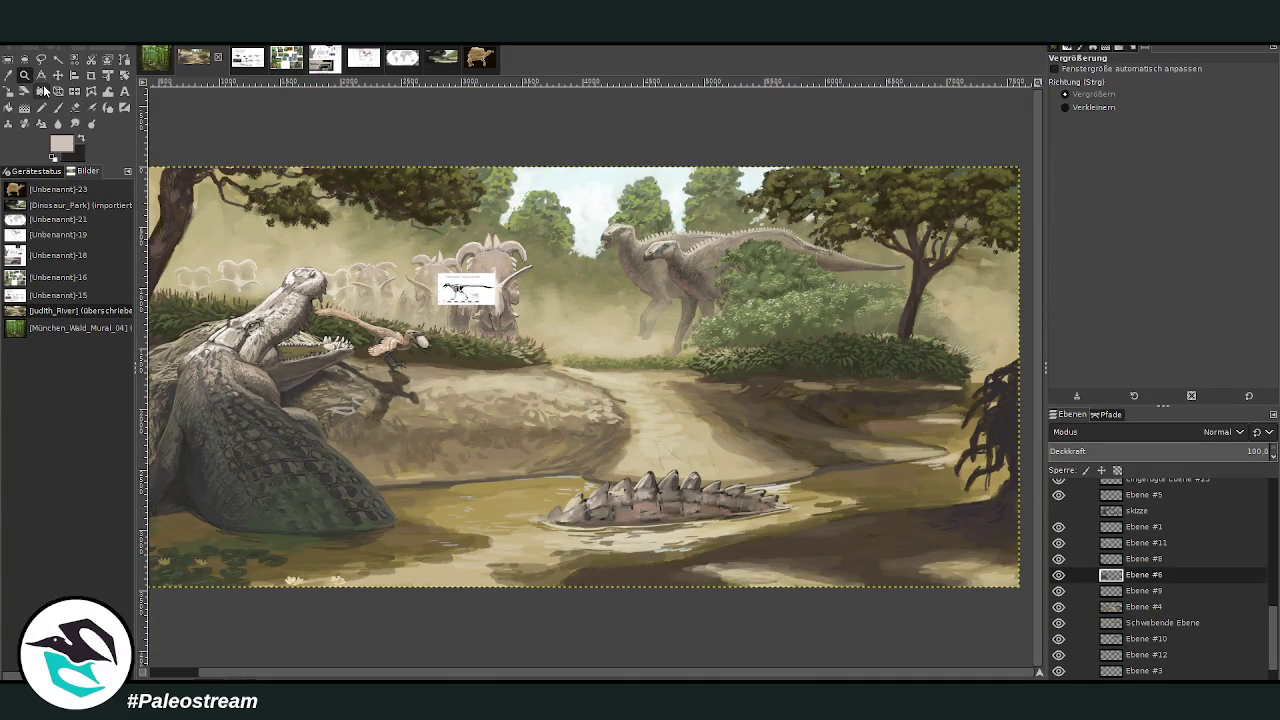
left_click_drag(1272, 612, 1272, 571)
left_click(1058, 607)
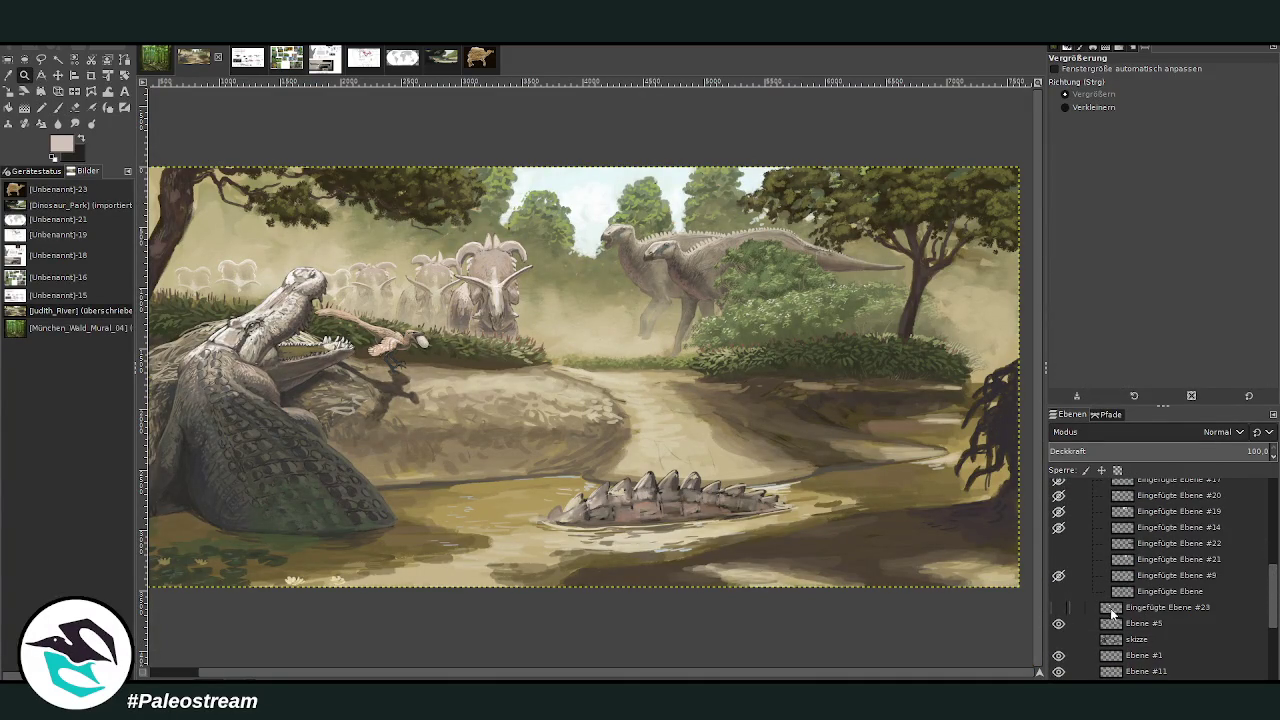
left_click(1058, 607)
left_click_drag(1083, 605, 1136, 551)
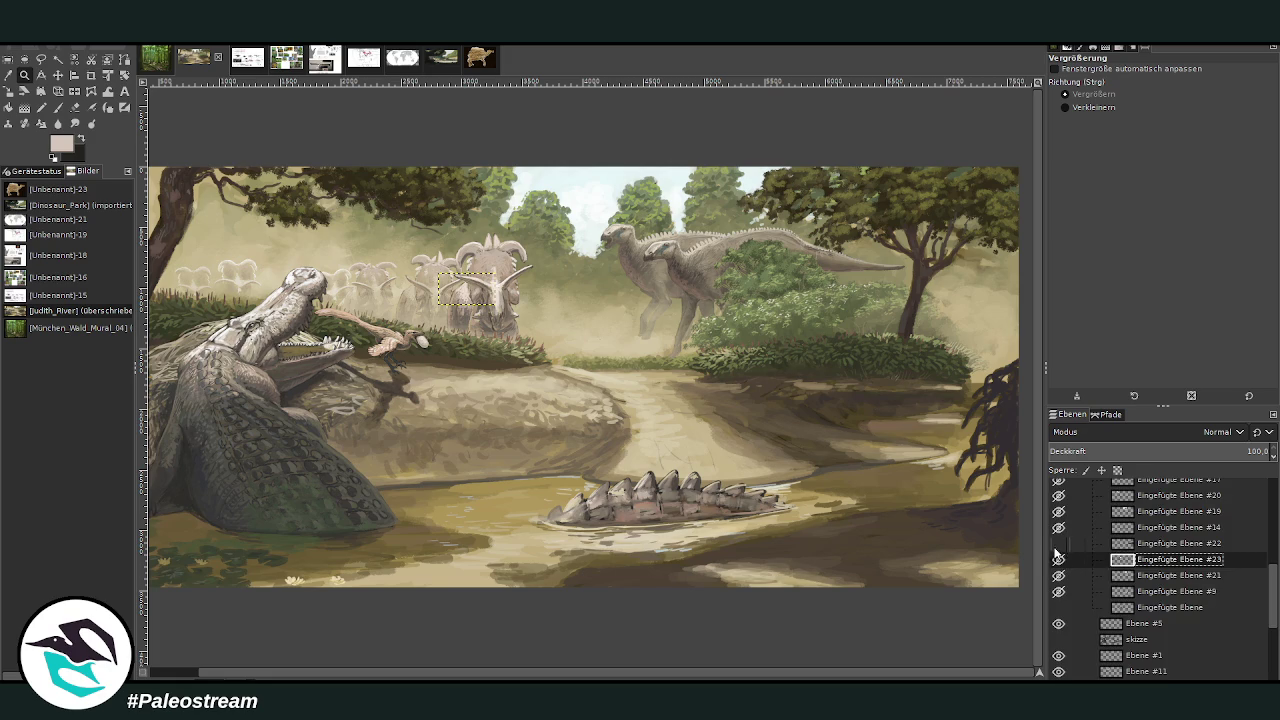
left_click(1058, 607)
left_click(1146, 624)
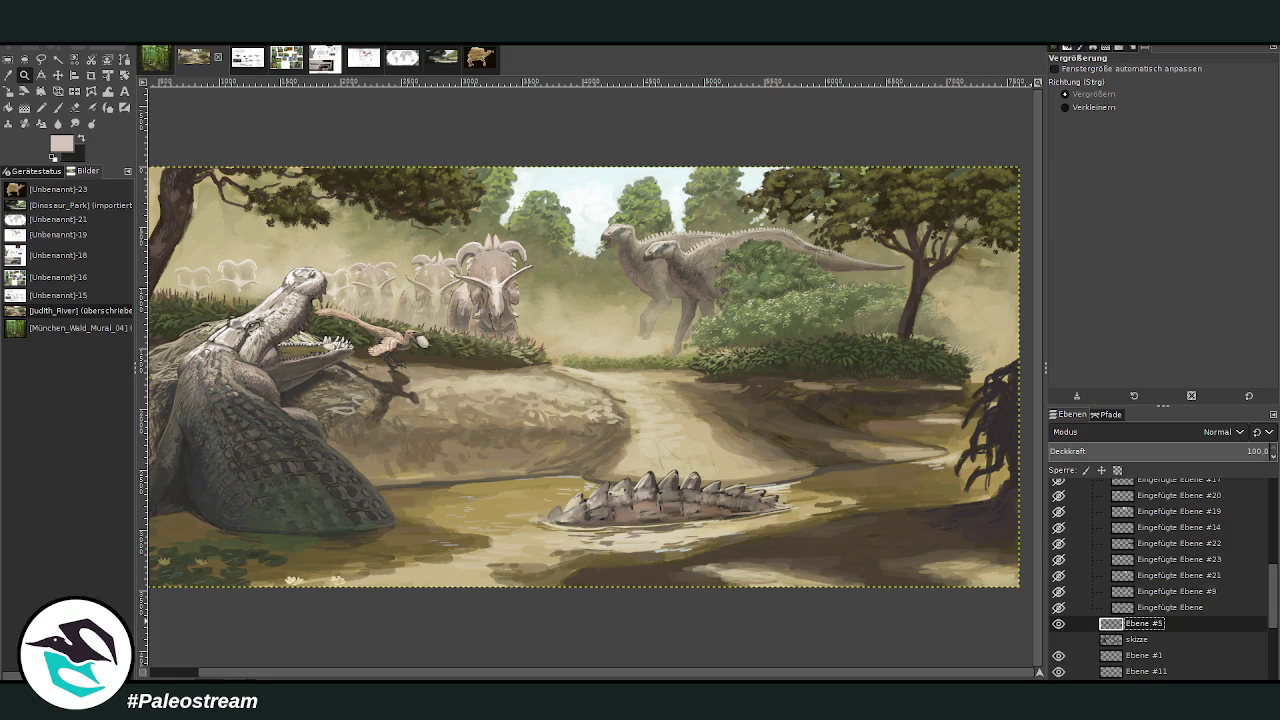
key("minus")
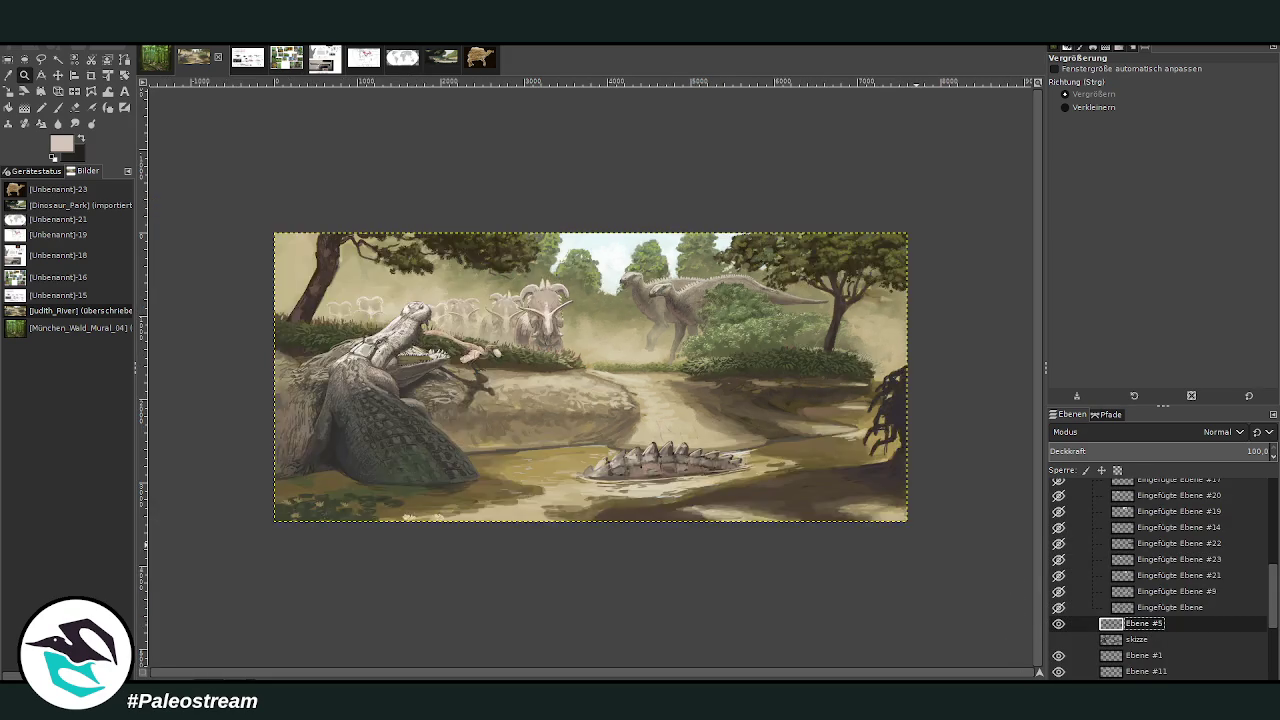
key("minus")
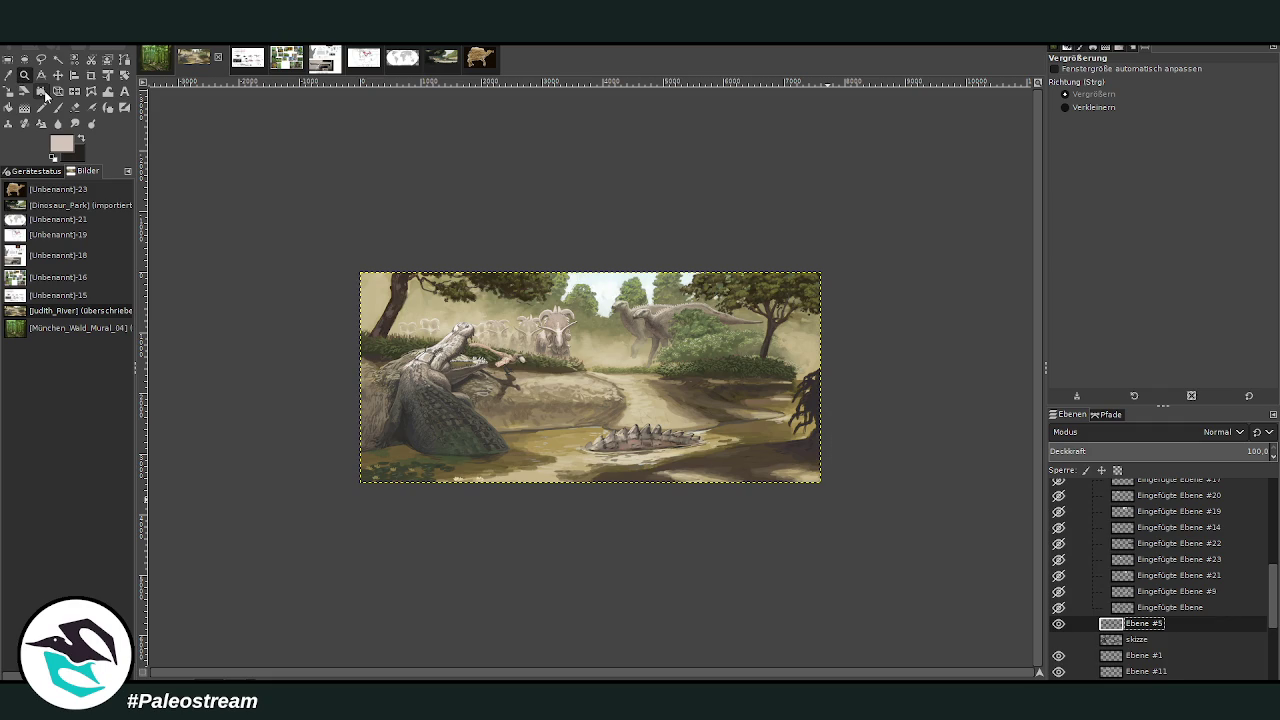
left_click_drag(396, 300, 482, 340)
- Zoom in close on the raptor's body and load a light beige paint colour
mouse_move(488, 190)
left_mouse_down()
mouse_move(516, 206)
mouse_move(700, 504)
left_mouse_up()
left_click_drag(464, 166, 684, 420)
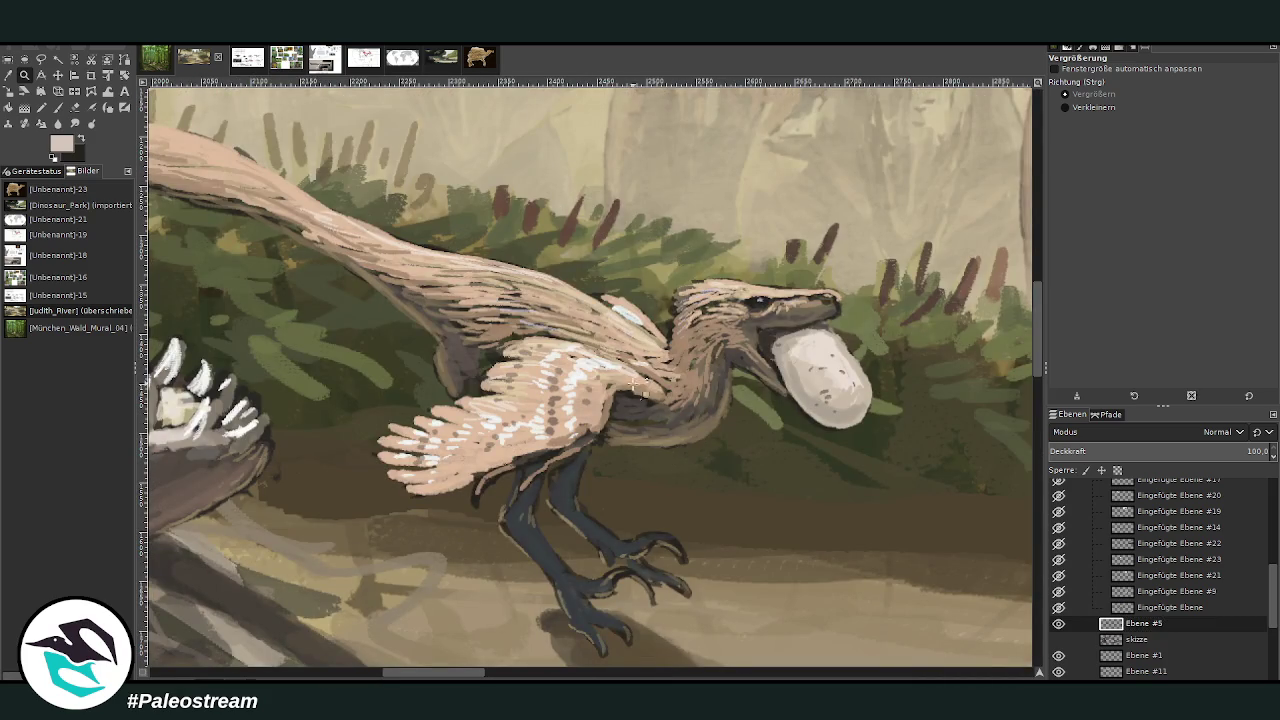
left_click_drag(398, 125, 838, 612)
key("o")
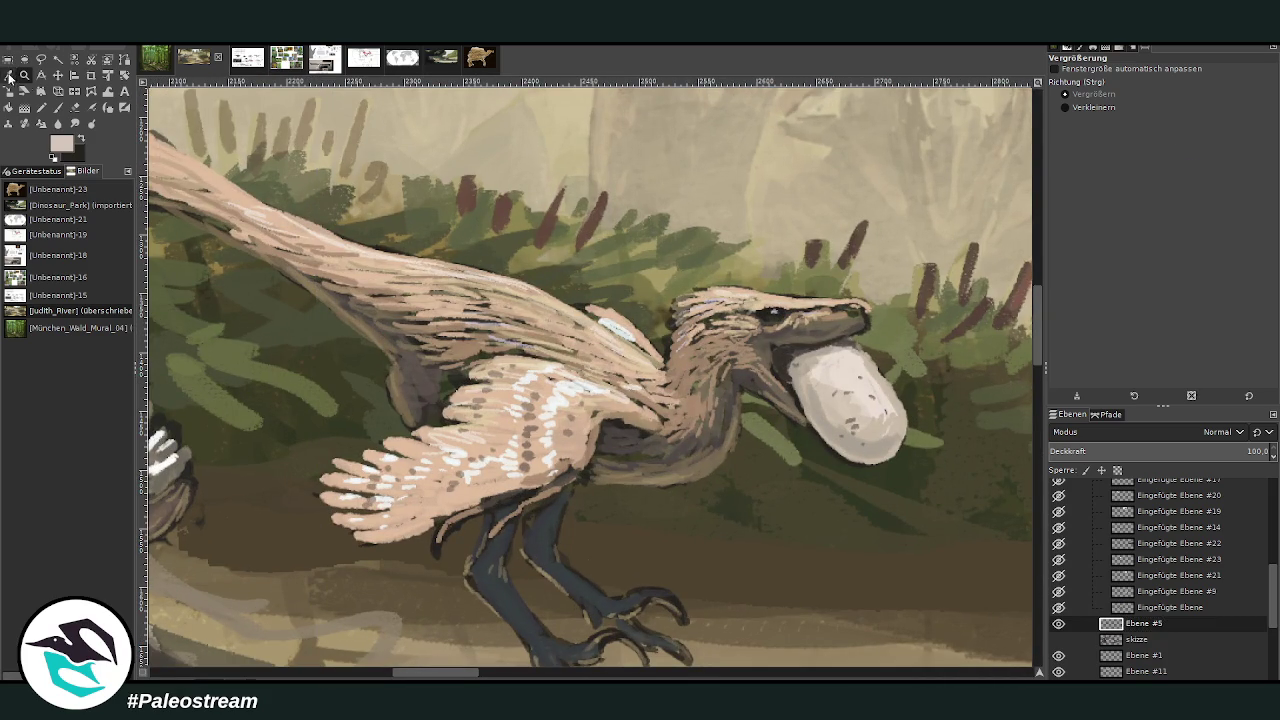
left_click(668, 448)
left_click(62, 108)
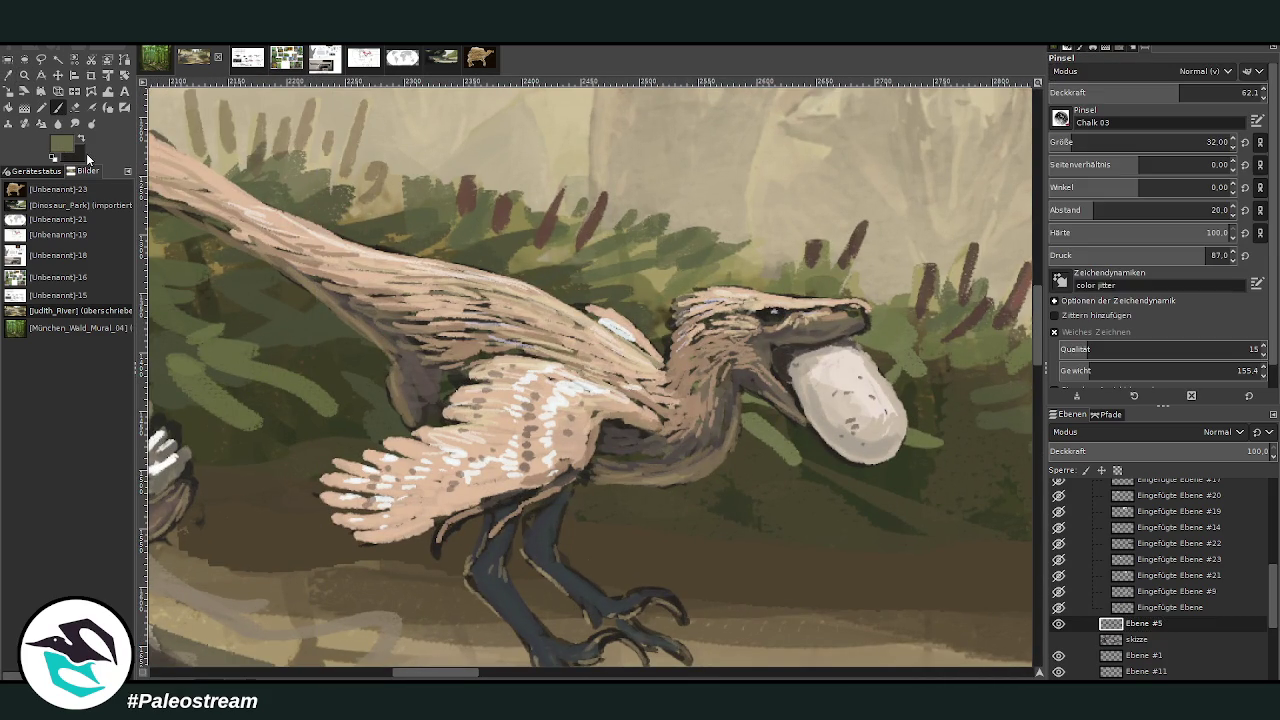
left_click(1012, 357, "ctrl")
- Paint fine feather strokes on the raptor's belly at size 14 and 78.9 opacity
left_click_drag(1180, 96, 1217, 96)
left_click_drag(1140, 142, 1100, 142)
mouse_move(699, 443)
left_mouse_down()
mouse_move(645, 470)
mouse_move(688, 456)
left_mouse_up()
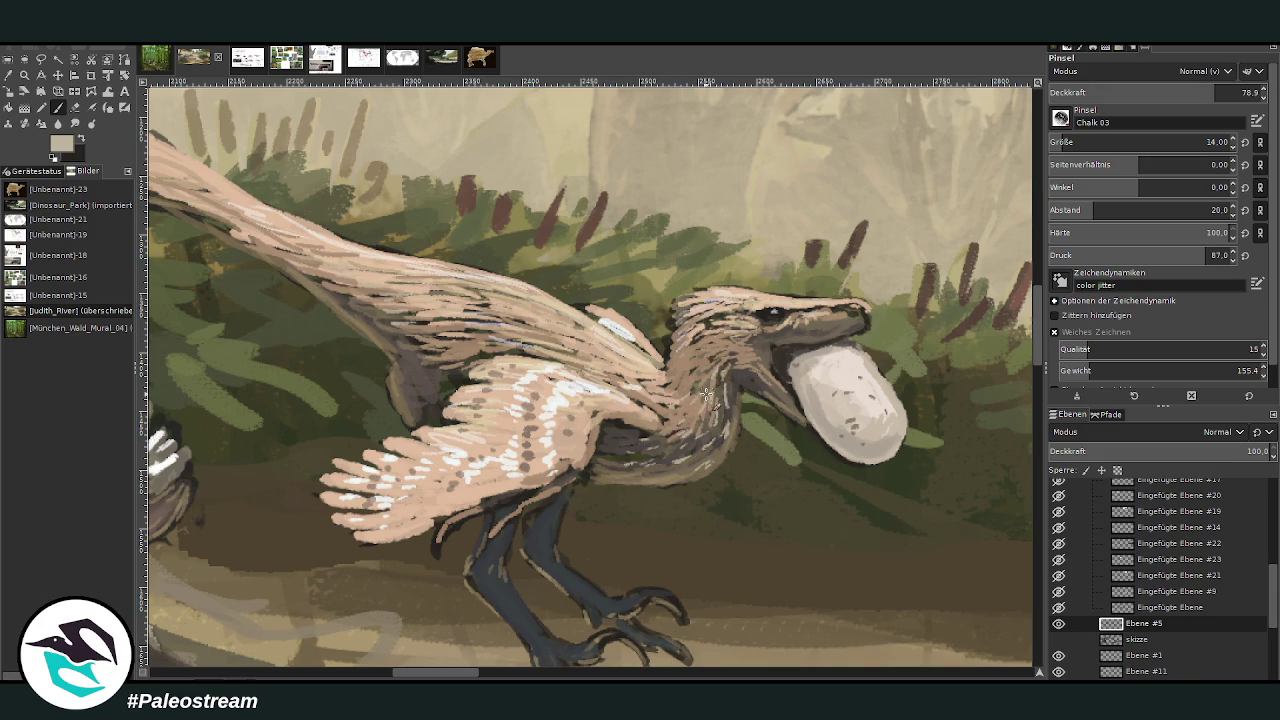
left_click(1005, 345, "ctrl")
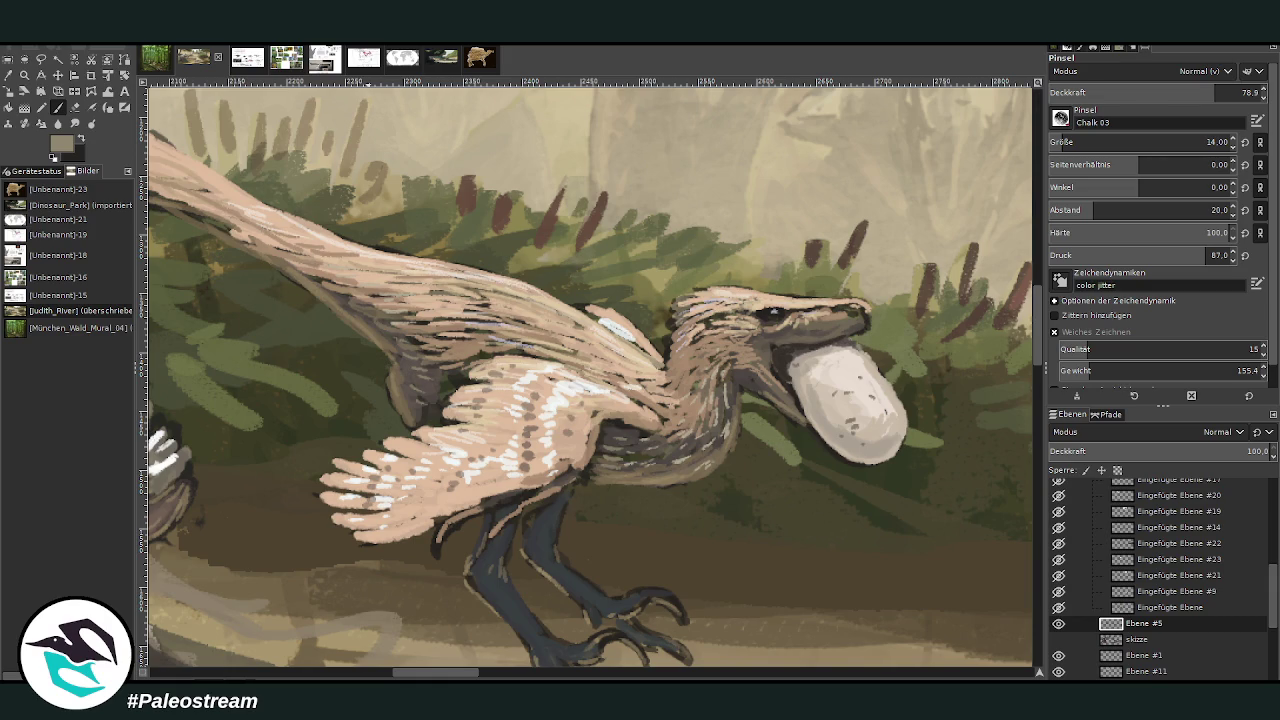
key("m")
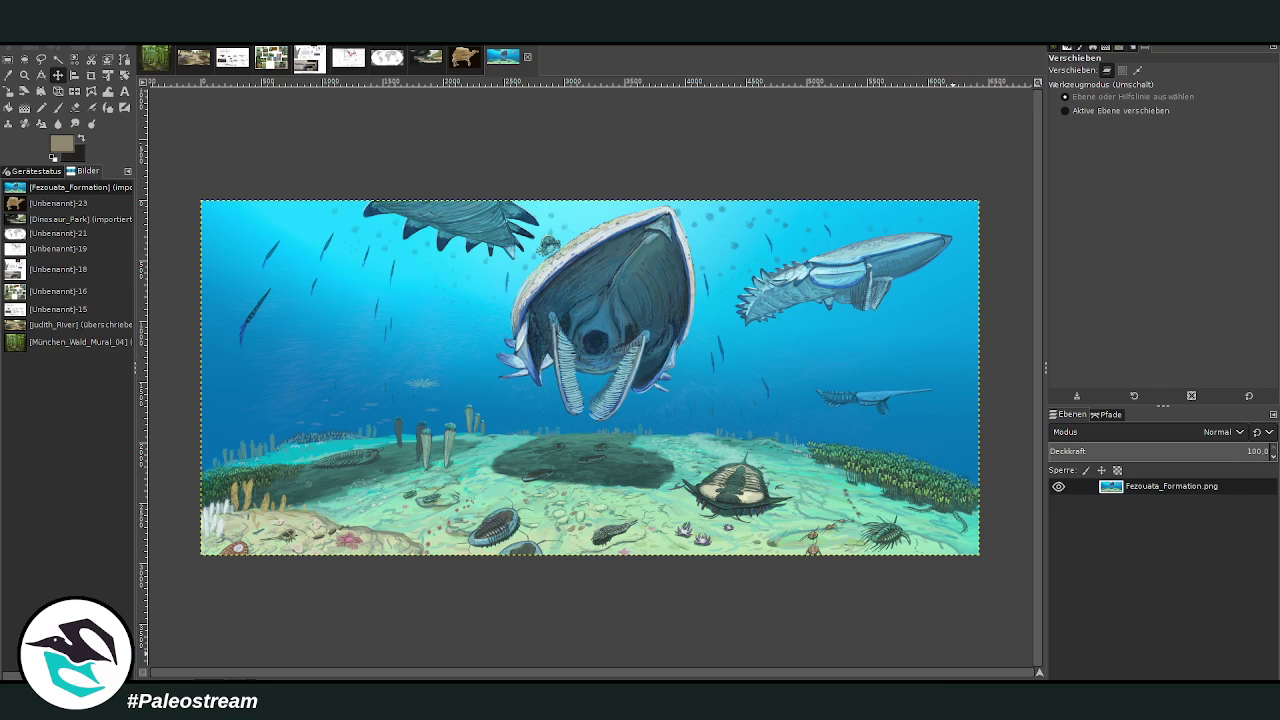
- Zoom into the Fezouata underwater image, then switch back to the raptor painting
left_click(24, 75)
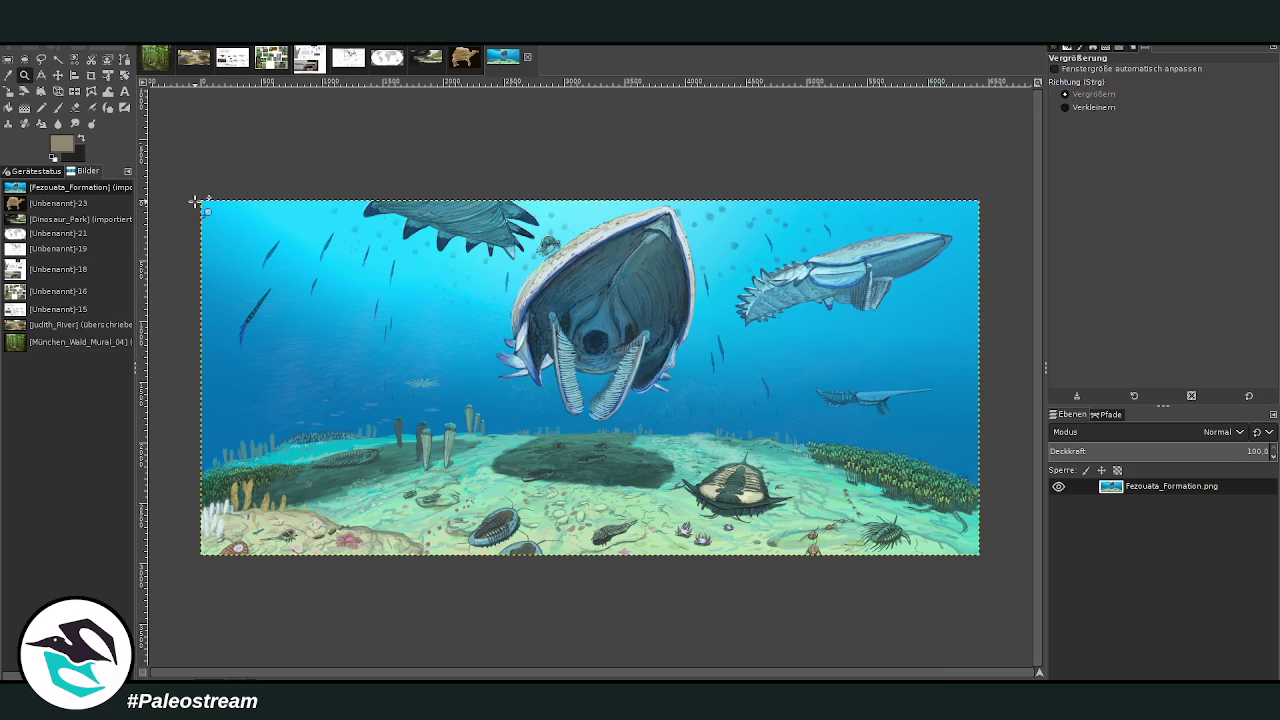
left_click_drag(191, 194, 1008, 584)
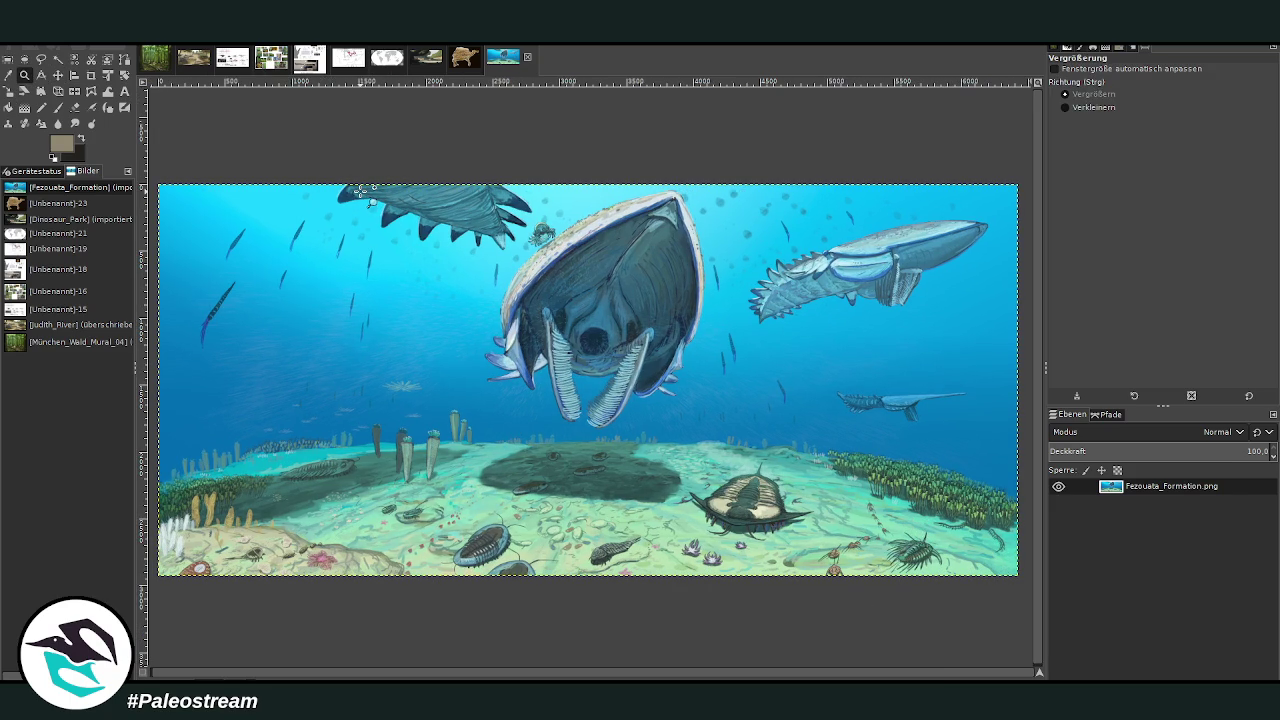
left_click(186, 62)
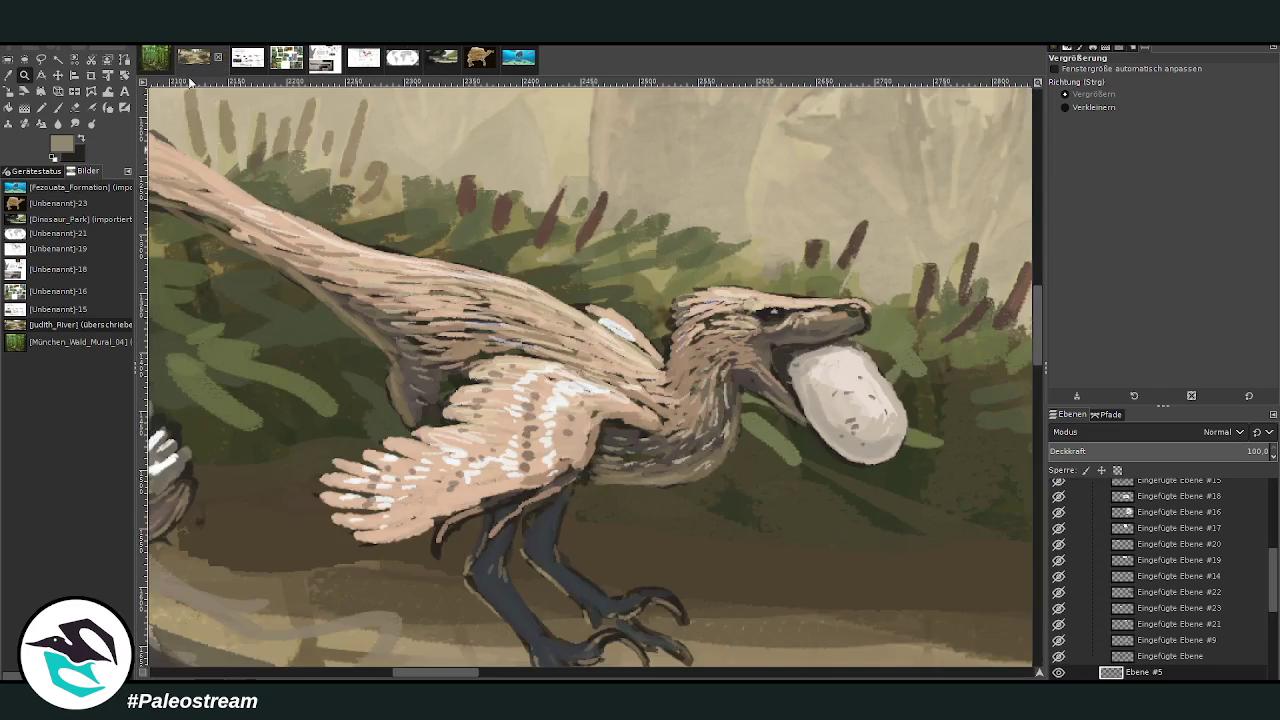
- Zoom out around the raptor's head and pick a brown paint colour
left_click(1065, 107)
left_click(804, 291)
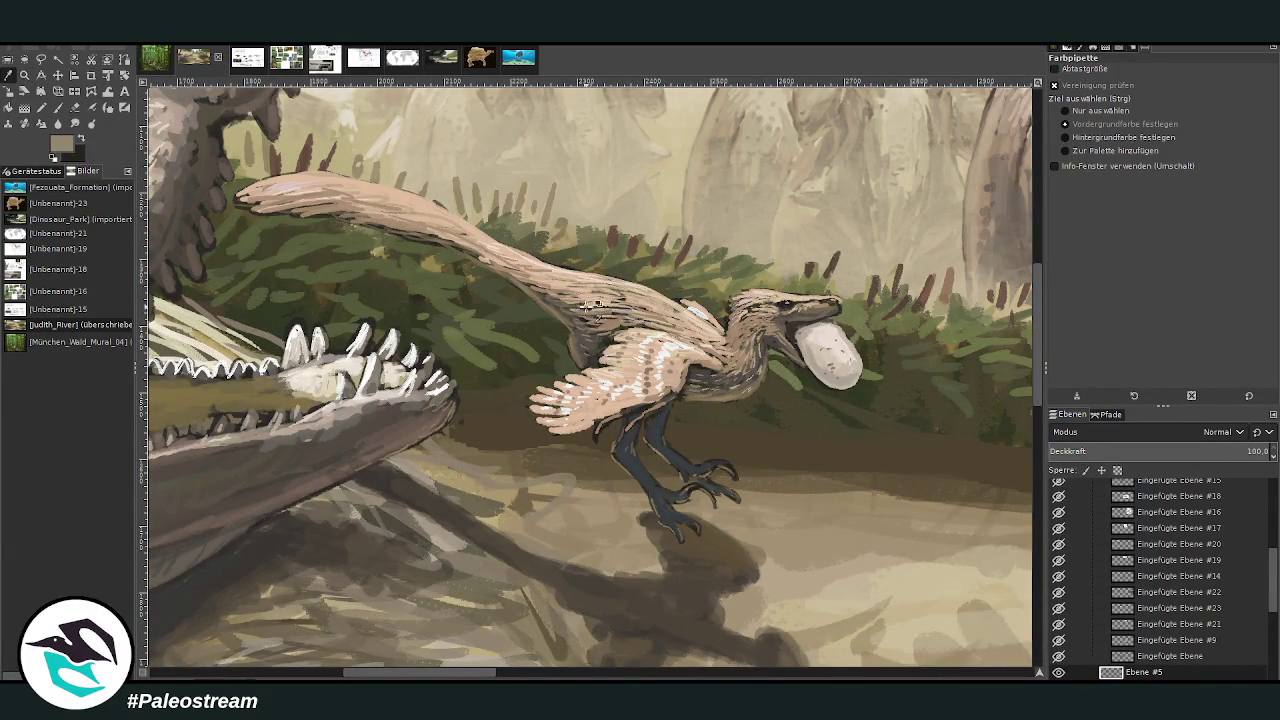
left_click(605, 318)
left_click(57, 108)
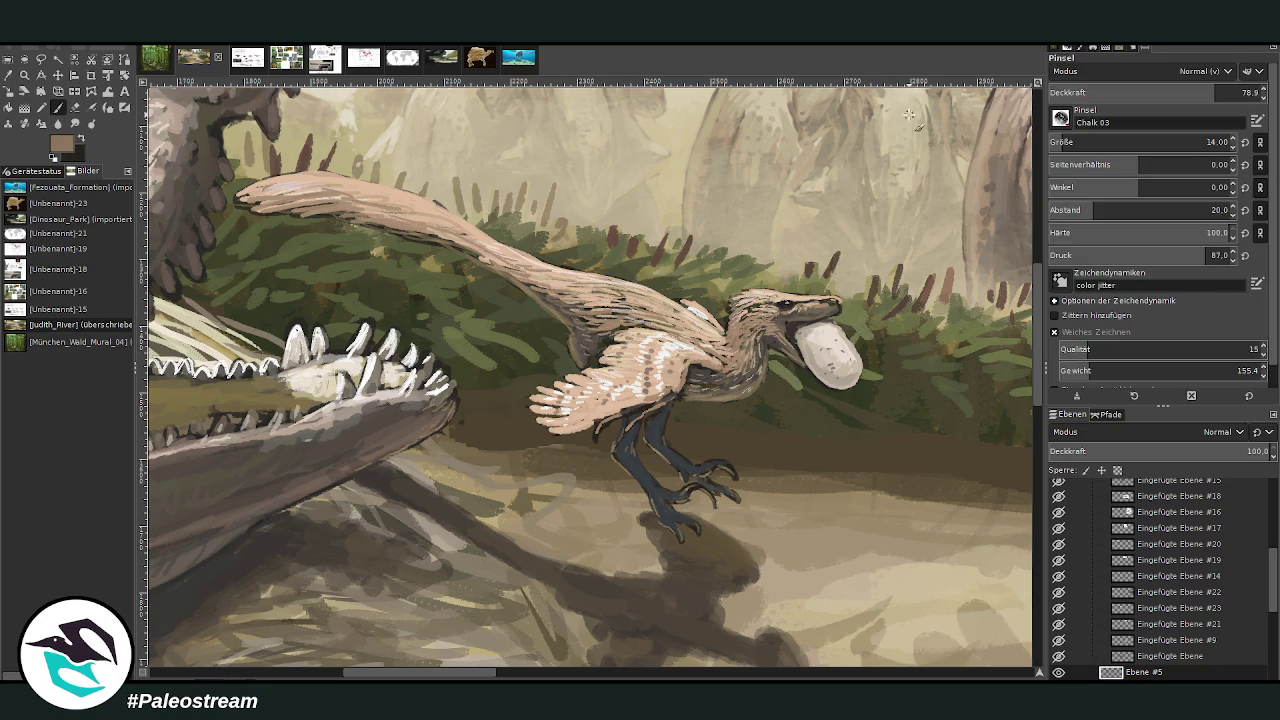
scroll(1190, 71, "down", 4)
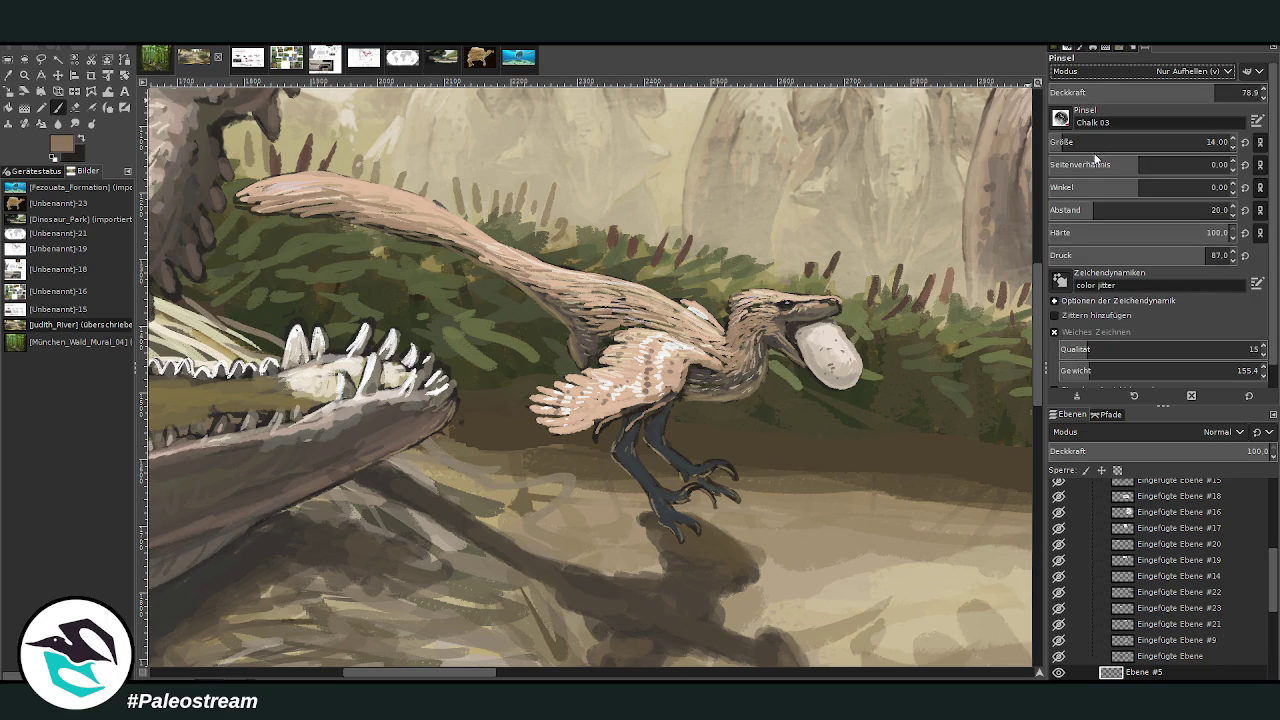
scroll(1077, 142, "up", 1)
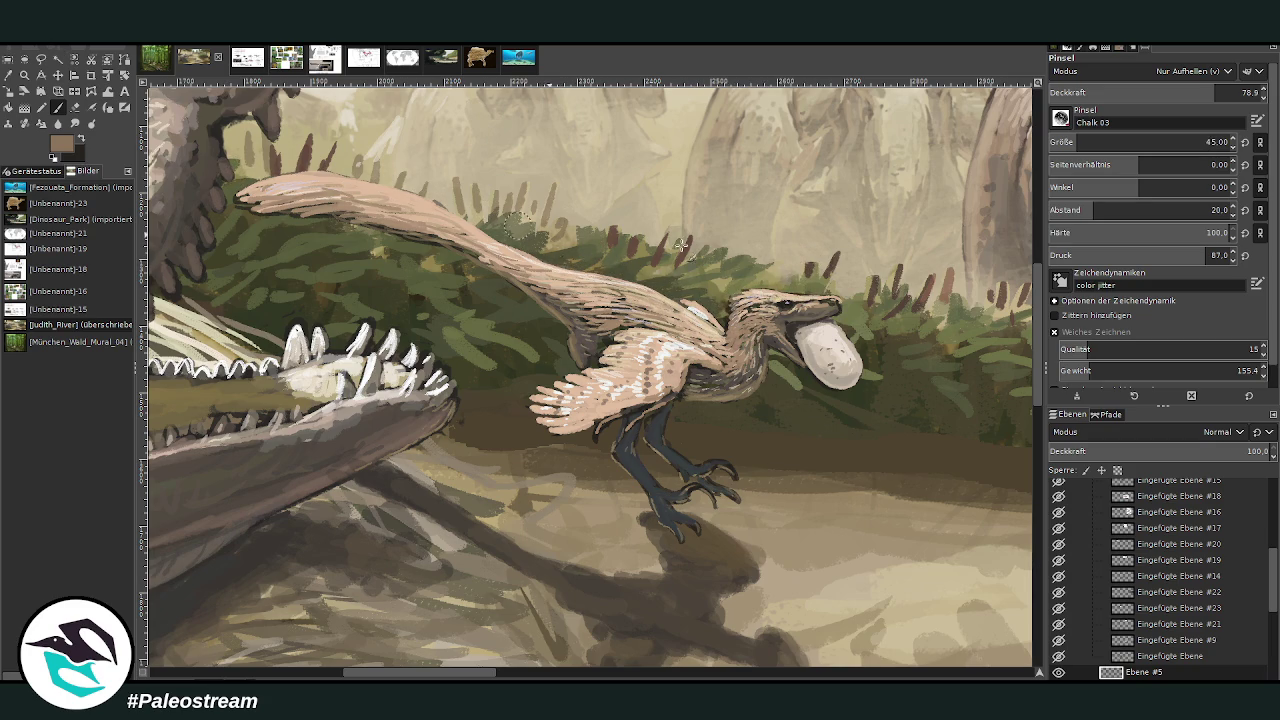
- Paint light feather strokes on the raptor's head, back and tail tip at 53 opacity
left_click_drag(1210, 92, 1163, 92)
mouse_move(775, 293)
left_mouse_down()
mouse_move(660, 350)
mouse_move(600, 310)
left_mouse_up()
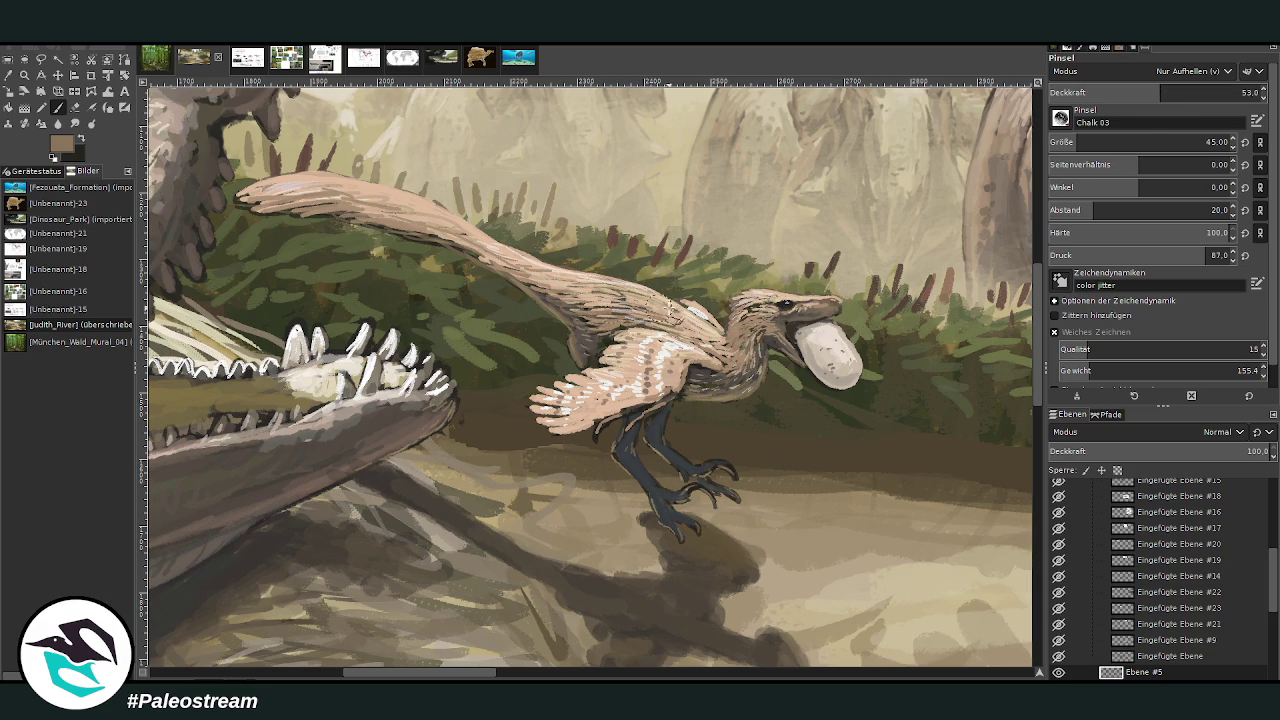
left_click_drag(245, 210, 350, 205)
key("z")
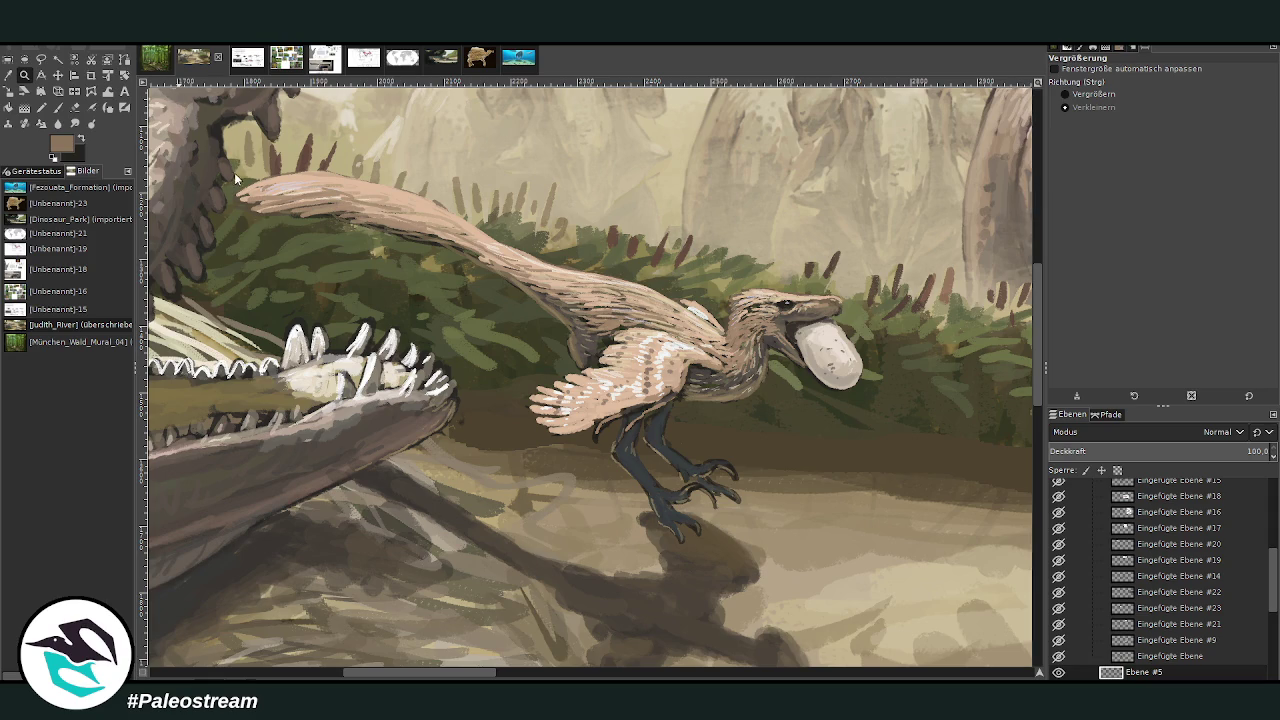
key("ctrl+m")
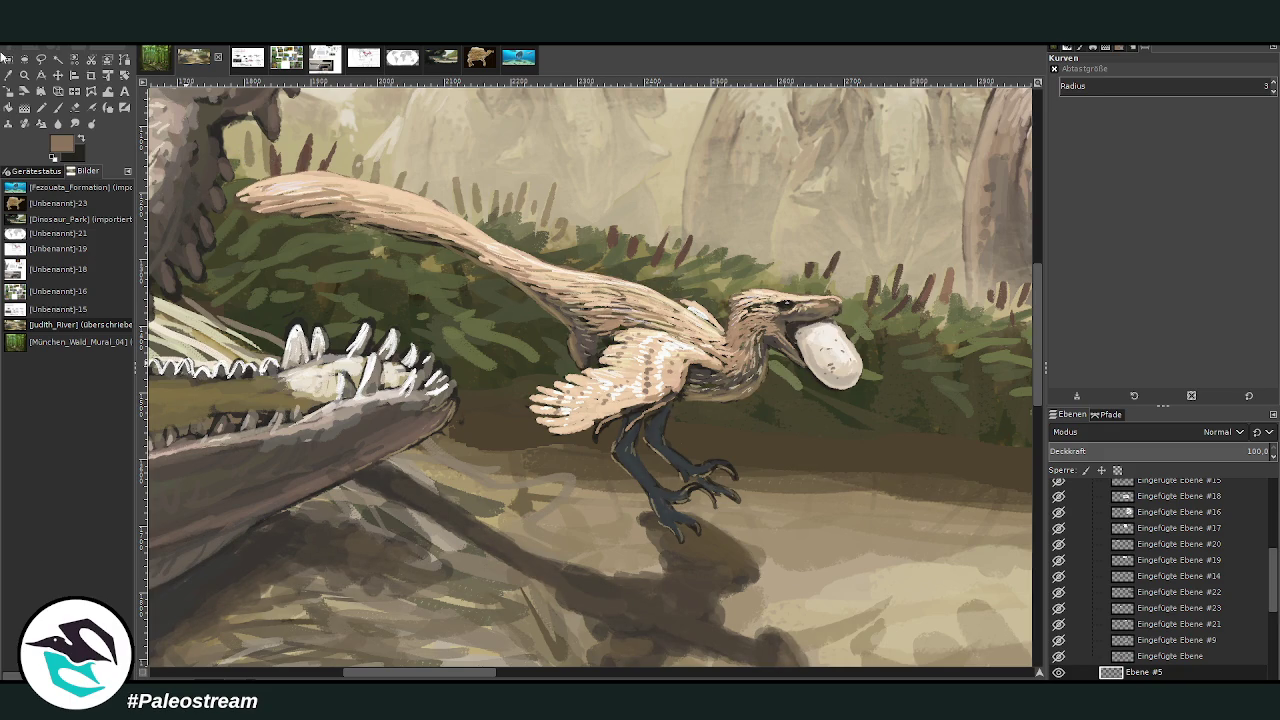
left_click(24, 75)
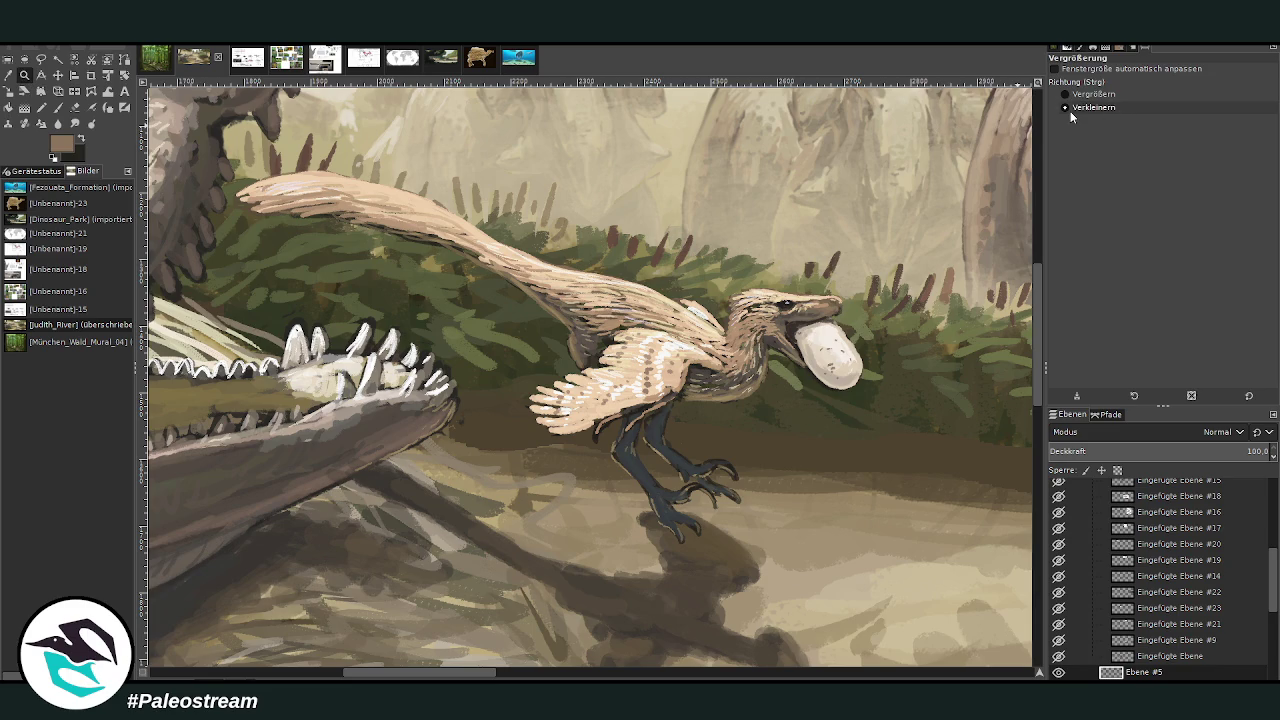
left_click(597, 290)
left_click(597, 290)
left_click(597, 290)
left_click(597, 290)
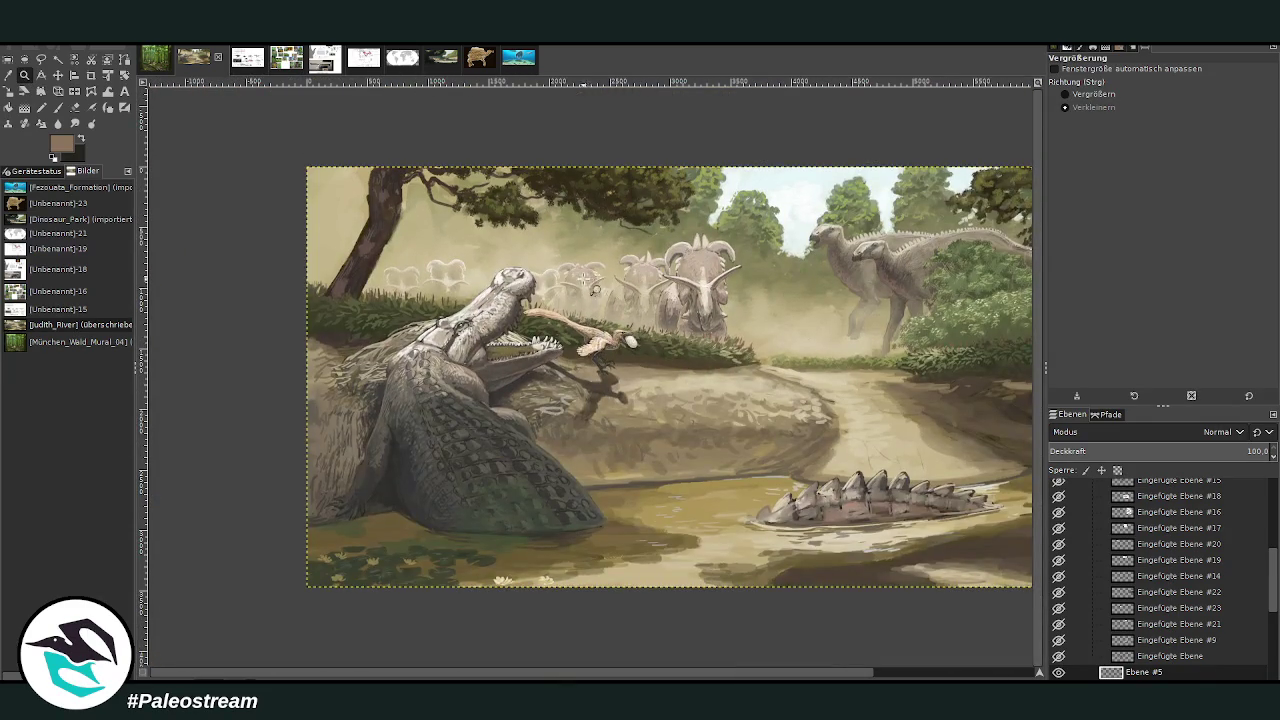
left_click(958, 671)
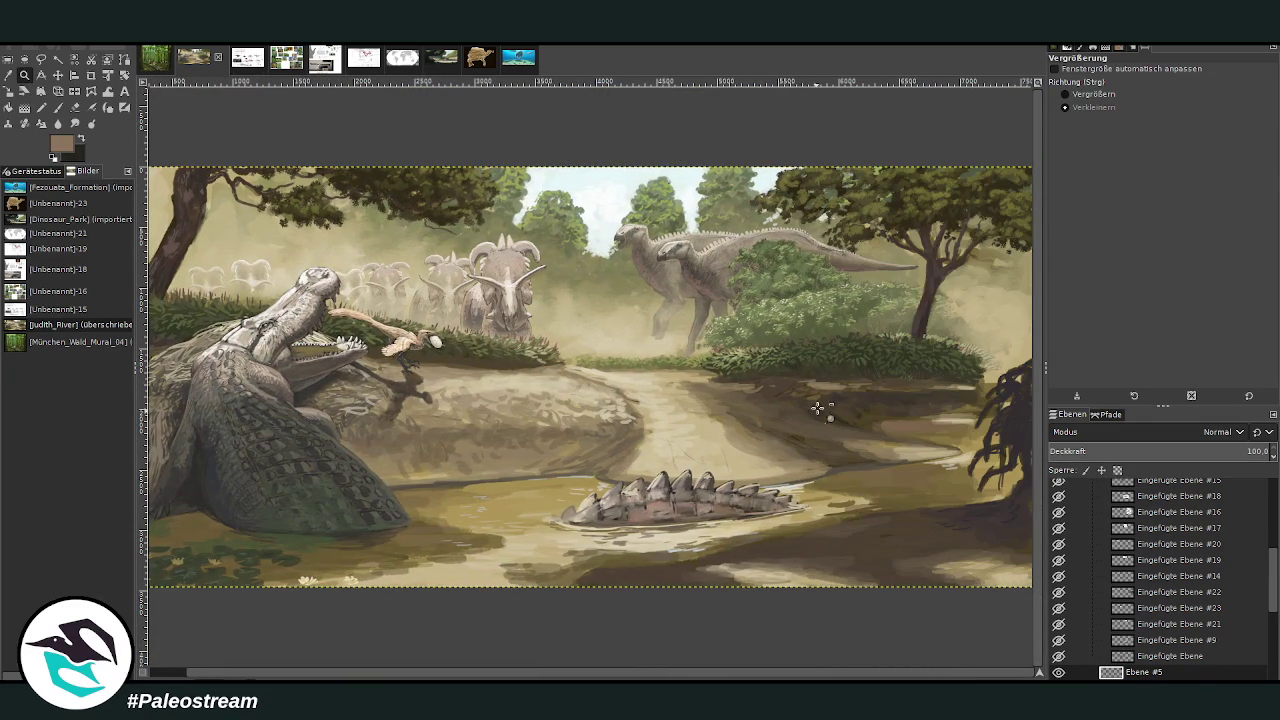
left_click(1060, 95)
left_click_drag(300, 242, 516, 414)
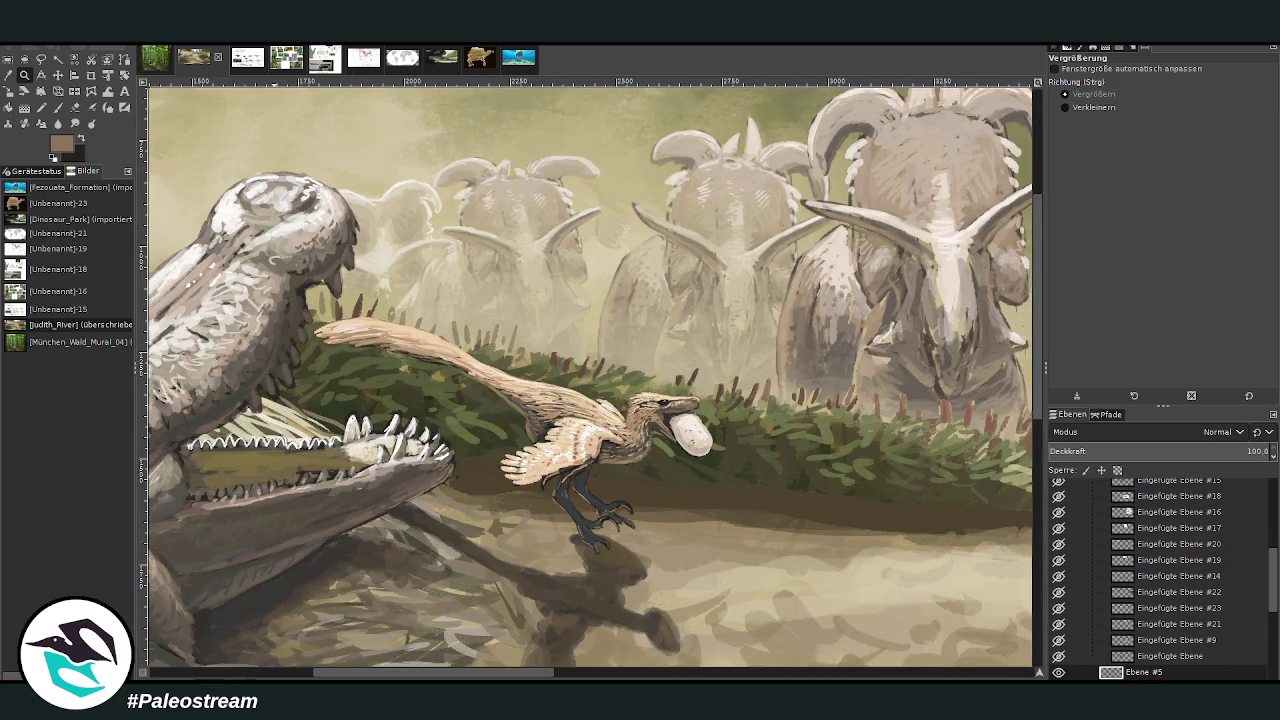
key("ctrl+f")
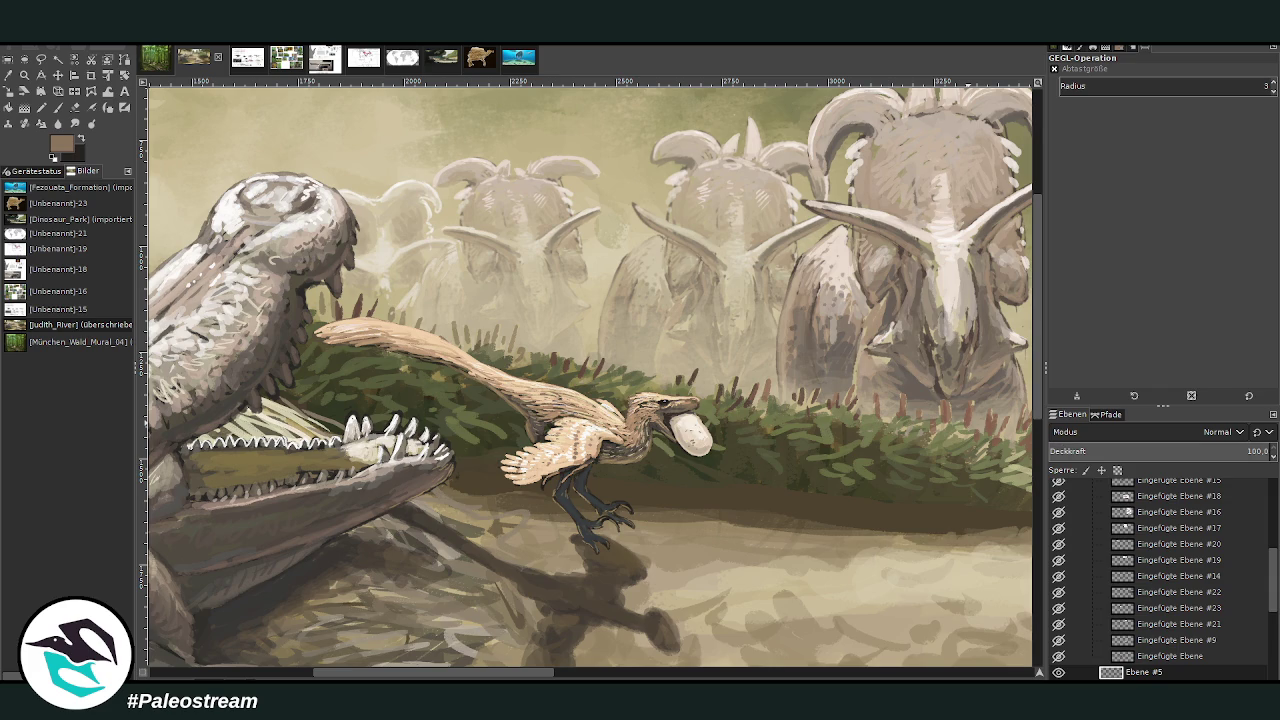
key("p")
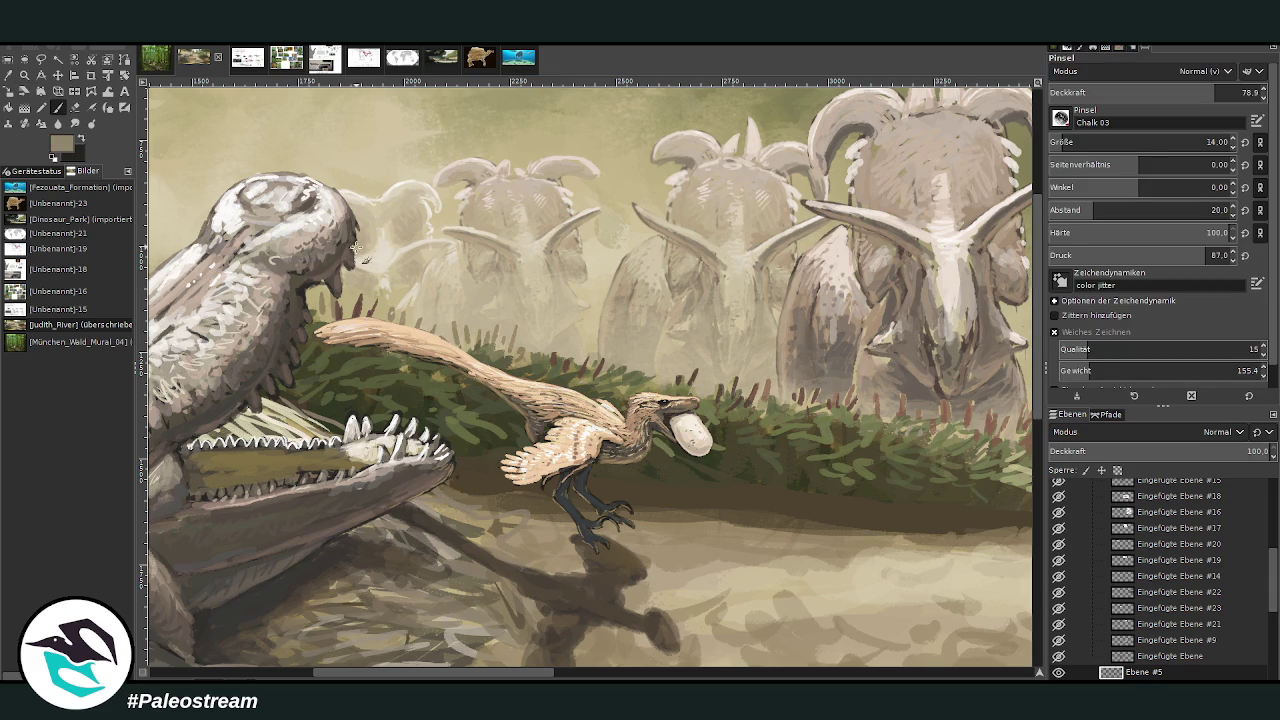
left_click(24, 76)
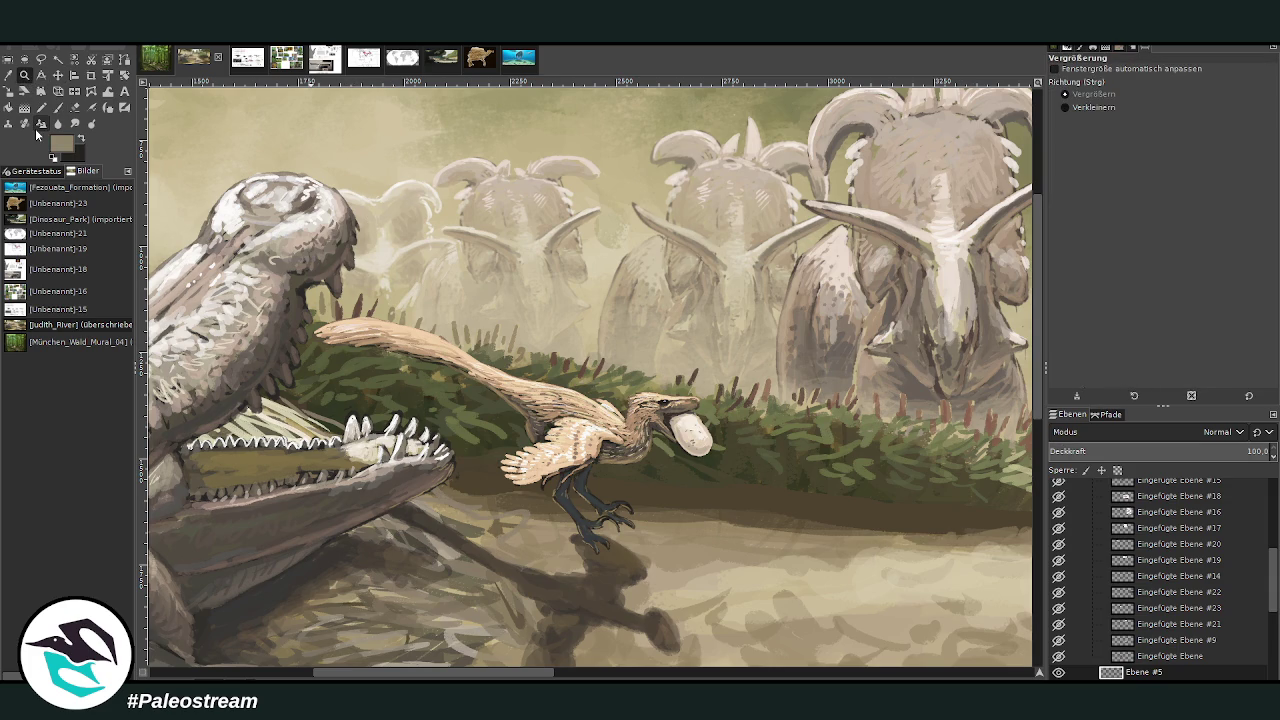
key("ctrl+shift+j")
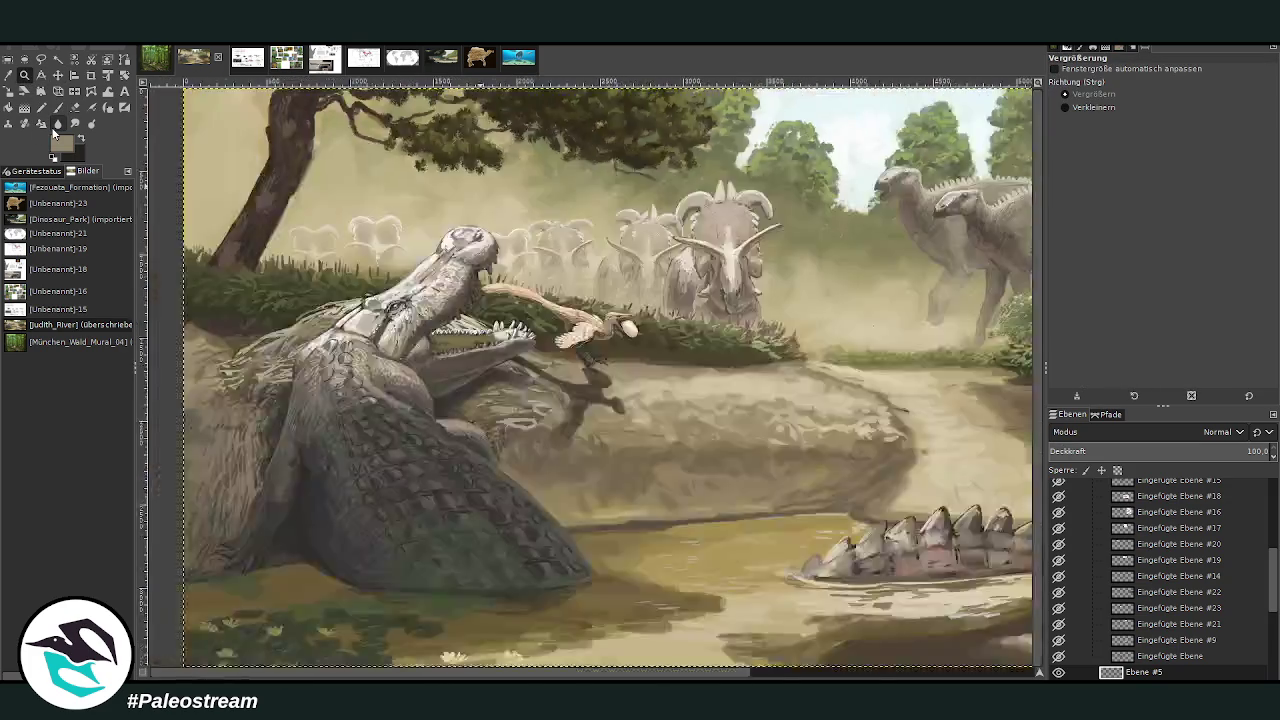
key("minus")
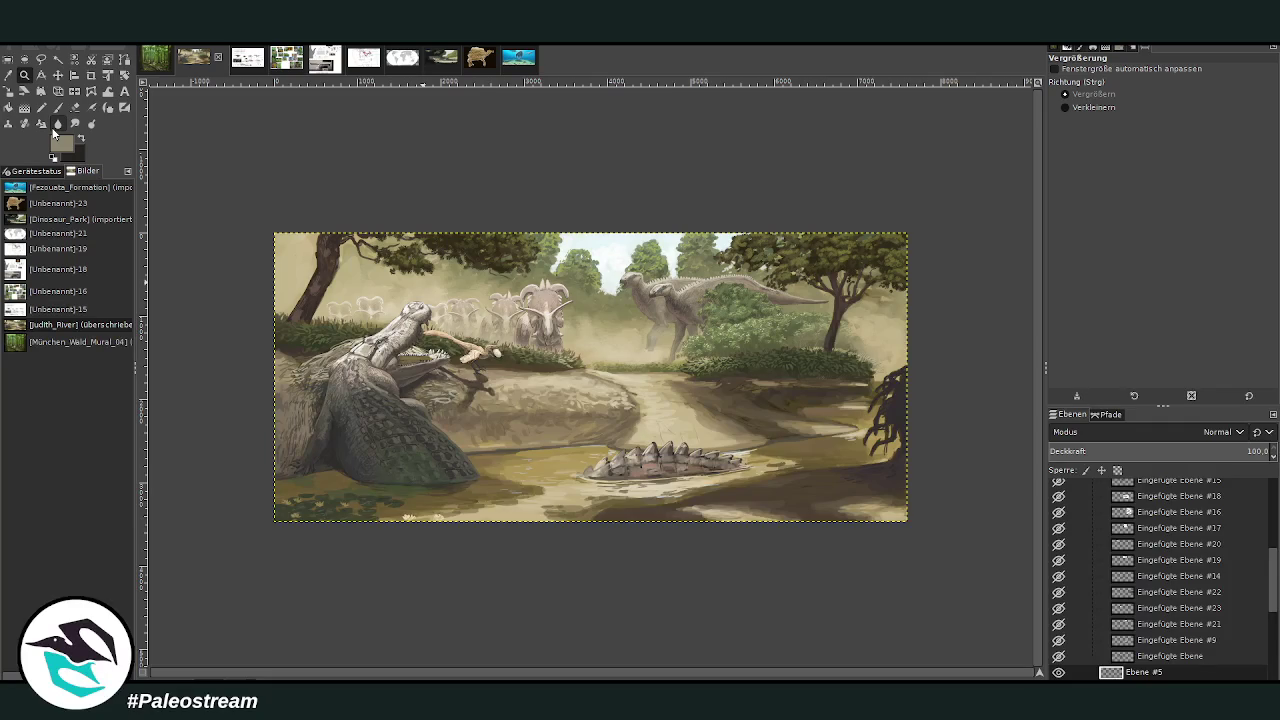
left_click_drag(436, 291, 527, 416)
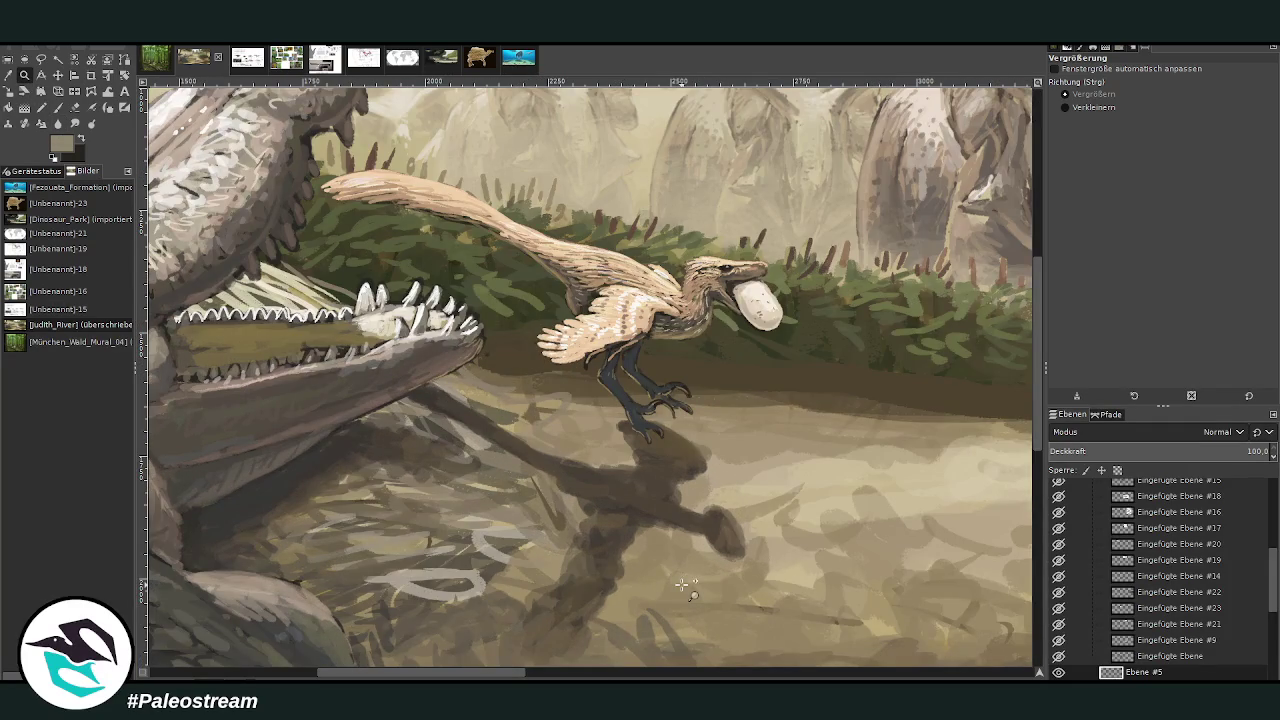
left_click(57, 75)
left_click_drag(597, 274, 595, 291)
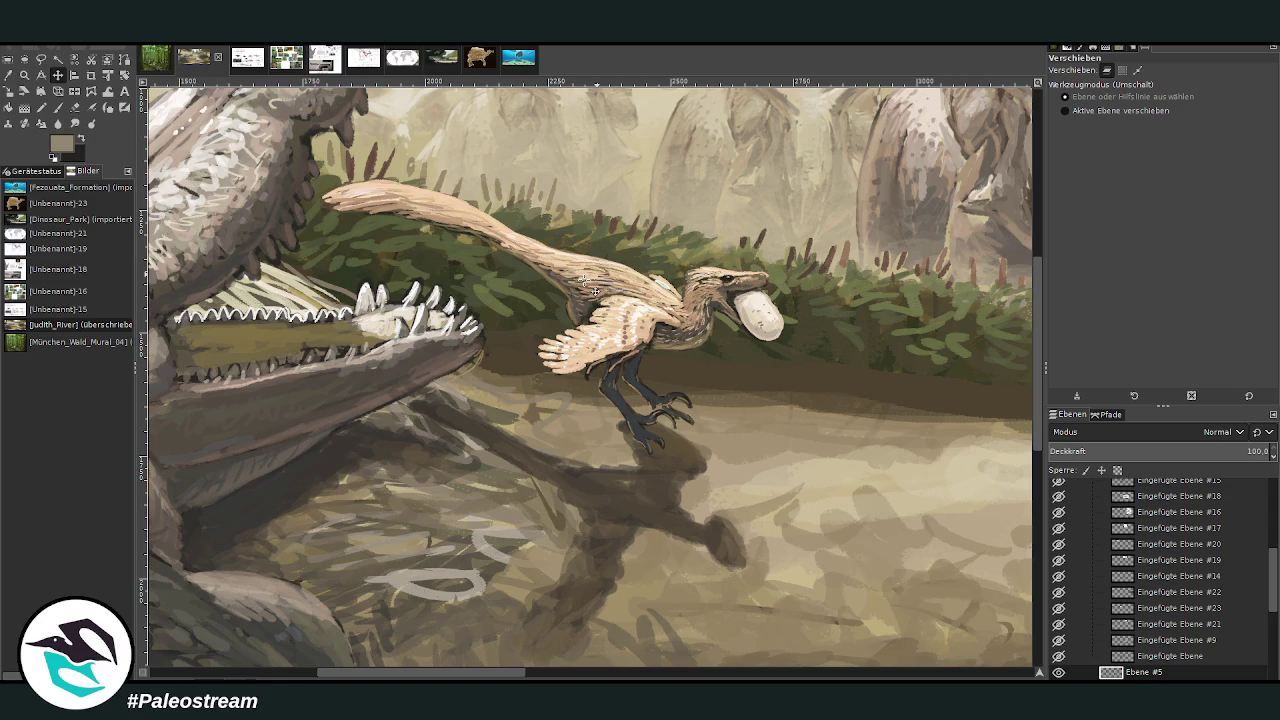
key("ctrl+z")
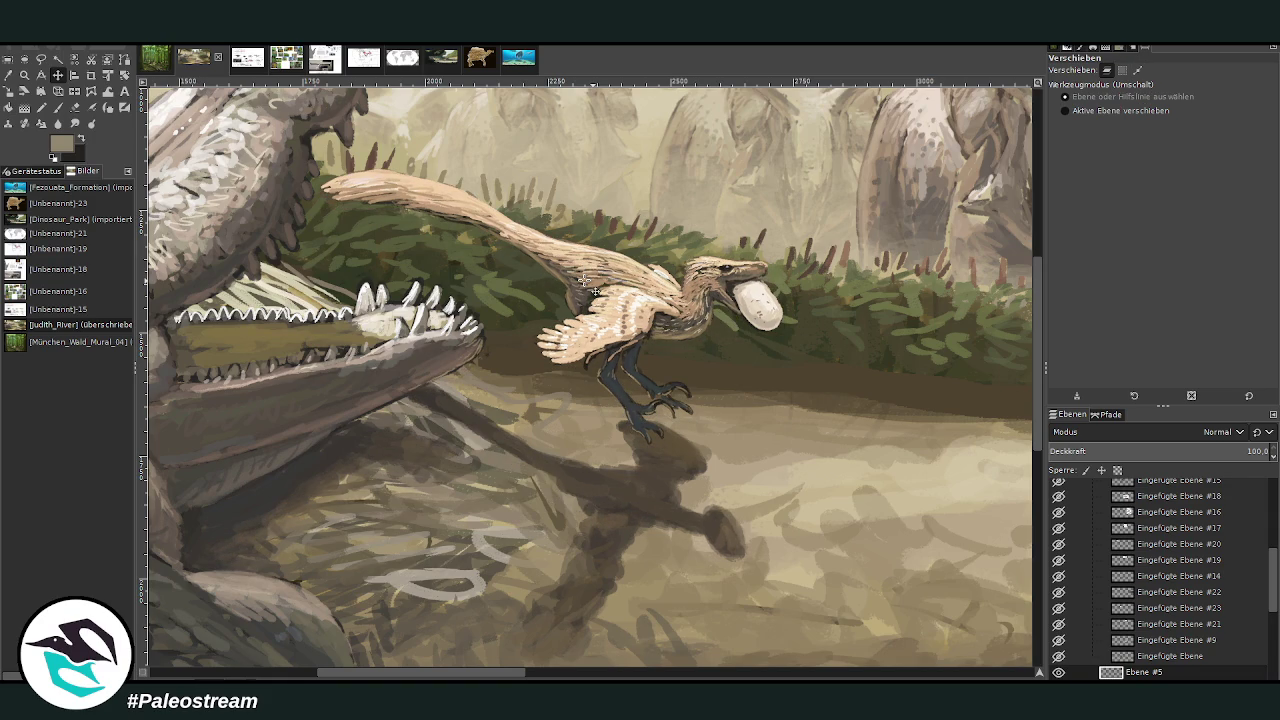
scroll(590, 285, "down", 2, "ctrl")
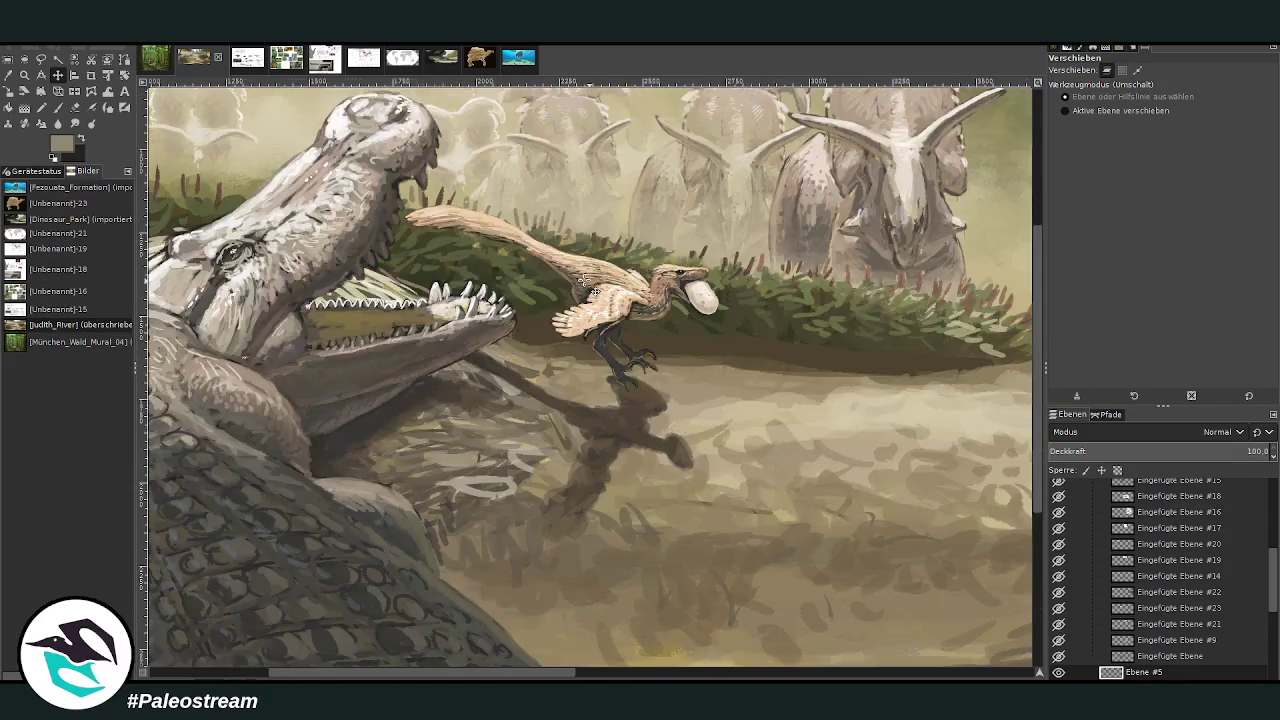
scroll(590, 285, "down", 2, "ctrl")
scroll(590, 285, "down", 1, "ctrl")
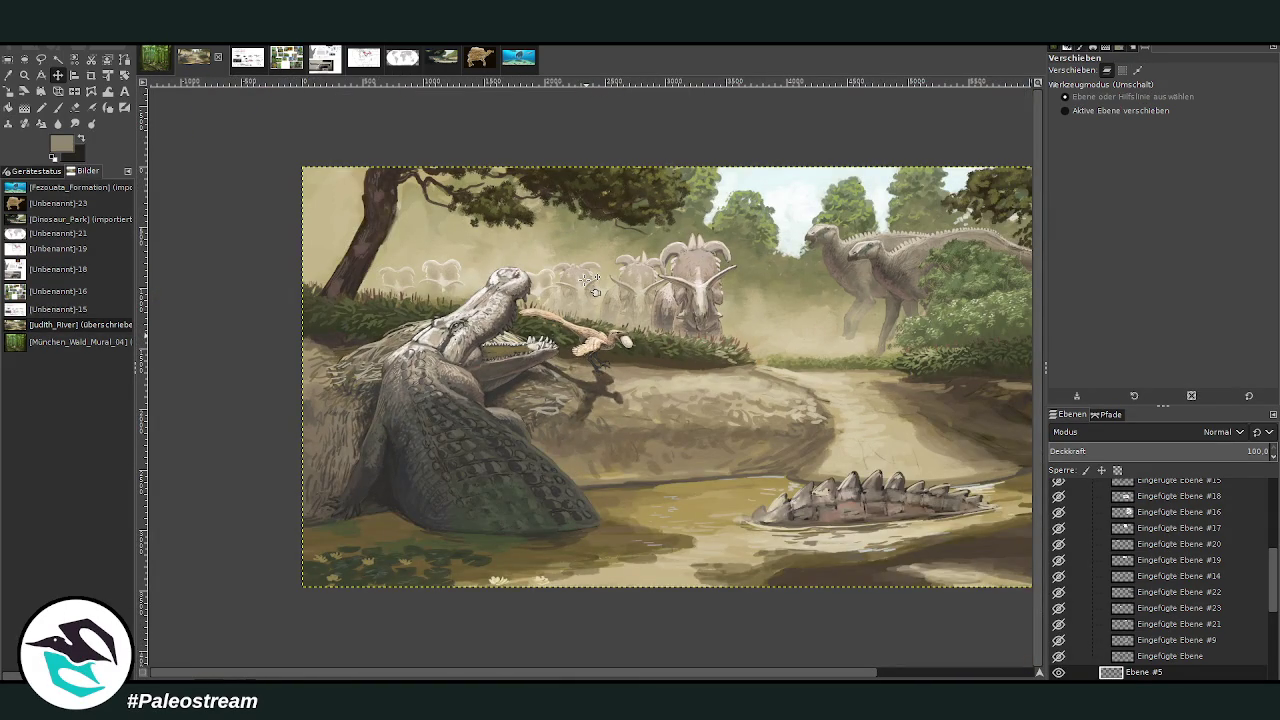
scroll(618, 677, "right", 5)
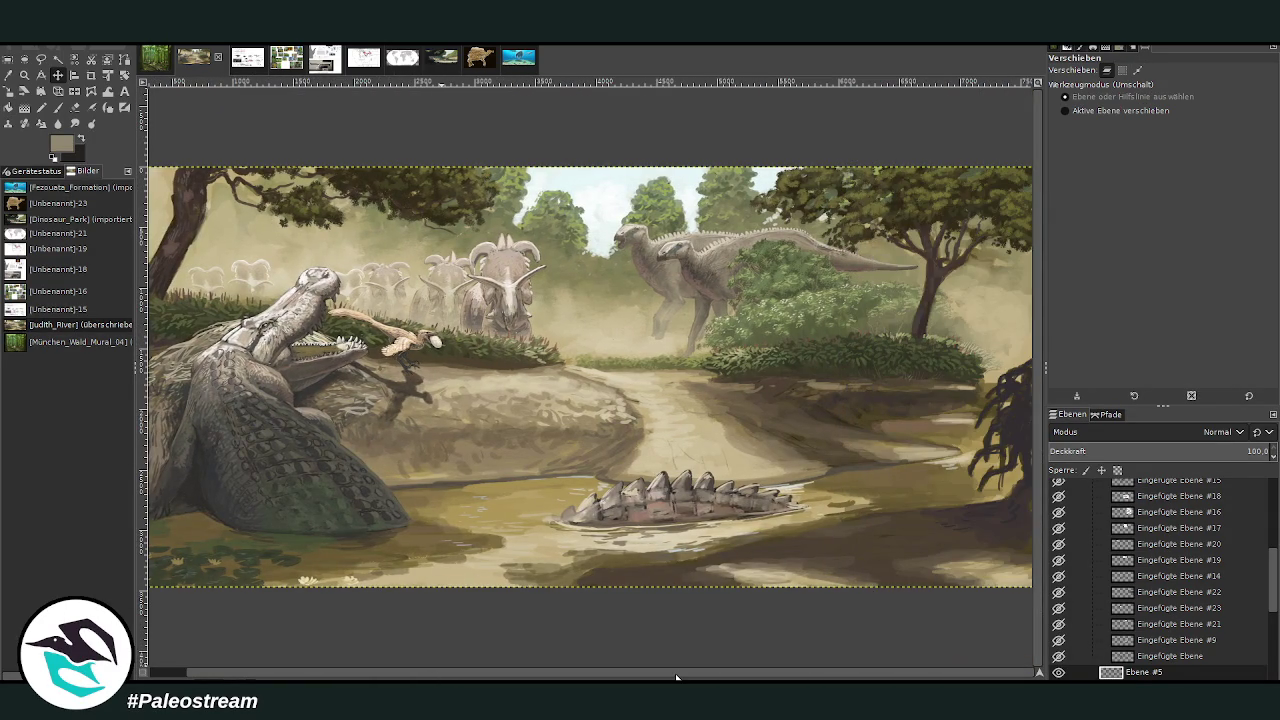
left_click(24, 75)
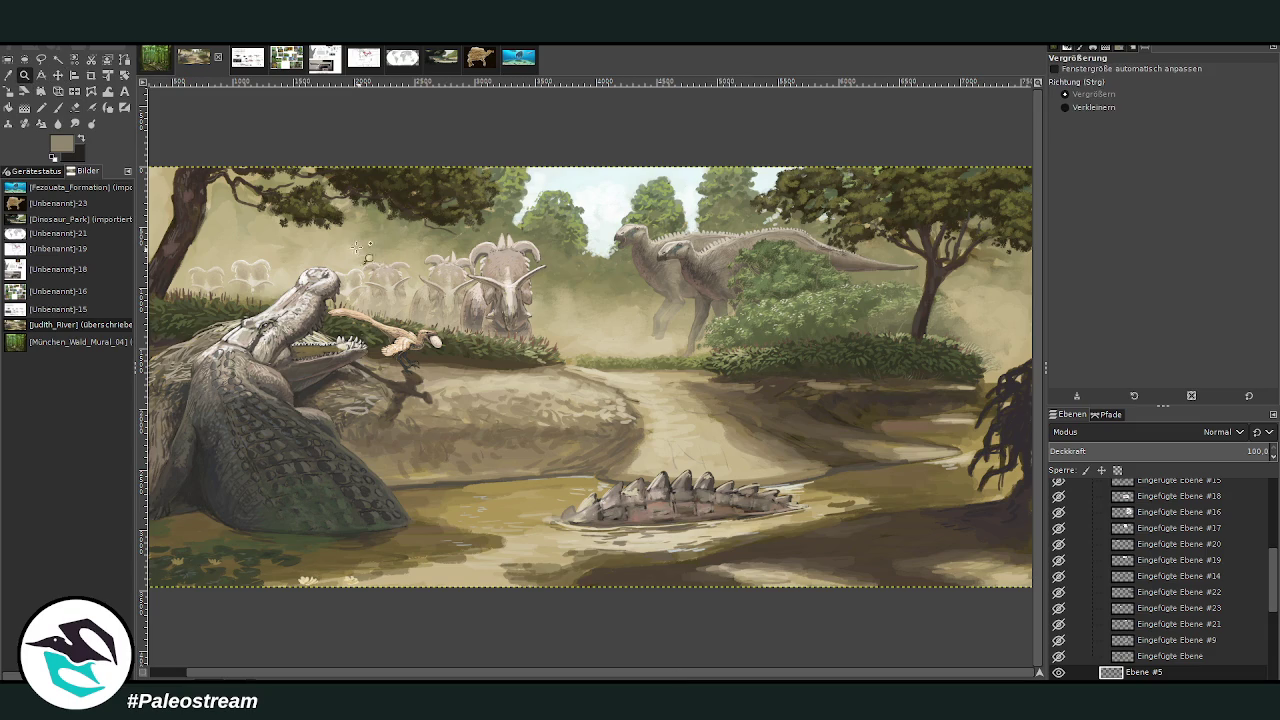
left_click_drag(324, 226, 472, 390)
left_click_drag(343, 188, 646, 530)
scroll(1228, 609, "down", 2)
scroll(1228, 609, "down", 3)
left_click(1138, 608)
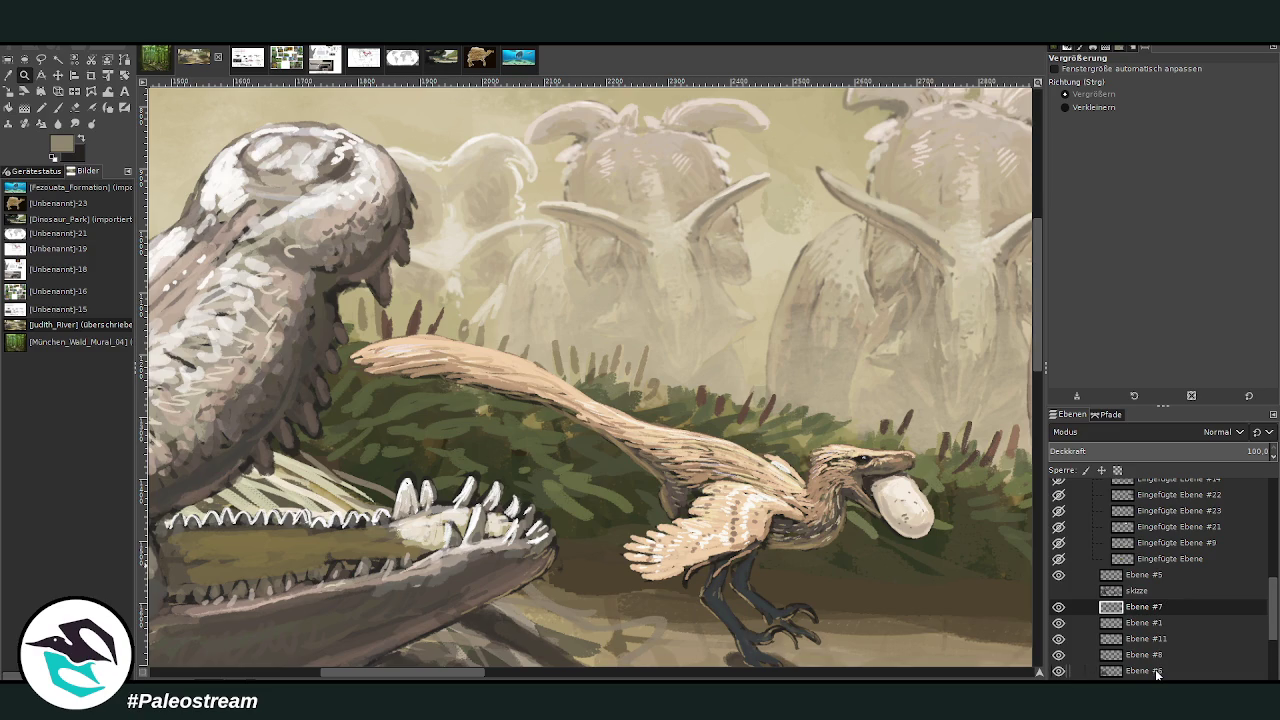
- Paint small green grass blades behind the raptor with the brush at size 21
left_click(12, 72)
key("p")
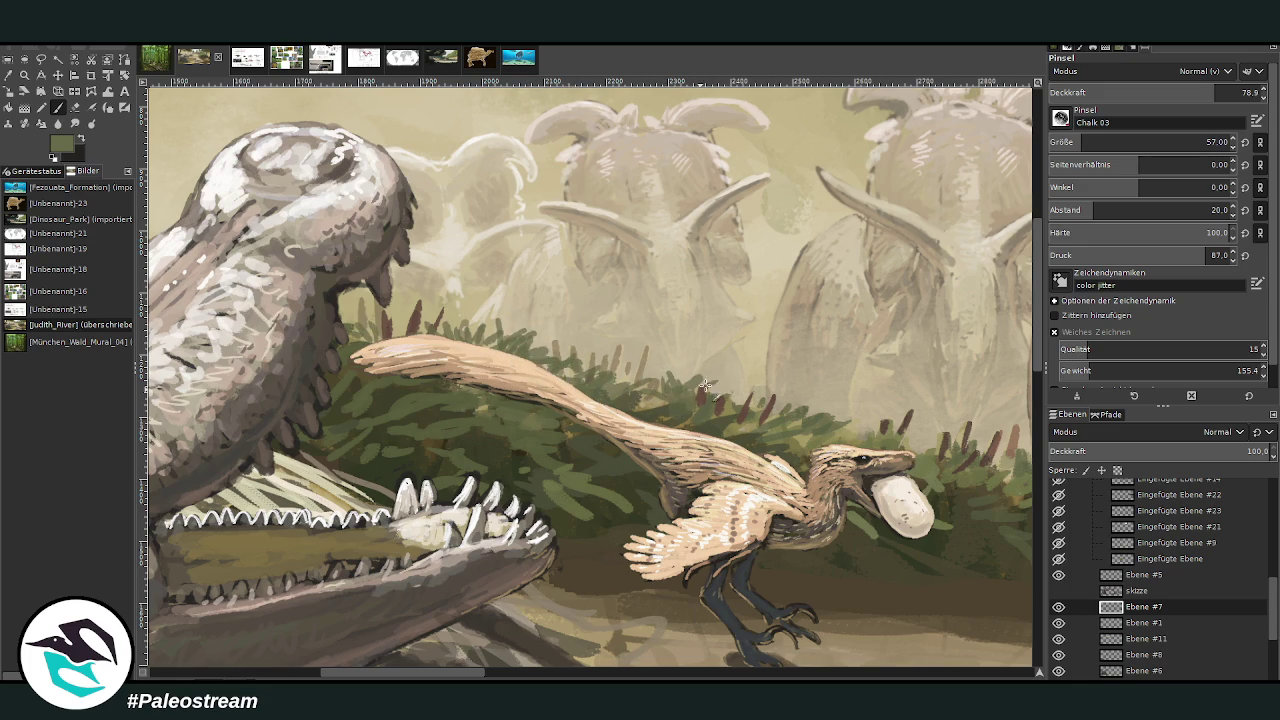
left_click(1074, 142)
left_click_drag(805, 412, 832, 393)
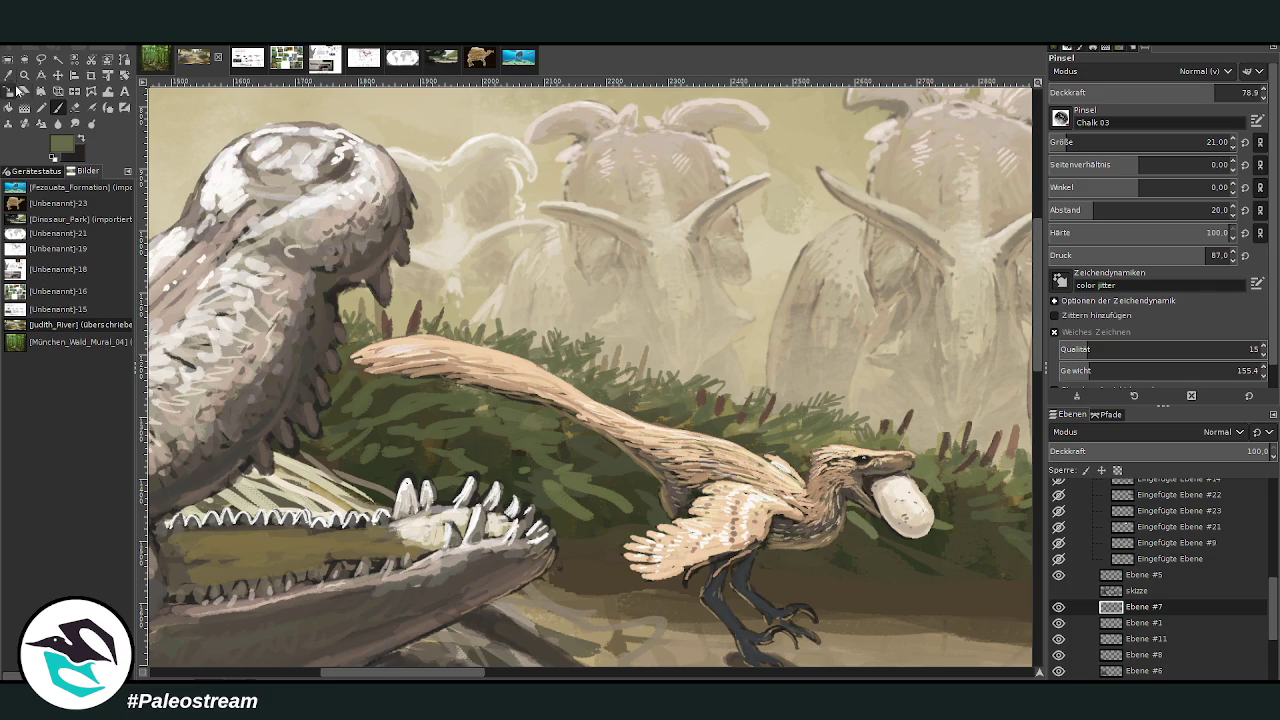
- Sample a dark brown and paint a grass blade above the raptor's tail
left_click(22, 91)
left_click(718, 404)
left_click(58, 107)
left_click_drag(517, 319, 517, 335)
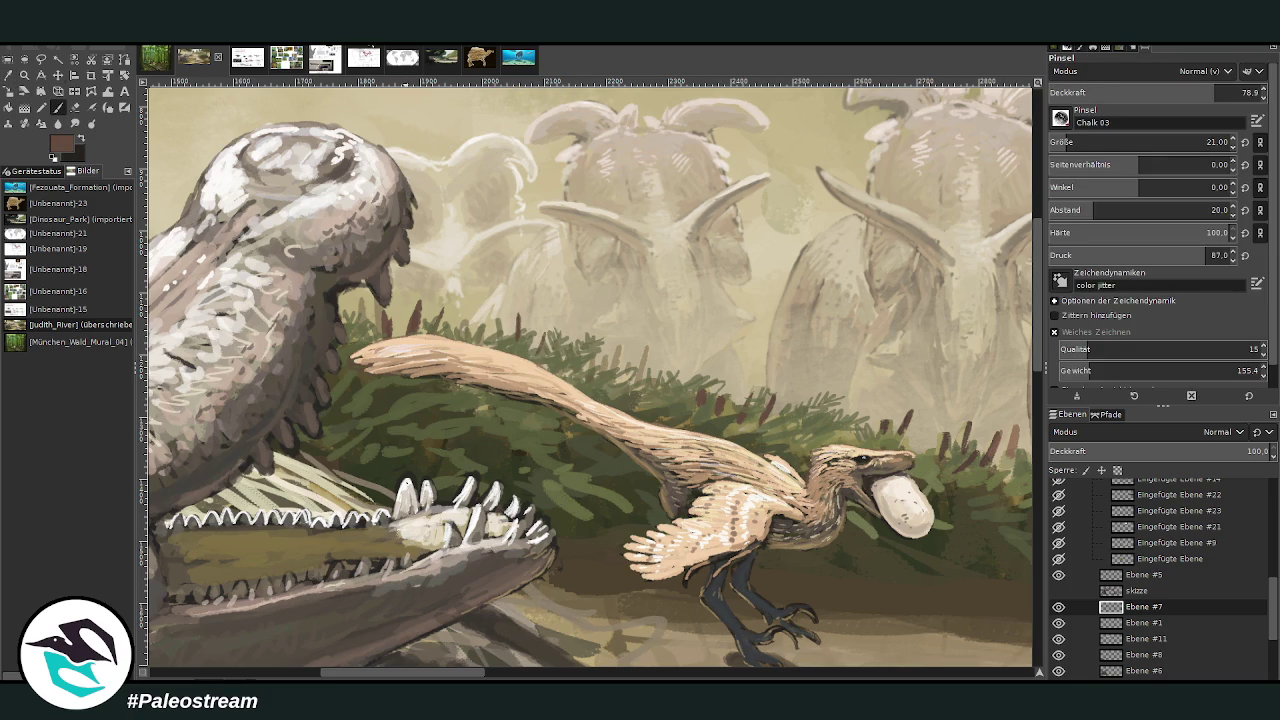
- Sample the tan colour of the raptor's tail as the new brush colour
key("o")
left_click(640, 365)
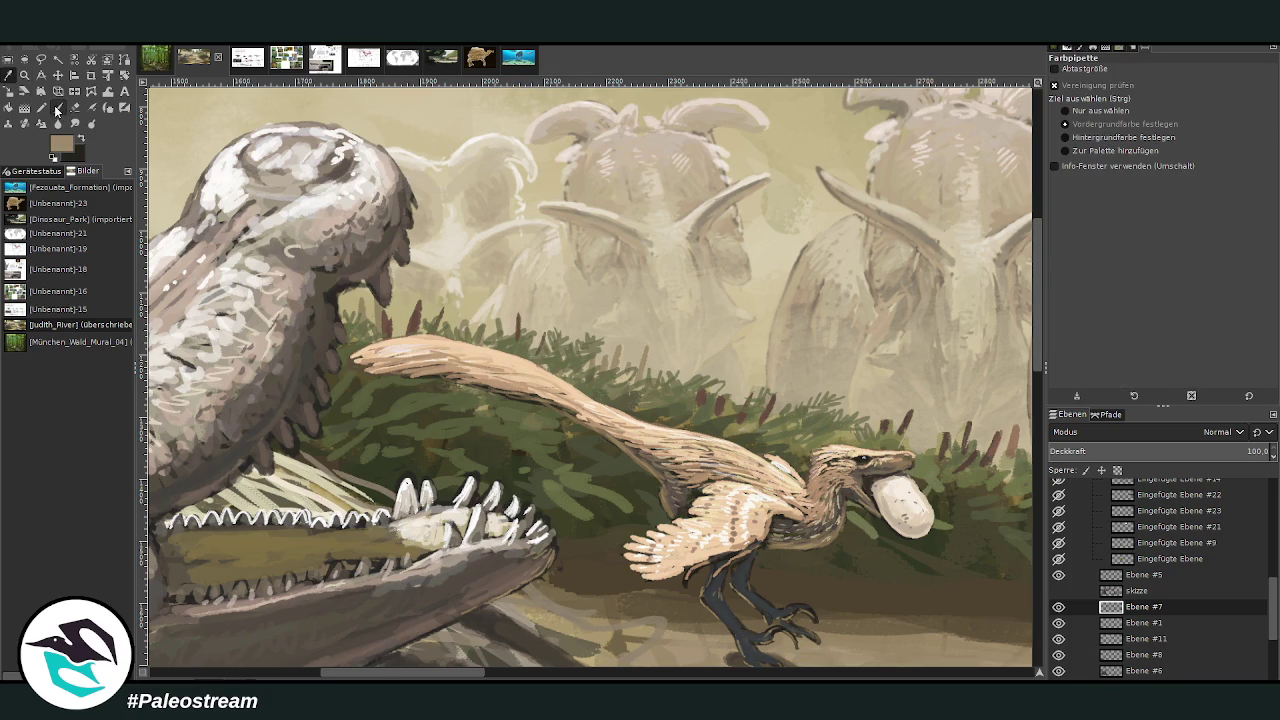
left_click(57, 110)
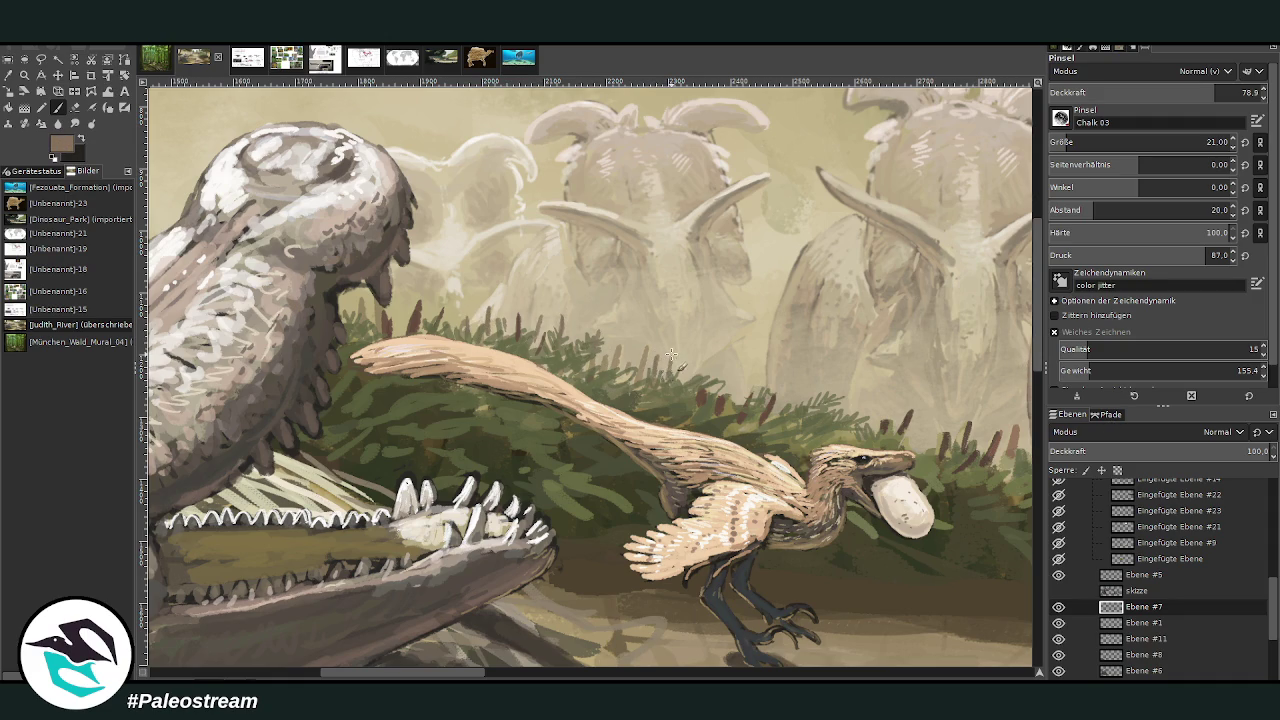
scroll(662, 402, "down", 3)
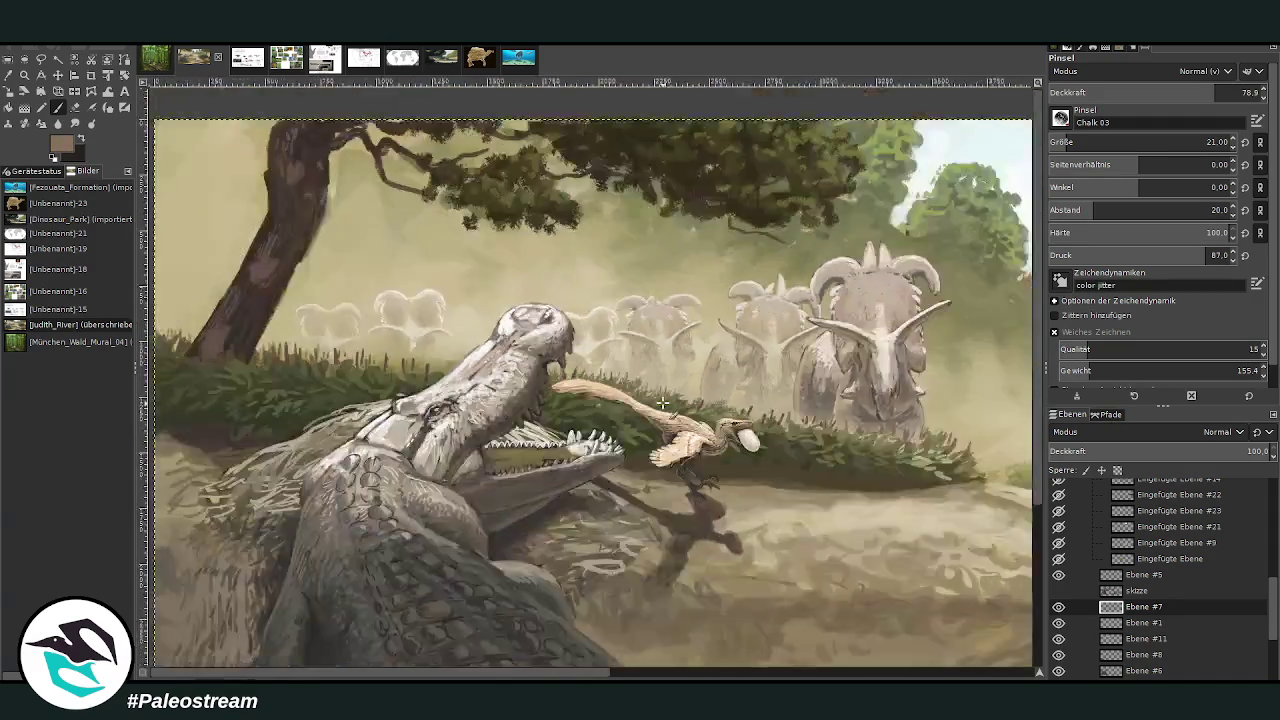
- Zoom in, back out, then close in on the crocodile's head and scaly flank
scroll(662, 402, "down", 2)
scroll(662, 402, "down", 1)
key("z")
left_click_drag(464, 199, 874, 558)
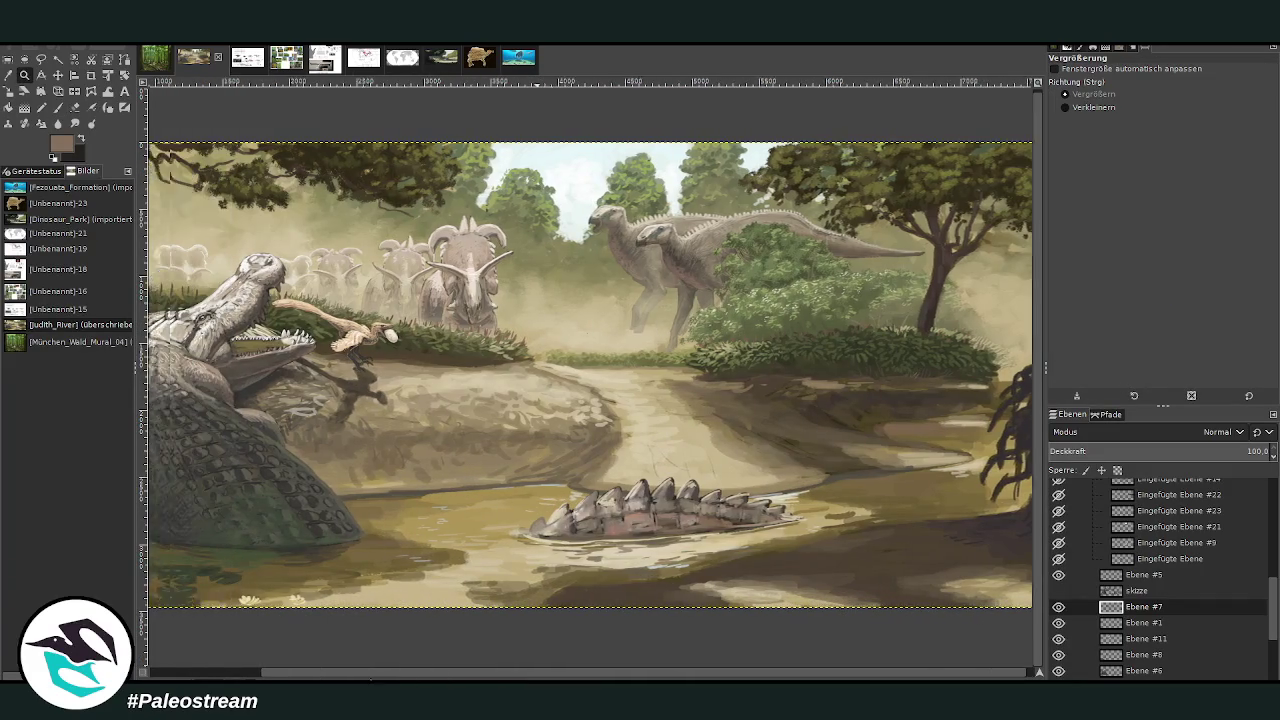
left_click_drag(459, 676, 316, 676)
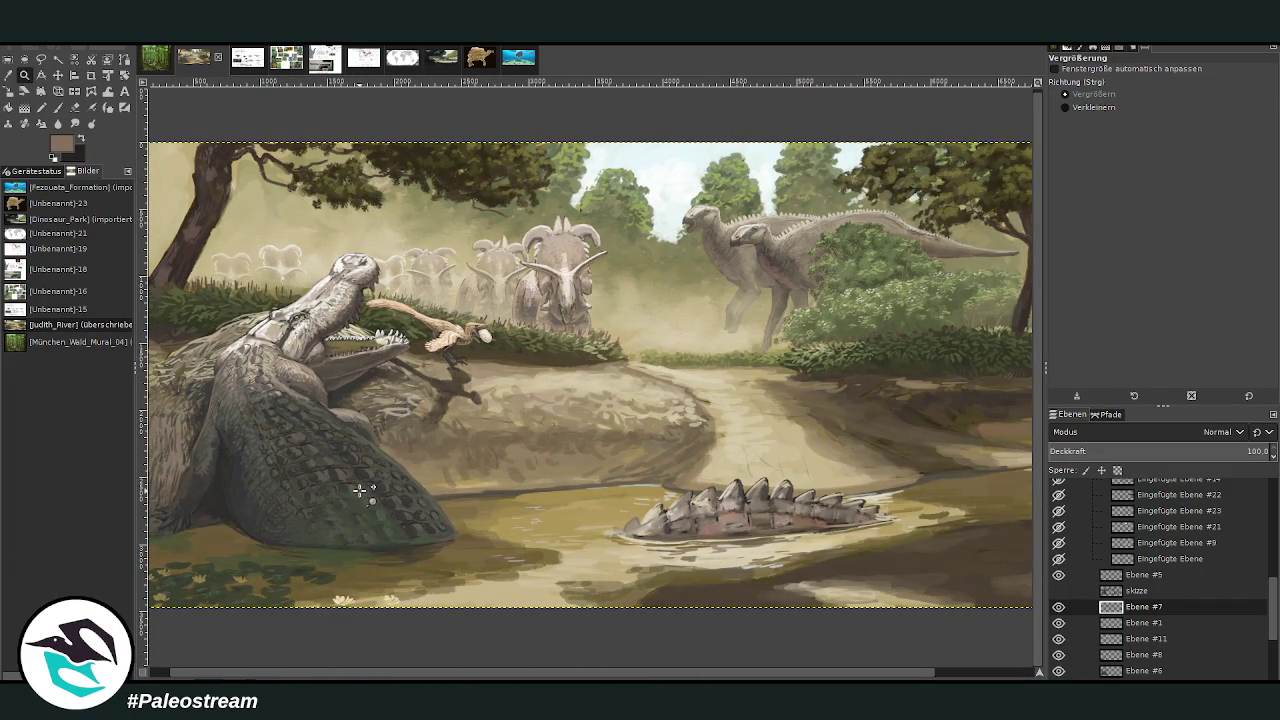
left_click_drag(431, 672, 486, 670)
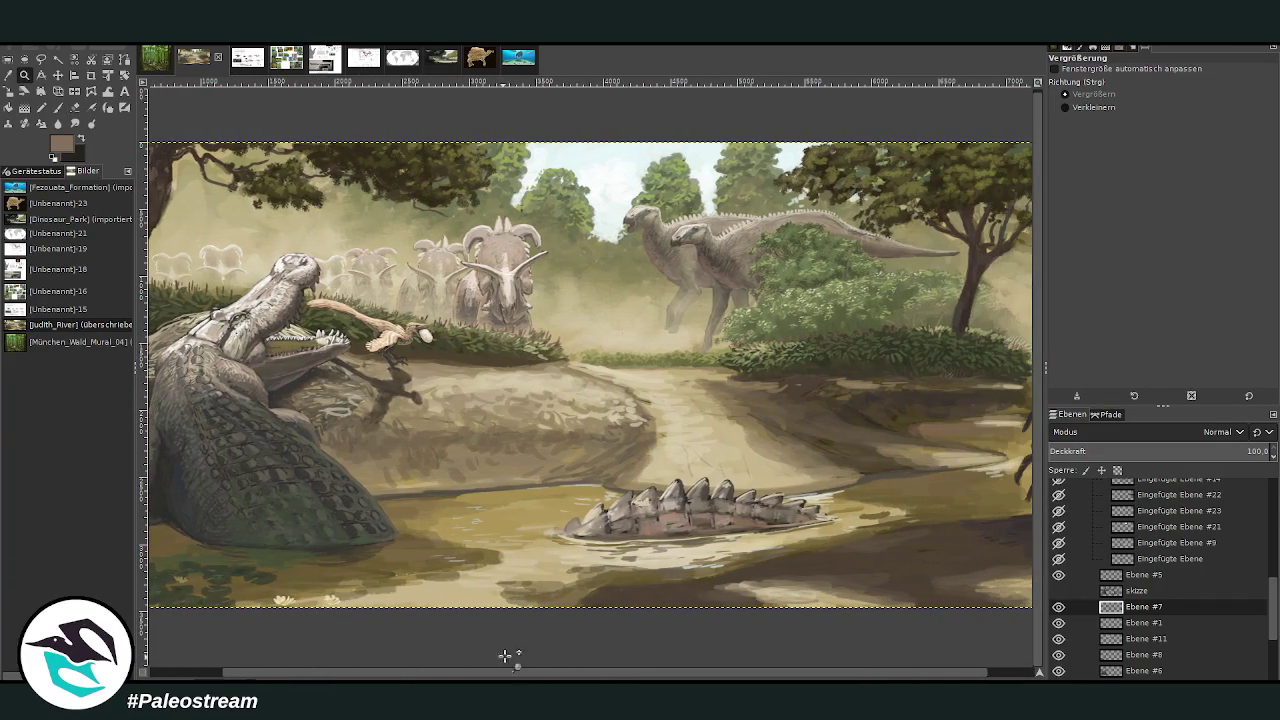
key("minus")
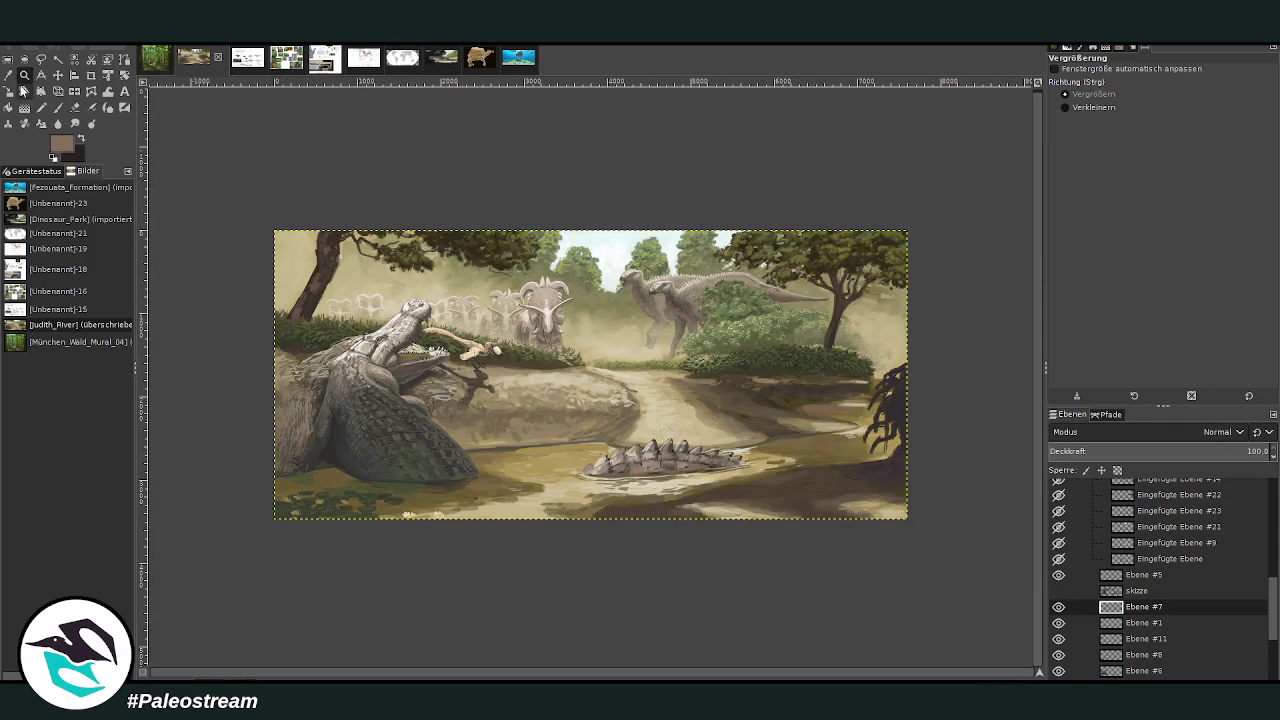
left_click_drag(352, 314, 430, 352)
left_click_drag(362, 196, 610, 390)
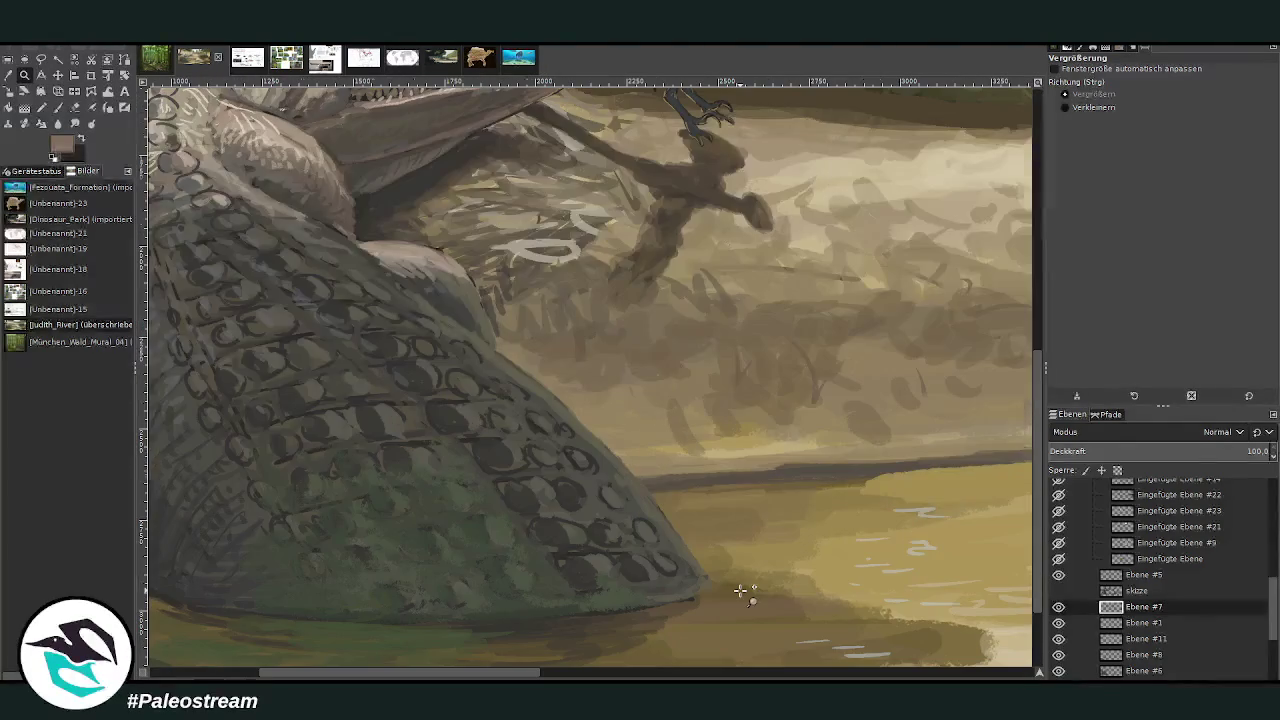
- Sample a tan yellow and brush it along the crocodile's lower body edge at size 32, opacity 41.6
left_click(12, 80)
left_click(734, 443)
left_click(59, 108)
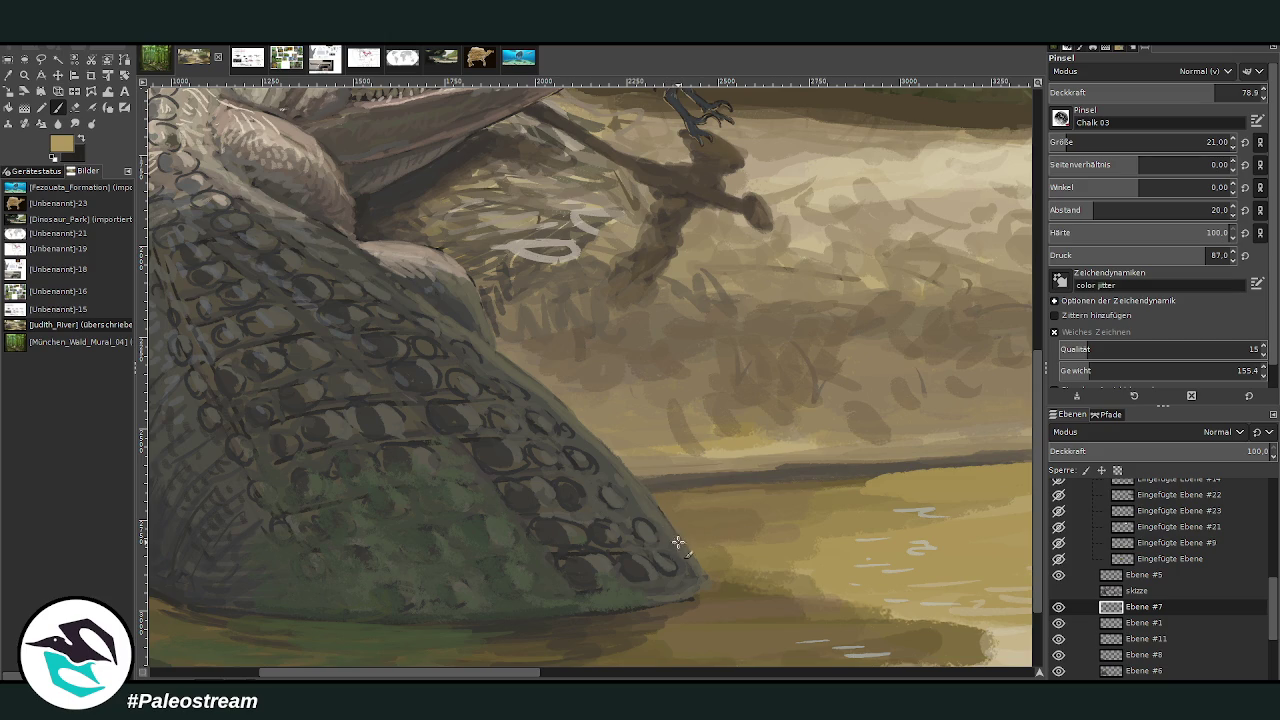
scroll(1140, 142, "up", 11)
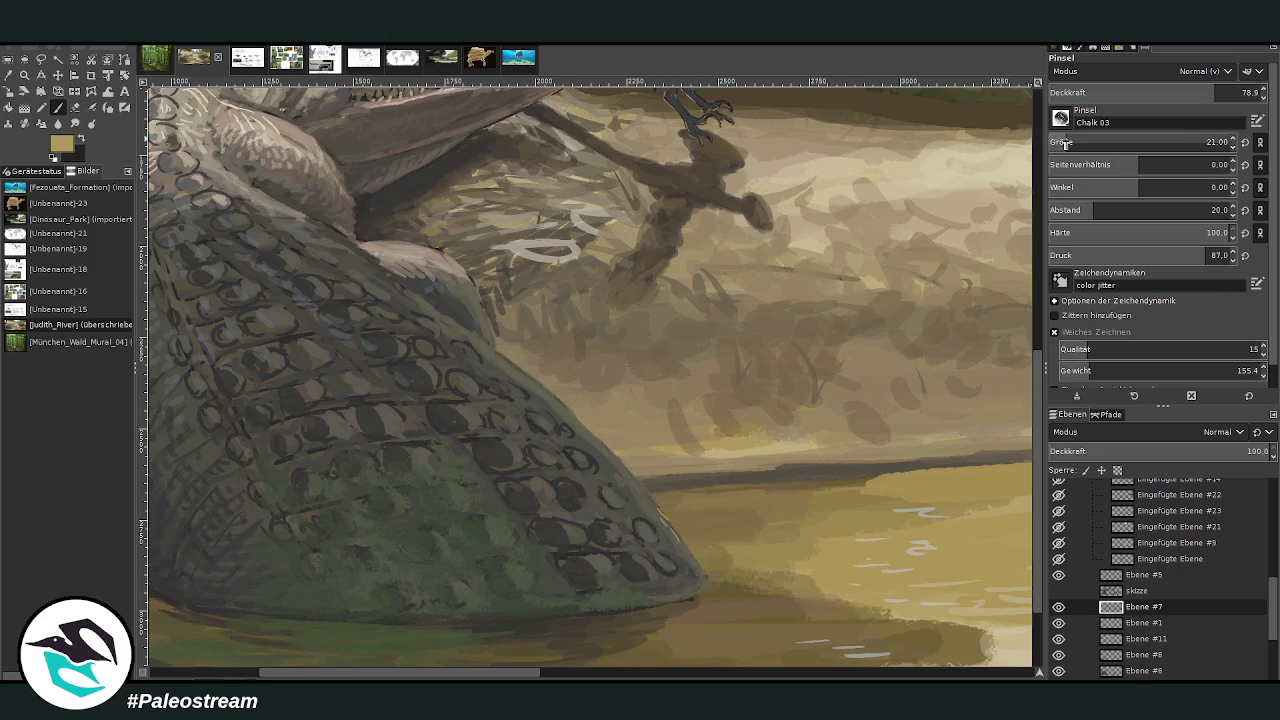
left_click(1170, 94)
left_click_drag(690, 558, 628, 476)
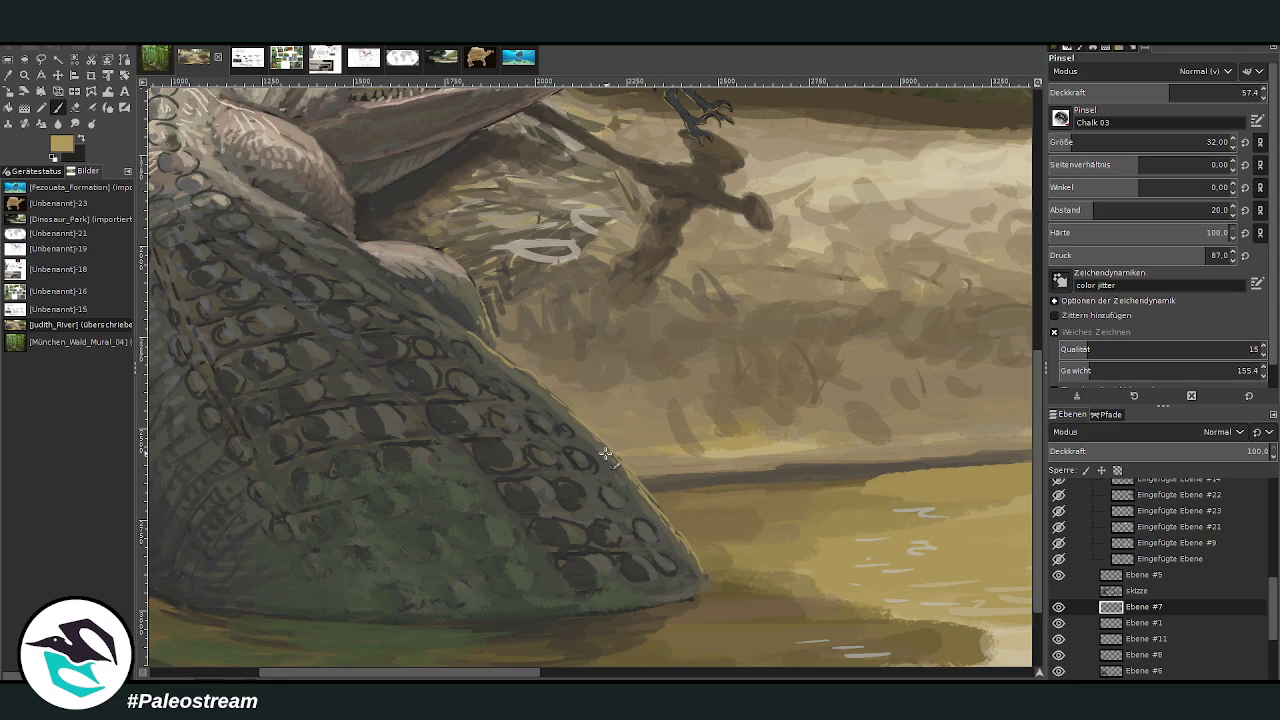
left_click(1136, 91)
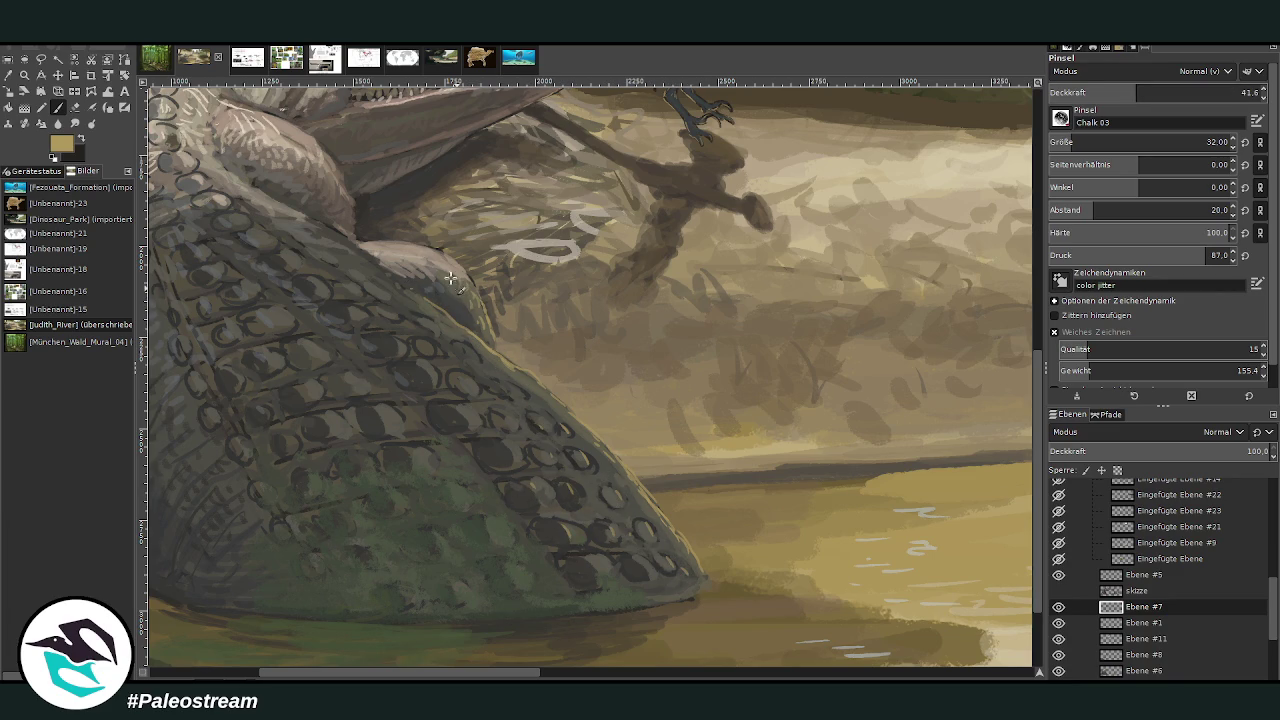
key("shift+ctrl+j")
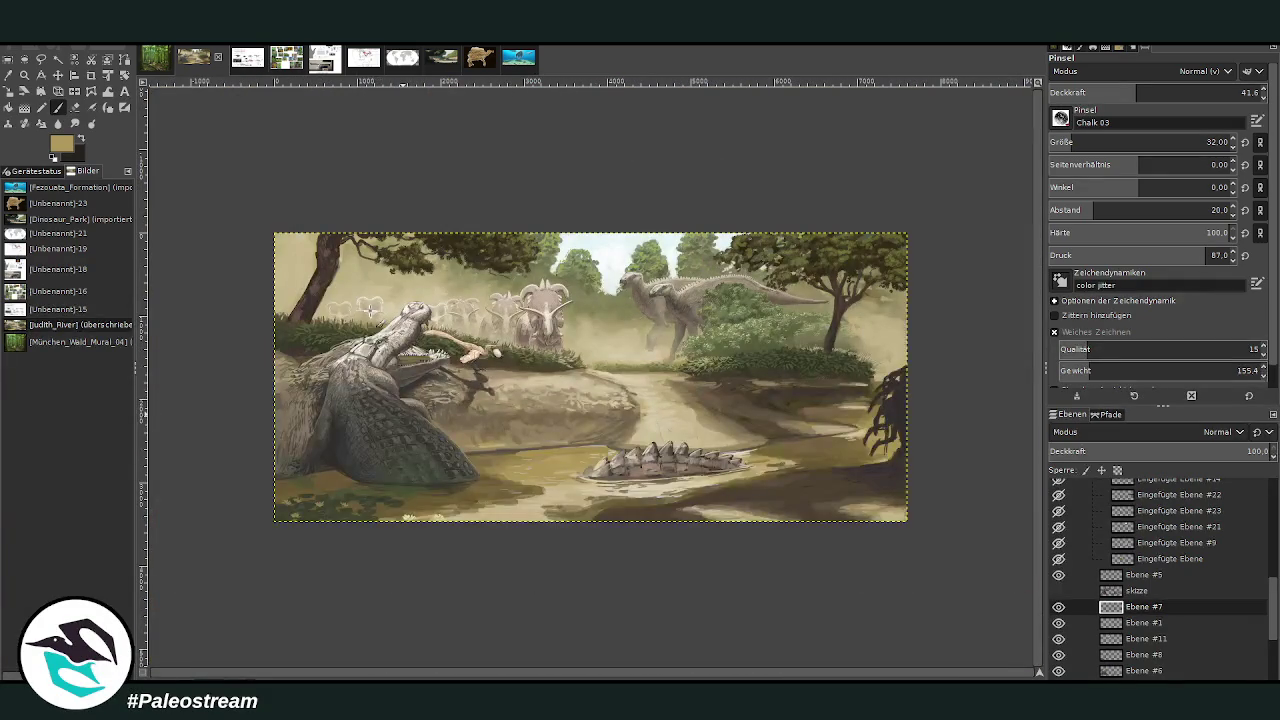
- Zoom in on the background dinosaurs and hadrosaurs of the painting
left_click(24, 76)
left_click_drag(440, 177, 817, 531)
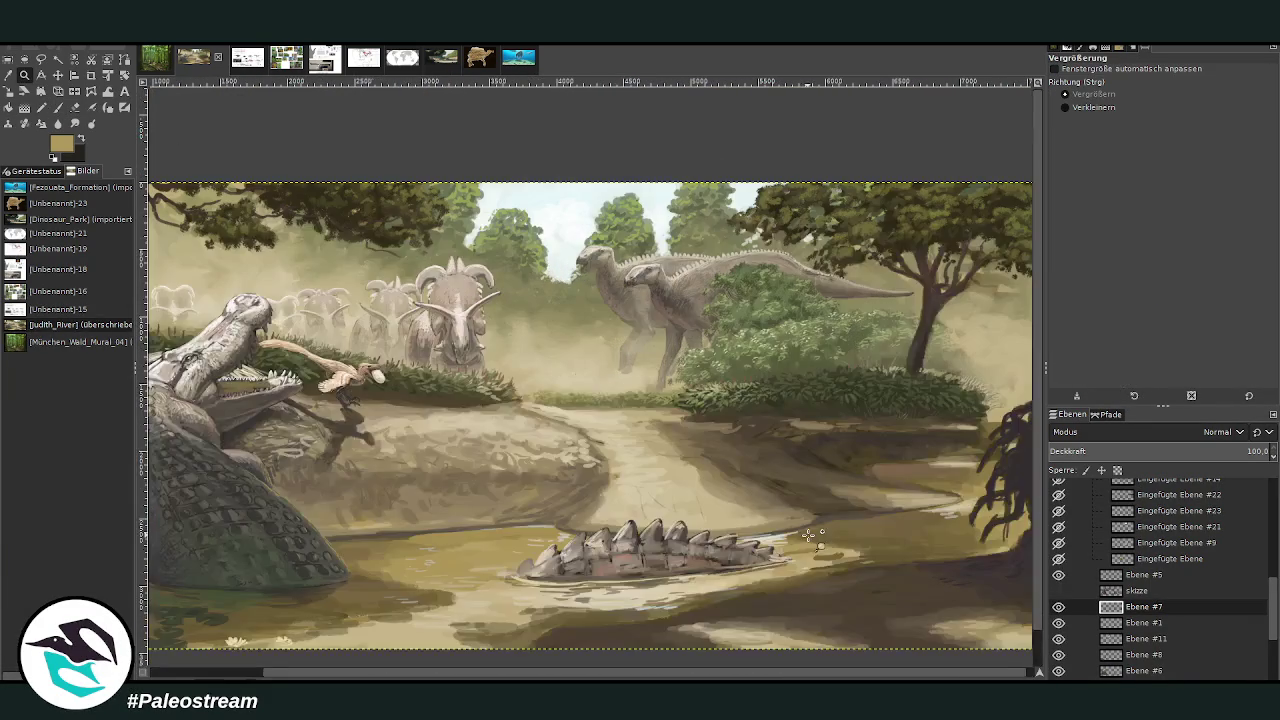
left_click_drag(384, 136, 774, 568)
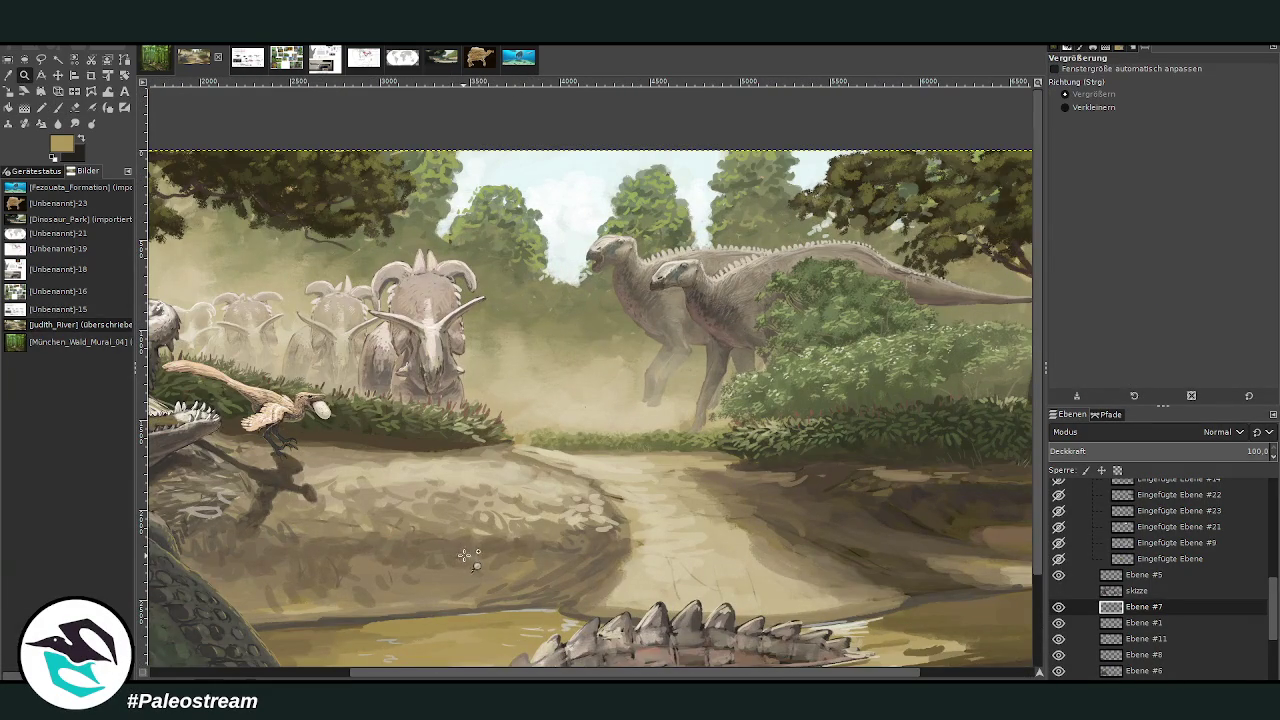
left_click_drag(428, 166, 830, 569)
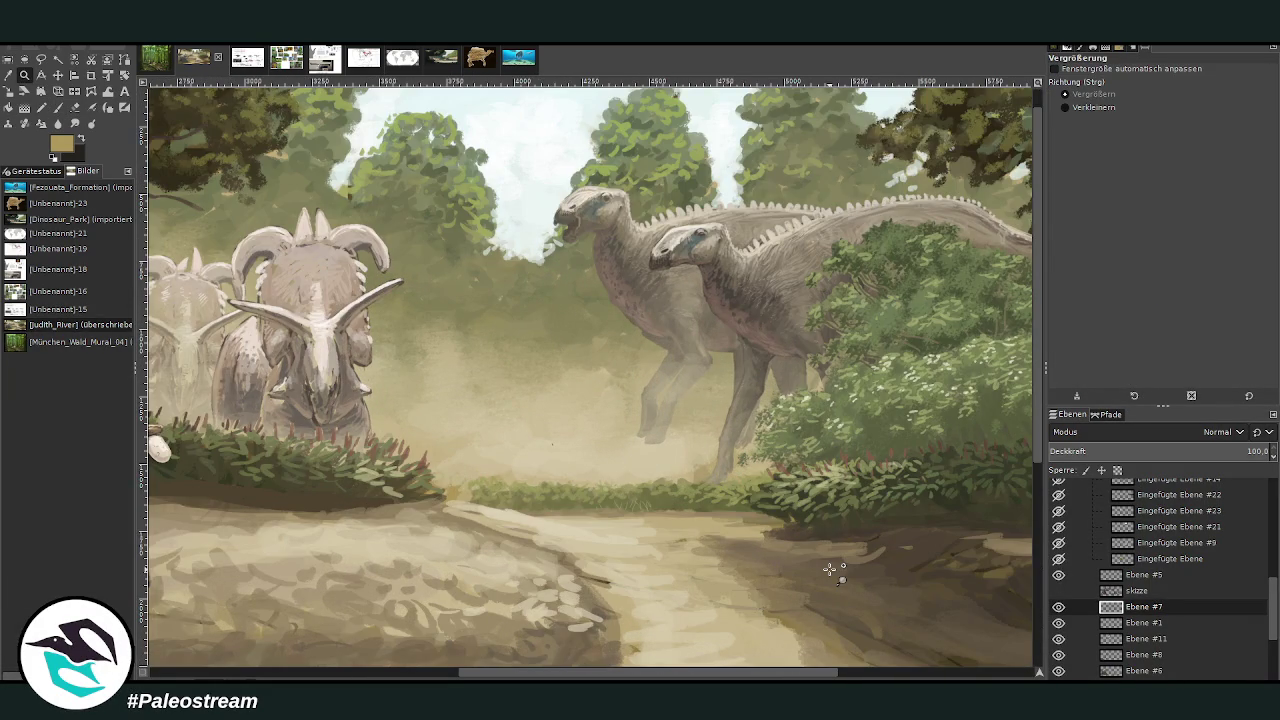
- On the reference sheet's base layer, select the Avaceratops skeleton block, then return to Judith_River
left_click(237, 60)
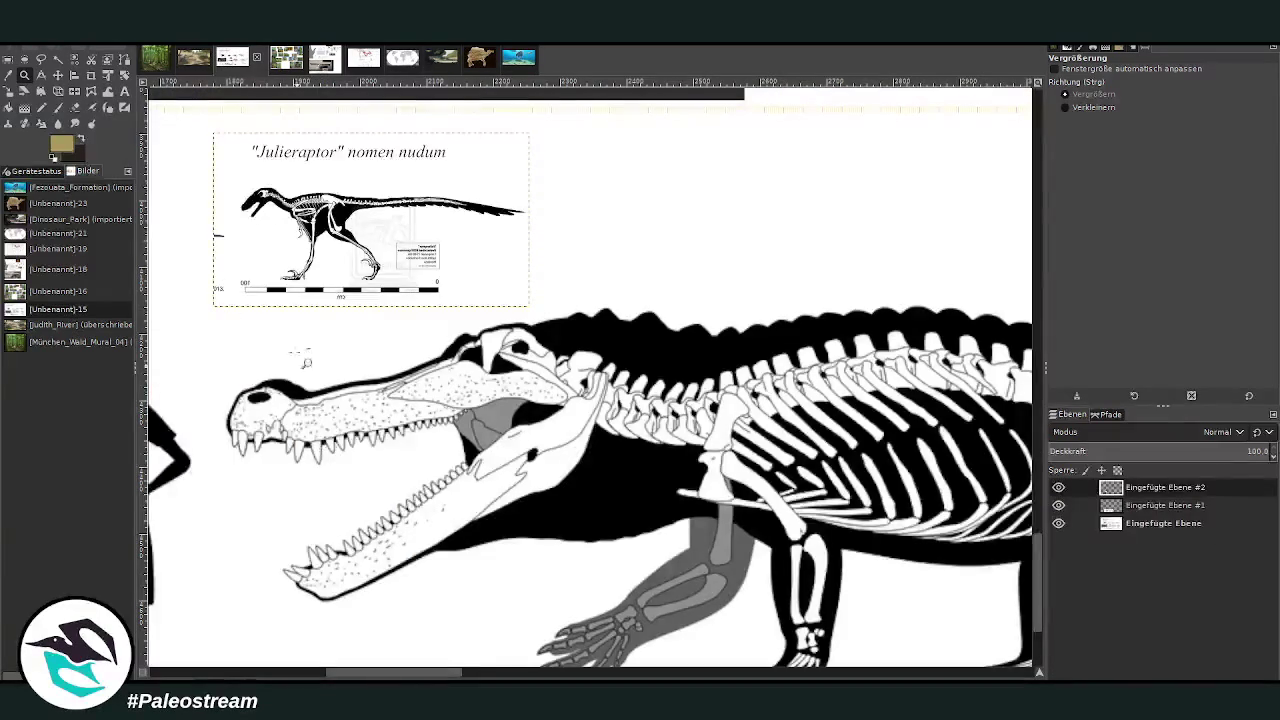
left_click(1068, 523)
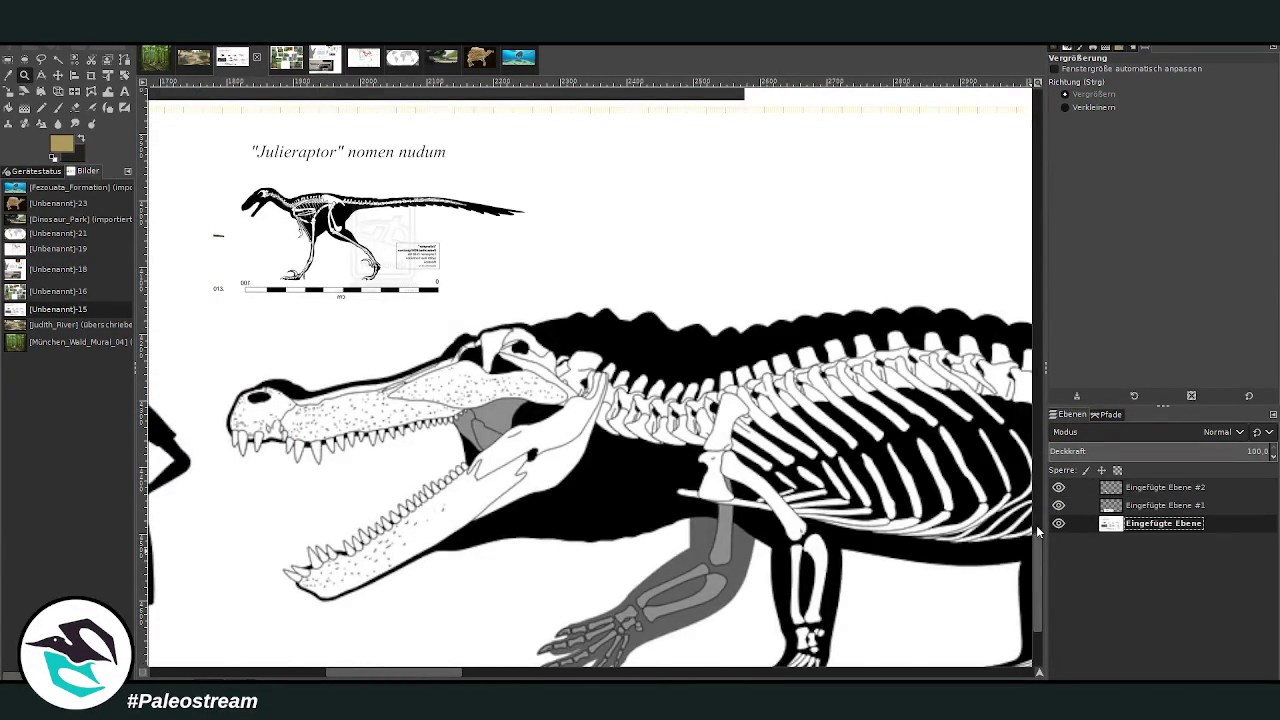
scroll(1036, 525, "up", 5)
left_click_drag(446, 677, 528, 677)
scroll(1041, 484, "down", 3)
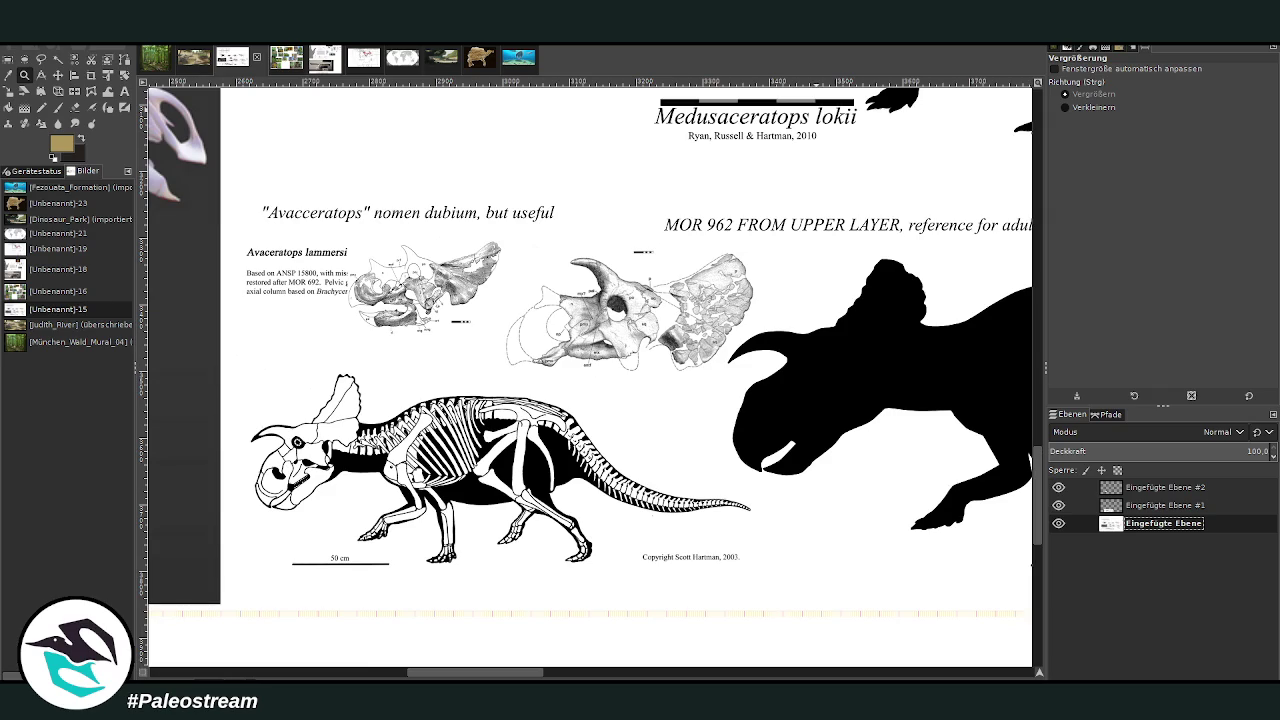
left_click(8, 59)
left_click_drag(240, 182, 780, 590)
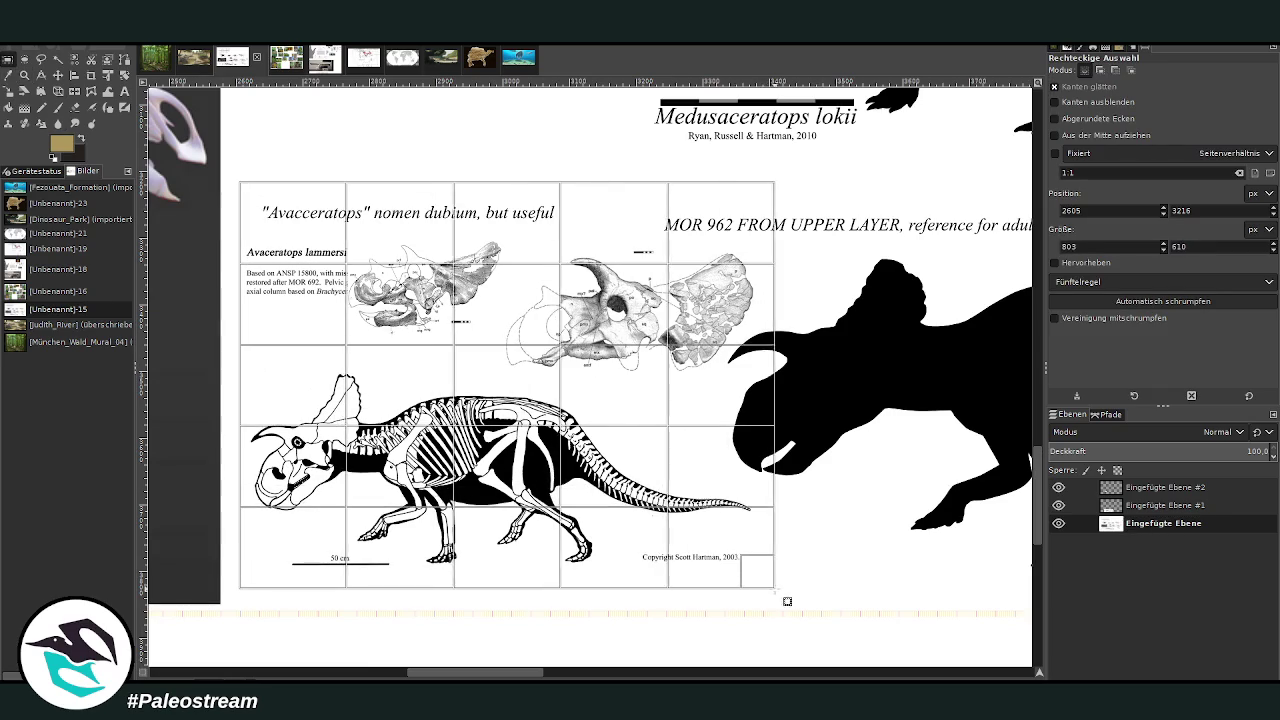
left_click(403, 396)
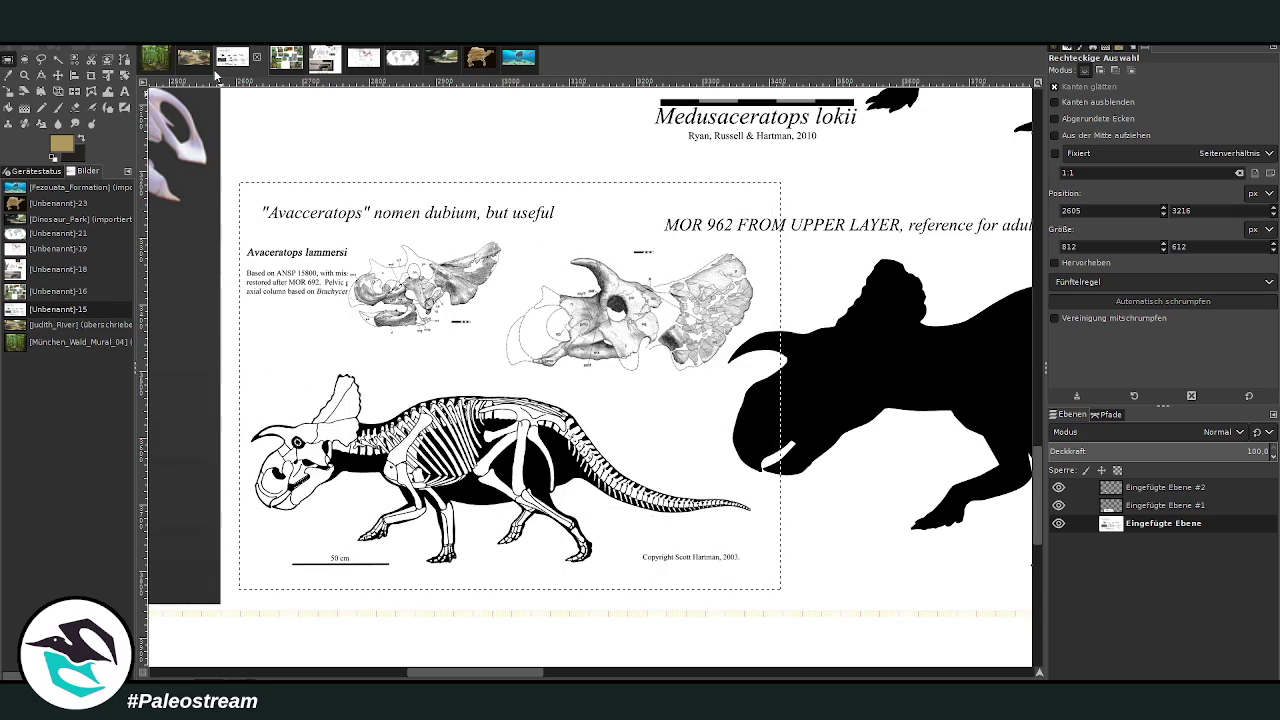
left_click(194, 58)
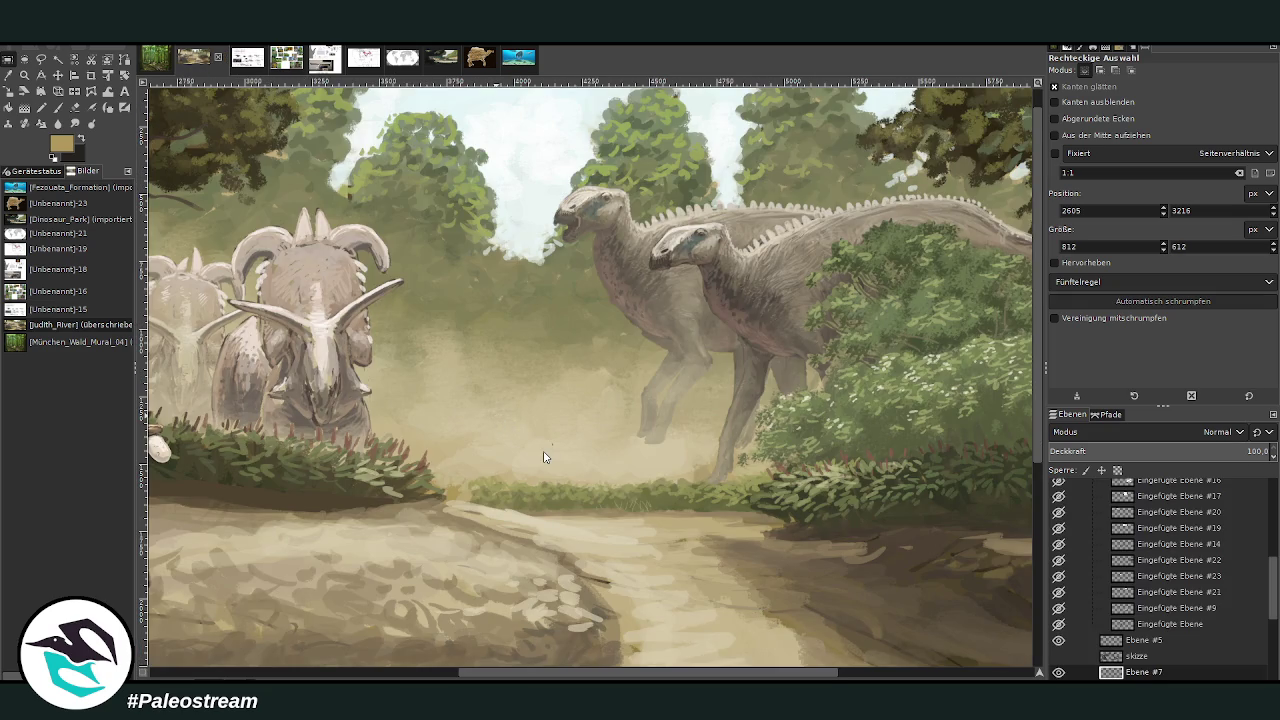
- Paste the Avaceratops reference as a layer, move it up and right, and check the skizze layer
key("ctrl+v")
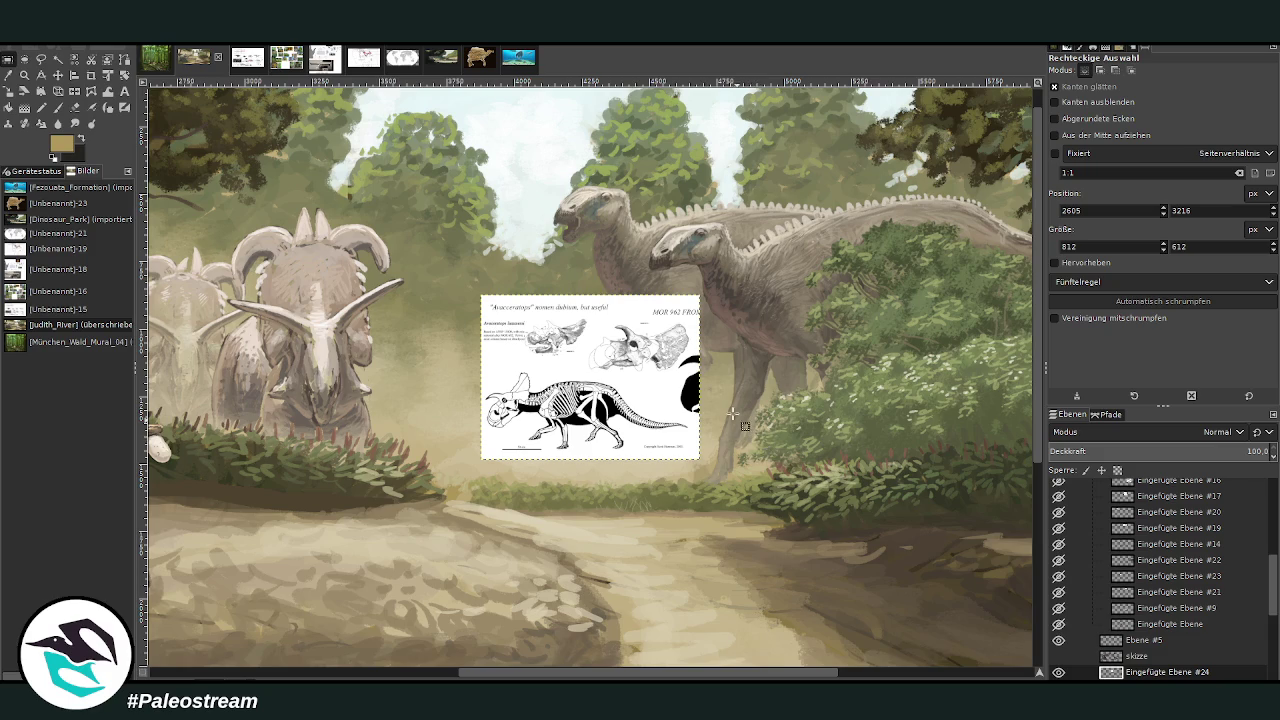
left_click(58, 75)
left_click_drag(608, 319, 778, 141)
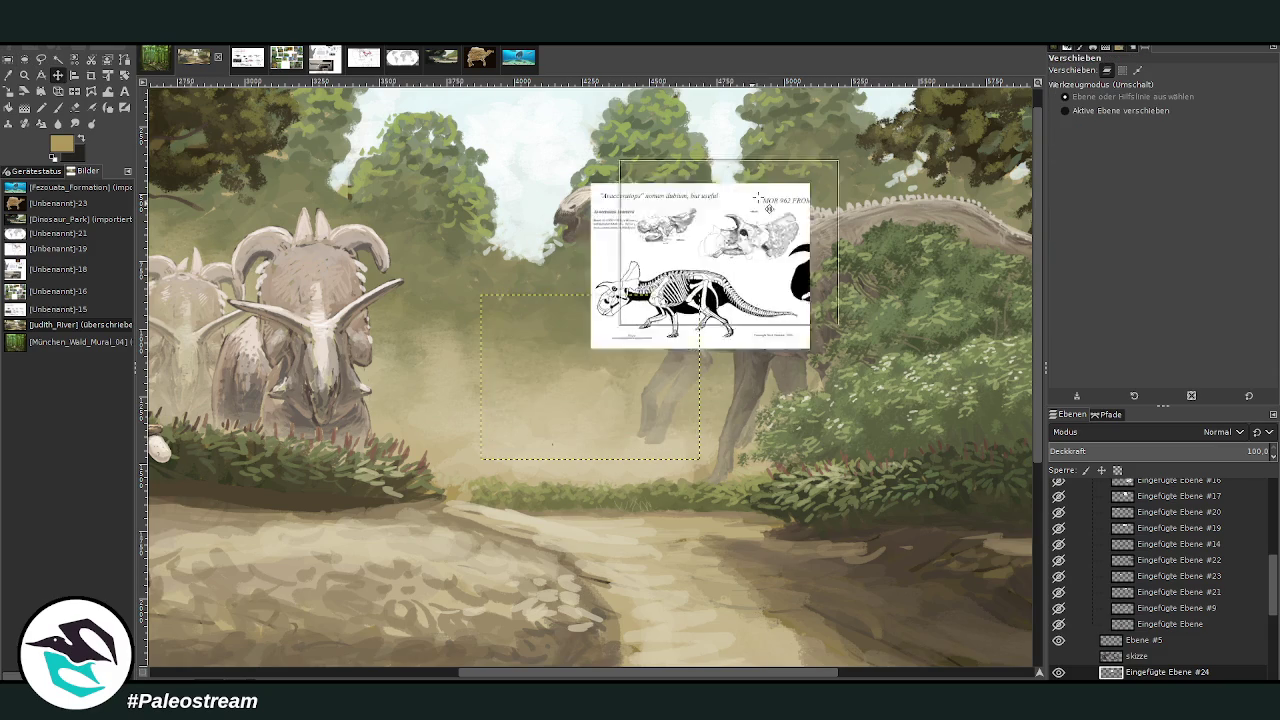
scroll(1187, 512, "down", 3)
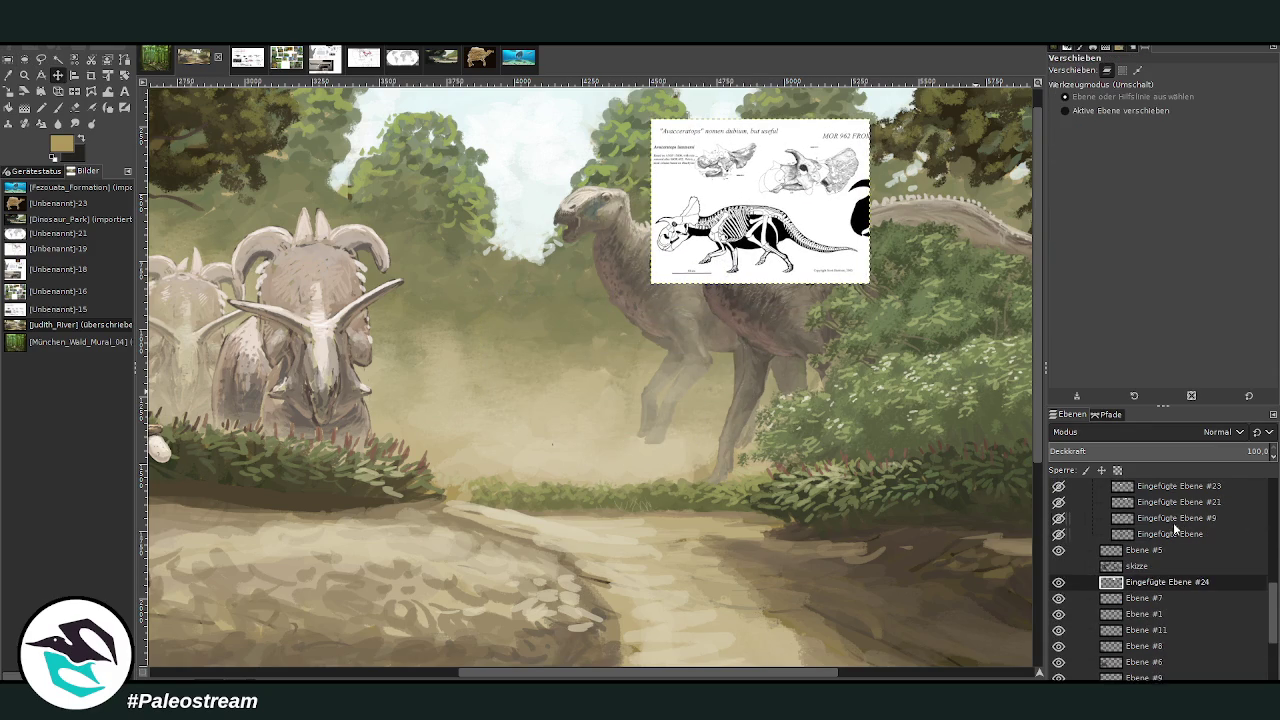
left_click(1057, 567)
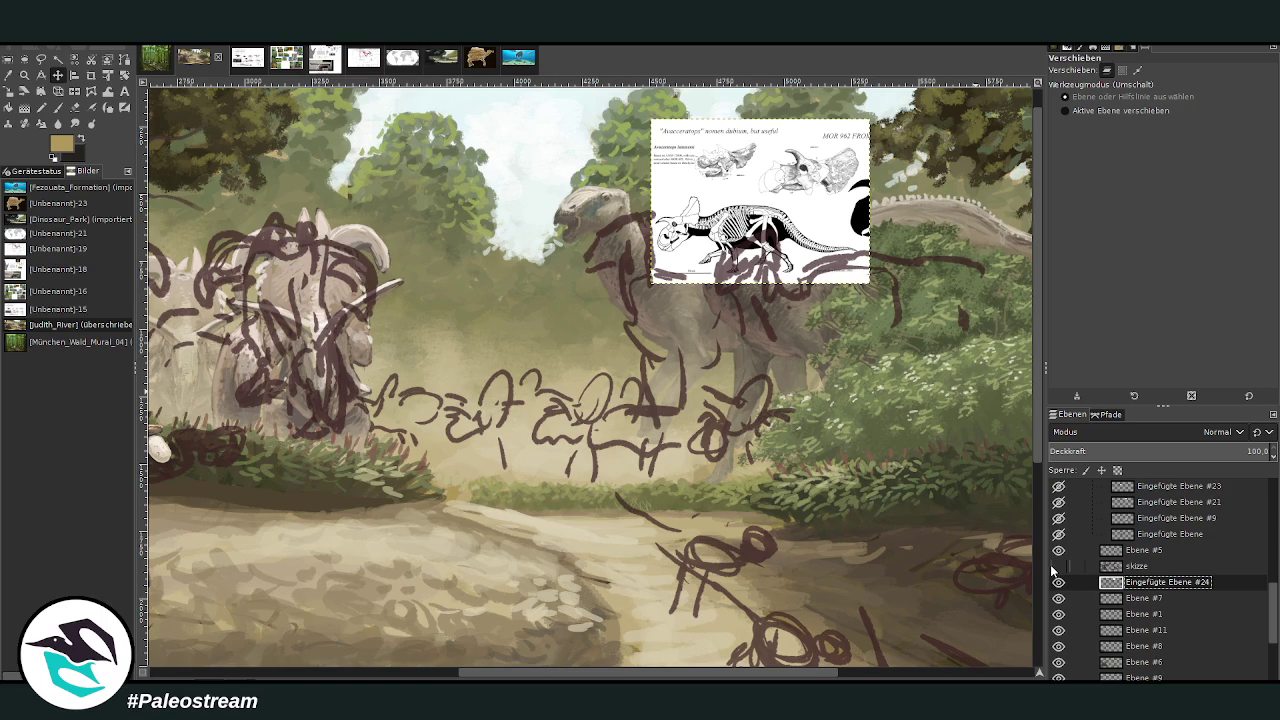
left_click(1058, 566)
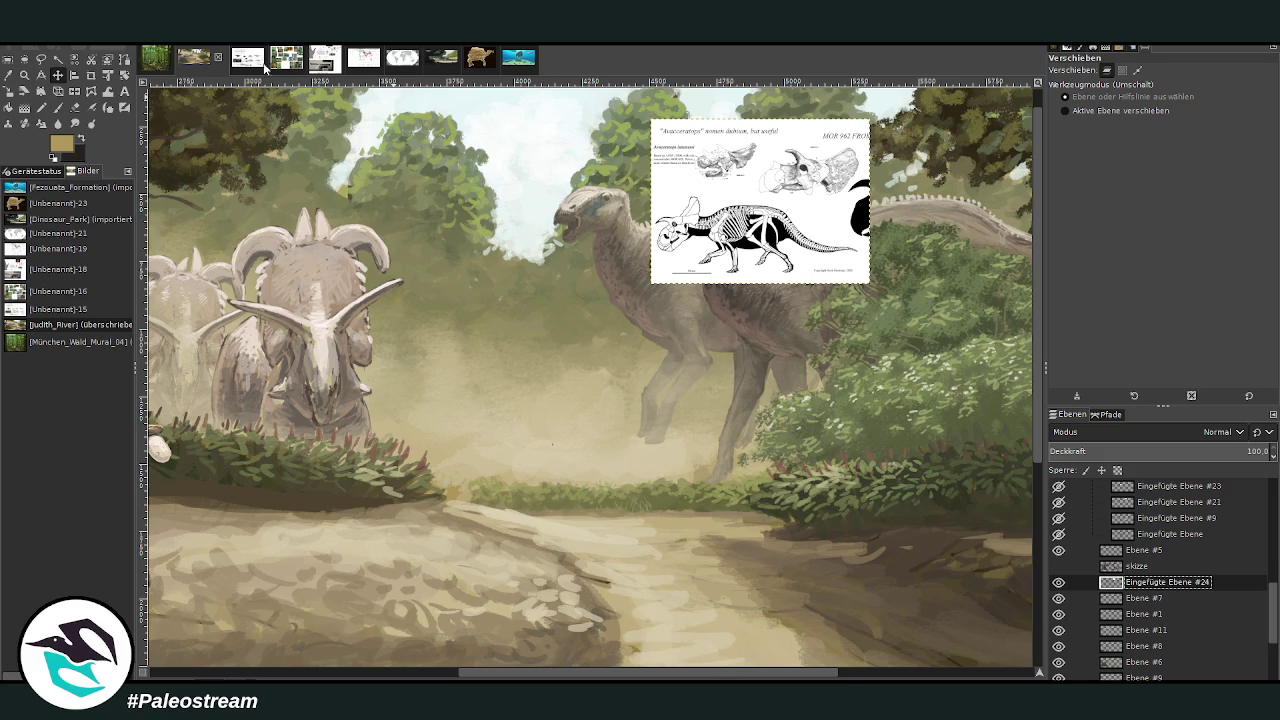
left_click(252, 60)
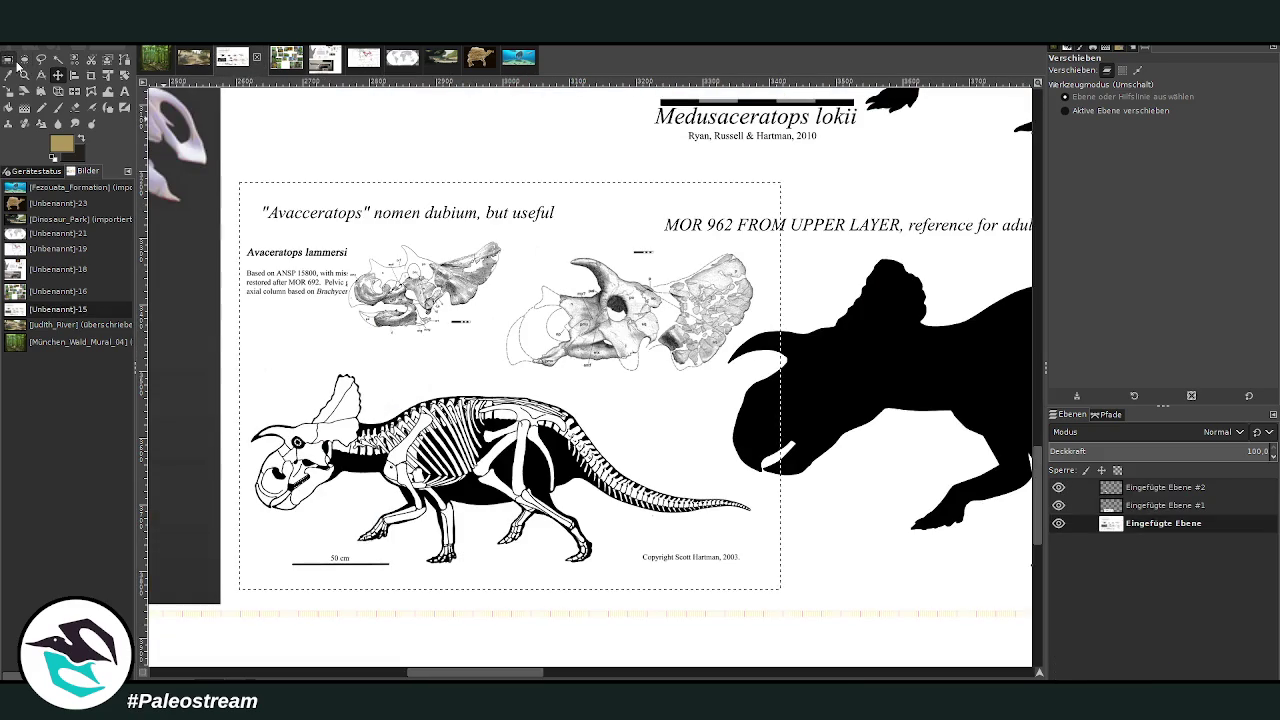
- Scroll and zoom out on the reference sheet to find the small ceratopsian skeleton
left_click(10, 60)
scroll(405, 210, "up", 5)
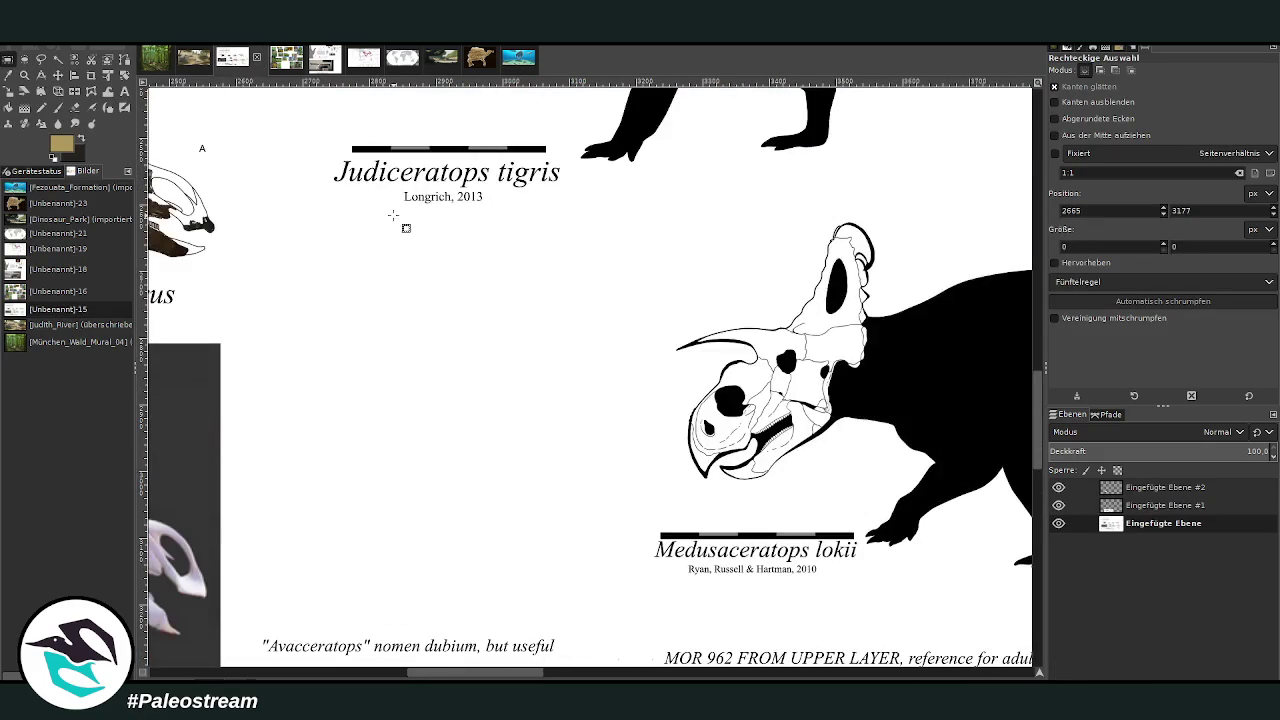
scroll(393, 215, "up", 4)
scroll(387, 218, "up", 1)
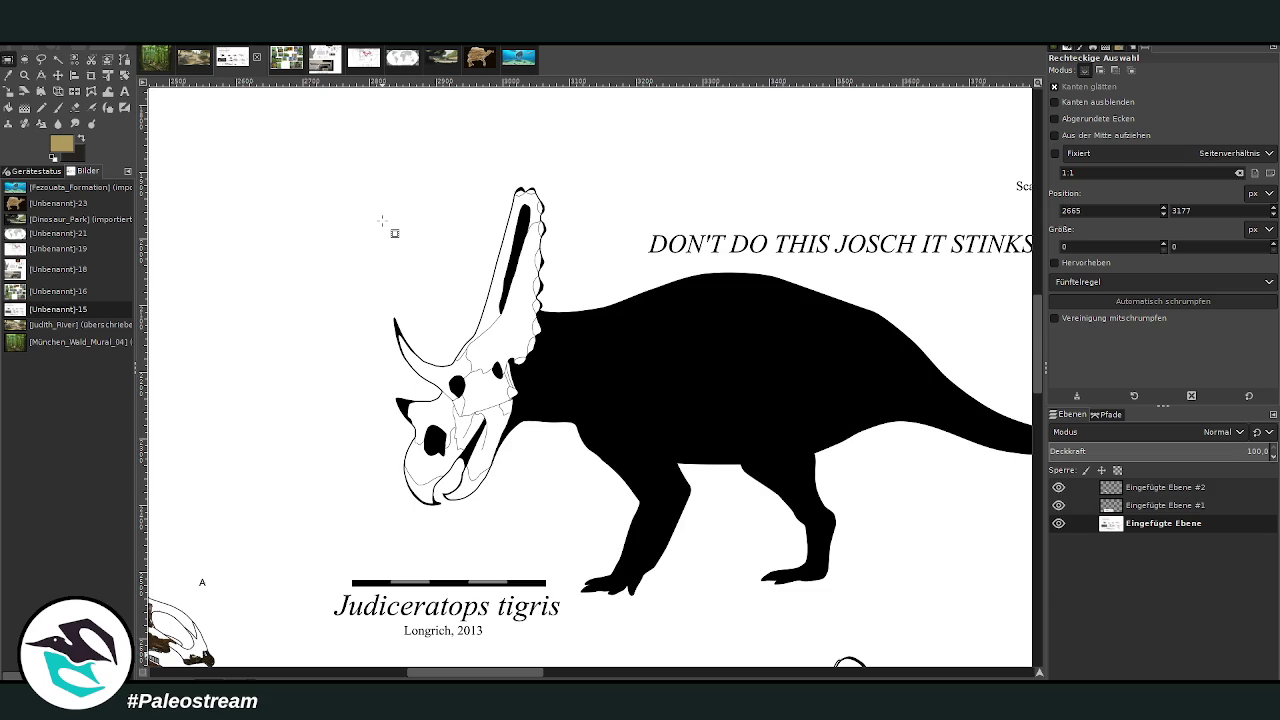
scroll(393, 228, "down", 2)
scroll(375, 320, "down", 2)
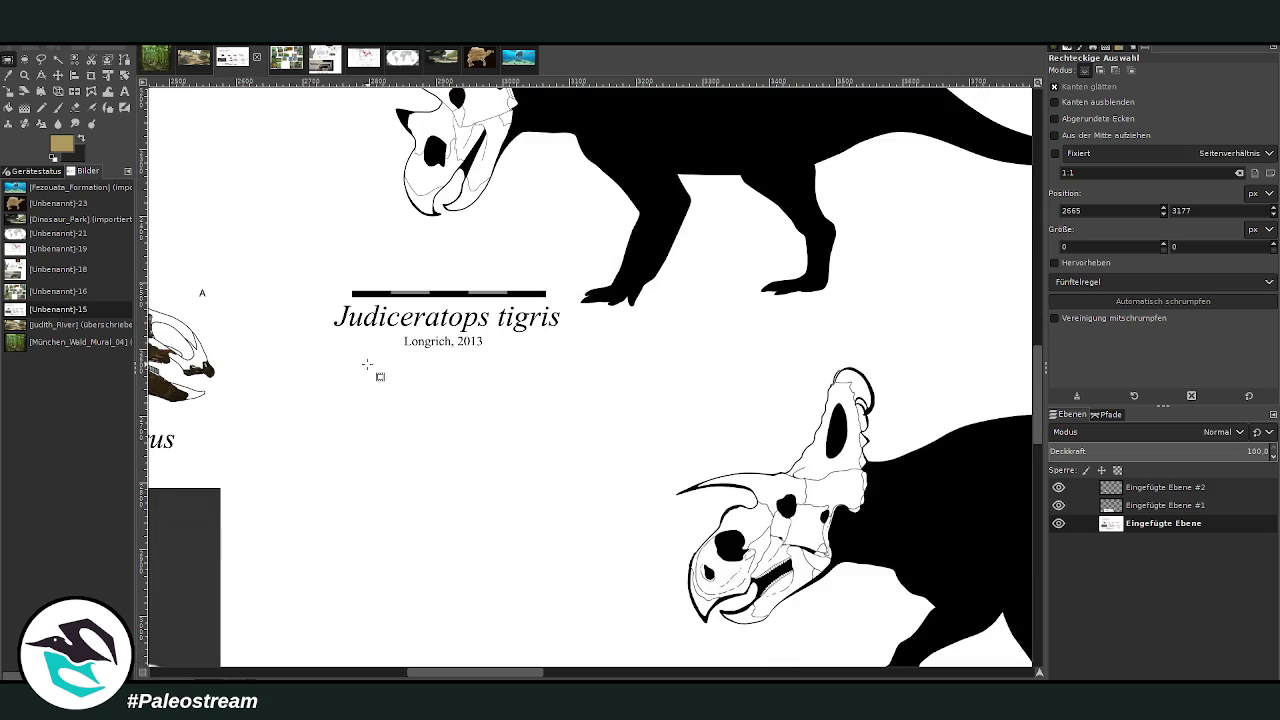
left_click_drag(437, 670, 358, 668)
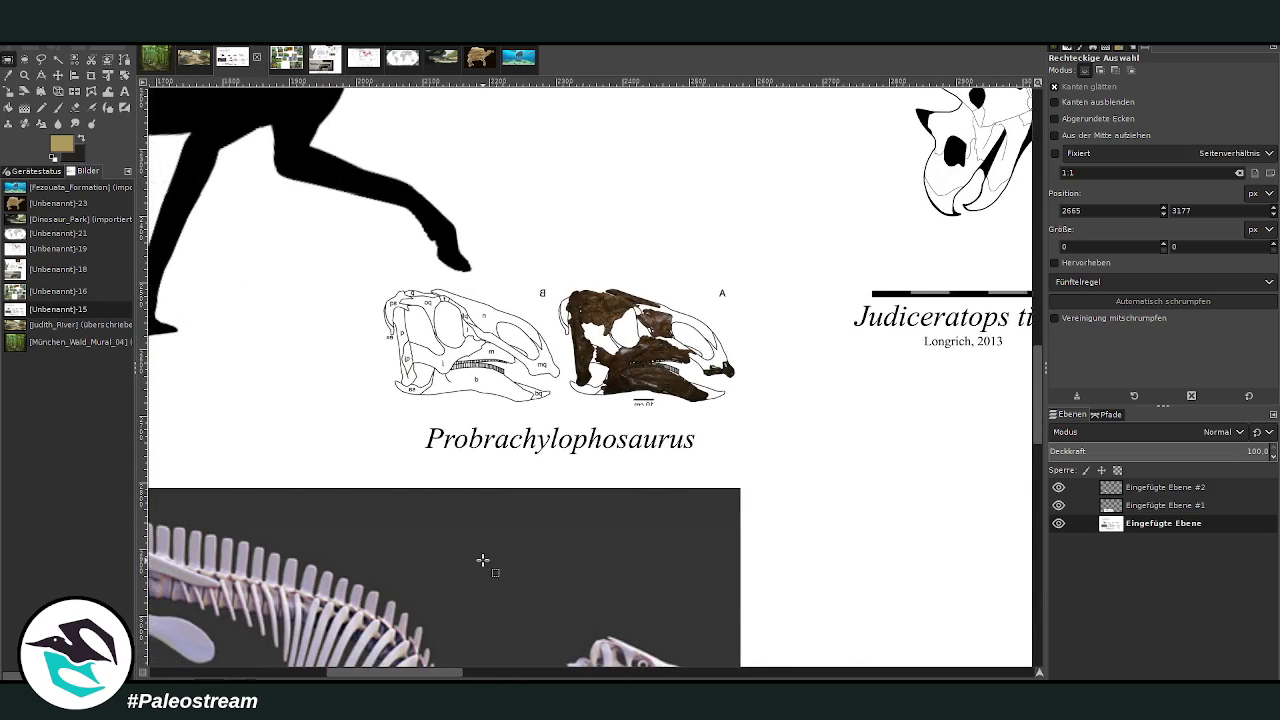
scroll(483, 560, "up", 5)
mouse_move(451, 665)
left_mouse_down()
mouse_move(329, 678)
mouse_move(689, 675)
left_mouse_up()
scroll(604, 551, "right", 1)
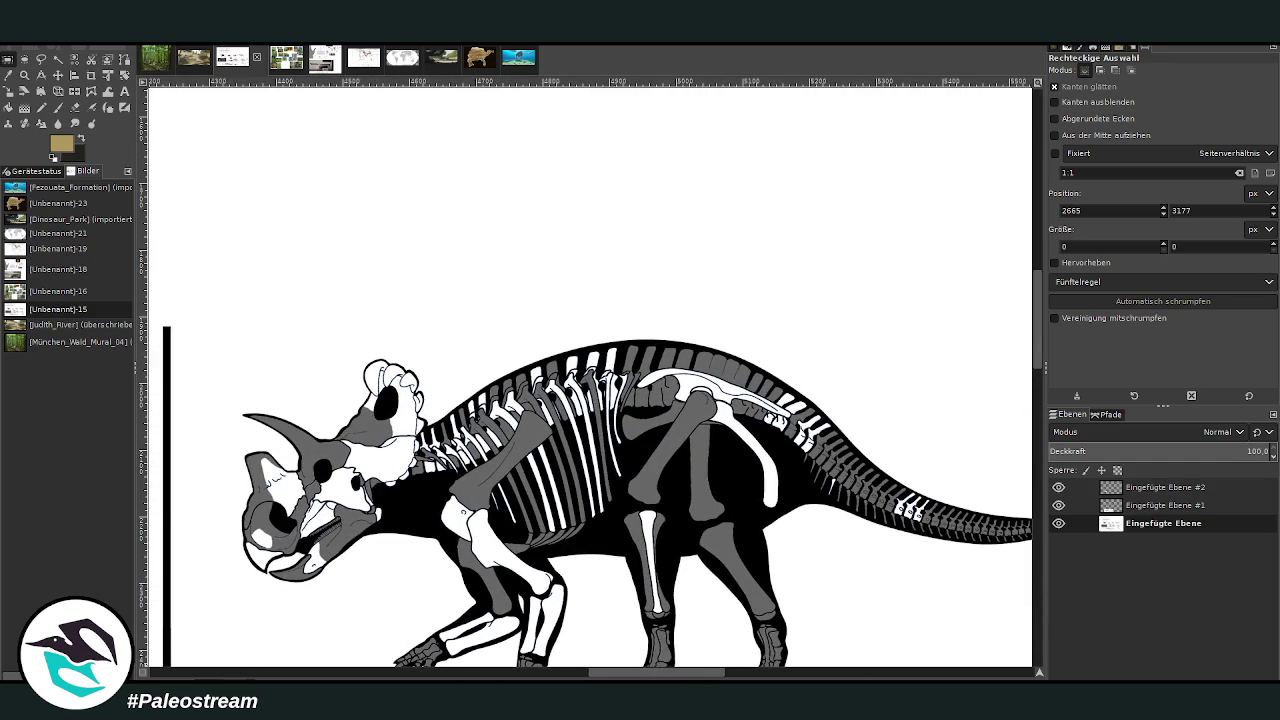
scroll(567, 518, "down", 2)
left_click(25, 75)
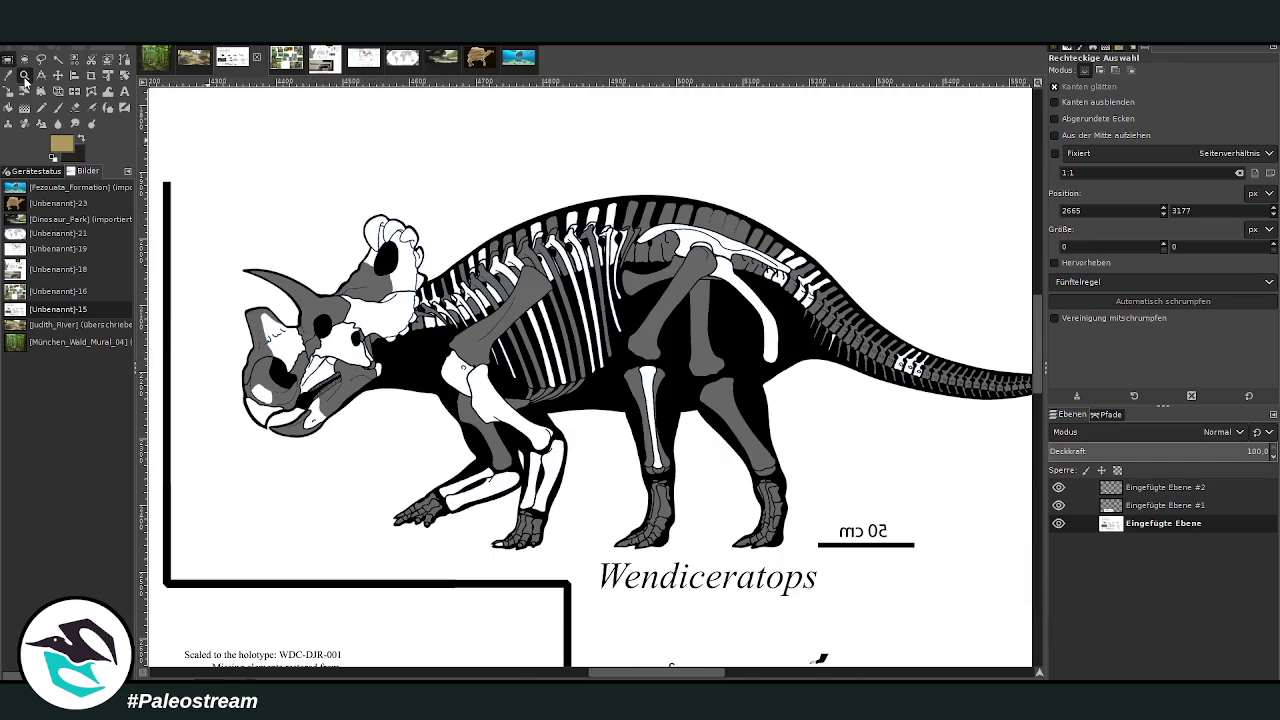
left_click(785, 276, "ctrl")
left_click(785, 278, "ctrl")
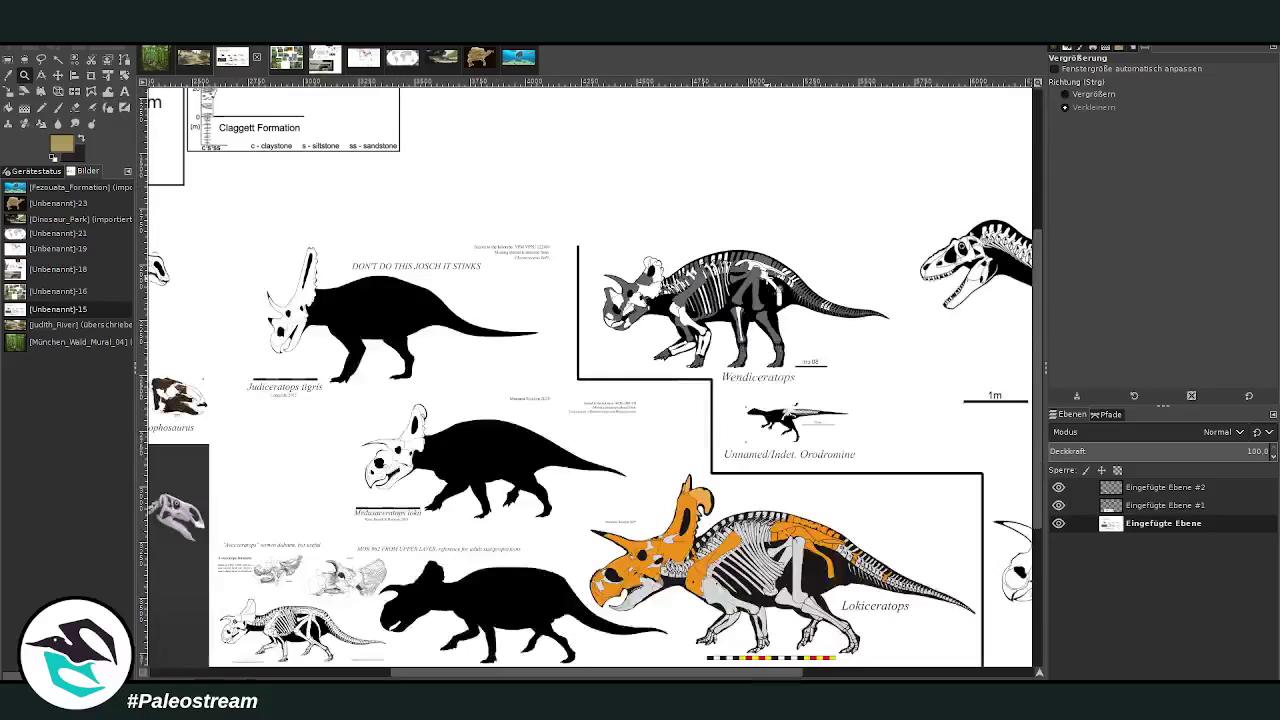
scroll(690, 285, "down", 2)
- Copy the small ceratopsian skeleton into a new layer and move it left over the hadrosaur photo
left_click(8, 75)
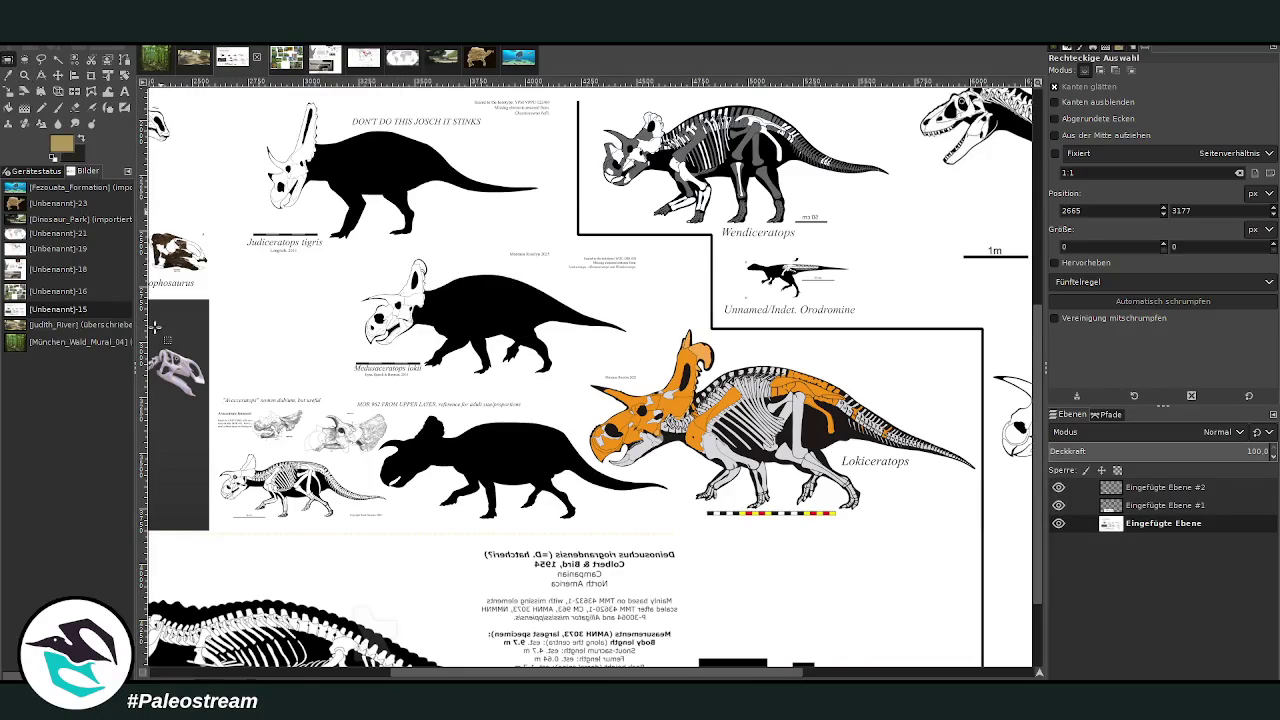
left_click_drag(207, 437, 414, 541)
key("Return")
key("ctrl+c")
key("ctrl+v")
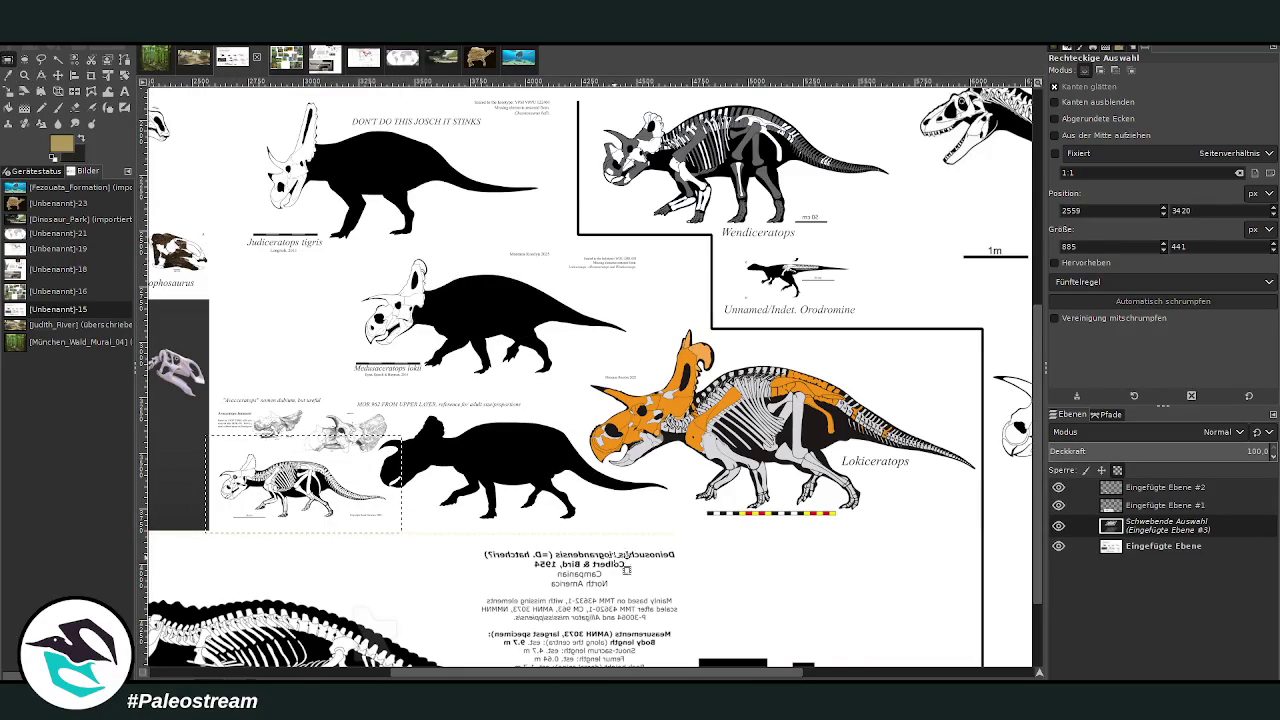
key("shift+ctrl+n")
left_click_drag(725, 676, 575, 676)
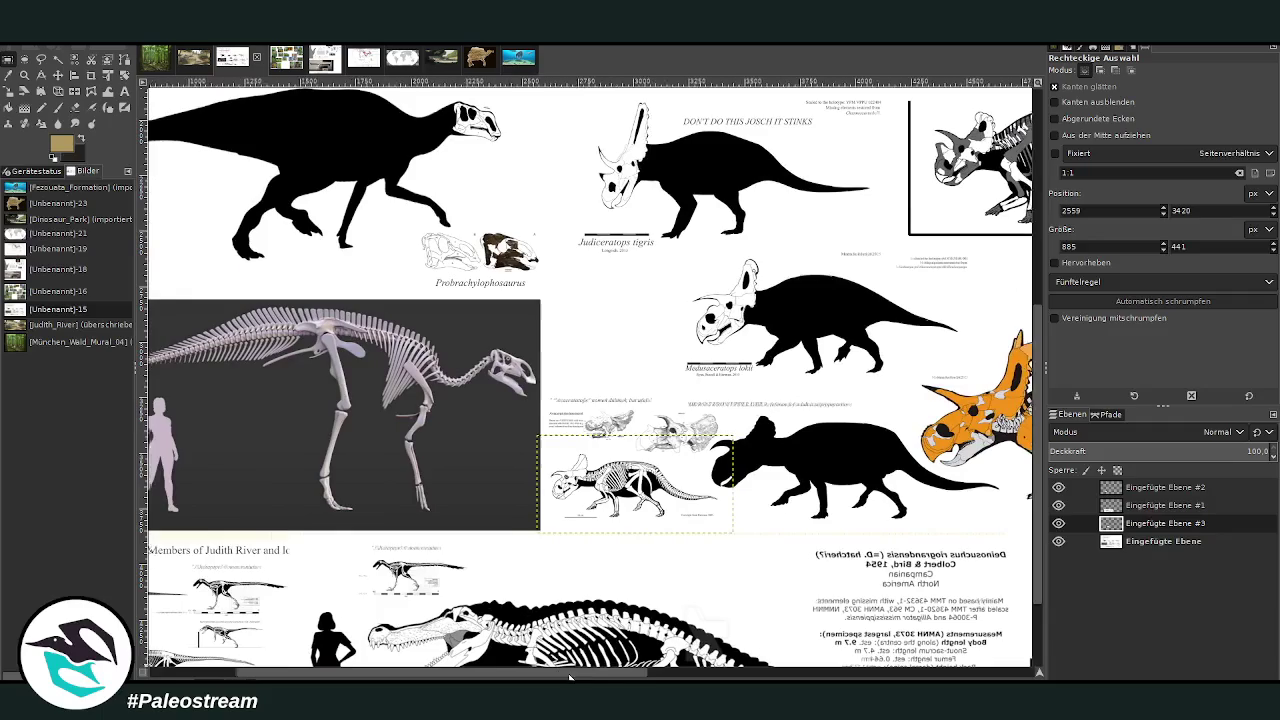
left_click(58, 75)
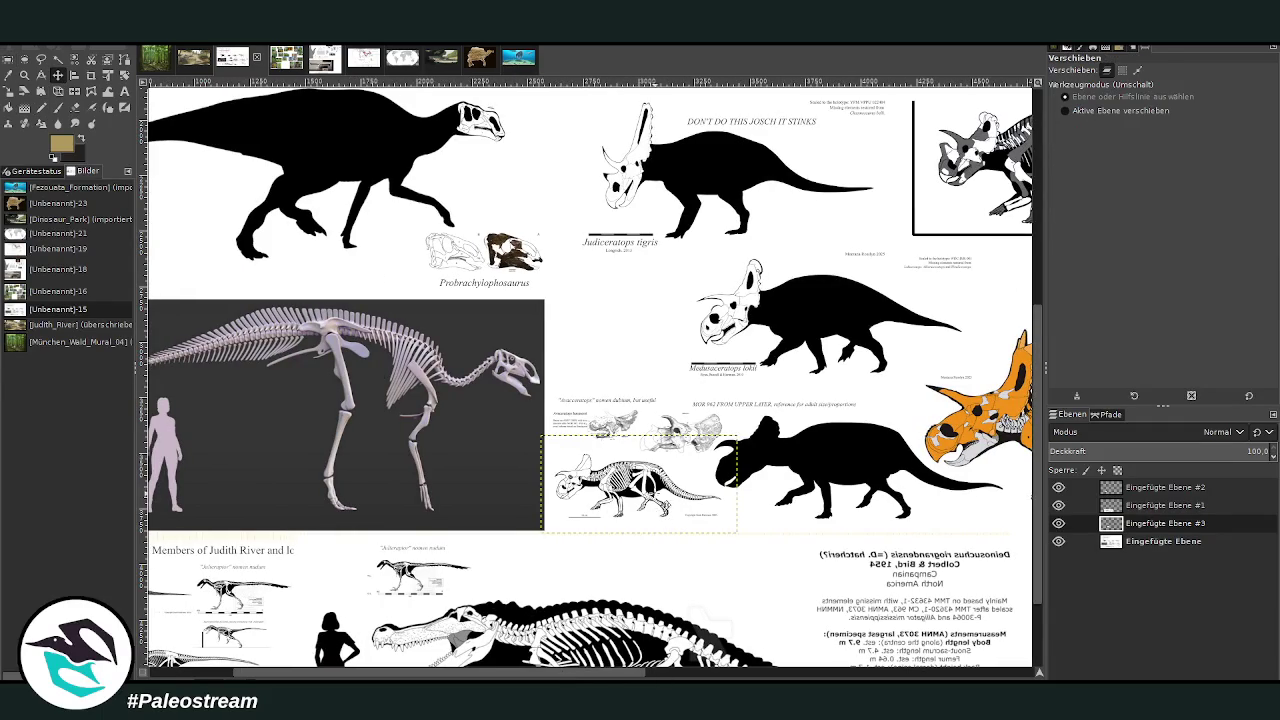
left_click_drag(664, 505, 562, 501)
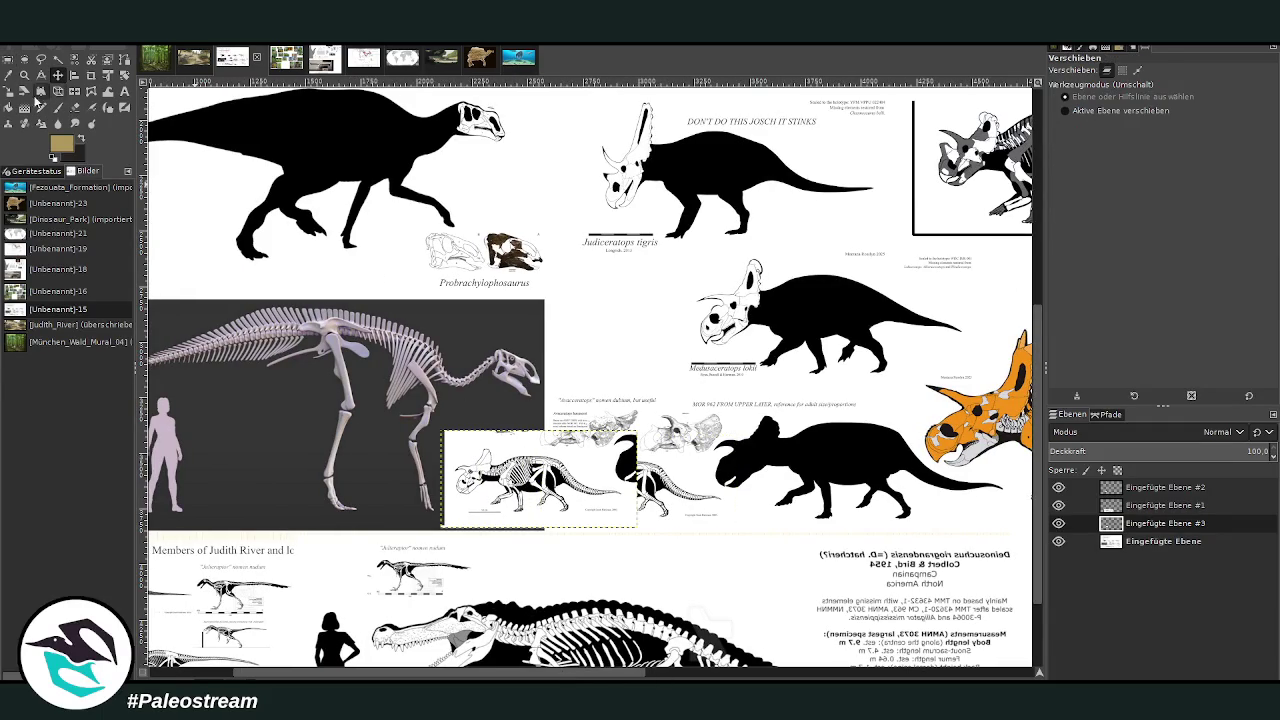
- Flip the pasted skeleton horizontally and drag it further left over the hadrosaur photo
left_click(75, 91)
left_click(503, 506)
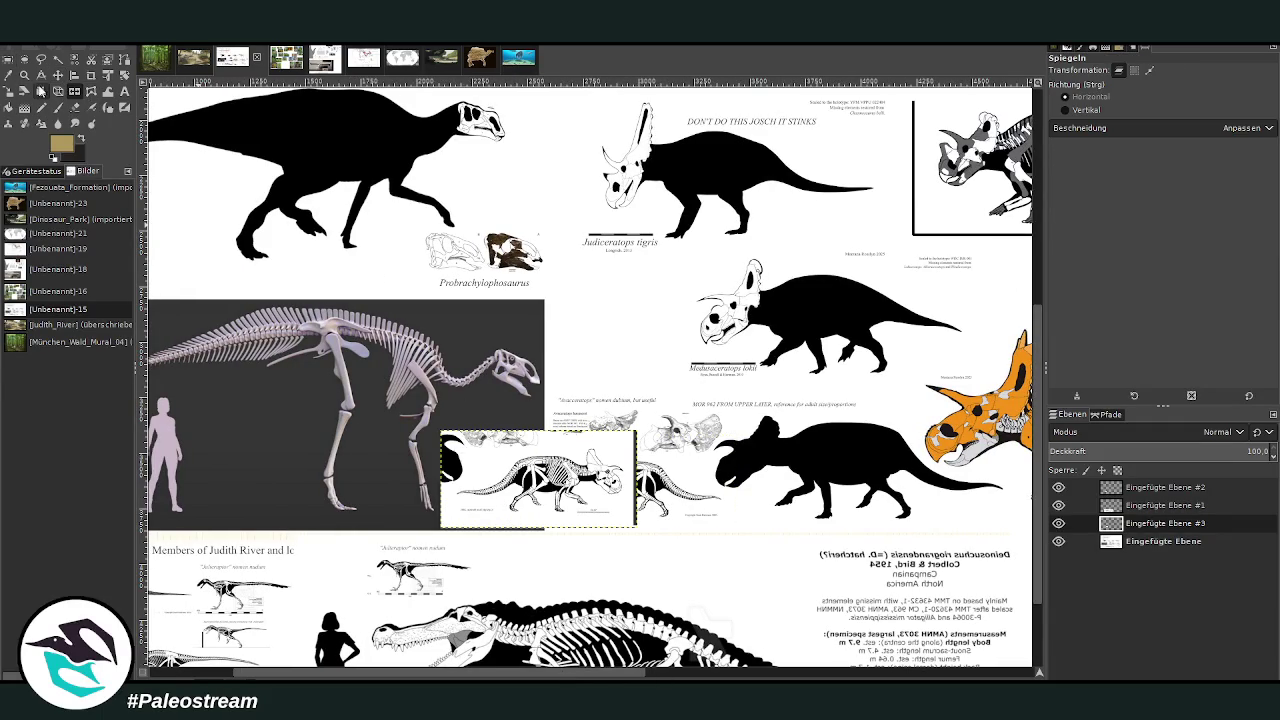
key("m")
left_click_drag(506, 506, 279, 501)
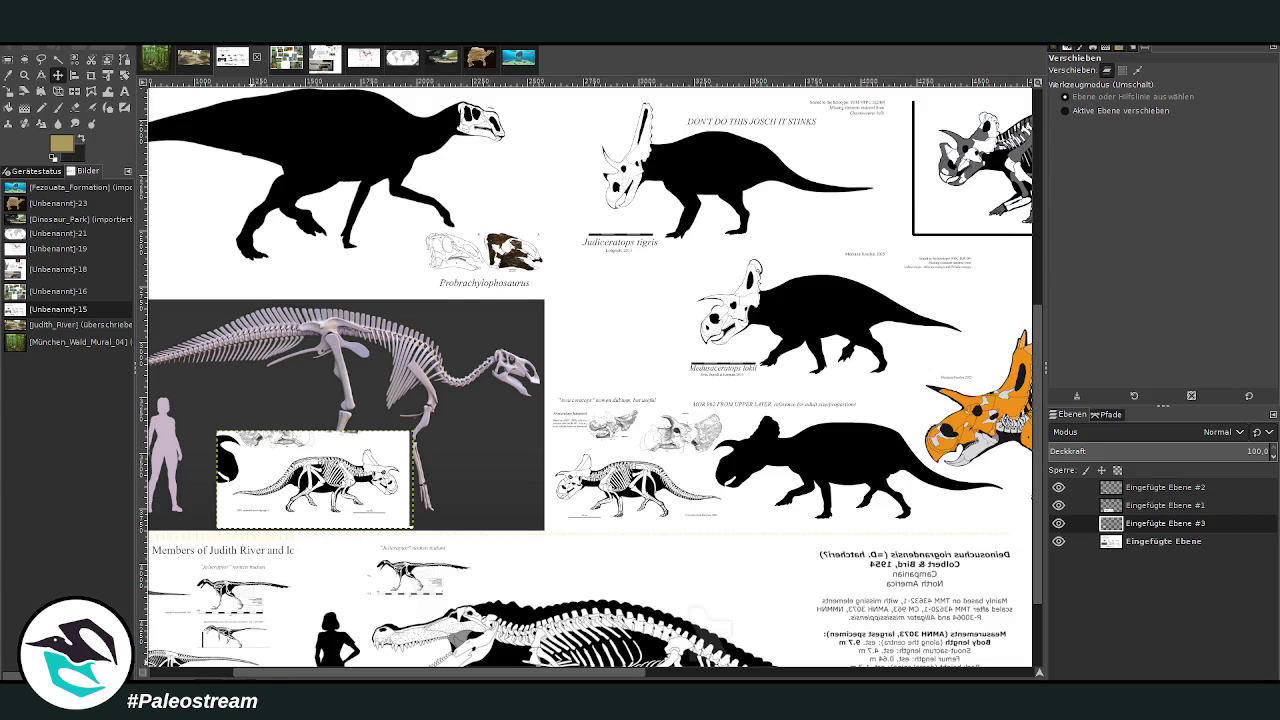
key("z")
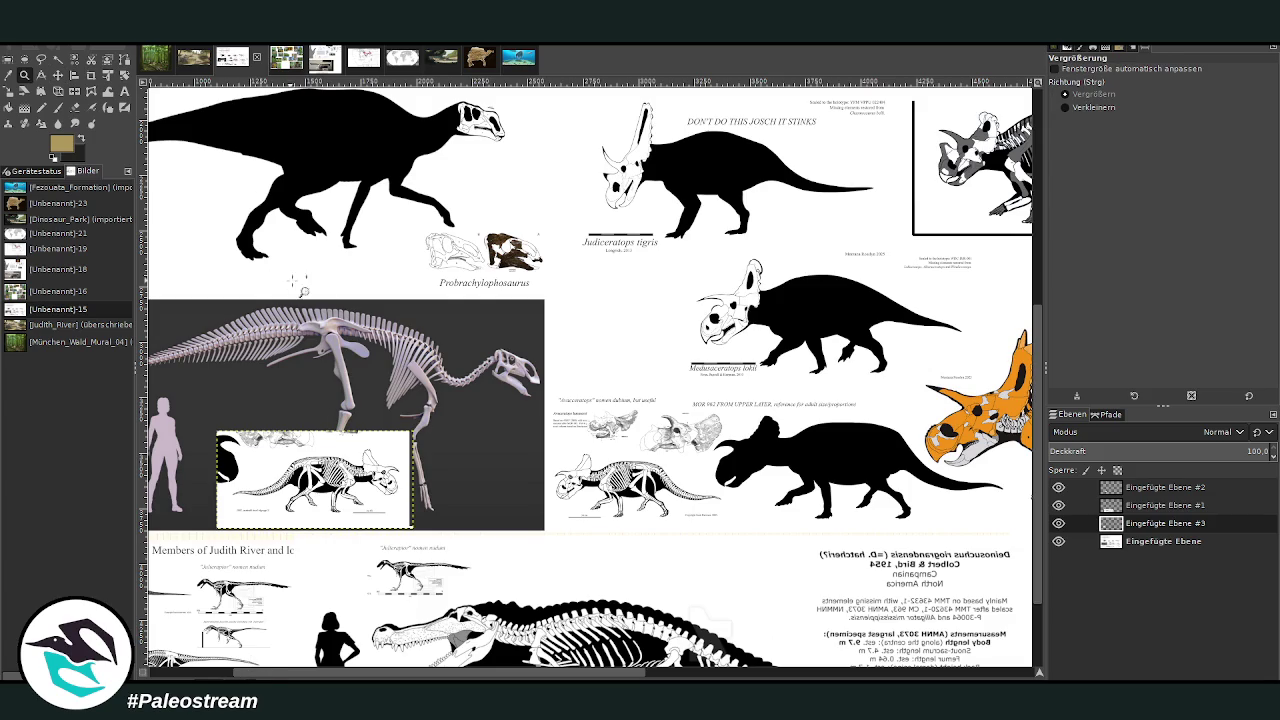
left_click(190, 60)
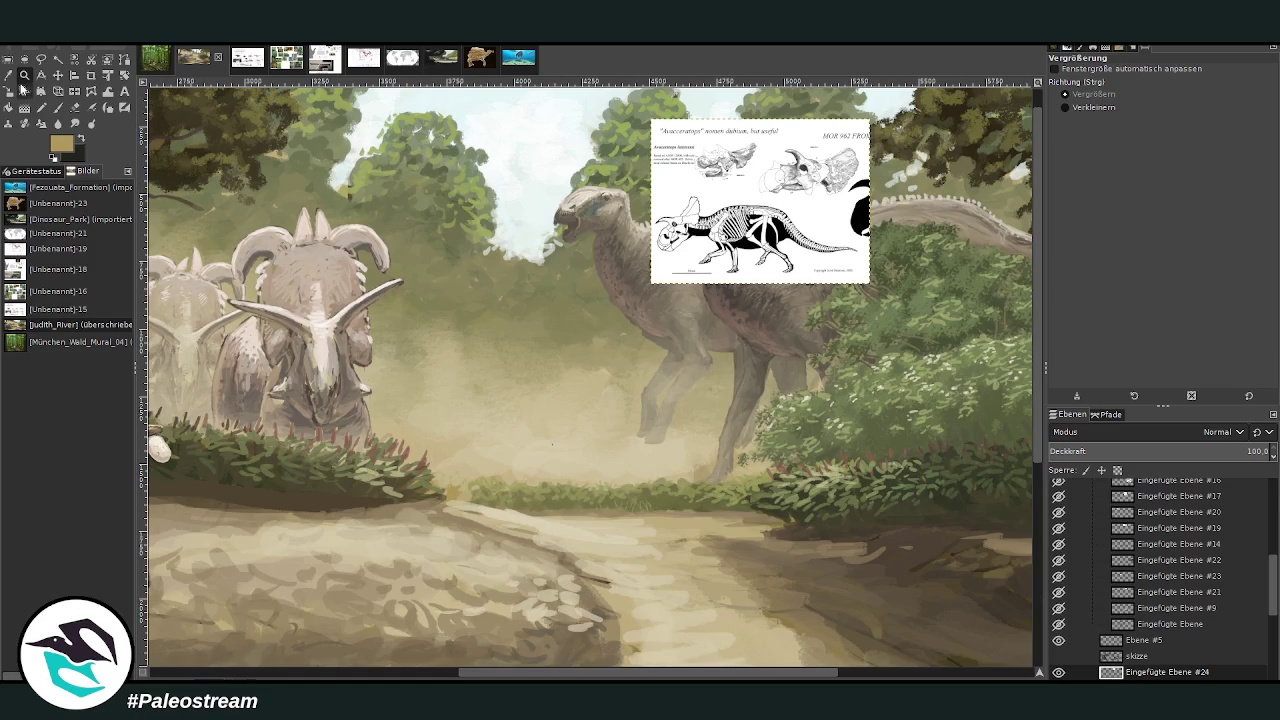
- Add a new layer above Ebene #7 and set a dark grey-brown chalk brush at size 57
left_click_drag(409, 134, 830, 522)
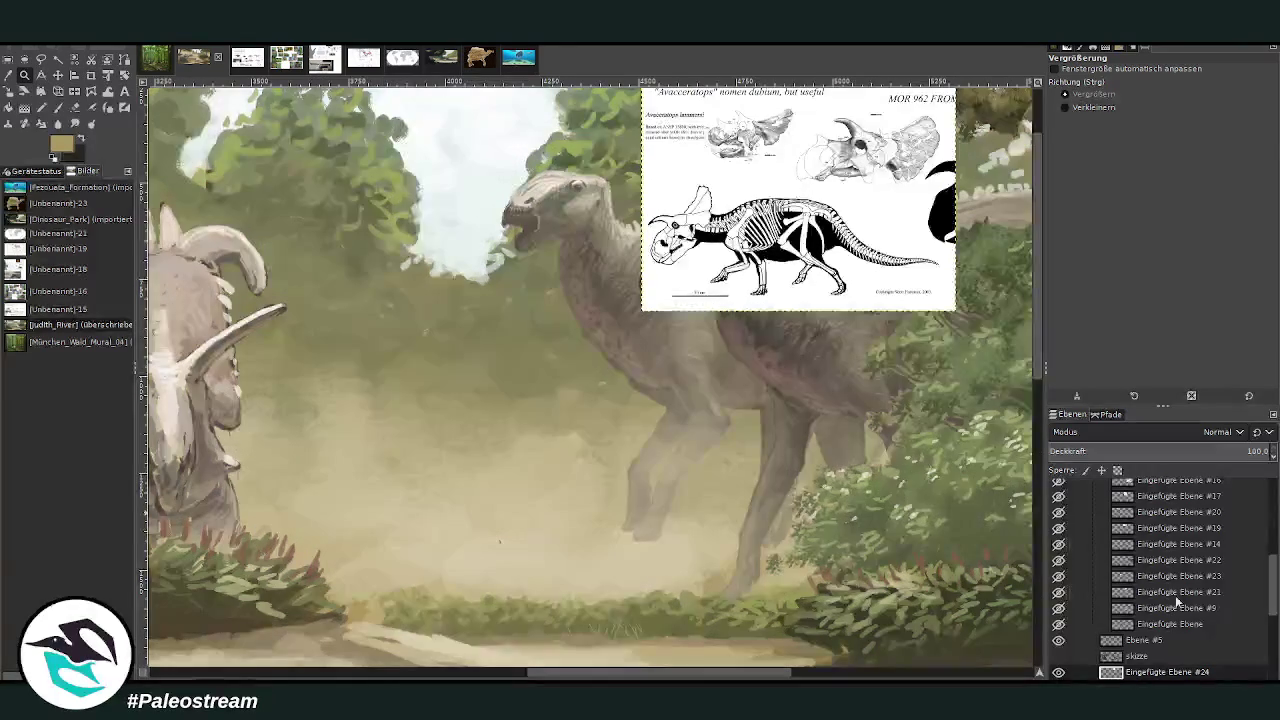
scroll(1150, 600, "down", 3)
left_click(1140, 626)
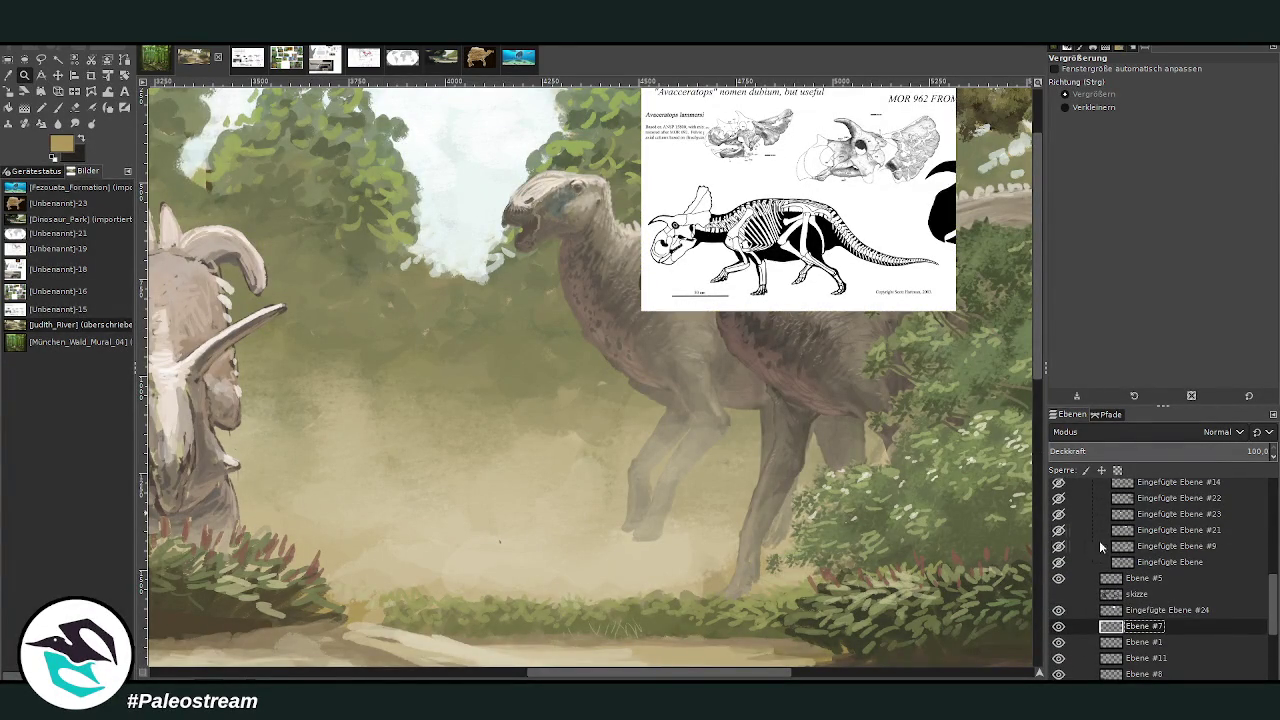
key("shift+ctrl+n")
left_click(57, 107)
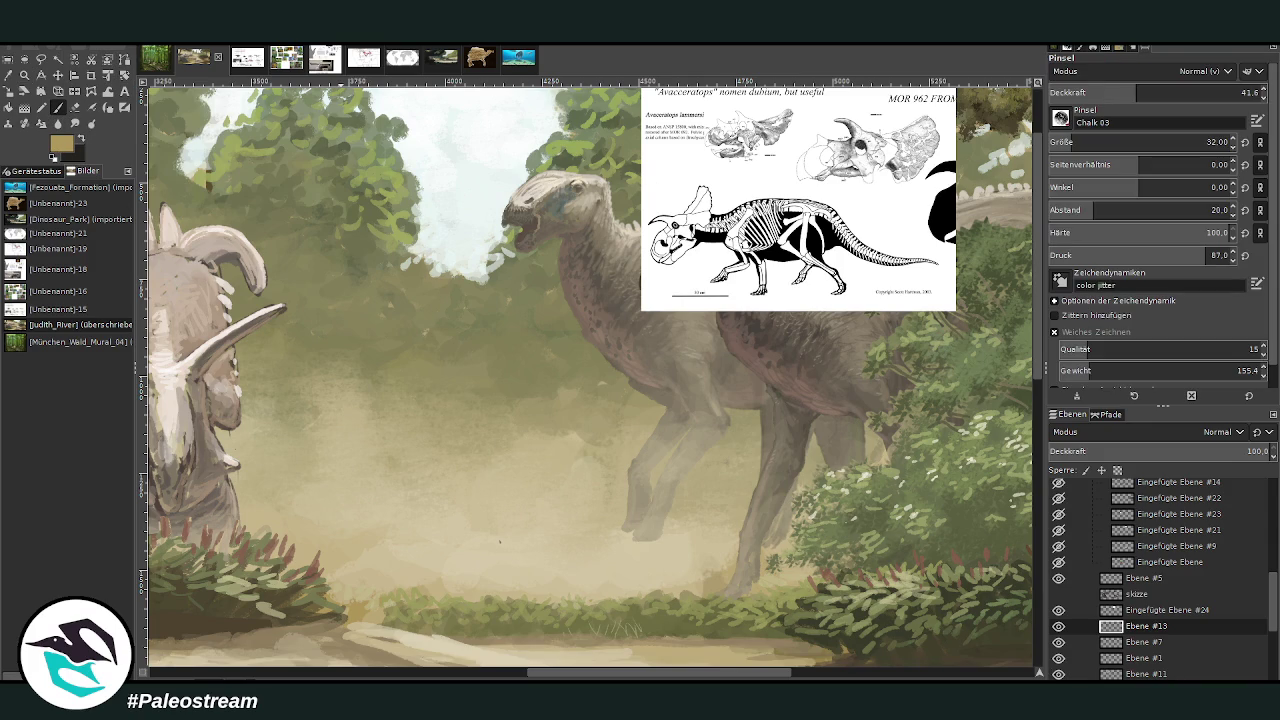
left_click(1020, 386, "ctrl")
left_click_drag(1140, 142, 1165, 142)
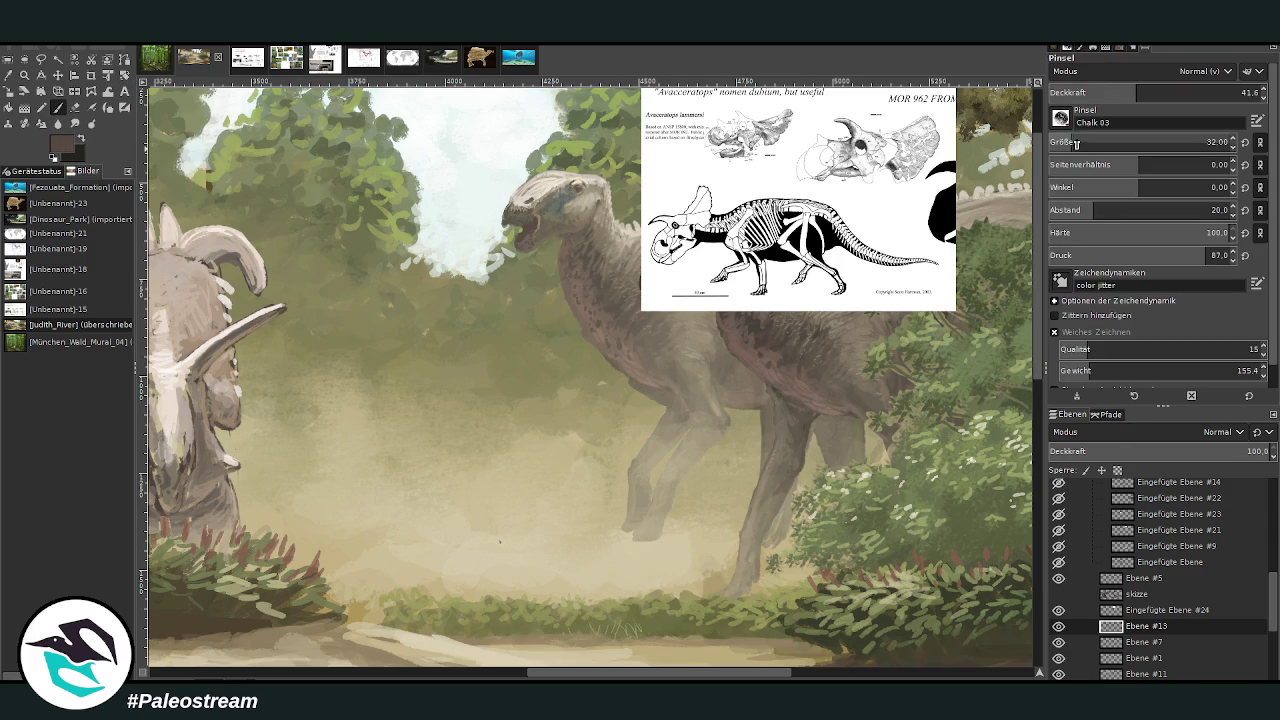
mouse_move(1110, 97)
left_mouse_down()
mouse_move(1157, 97)
mouse_move(1125, 97)
left_mouse_up()
left_click(1206, 142)
type("57")
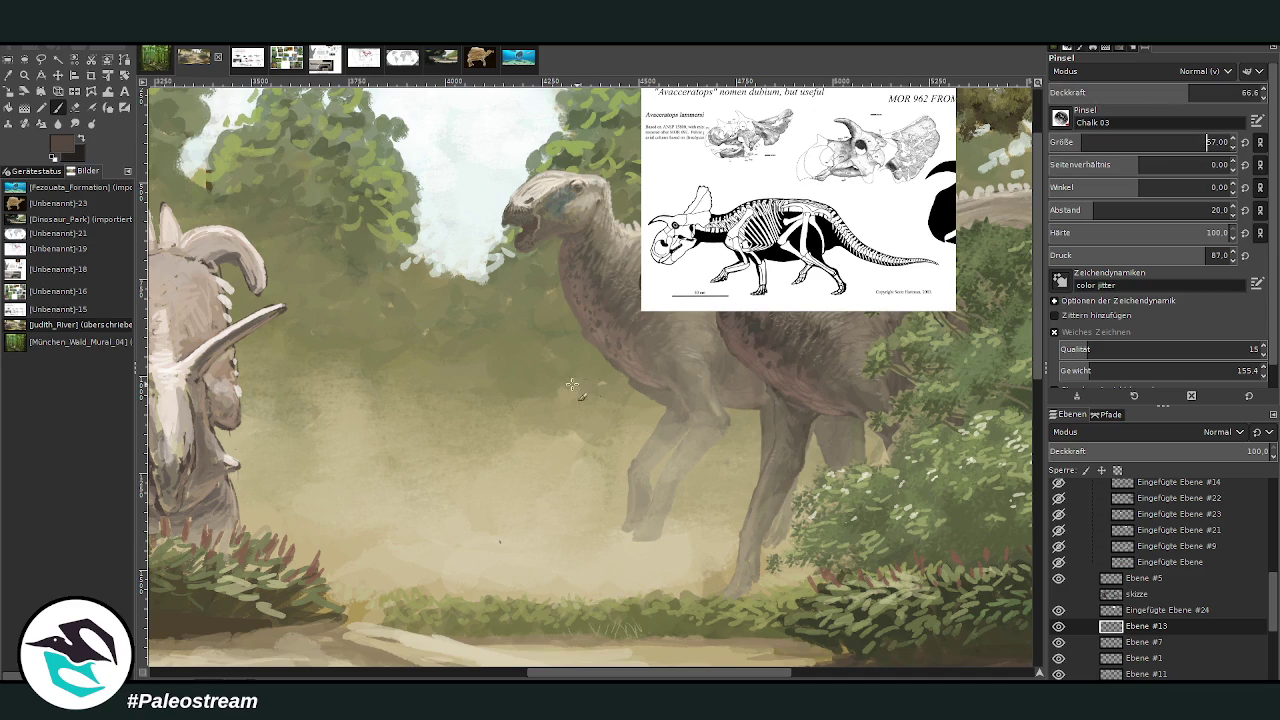
- Sketch the ceratopsian's body curve, back, belly and tail lines at 76 opacity
left_click_drag(590, 387, 472, 450)
left_click(1208, 92)
mouse_move(480, 390)
left_mouse_down()
mouse_move(610, 382)
mouse_move(600, 458)
mouse_move(465, 455)
mouse_move(510, 484)
mouse_move(632, 455)
left_mouse_up()
mouse_move(512, 428)
left_mouse_down()
mouse_move(482, 467)
mouse_move(531, 486)
mouse_move(530, 530)
mouse_move(537, 481)
mouse_move(506, 450)
mouse_move(492, 494)
mouse_move(525, 498)
mouse_move(472, 481)
mouse_move(470, 512)
mouse_move(500, 510)
mouse_move(446, 522)
mouse_move(452, 532)
left_mouse_up()
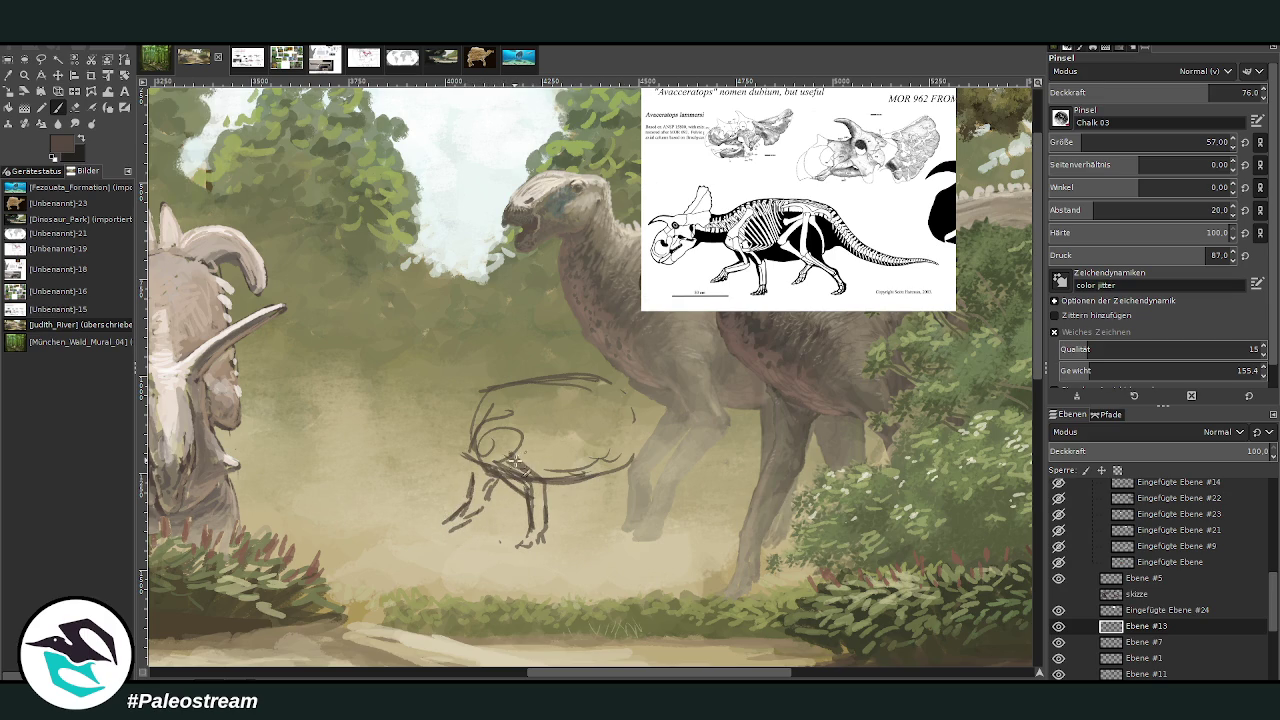
left_click_drag(560, 440, 620, 462)
mouse_move(590, 376)
left_mouse_down()
mouse_move(648, 394)
mouse_move(690, 432)
mouse_move(766, 466)
mouse_move(878, 472)
mouse_move(708, 462)
left_mouse_up()
mouse_move(642, 430)
left_mouse_down()
mouse_move(740, 476)
mouse_move(870, 472)
mouse_move(680, 462)
left_mouse_up()
mouse_move(756, 484)
left_mouse_down()
mouse_move(684, 458)
mouse_move(662, 465)
left_mouse_up()
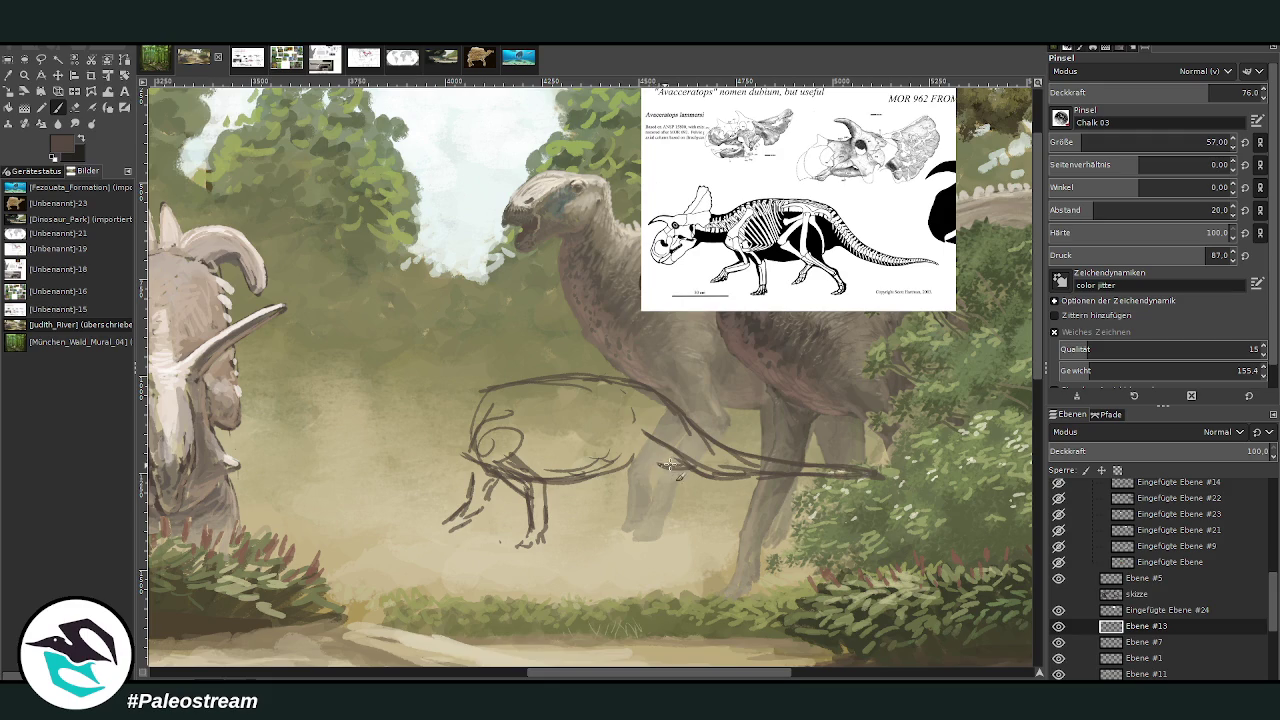
- Sketch the front and hind legs and darken the hip, thigh and shoulder outlines
mouse_move(606, 408)
left_mouse_down()
mouse_move(610, 446)
mouse_move(680, 432)
mouse_move(612, 466)
mouse_move(596, 456)
mouse_move(588, 514)
left_mouse_up()
left_click_drag(598, 432, 588, 530)
mouse_move(630, 458)
left_mouse_down()
mouse_move(600, 500)
mouse_move(610, 506)
left_mouse_up()
left_click_drag(590, 452, 582, 500)
mouse_move(606, 406)
left_mouse_down()
mouse_move(576, 476)
mouse_move(614, 506)
mouse_move(600, 524)
left_mouse_up()
mouse_move(618, 468)
left_mouse_down()
mouse_move(580, 556)
mouse_move(556, 546)
mouse_move(580, 550)
left_mouse_up()
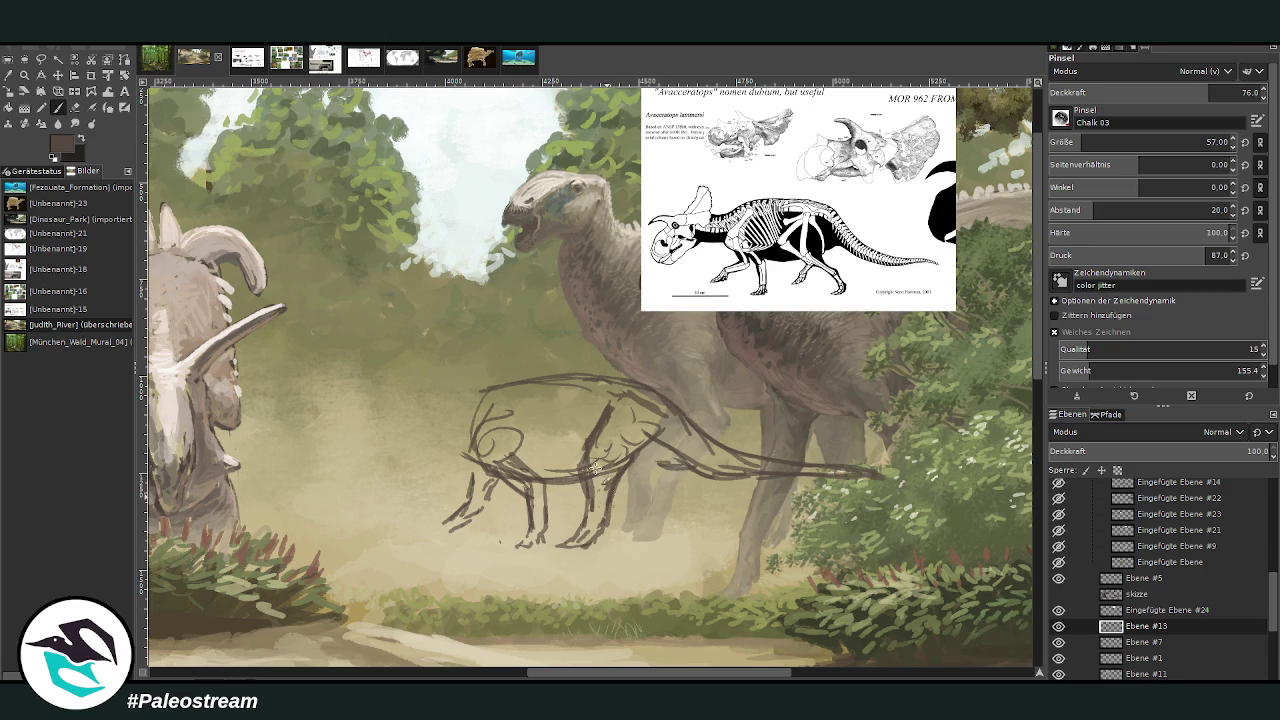
left_click_drag(645, 453, 632, 480)
mouse_move(670, 430)
left_mouse_down()
mouse_move(612, 468)
mouse_move(608, 396)
mouse_move(586, 462)
mouse_move(538, 470)
left_mouse_up()
left_click_drag(592, 404, 552, 462)
left_click_drag(580, 440, 508, 462)
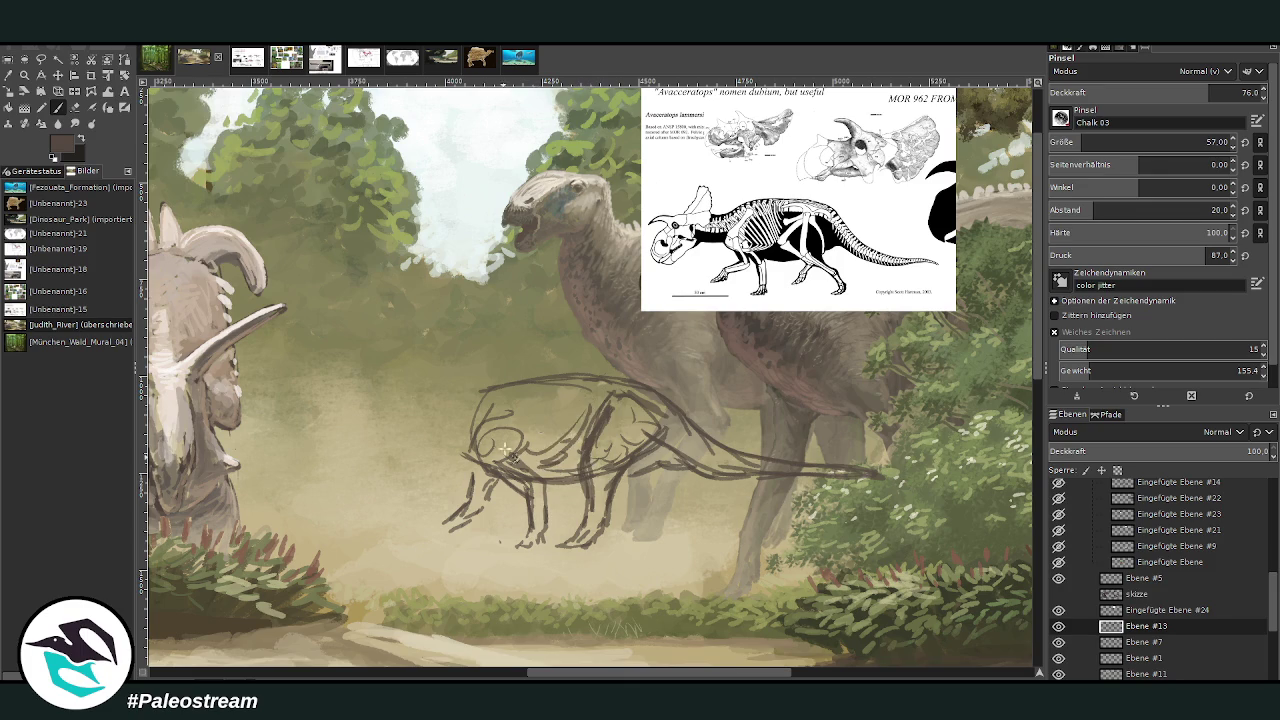
mouse_move(662, 464)
left_mouse_down()
mouse_move(638, 478)
mouse_move(650, 520)
mouse_move(672, 528)
mouse_move(664, 542)
mouse_move(645, 538)
mouse_move(664, 540)
left_mouse_up()
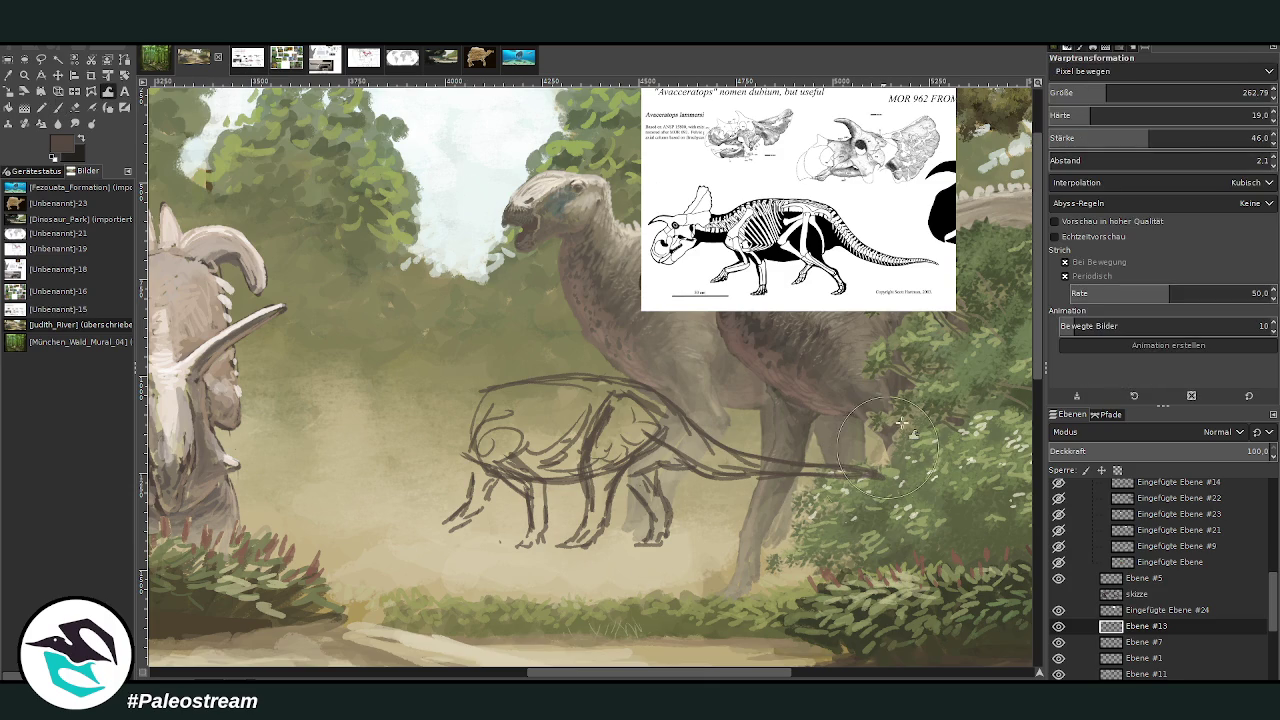
- Warp the sketch's tail tip back to the left with an enlarged warp brush
left_click(1148, 92)
left_click_drag(925, 480, 776, 456)
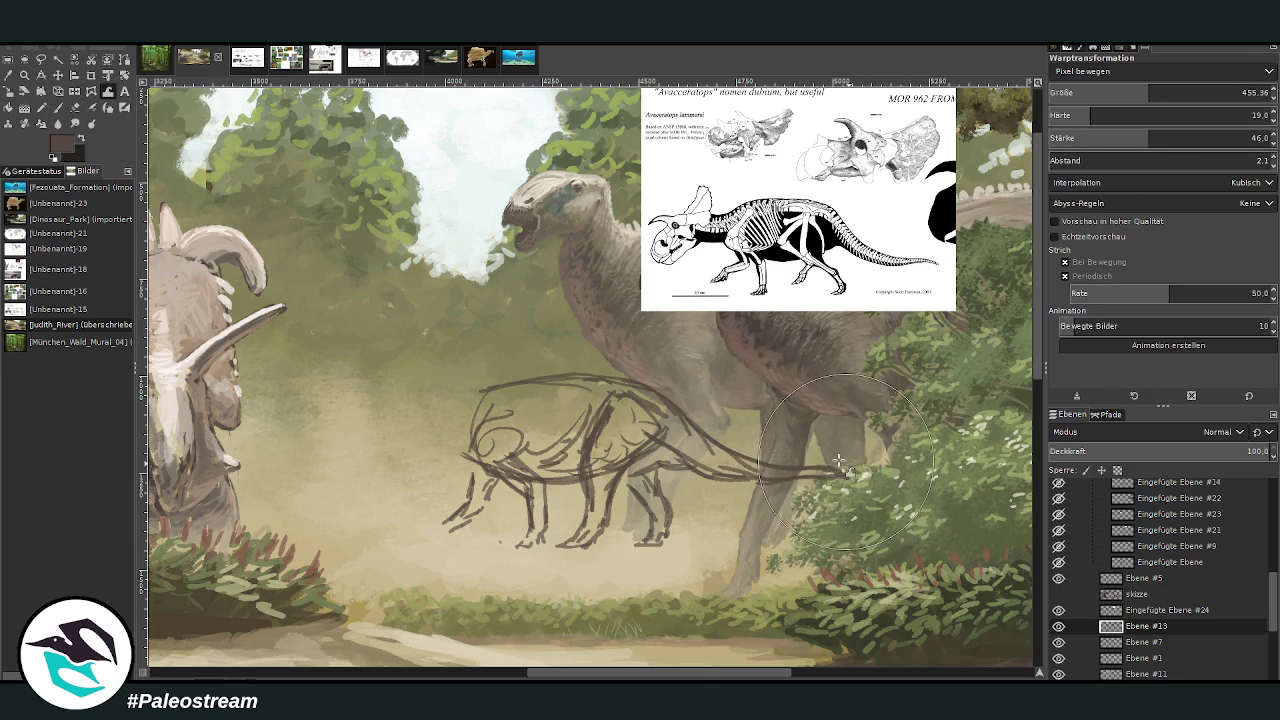
key("p")
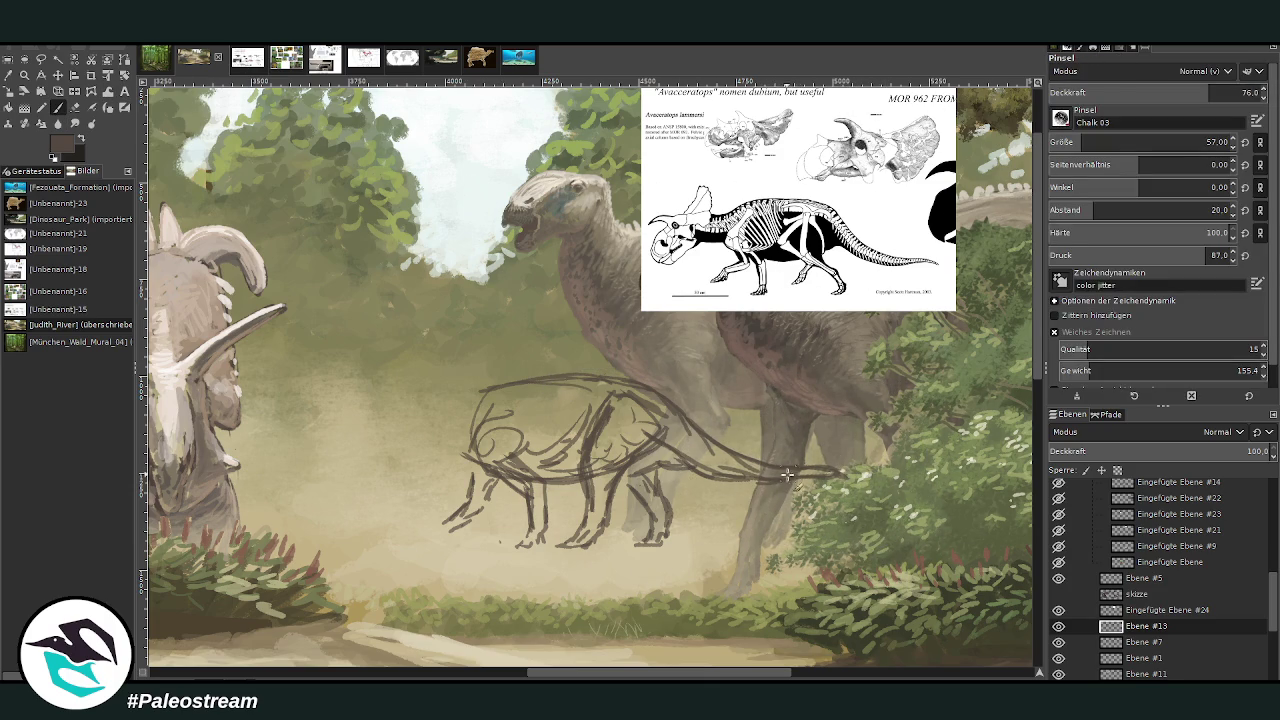
key("shift+e")
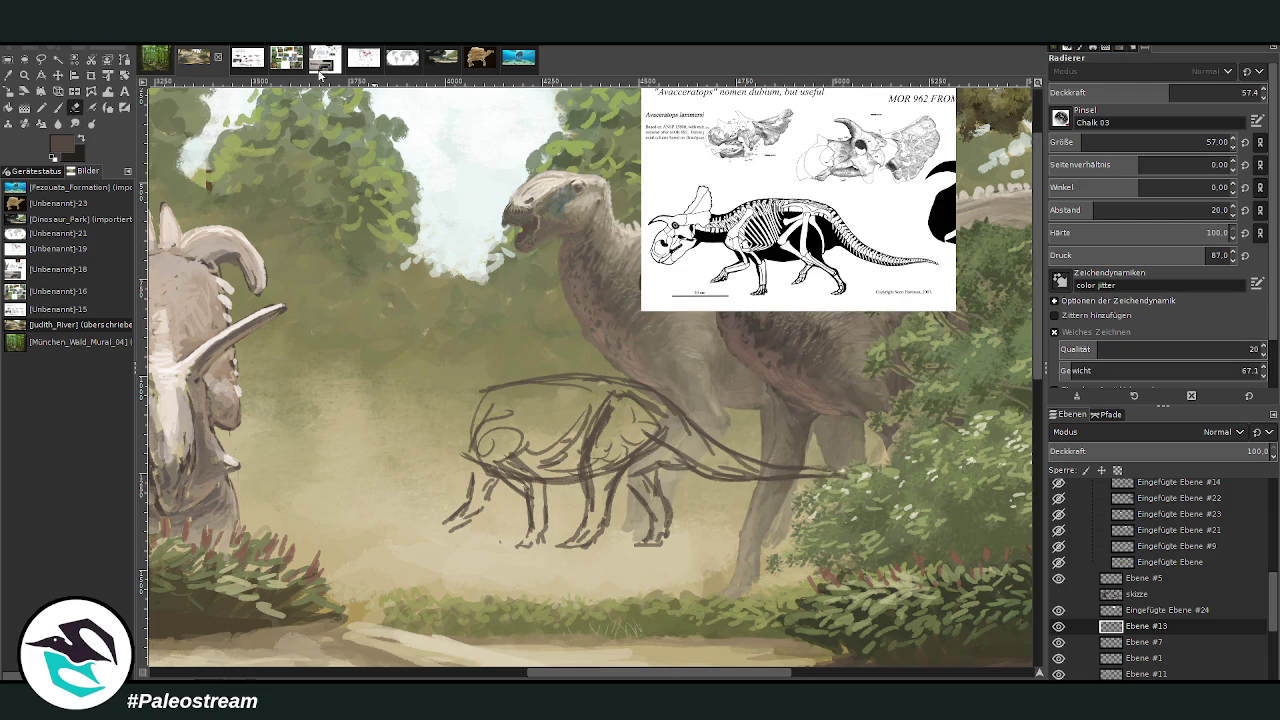
key("p")
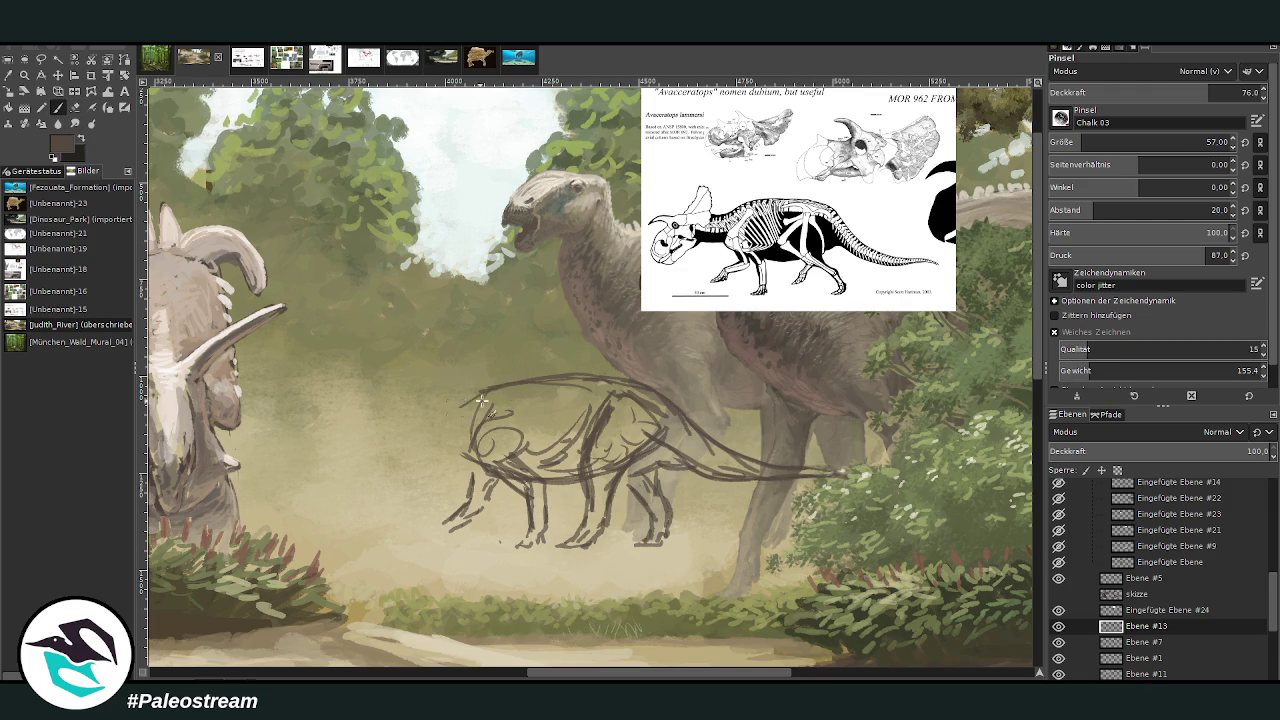
- Sketch the neck, head outline, horns and lower jaw at 83.3 brush opacity
mouse_move(482, 476)
left_mouse_down()
mouse_move(444, 447)
mouse_move(490, 520)
mouse_move(476, 436)
mouse_move(505, 400)
mouse_move(546, 441)
mouse_move(582, 398)
left_mouse_up()
left_click_drag(448, 404, 436, 396)
left_click(1230, 91)
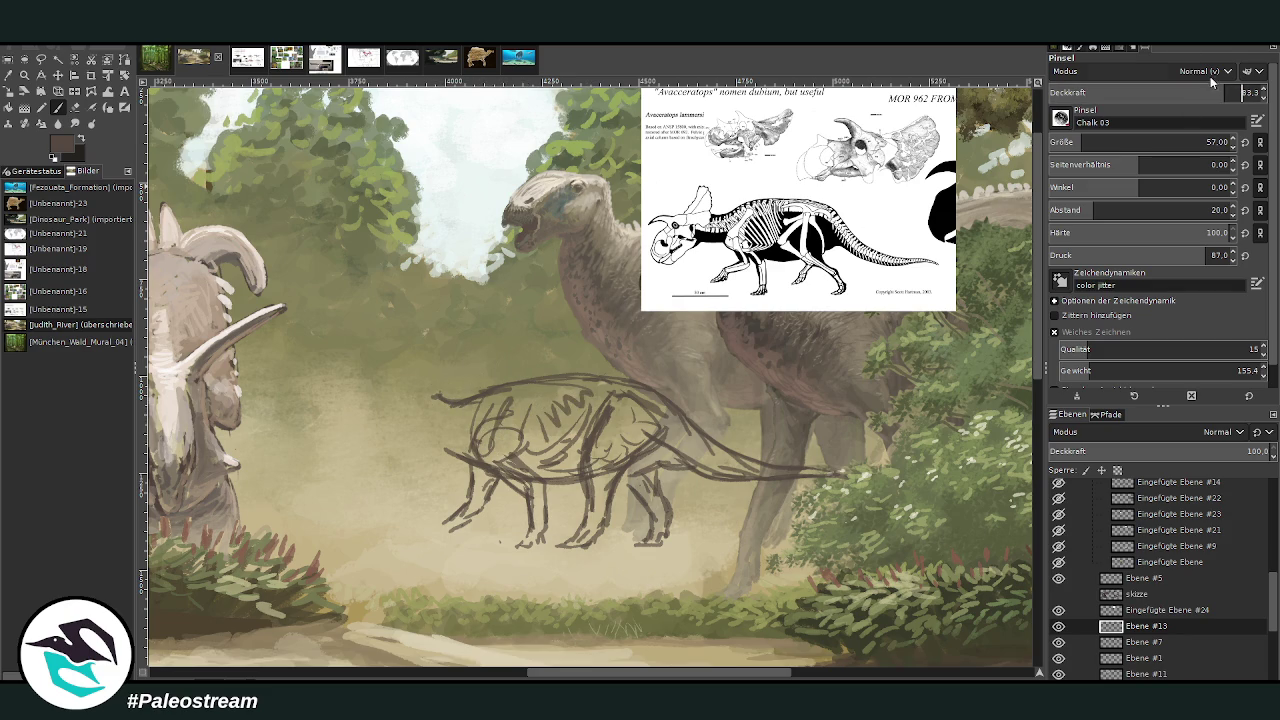
mouse_move(430, 388)
left_mouse_down()
mouse_move(420, 368)
mouse_move(438, 397)
left_mouse_up()
mouse_move(440, 397)
left_mouse_down()
mouse_move(428, 352)
mouse_move(401, 400)
mouse_move(418, 418)
mouse_move(339, 405)
mouse_move(380, 410)
mouse_move(350, 457)
left_mouse_up()
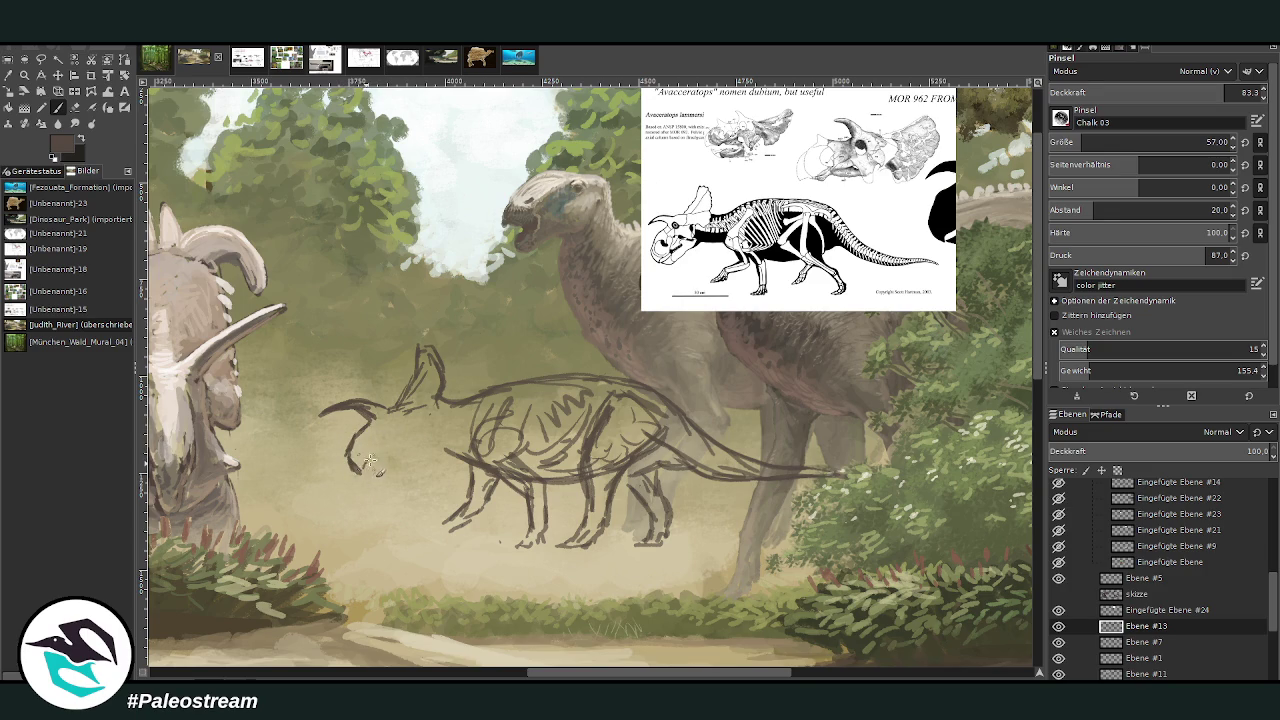
left_click_drag(362, 471, 442, 446)
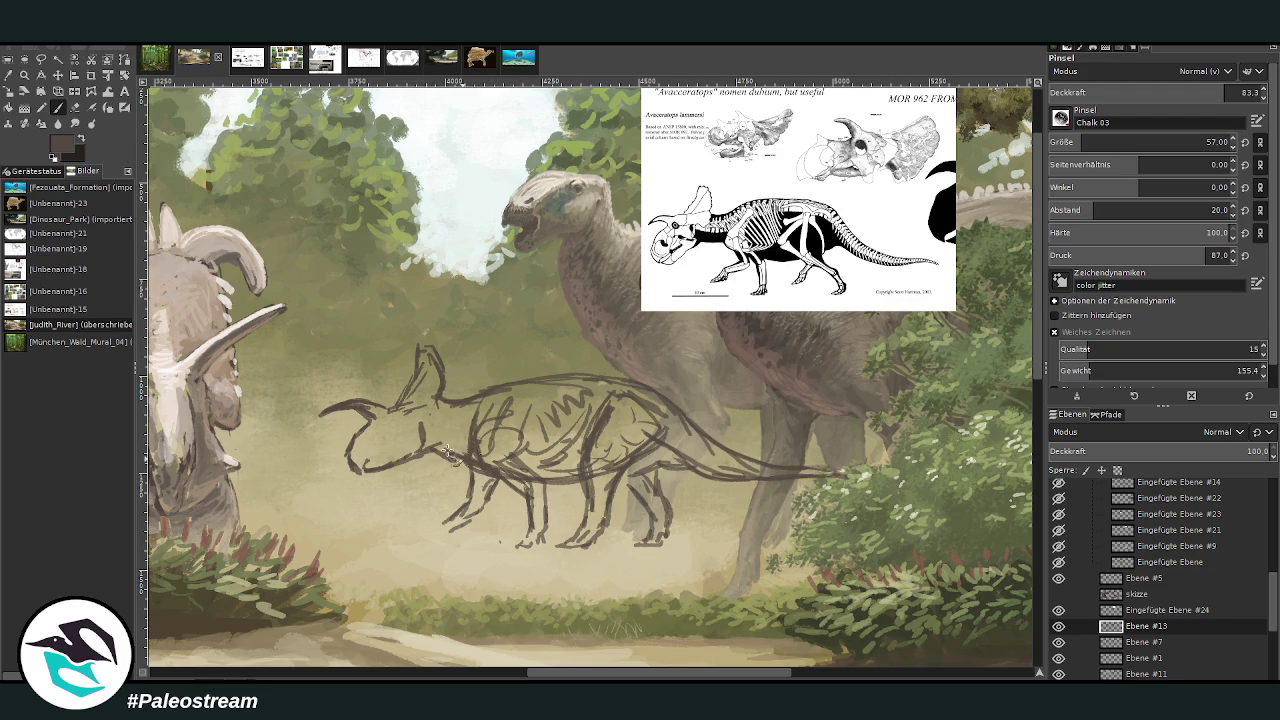
left_click(76, 109)
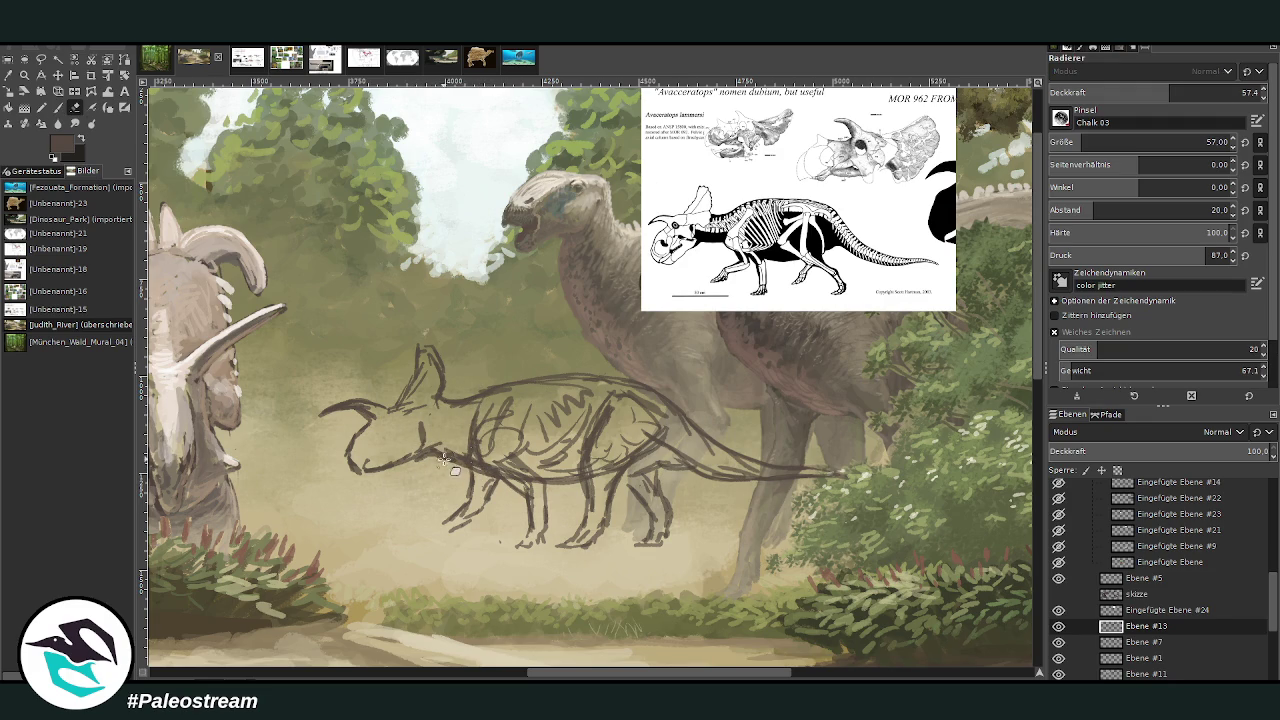
key("p")
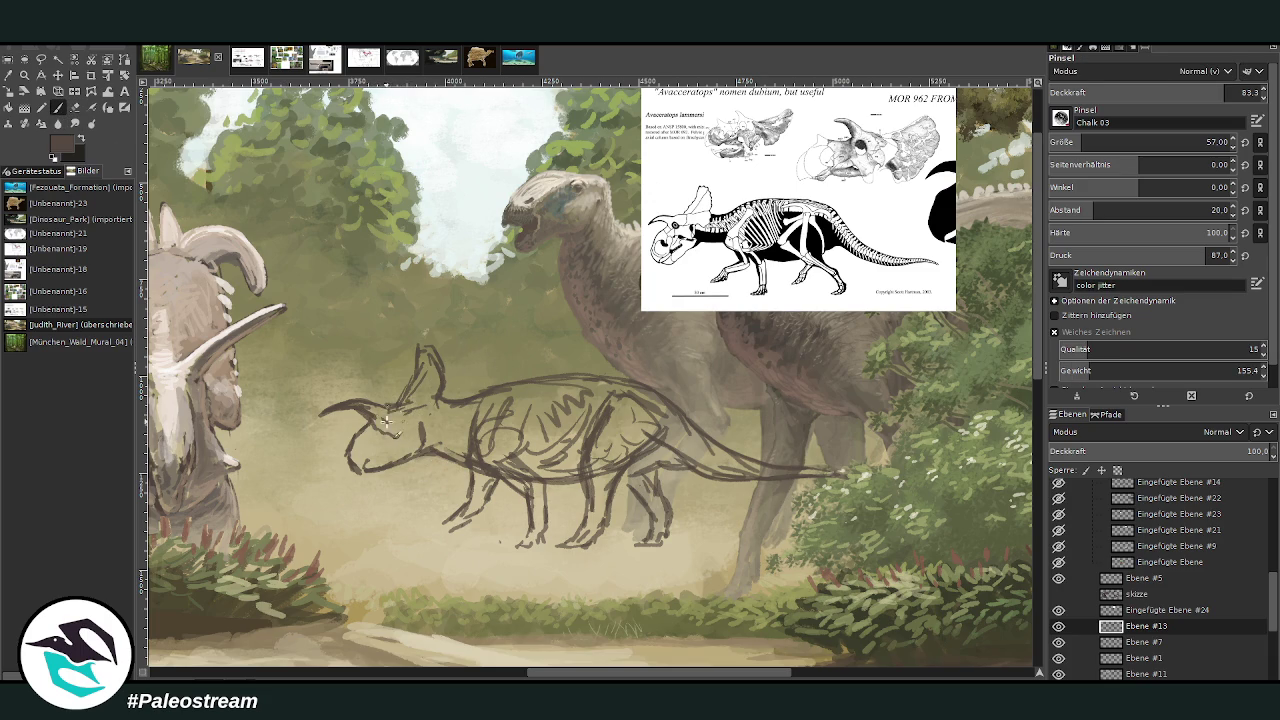
left_click(1220, 92)
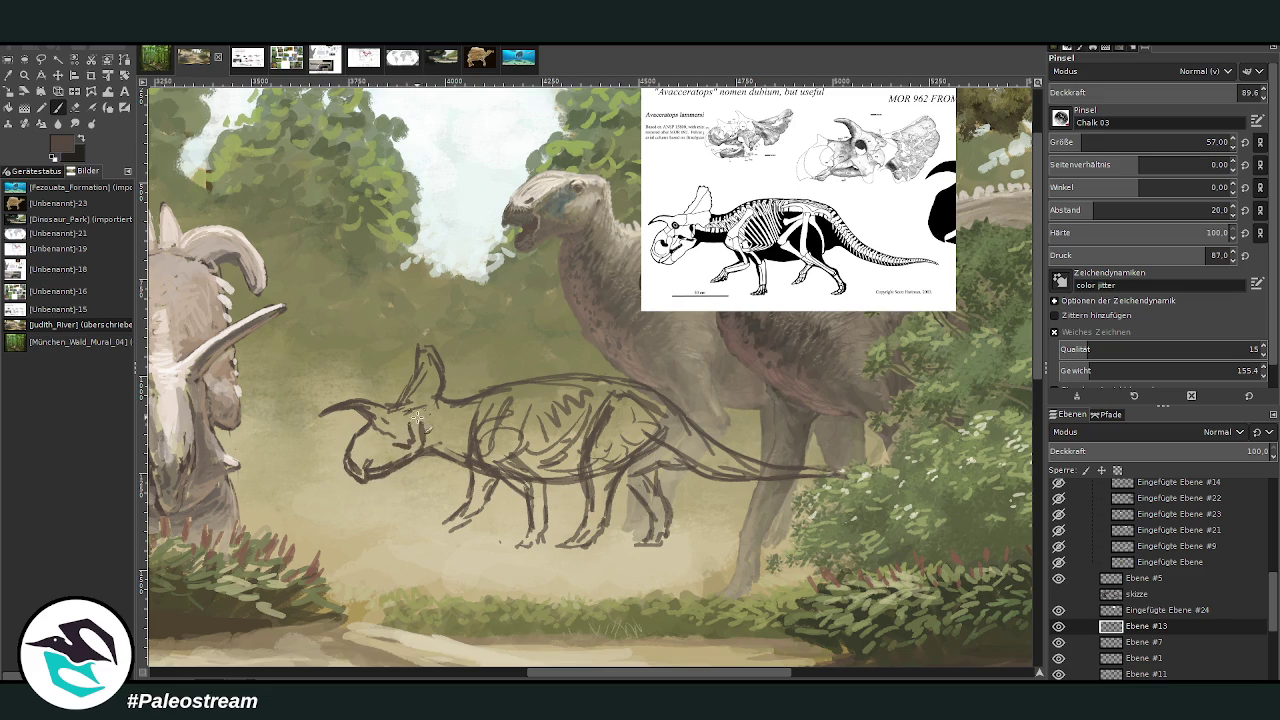
- Redraw the frill, eye, back-to-tail line and front leg in firmer strokes, then sample a canvas colour
mouse_move(424, 428)
left_mouse_down()
mouse_move(442, 390)
mouse_move(418, 376)
mouse_move(450, 387)
left_mouse_up()
mouse_move(366, 404)
left_mouse_down()
mouse_move(412, 410)
mouse_move(584, 376)
mouse_move(680, 414)
mouse_move(581, 374)
left_mouse_up()
mouse_move(506, 385)
left_mouse_down()
mouse_move(570, 372)
mouse_move(660, 398)
mouse_move(708, 440)
mouse_move(728, 462)
mouse_move(624, 468)
mouse_move(665, 532)
left_mouse_up()
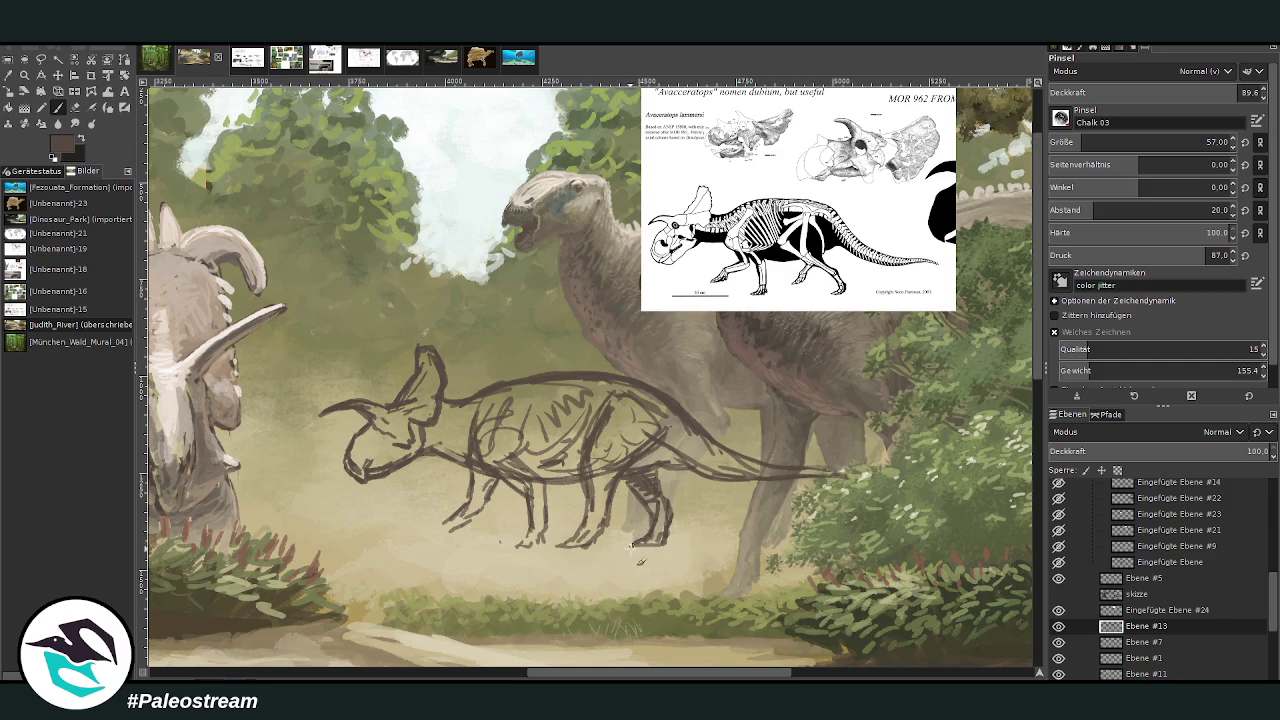
mouse_move(564, 538)
left_mouse_down()
mouse_move(590, 550)
mouse_move(606, 510)
mouse_move(590, 505)
mouse_move(614, 480)
left_mouse_up()
mouse_move(538, 522)
left_mouse_down()
mouse_move(556, 546)
mouse_move(545, 496)
left_mouse_up()
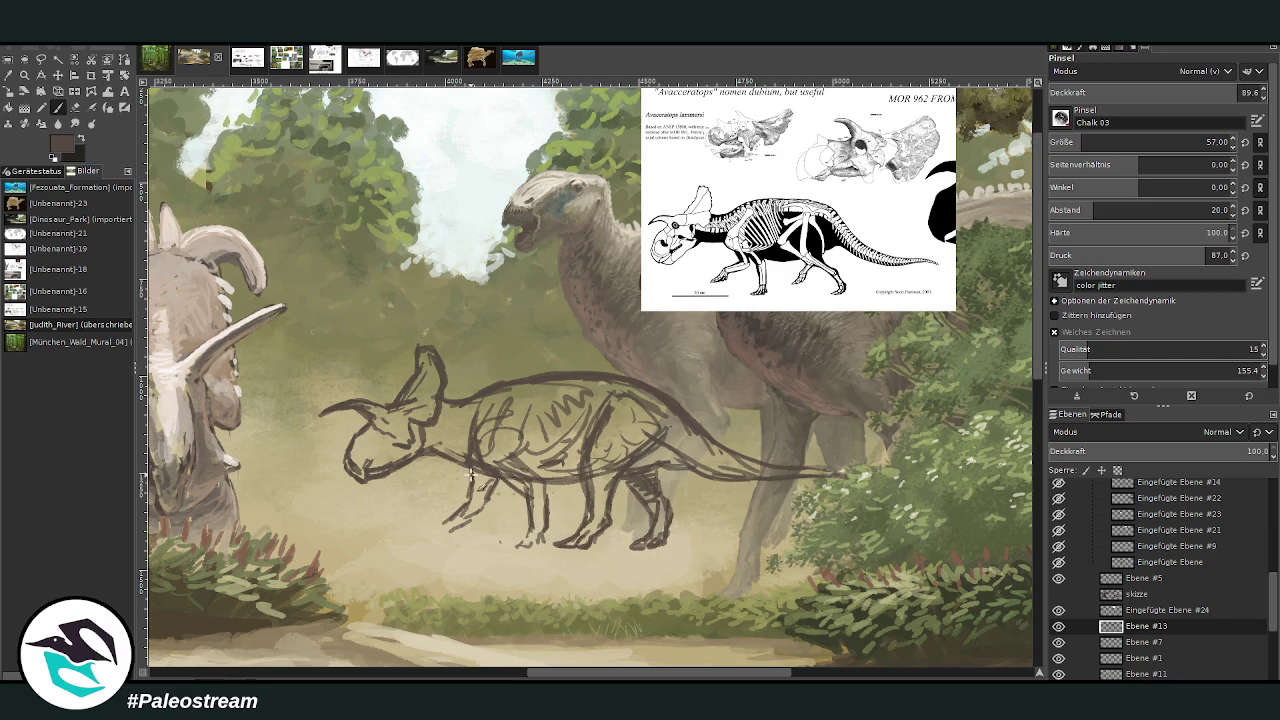
key("o")
left_click(1017, 385)
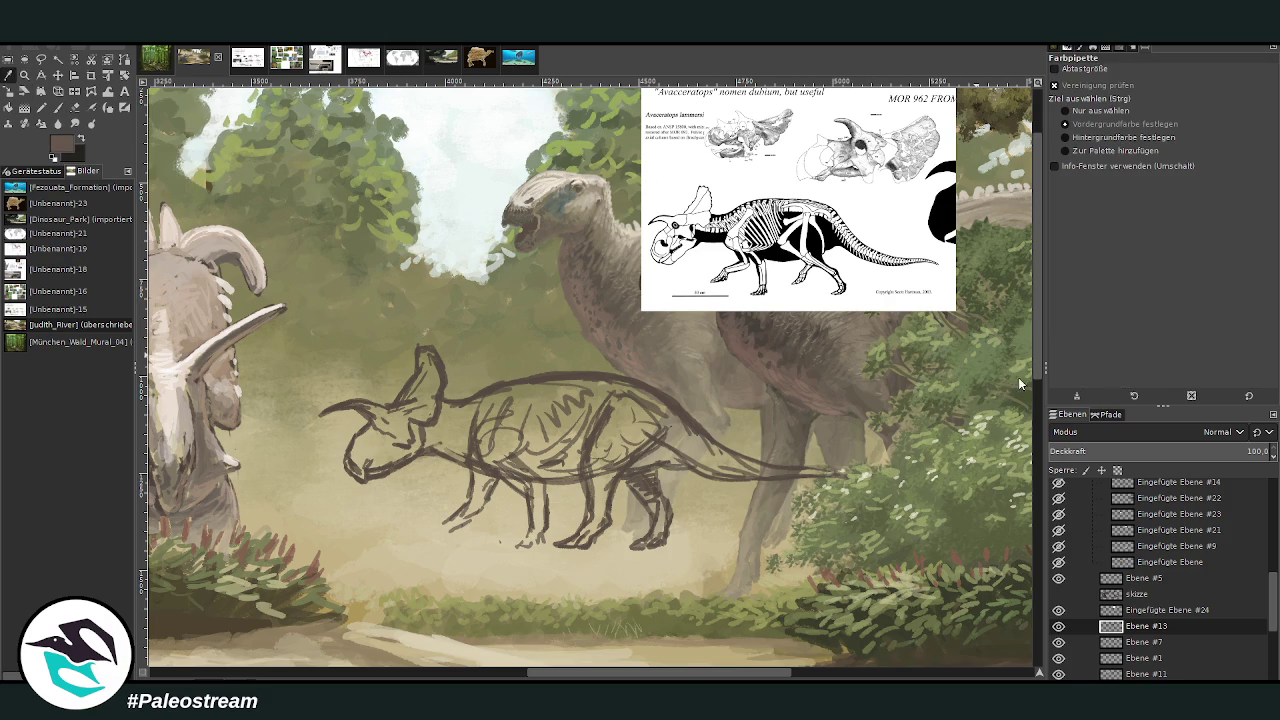
- Sample a body colour, enlarge the brush to 127, and block in a brown belly and lighter back
left_click_drag(537, 461, 505, 362)
left_click(60, 107)
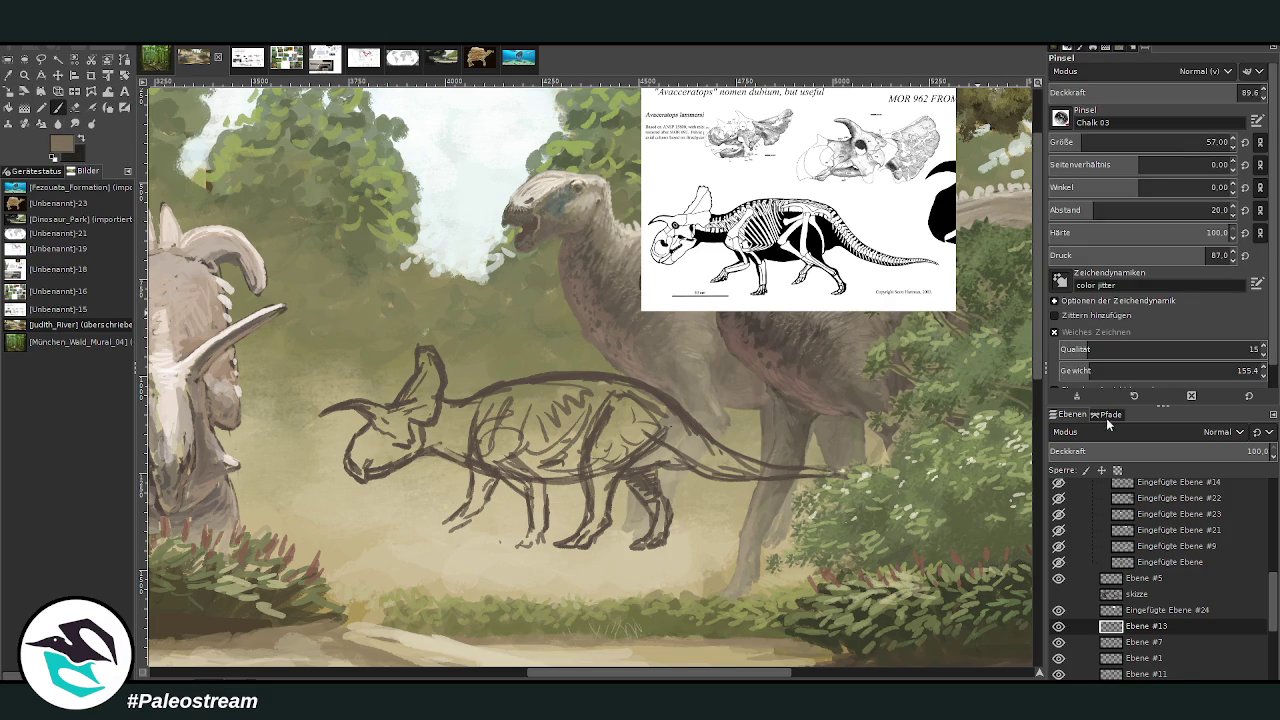
left_click(1202, 142)
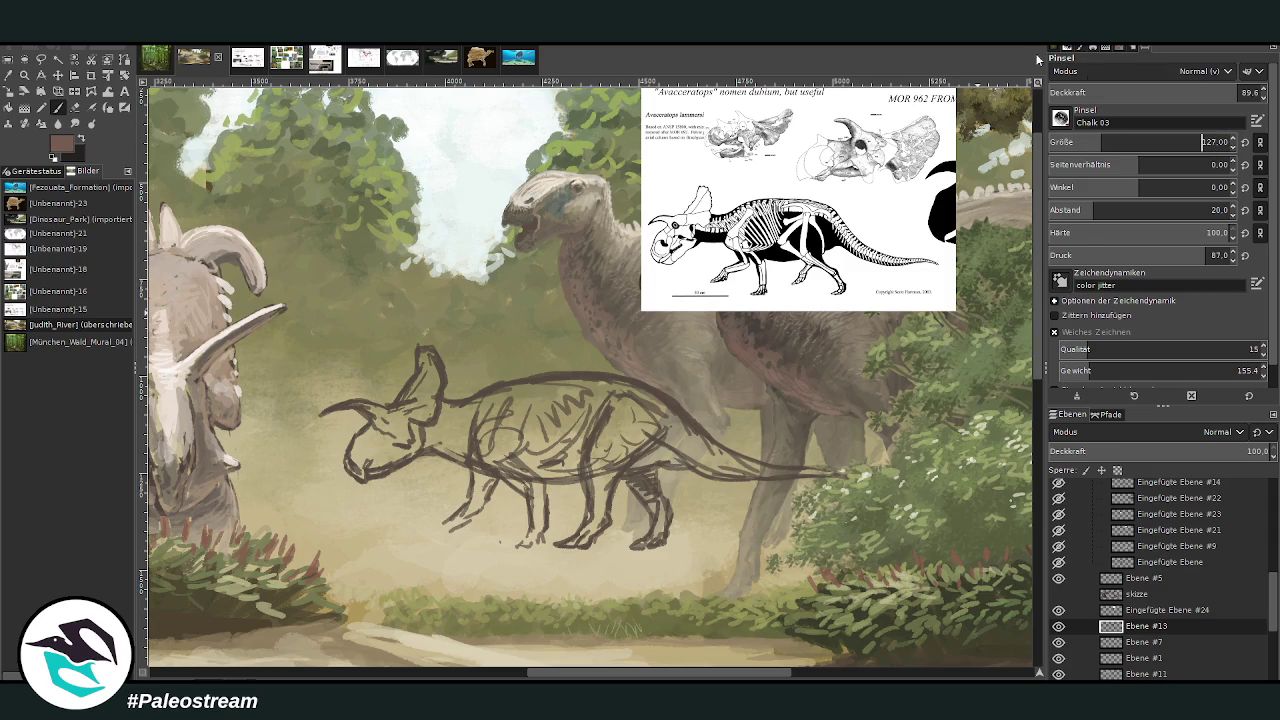
mouse_move(538, 463)
left_mouse_down()
mouse_move(571, 440)
mouse_move(535, 445)
mouse_move(515, 415)
mouse_move(480, 425)
mouse_move(450, 412)
mouse_move(497, 392)
mouse_move(480, 443)
mouse_move(527, 402)
mouse_move(501, 398)
left_mouse_up()
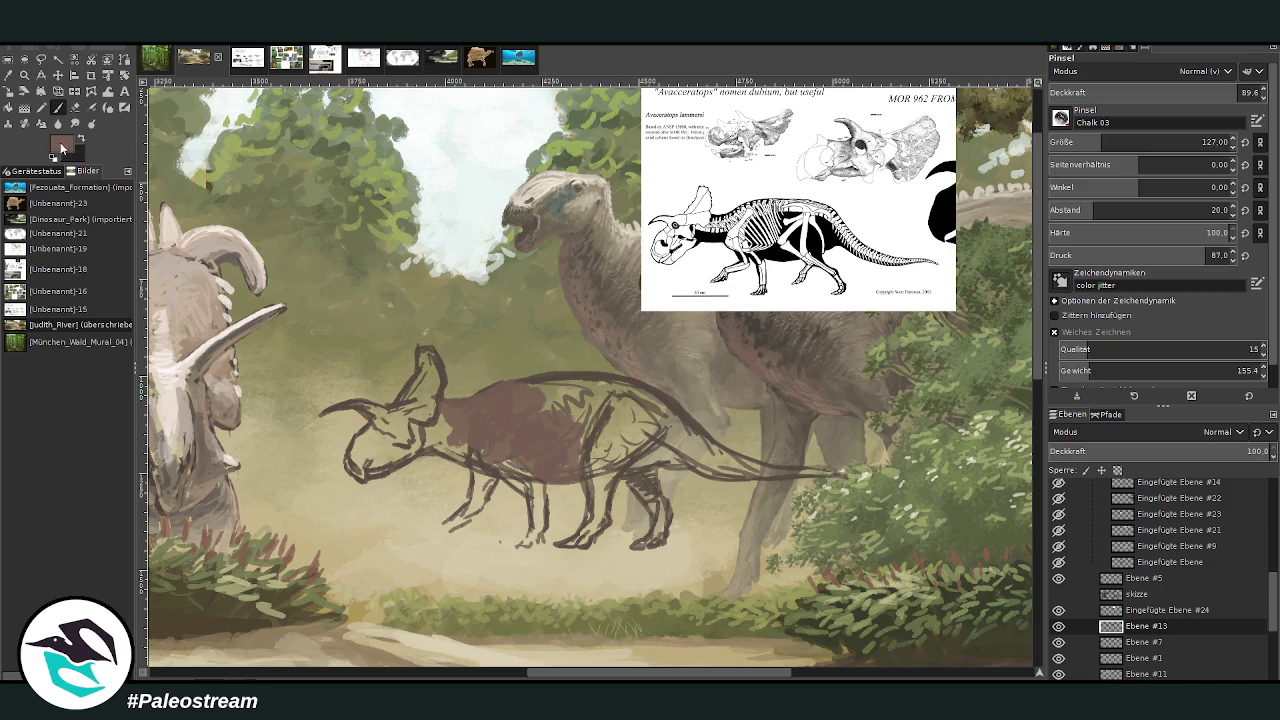
mouse_move(573, 419)
left_mouse_down()
mouse_move(520, 382)
mouse_move(590, 408)
mouse_move(630, 395)
mouse_move(623, 383)
mouse_move(635, 400)
mouse_move(625, 425)
mouse_move(670, 410)
mouse_move(705, 440)
mouse_move(597, 376)
mouse_move(615, 455)
mouse_move(680, 432)
left_mouse_up()
- Darken the frill base, neck and rump with softer, lower-opacity dark strokes
key("d")
mouse_move(450, 437)
left_mouse_down()
mouse_move(455, 413)
mouse_move(462, 456)
mouse_move(484, 468)
mouse_move(436, 448)
mouse_move(450, 406)
mouse_move(455, 440)
mouse_move(466, 412)
mouse_move(470, 450)
left_mouse_up()
left_click_drag(1208, 94, 1180, 92)
mouse_move(462, 450)
left_mouse_down()
mouse_move(500, 425)
mouse_move(492, 406)
mouse_move(450, 410)
mouse_move(525, 465)
mouse_move(519, 442)
mouse_move(560, 455)
mouse_move(586, 443)
mouse_move(560, 460)
mouse_move(449, 419)
left_mouse_up()
mouse_move(655, 446)
left_mouse_down()
mouse_move(705, 444)
mouse_move(664, 411)
mouse_move(720, 475)
mouse_move(630, 468)
mouse_move(712, 460)
left_mouse_up()
- Shade the tail, belly and front leg darker and fill the frill with grey
left_click(1088, 141)
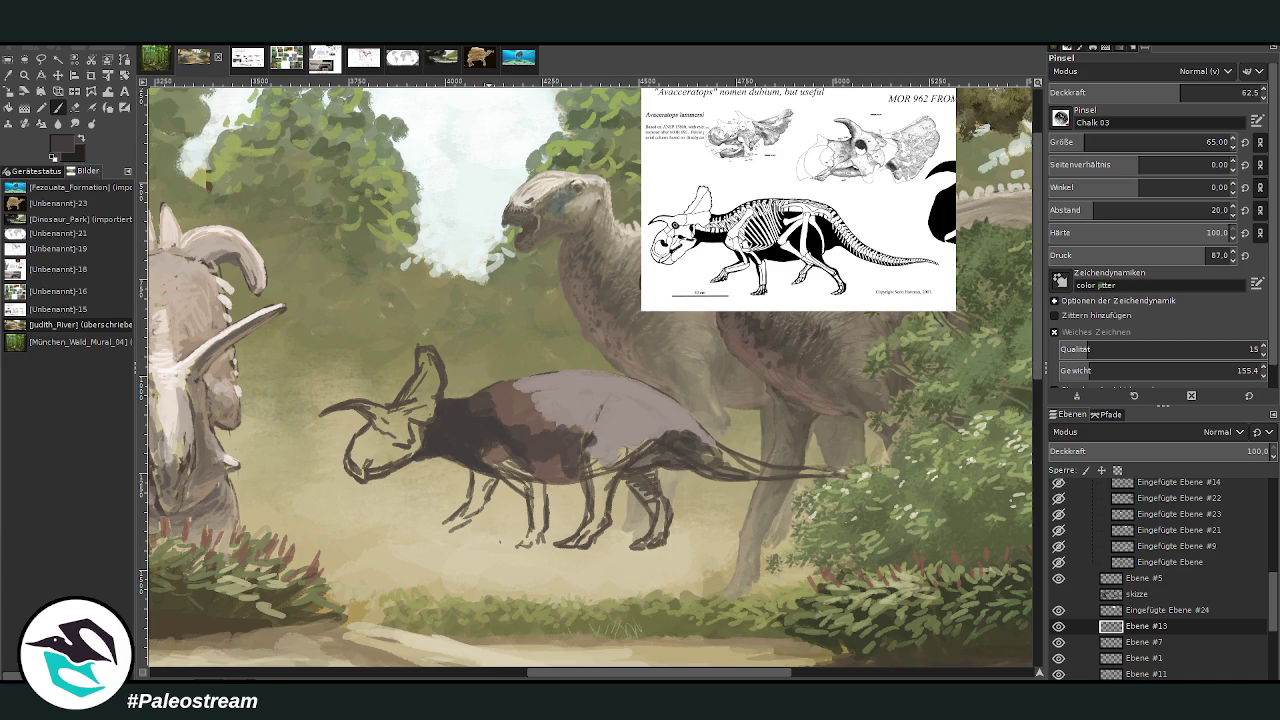
left_click_drag(1067, 150, 1100, 122)
mouse_move(760, 470)
left_mouse_down()
mouse_move(707, 447)
mouse_move(785, 478)
mouse_move(651, 430)
left_mouse_up()
mouse_move(530, 418)
left_mouse_down()
mouse_move(490, 460)
mouse_move(535, 495)
mouse_move(537, 525)
mouse_move(596, 466)
mouse_move(600, 515)
mouse_move(620, 452)
left_mouse_up()
mouse_move(443, 353)
left_mouse_down()
mouse_move(400, 425)
mouse_move(430, 372)
mouse_move(425, 415)
mouse_move(409, 410)
left_mouse_up()
left_click(1004, 390, "ctrl")
left_click_drag(1170, 92, 1203, 92)
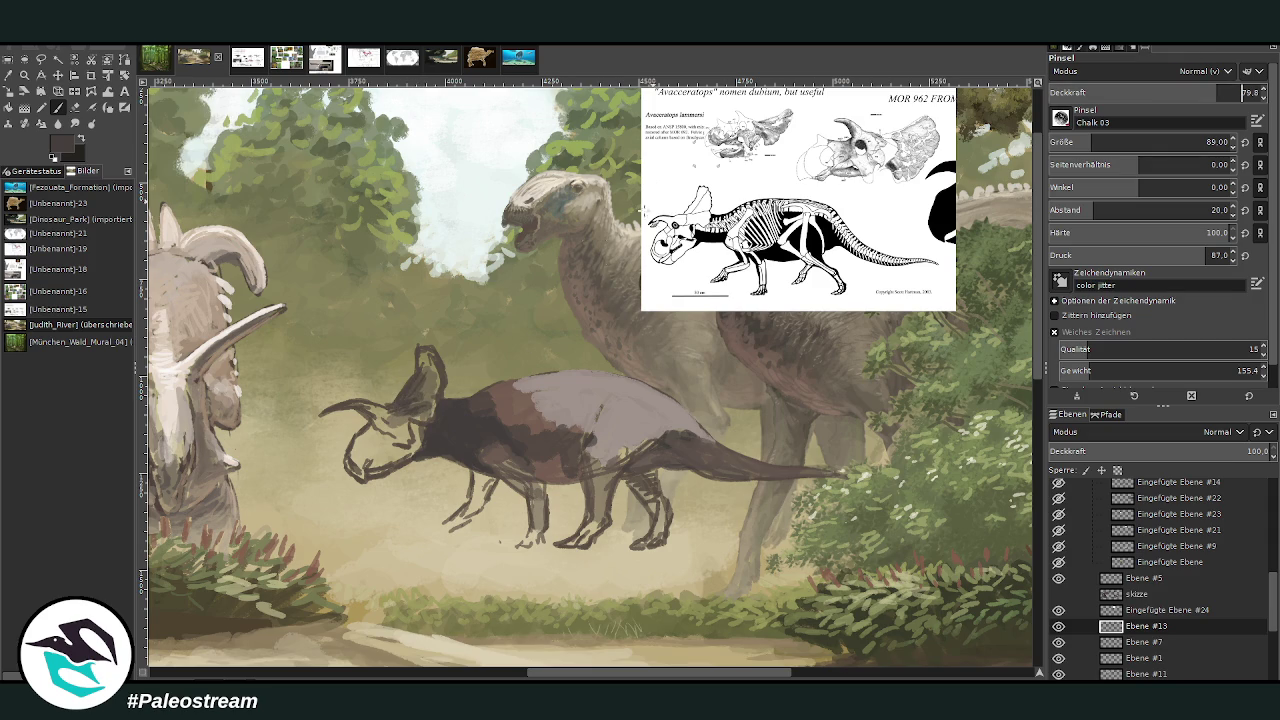
- Paint the face and frill dark, lighten the neck and frill, and darken the chin
mouse_move(393, 413)
left_mouse_down()
mouse_move(400, 425)
mouse_move(440, 410)
mouse_move(345, 405)
mouse_move(381, 426)
mouse_move(390, 482)
mouse_move(428, 465)
mouse_move(414, 441)
mouse_move(396, 460)
mouse_move(358, 462)
mouse_move(360, 440)
mouse_move(390, 428)
mouse_move(370, 440)
left_mouse_up()
left_click(1007, 389, "ctrl")
mouse_move(452, 410)
left_mouse_down()
mouse_move(450, 422)
mouse_move(480, 410)
left_mouse_up()
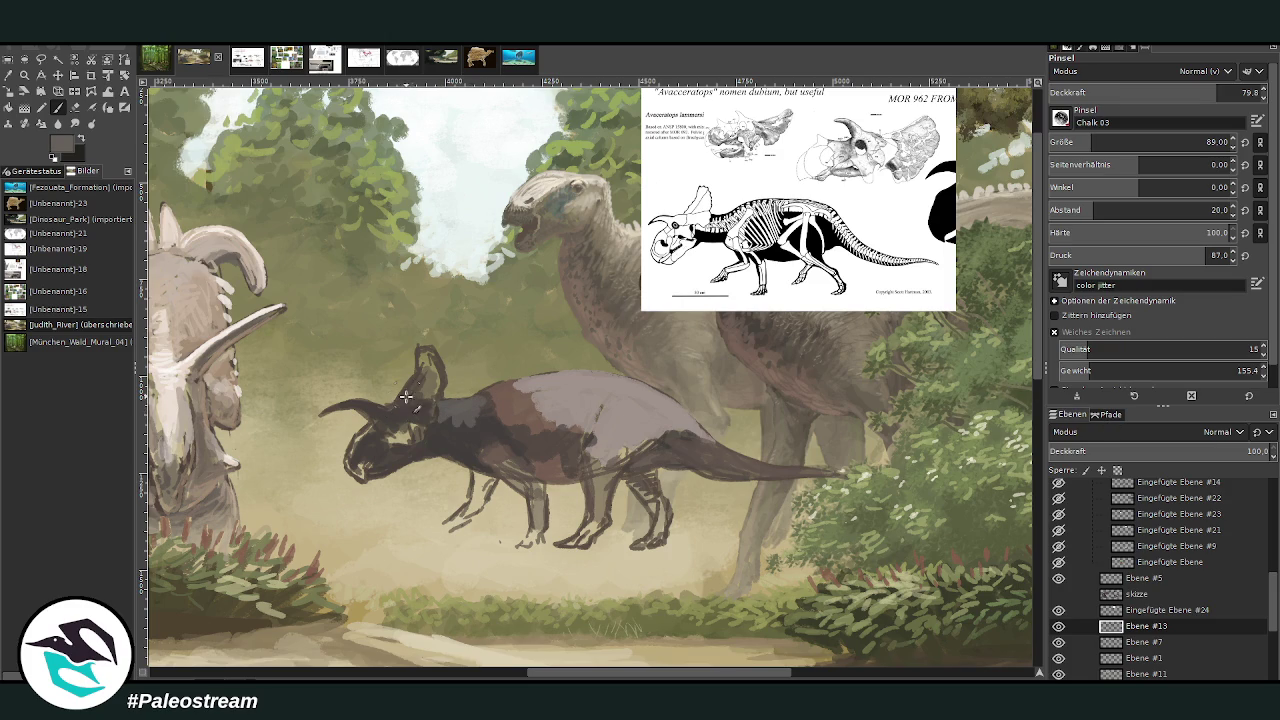
mouse_move(396, 408)
left_mouse_down()
mouse_move(410, 410)
mouse_move(391, 410)
mouse_move(431, 357)
left_mouse_up()
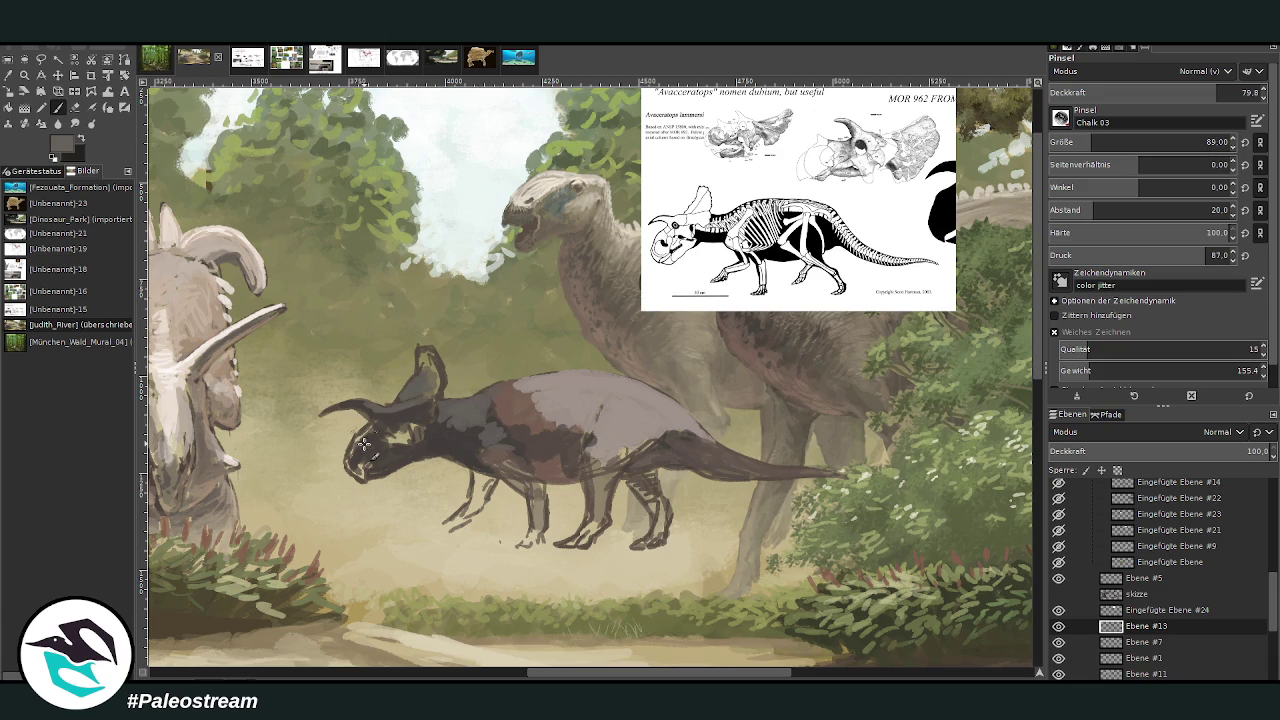
left_click(1216, 92)
left_click(1207, 142)
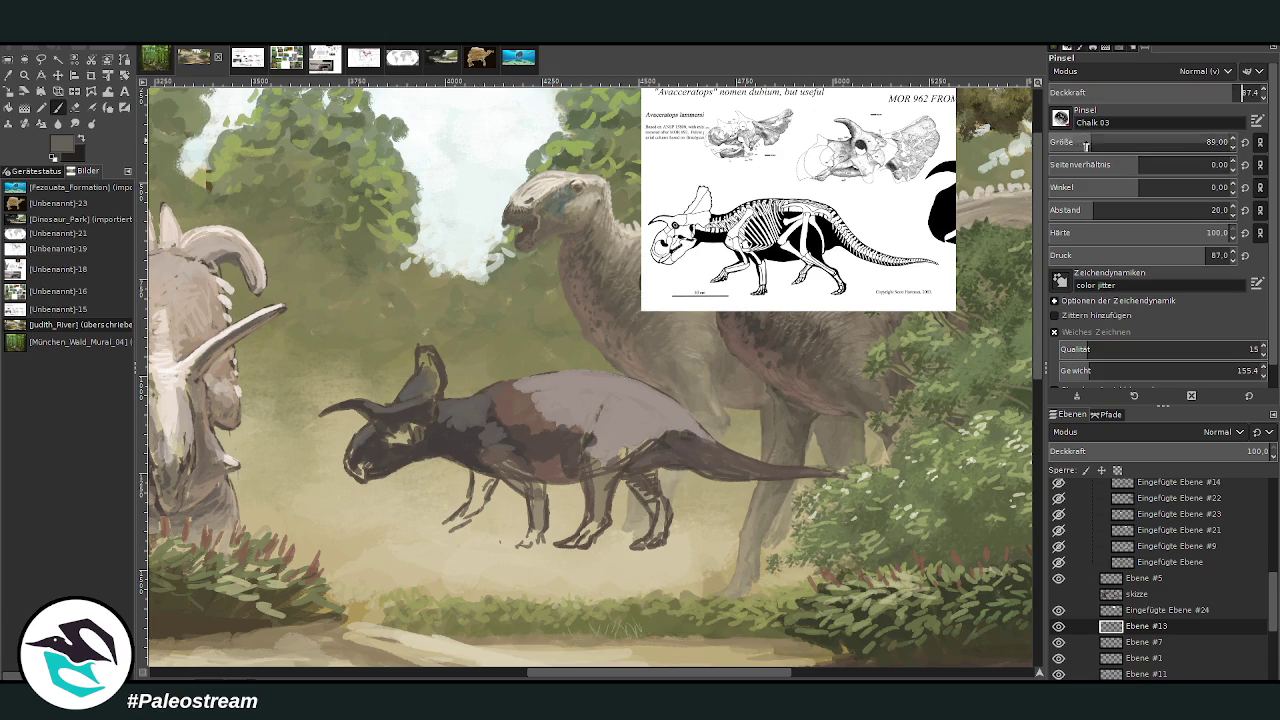
left_click_drag(351, 444, 354, 440)
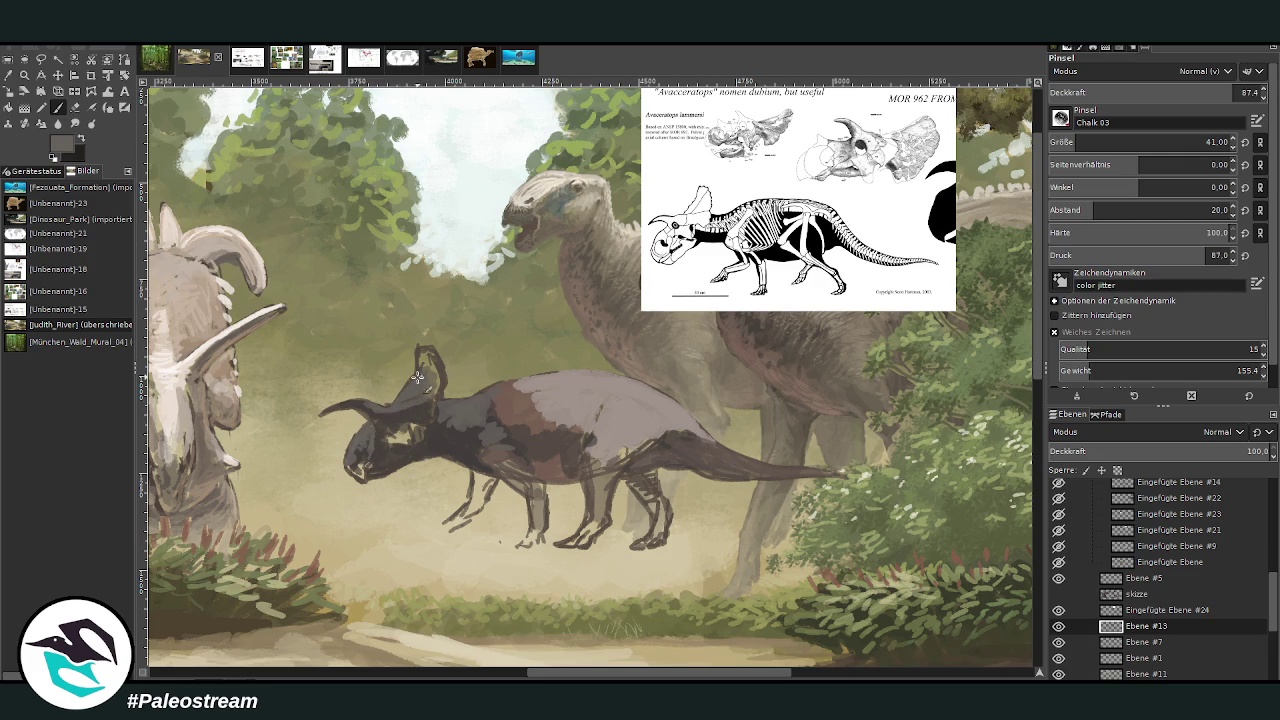
- Darken the frill, horn, neck and shoulder in near-black with a size-46 brush
key("x")
mouse_move(417, 368)
left_mouse_down()
mouse_move(423, 354)
mouse_move(442, 378)
left_mouse_up()
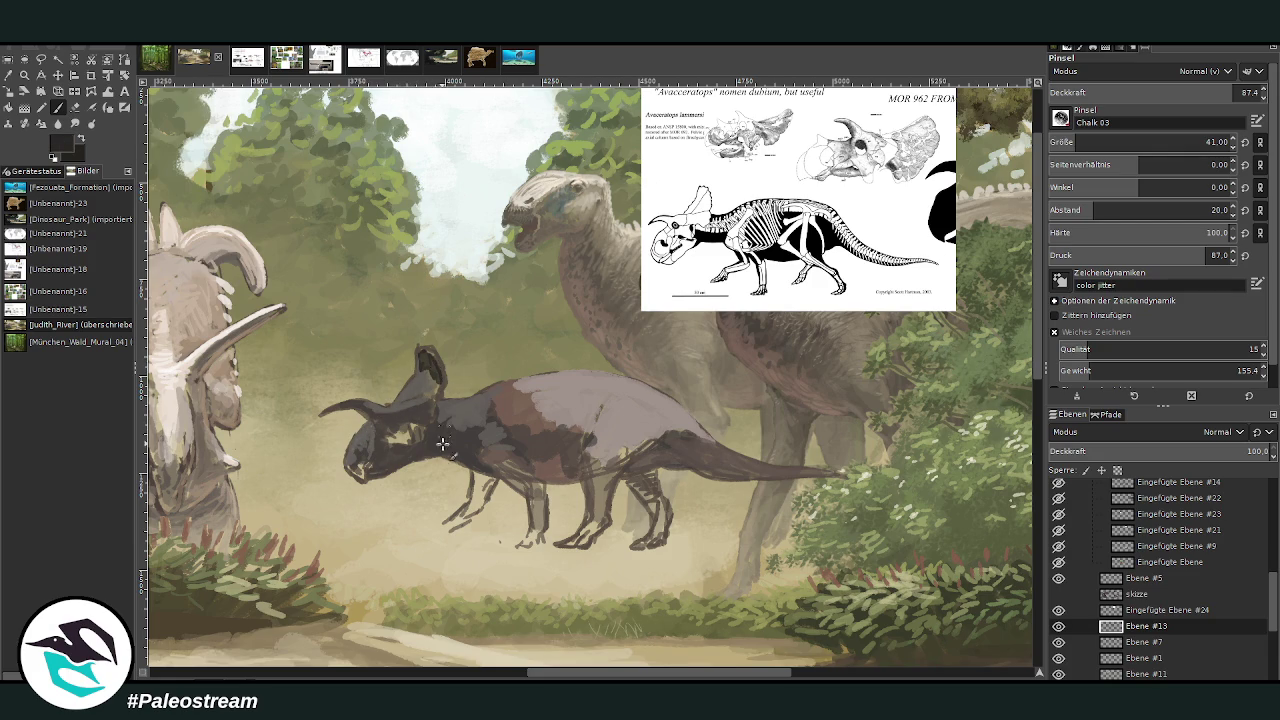
left_click_drag(460, 440, 452, 448)
scroll(1085, 142, "up", 5)
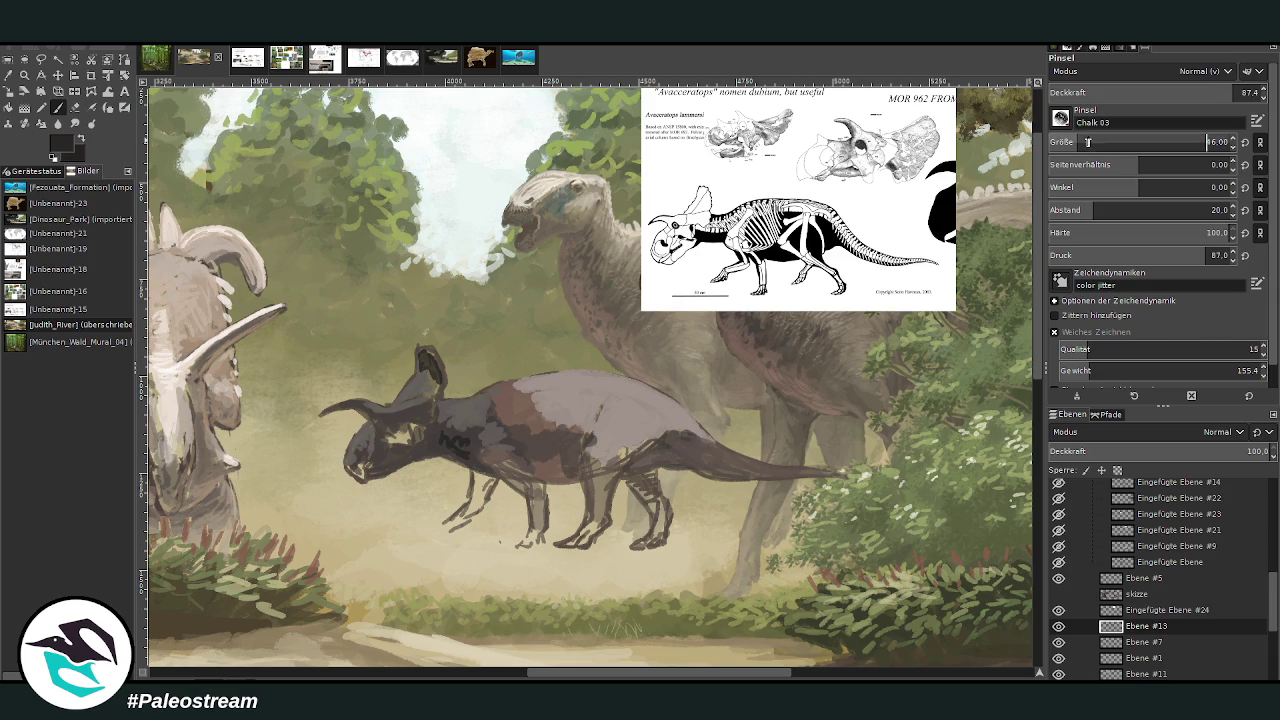
left_click(1185, 88)
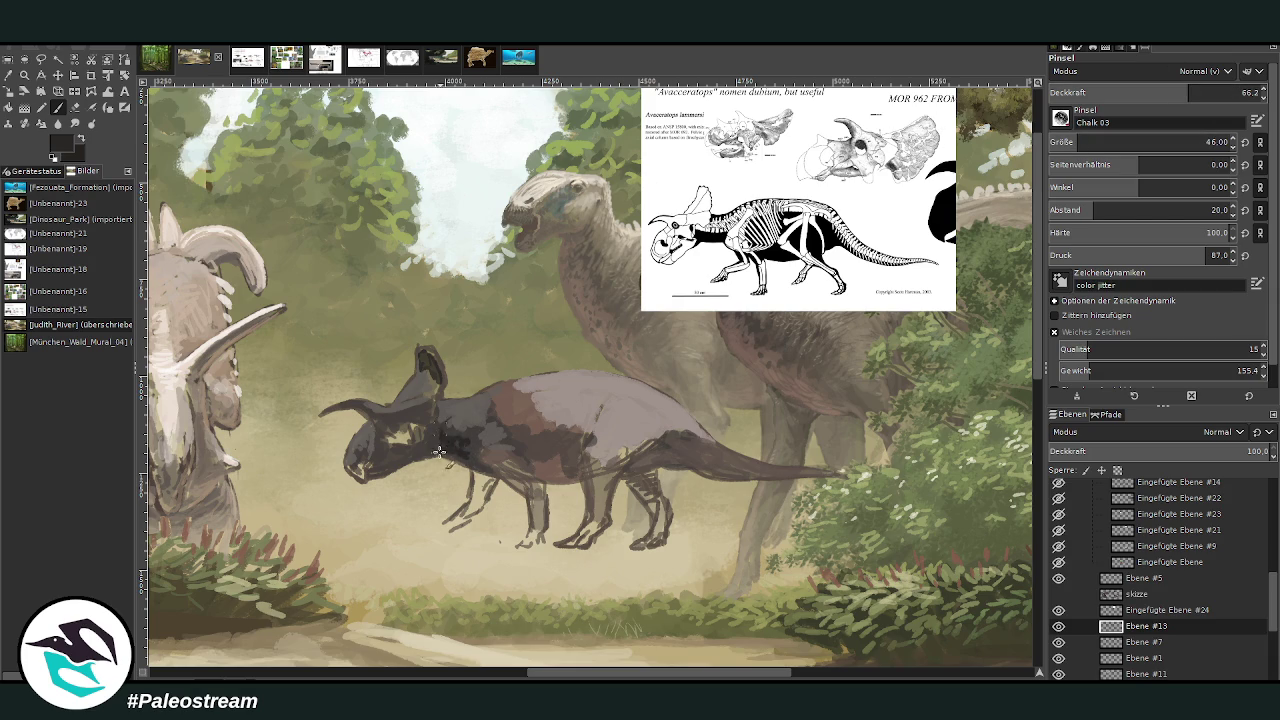
mouse_move(453, 450)
left_mouse_down()
mouse_move(472, 462)
mouse_move(523, 449)
mouse_move(568, 458)
mouse_move(570, 440)
mouse_move(532, 432)
mouse_move(515, 410)
mouse_move(575, 428)
mouse_move(578, 410)
mouse_move(612, 466)
mouse_move(660, 456)
mouse_move(695, 472)
mouse_move(630, 468)
left_mouse_up()
- Add lighter strokes around the eye and cheek at 47.6, then 65.3 opacity
left_click(1149, 92)
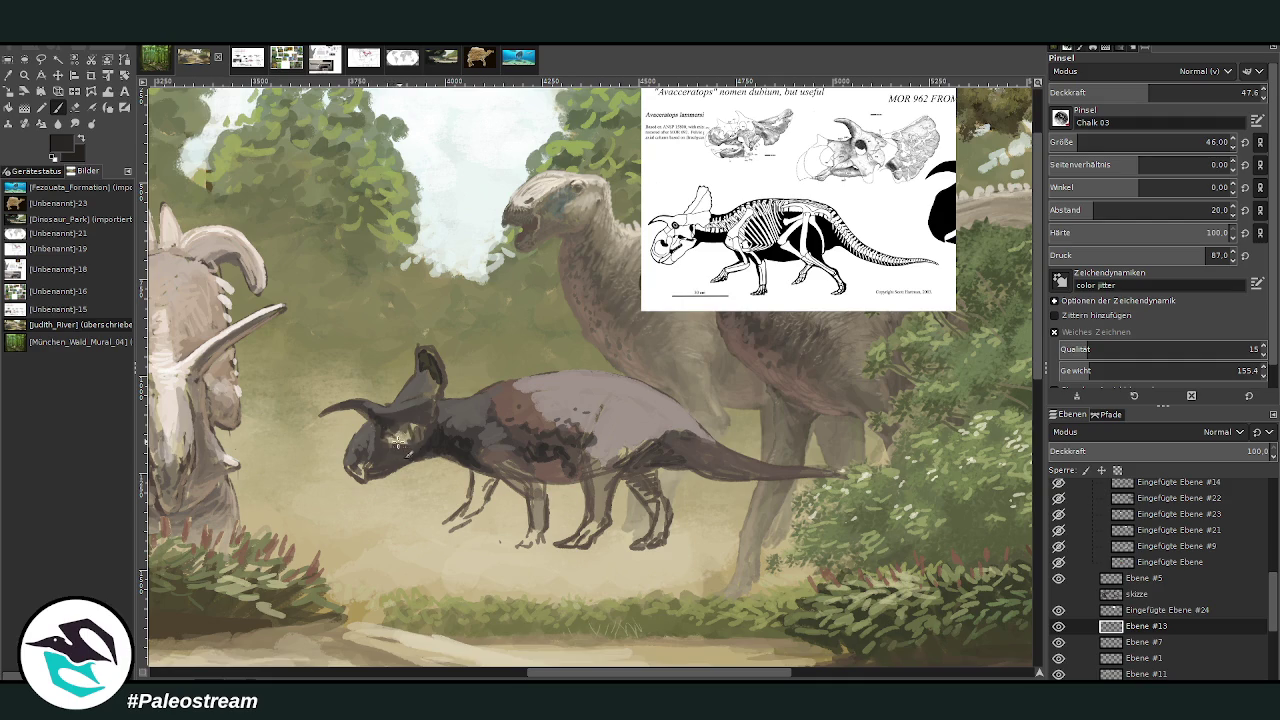
mouse_move(399, 441)
left_mouse_down()
mouse_move(409, 427)
mouse_move(370, 472)
mouse_move(375, 495)
mouse_move(406, 452)
mouse_move(363, 477)
left_mouse_up()
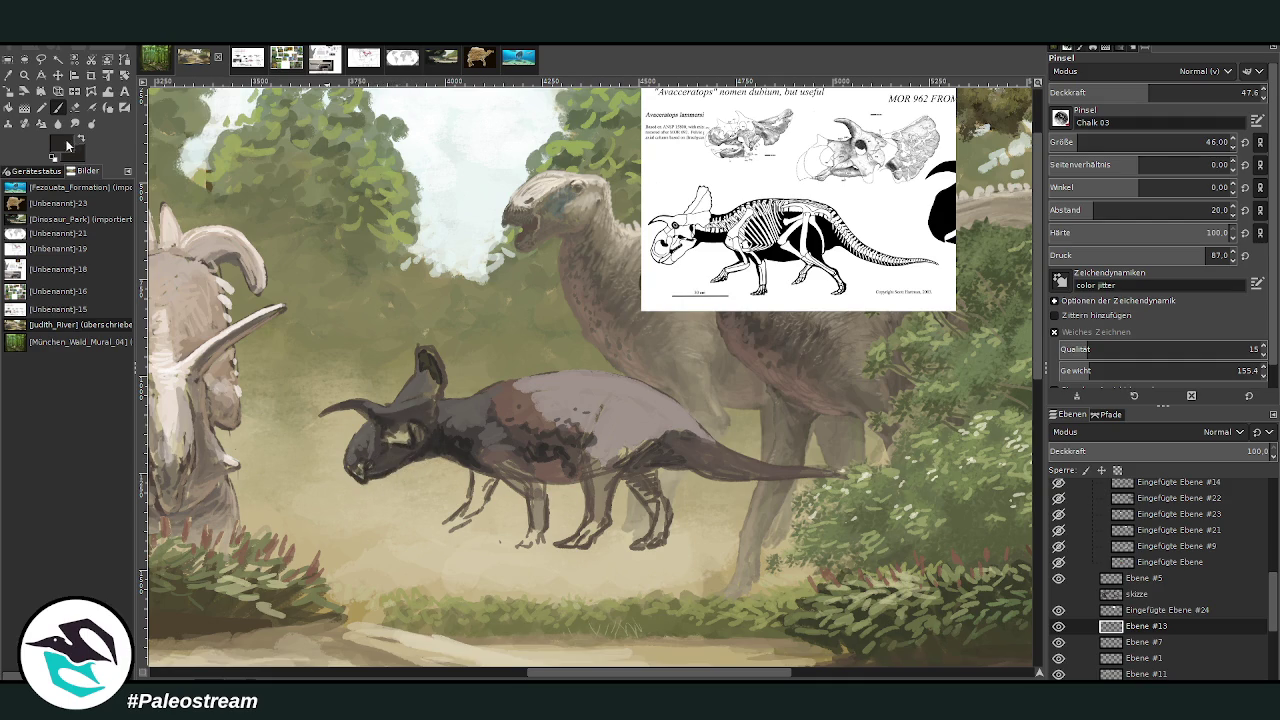
left_click(1188, 92)
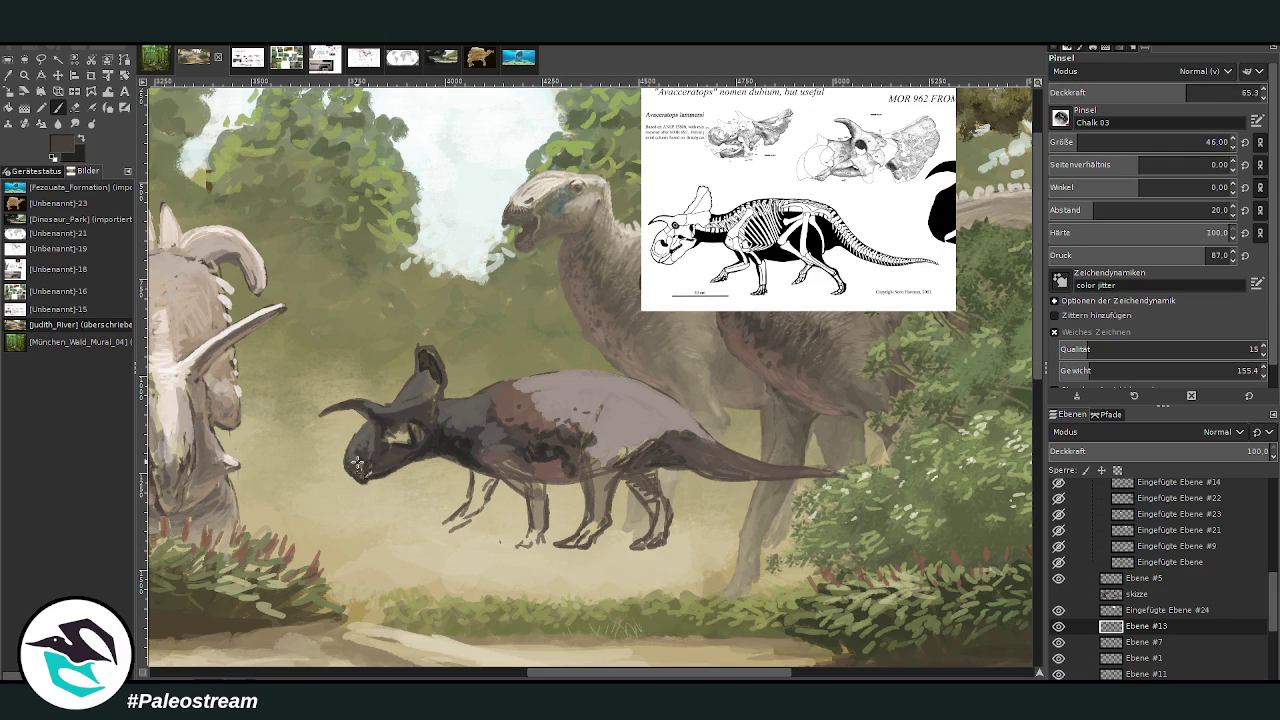
mouse_move(383, 438)
left_mouse_down()
mouse_move(410, 450)
mouse_move(401, 418)
left_mouse_up()
left_click(990, 347, "ctrl")
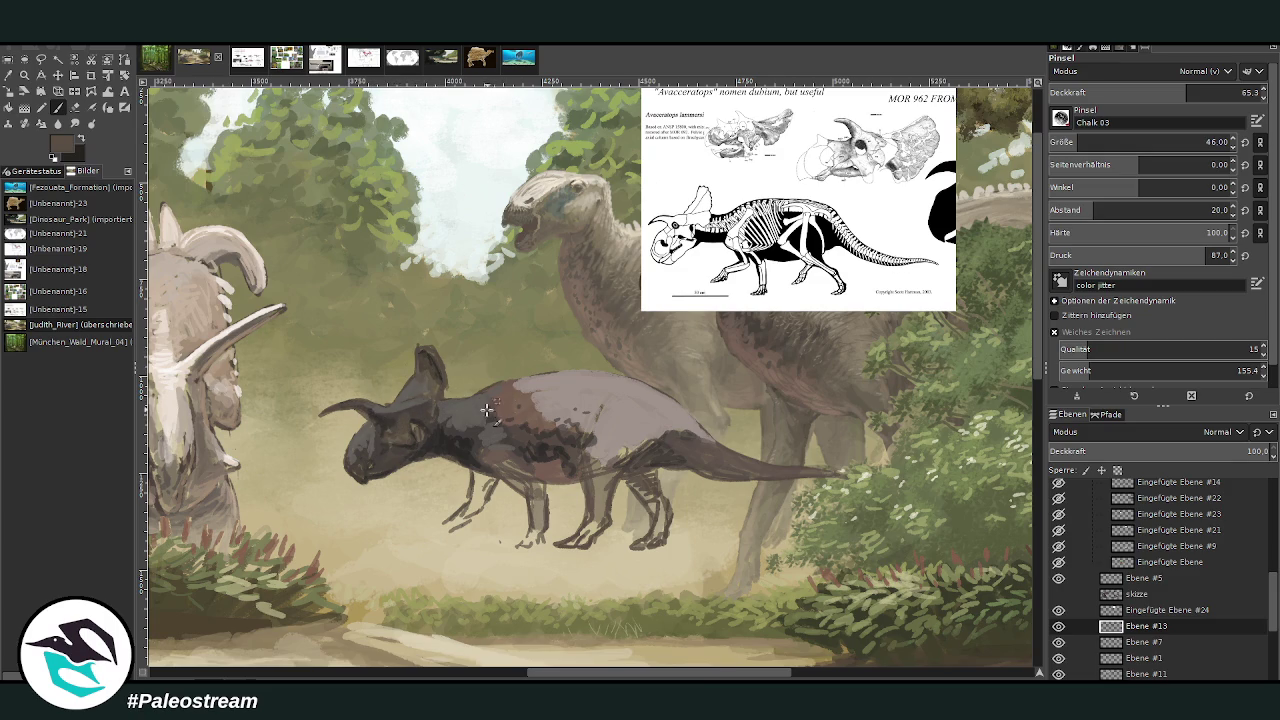
key("o")
left_click(498, 452)
key("p")
- Paint the front, middle and hind legs dark brown
left_click(998, 388, "ctrl")
scroll(1083, 141, "up", 5)
mouse_move(488, 480)
left_mouse_down()
mouse_move(478, 524)
mouse_move(443, 533)
left_mouse_up()
left_click_drag(538, 490, 546, 528)
mouse_move(636, 494)
left_mouse_down()
mouse_move(668, 545)
mouse_move(648, 478)
mouse_move(662, 452)
mouse_move(731, 477)
left_mouse_up()
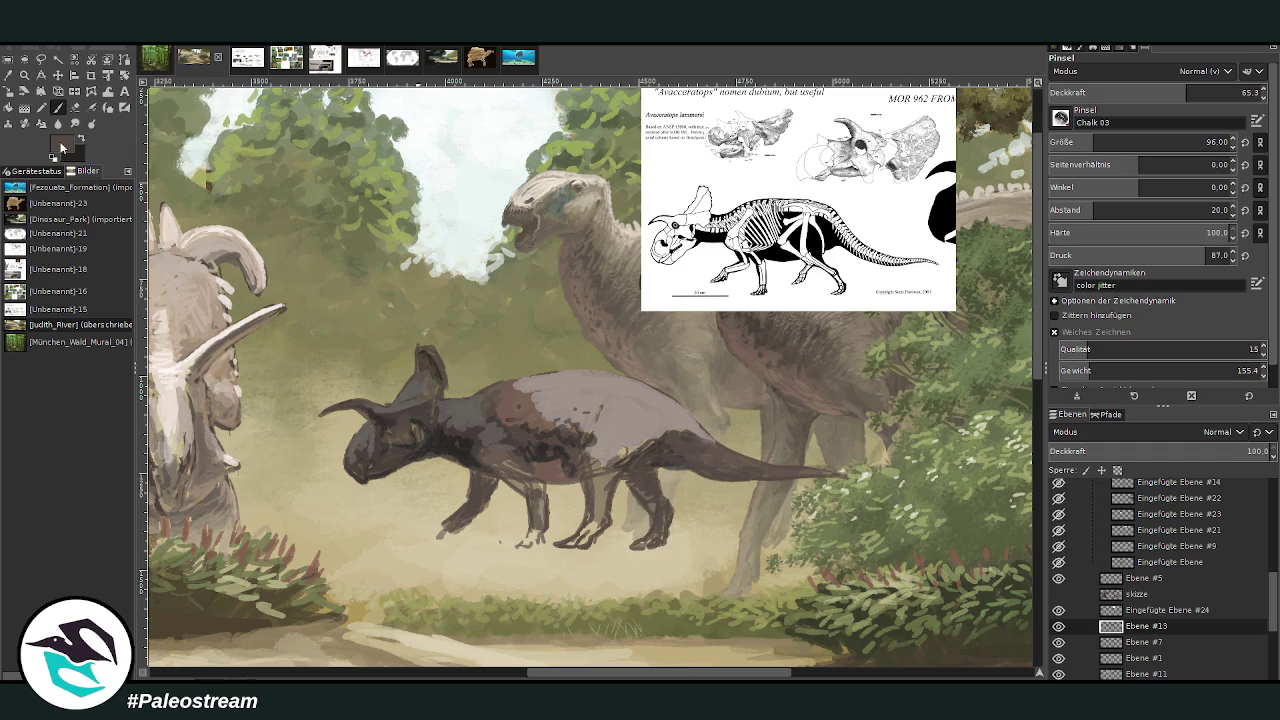
left_click(1008, 342, "ctrl")
- Paint the top of the back light beige-grey with a smaller, more opaque brush
mouse_move(1190, 92)
left_mouse_down()
mouse_move(1180, 88)
mouse_move(1205, 90)
left_mouse_up()
left_click_drag(1200, 142, 1110, 142)
mouse_move(588, 373)
left_mouse_down()
mouse_move(525, 378)
mouse_move(622, 377)
mouse_move(705, 435)
mouse_move(640, 382)
mouse_move(604, 378)
left_mouse_up()
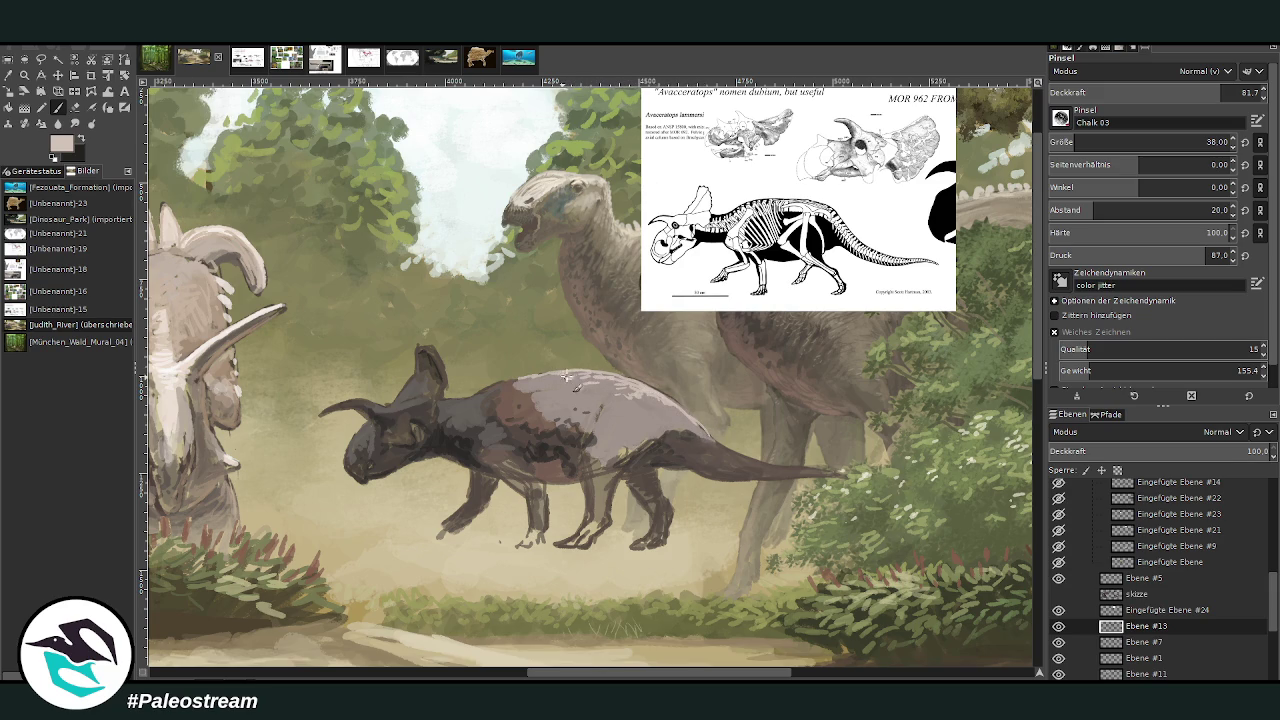
mouse_move(522, 382)
left_mouse_down()
mouse_move(560, 380)
mouse_move(481, 391)
left_mouse_up()
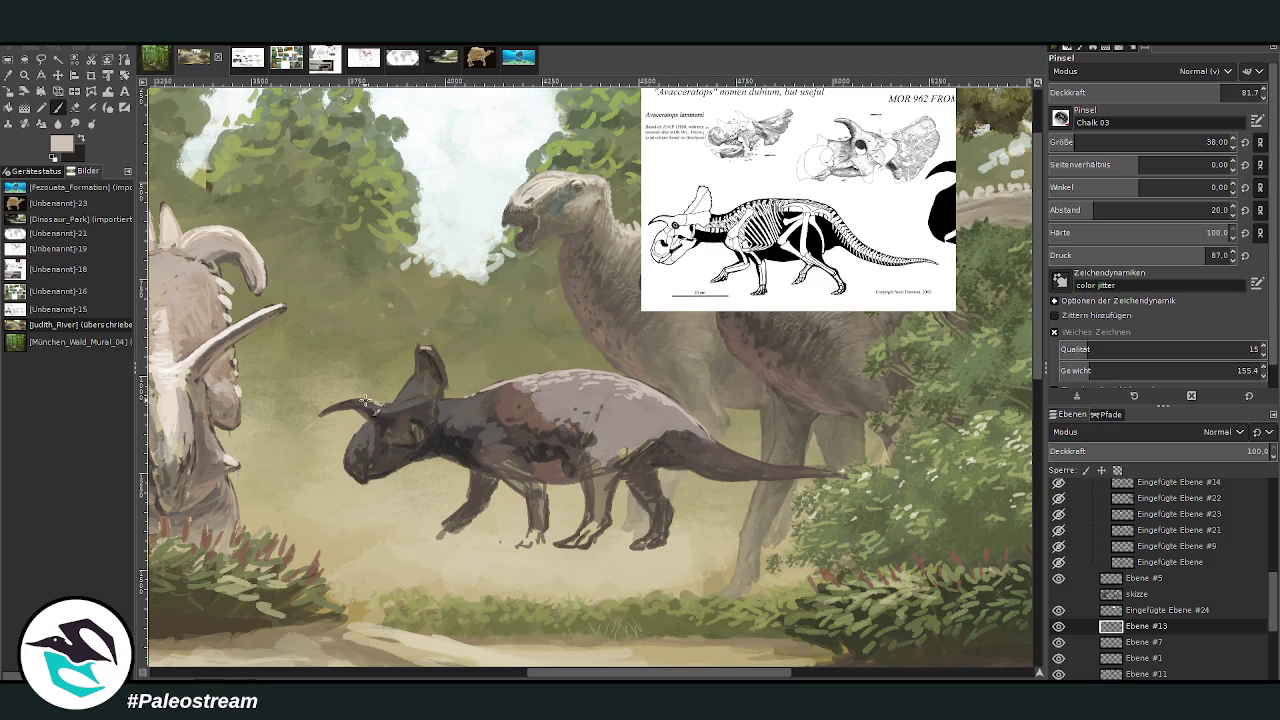
- Highlight the brow horn, snout, face and frill tip, and lighten the tail underside
left_click_drag(332, 409, 371, 403)
left_click_drag(356, 436, 350, 452)
left_click_drag(410, 403, 425, 395)
left_click_drag(427, 349, 438, 362)
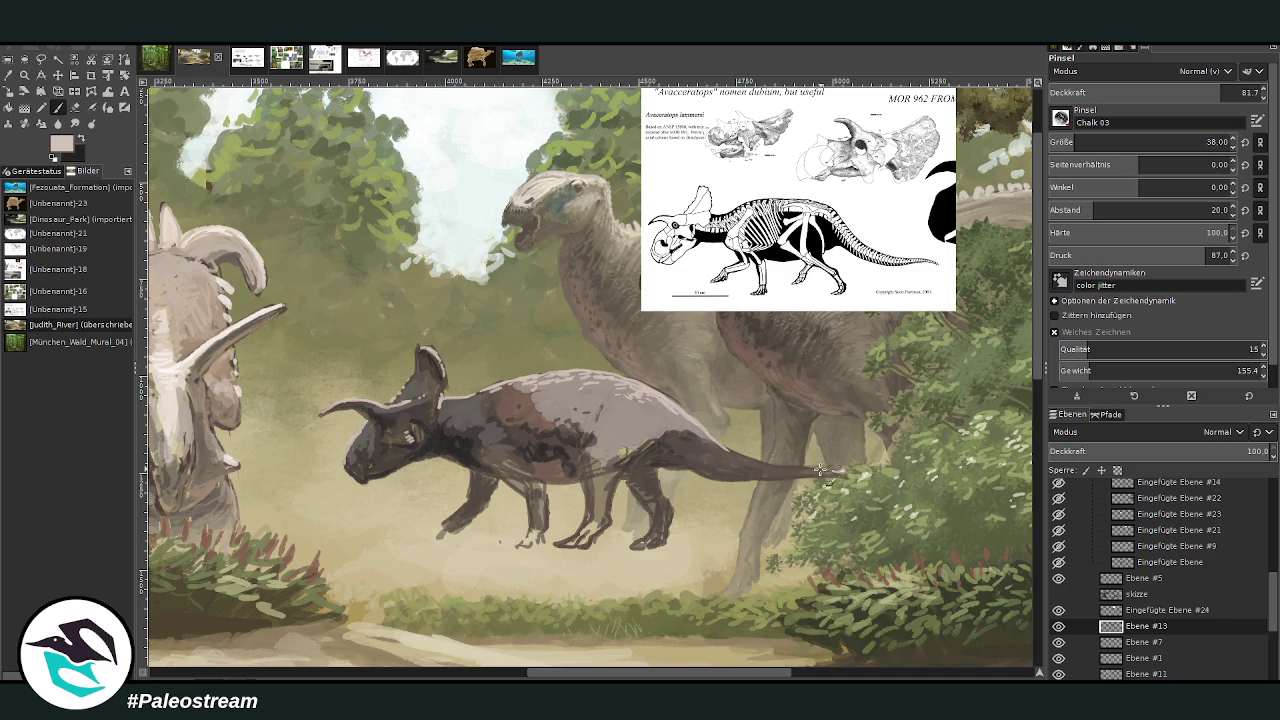
left_click_drag(818, 470, 730, 455)
key("less")
key("less")
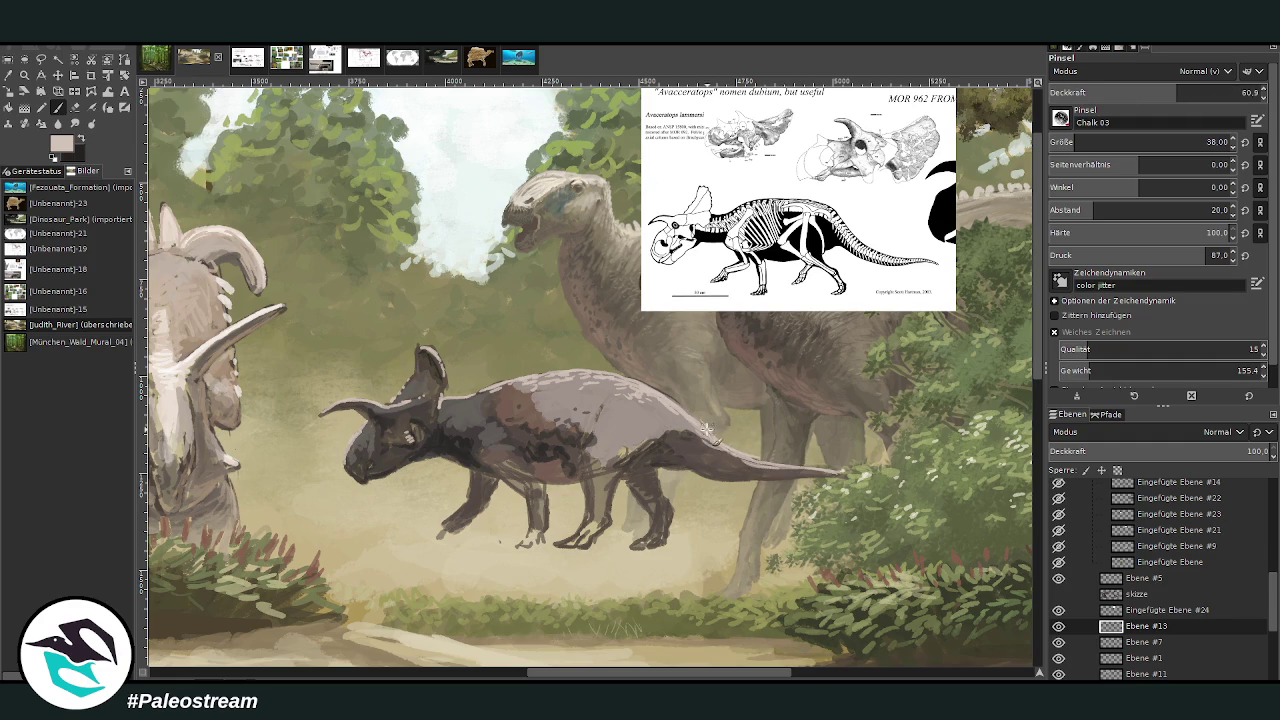
key("shift+e")
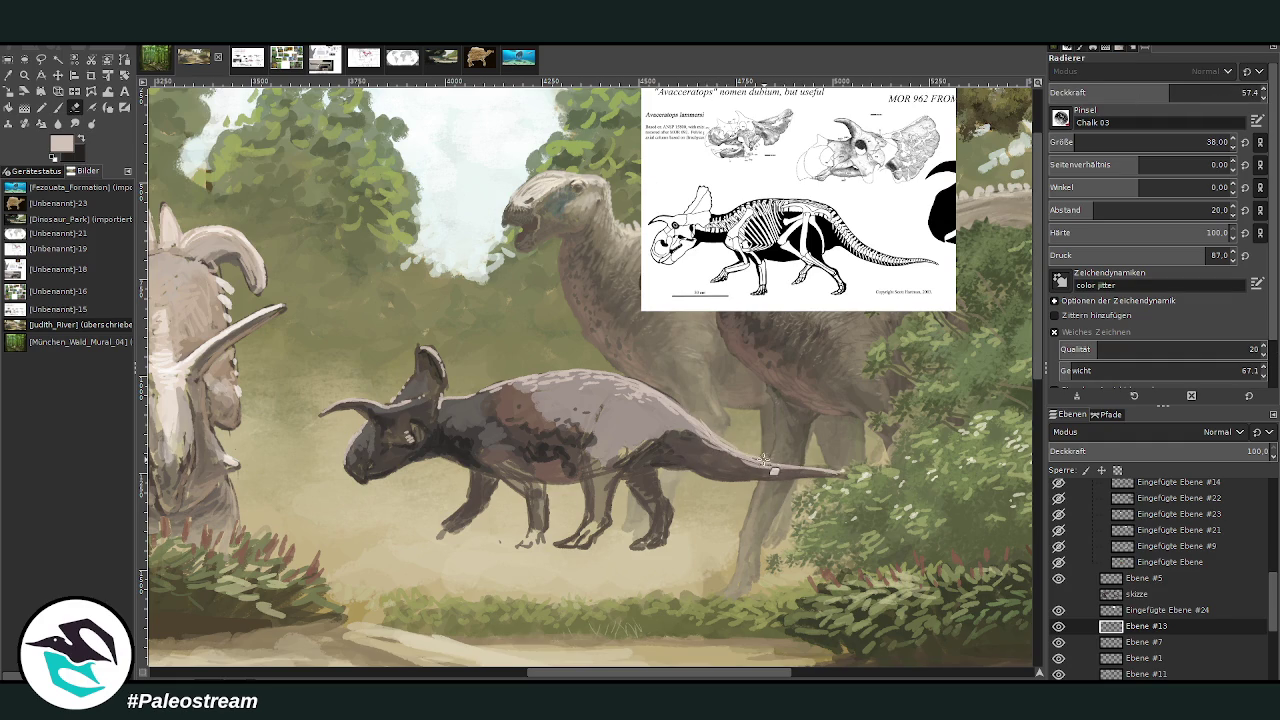
- Erase along the tail's top edge and cover the back with light grey strokes
left_click_drag(765, 465, 732, 440)
left_click(57, 107)
left_click(1007, 344, "ctrl")
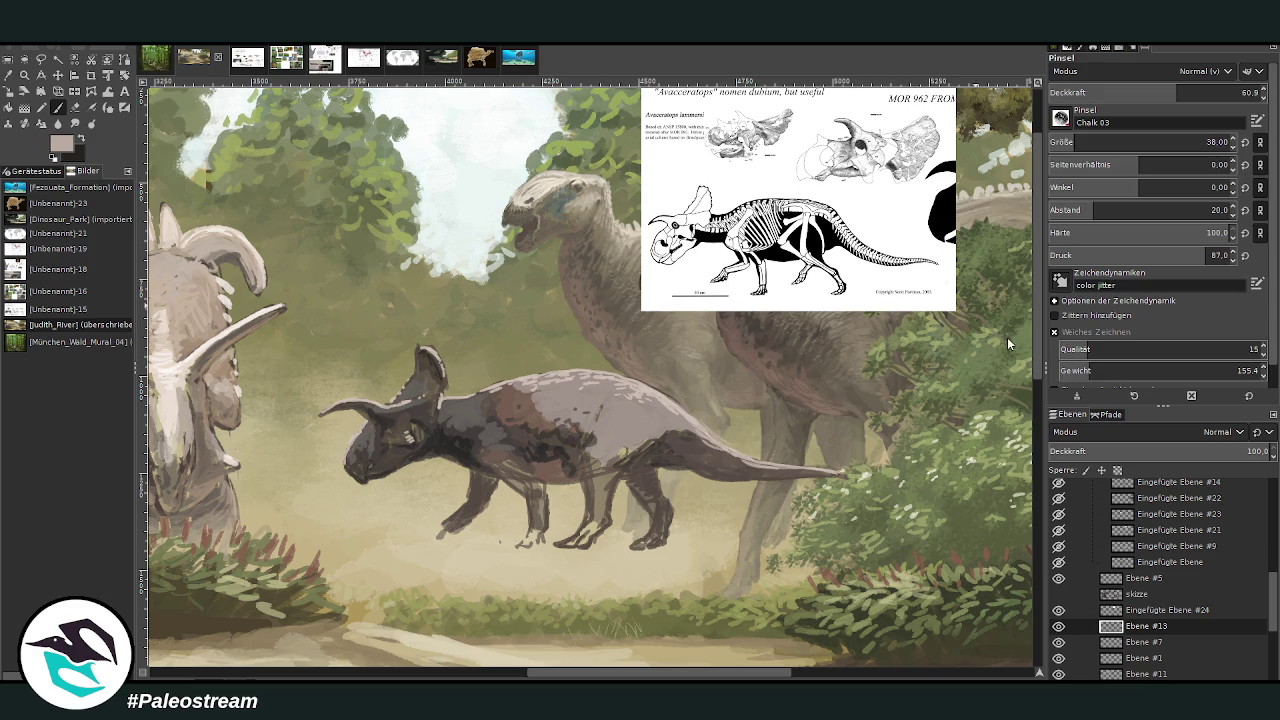
mouse_move(652, 400)
left_mouse_down()
mouse_move(551, 386)
mouse_move(545, 410)
mouse_move(590, 390)
mouse_move(538, 400)
mouse_move(569, 394)
mouse_move(527, 385)
left_mouse_up()
mouse_move(637, 407)
left_mouse_down()
mouse_move(640, 420)
mouse_move(688, 425)
mouse_move(620, 416)
mouse_move(620, 438)
left_mouse_up()
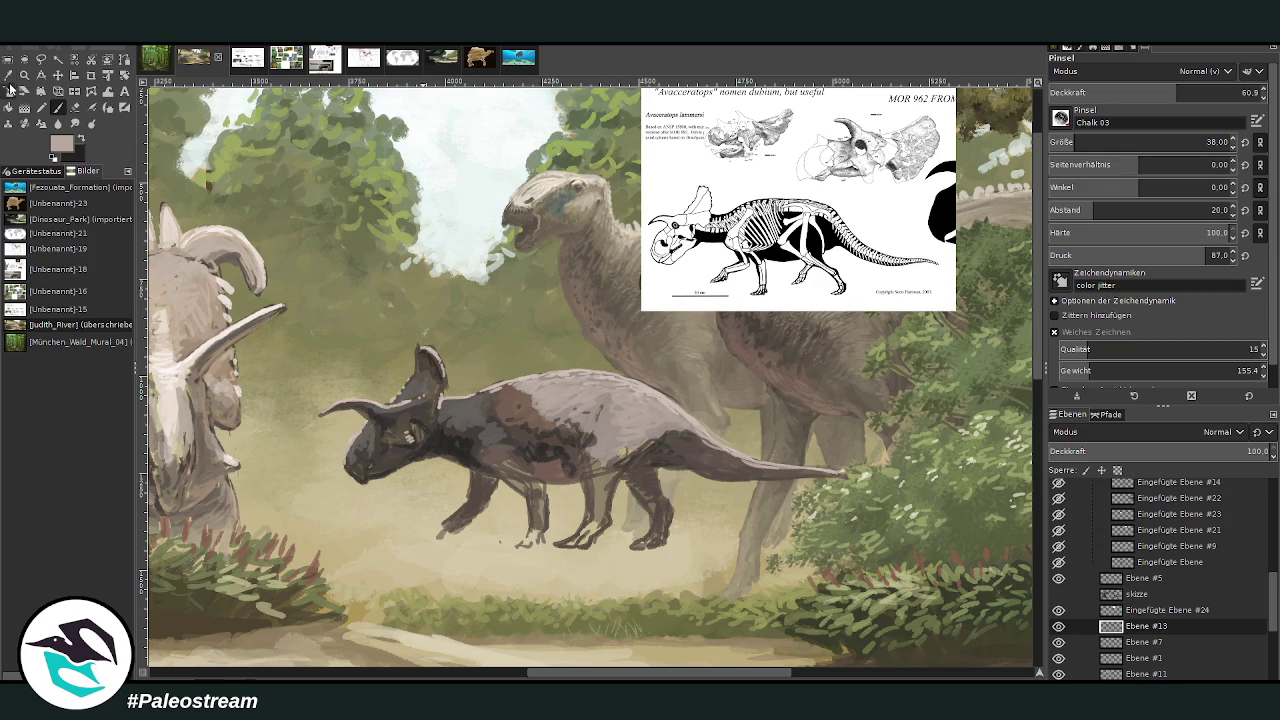
- Paint pinkish-brown over the shoulder and set the brush opacity to 37.5
key("o")
key("p")
left_click(1018, 365, "ctrl")
mouse_move(505, 388)
left_mouse_down()
mouse_move(530, 428)
mouse_move(510, 385)
left_mouse_up()
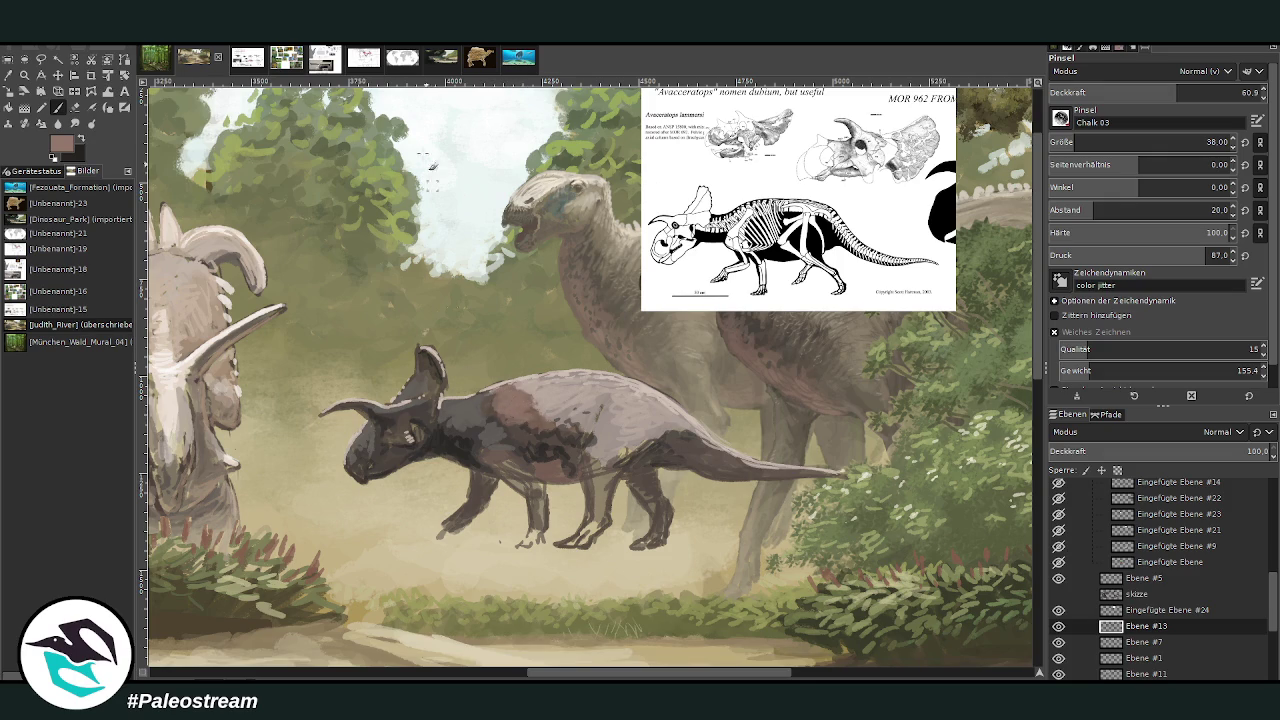
left_click(1020, 340, "ctrl")
left_click(1238, 92)
type("37.5")
key("Return")
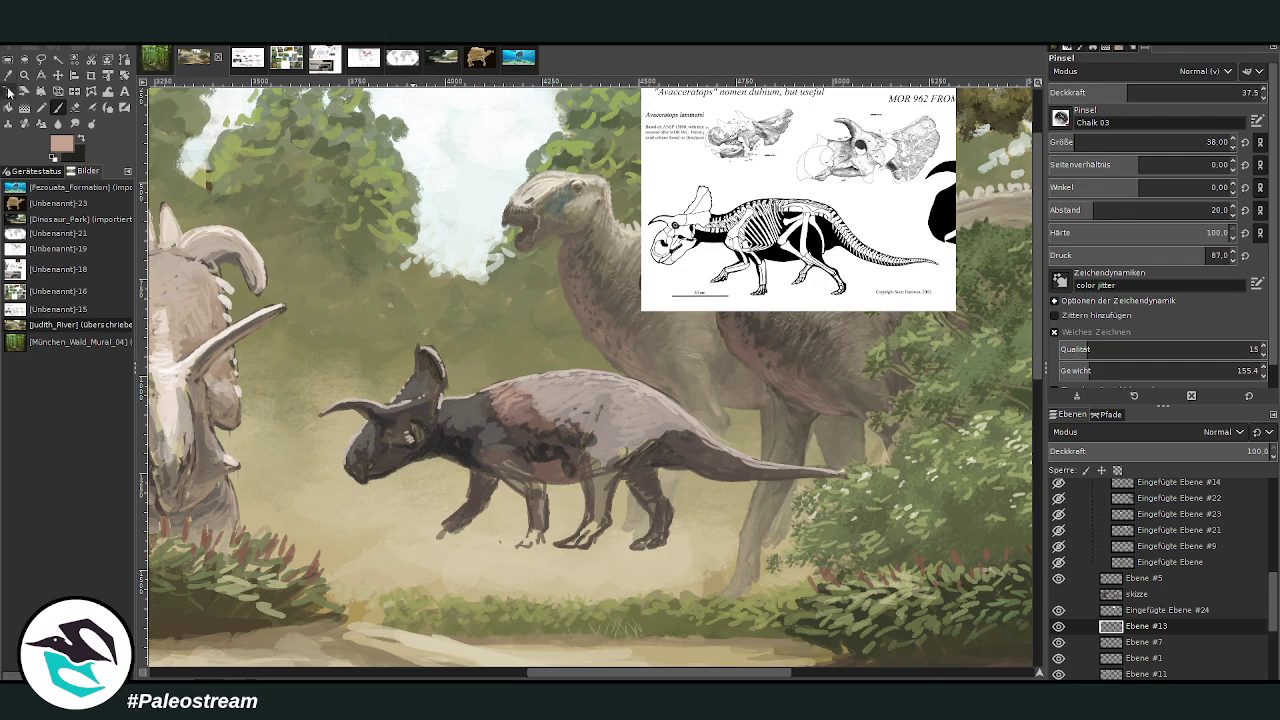
- Lighten the neck, shoulder, tail base and hip with sampled greys
key("o")
left_click(470, 415)
left_click(60, 107)
left_click(1003, 376, "ctrl")
left_click_drag(443, 404, 505, 428)
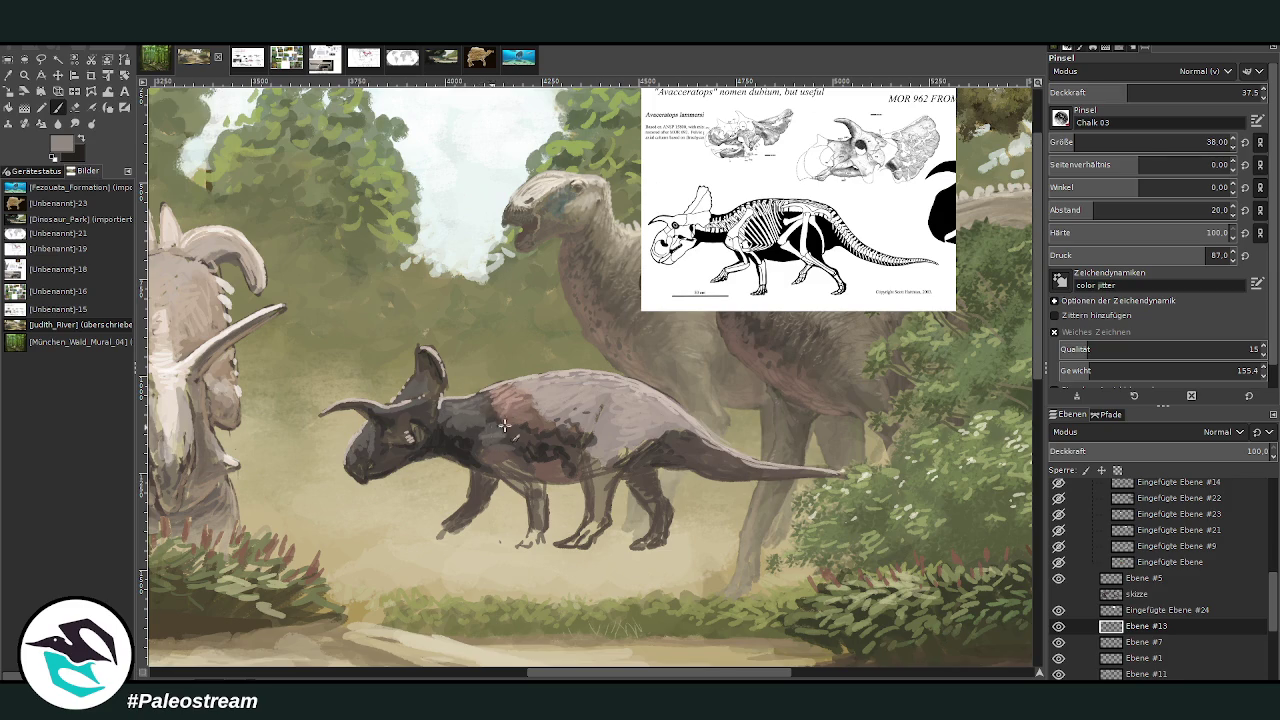
mouse_move(717, 412)
left_mouse_down()
mouse_move(700, 440)
mouse_move(760, 475)
mouse_move(690, 440)
mouse_move(632, 445)
mouse_move(600, 478)
mouse_move(594, 509)
mouse_move(525, 465)
left_mouse_up()
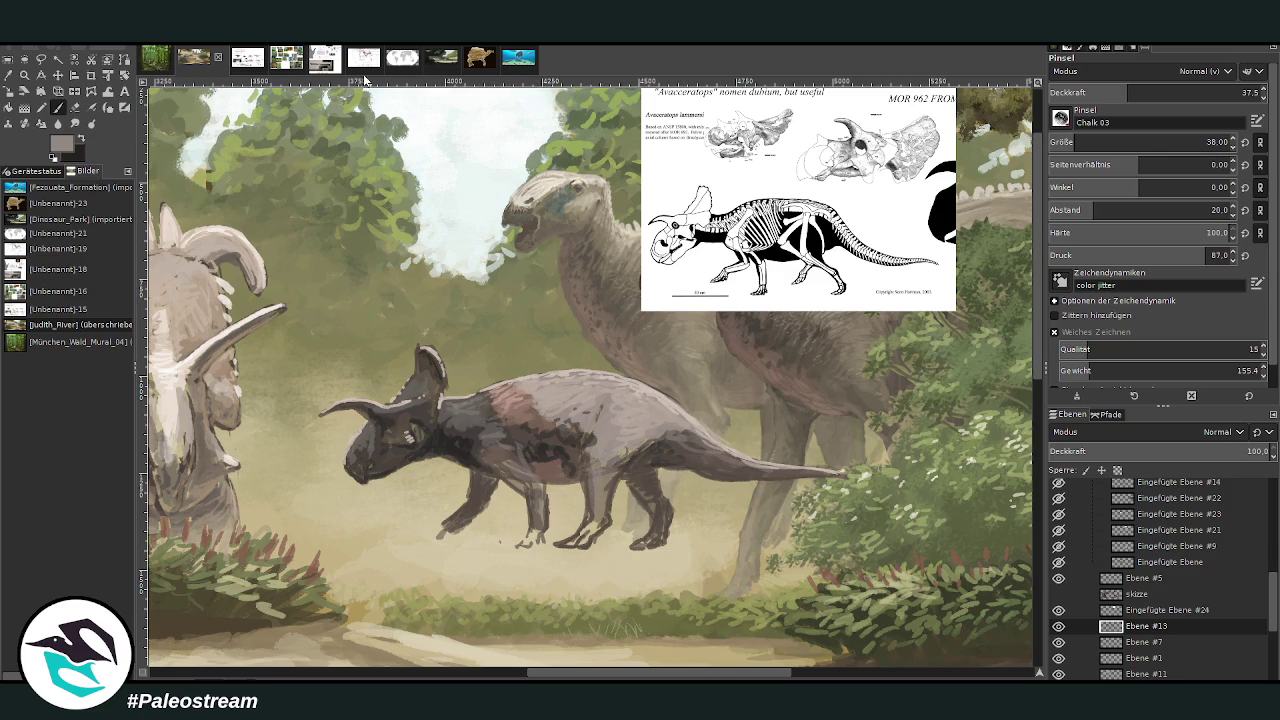
- Darken the tail base, face and snout with a dark tone sampled from the ceratopsian
left_click(21, 80)
left_click(566, 451)
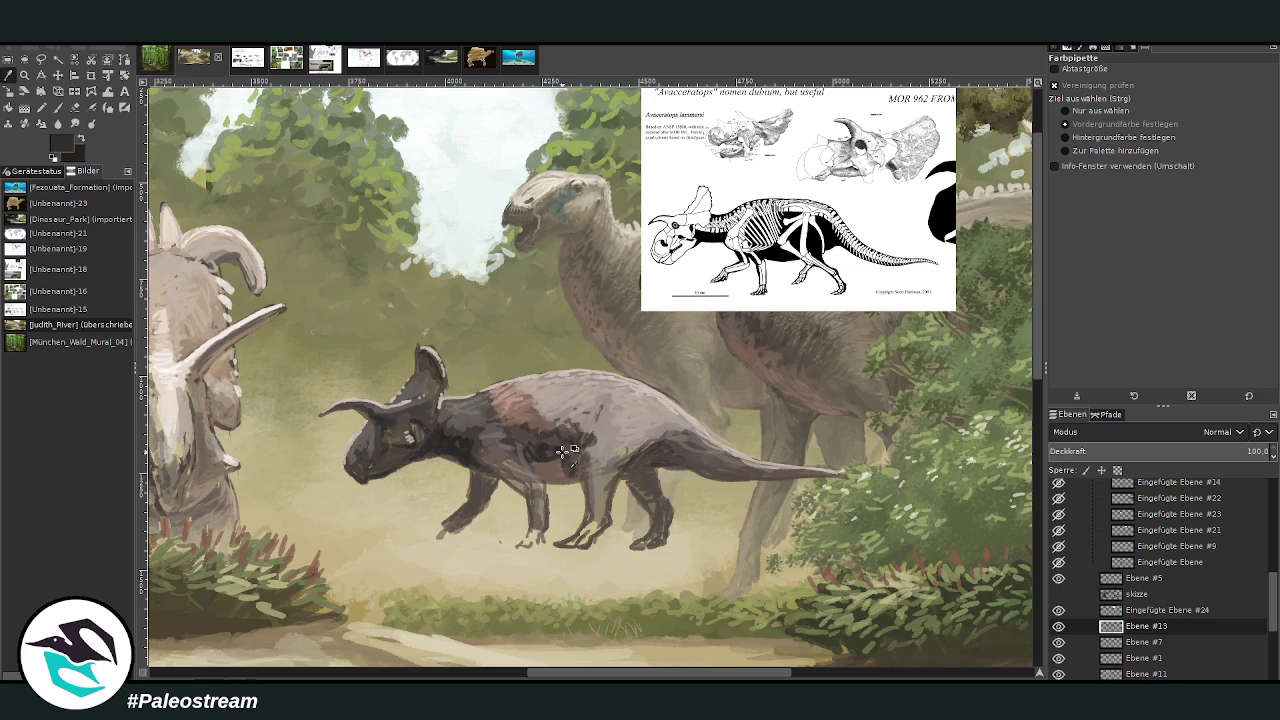
left_click(57, 107)
left_click_drag(693, 456, 740, 470)
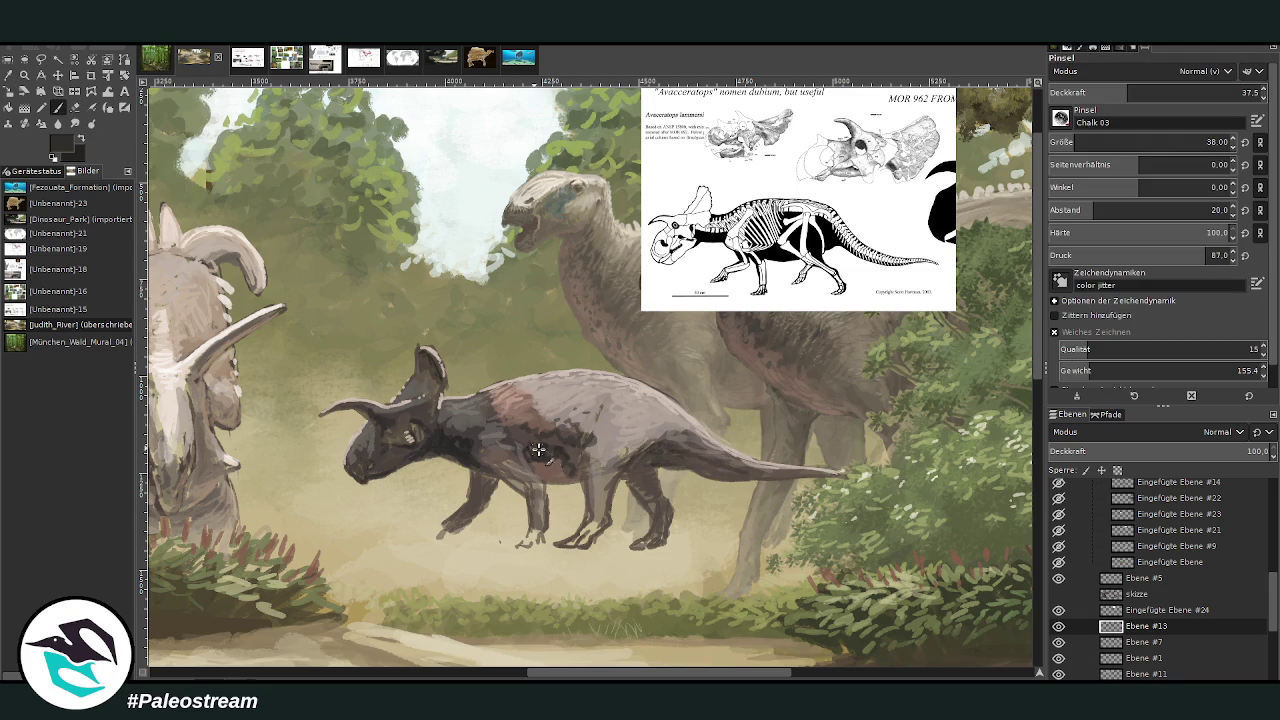
mouse_move(406, 431)
left_mouse_down()
mouse_move(416, 434)
mouse_move(399, 452)
mouse_move(383, 432)
mouse_move(364, 466)
mouse_move(360, 452)
left_mouse_up()
- Zoom out, then zoom in twice to frame the small ceratopsian up close
scroll(572, 245, "down", 3)
scroll(572, 245, "down", 1)
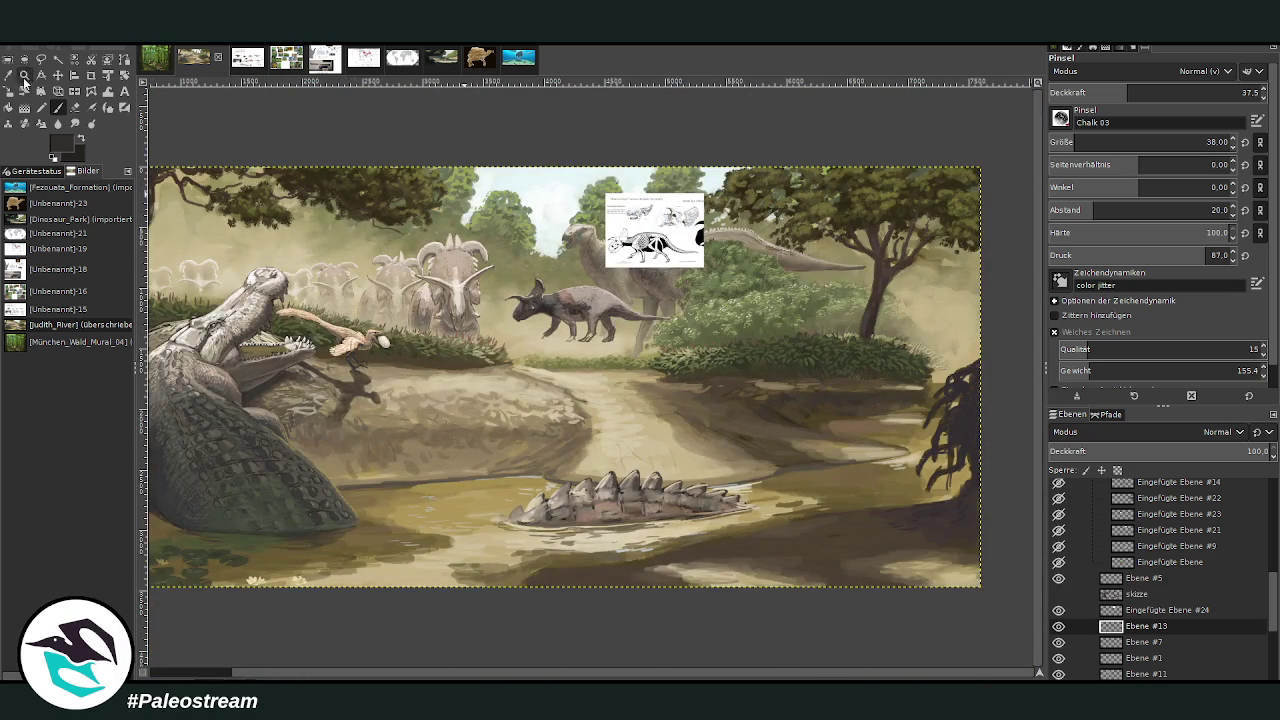
left_click(25, 75)
left_click_drag(510, 190, 700, 383)
left_click_drag(310, 149, 862, 546)
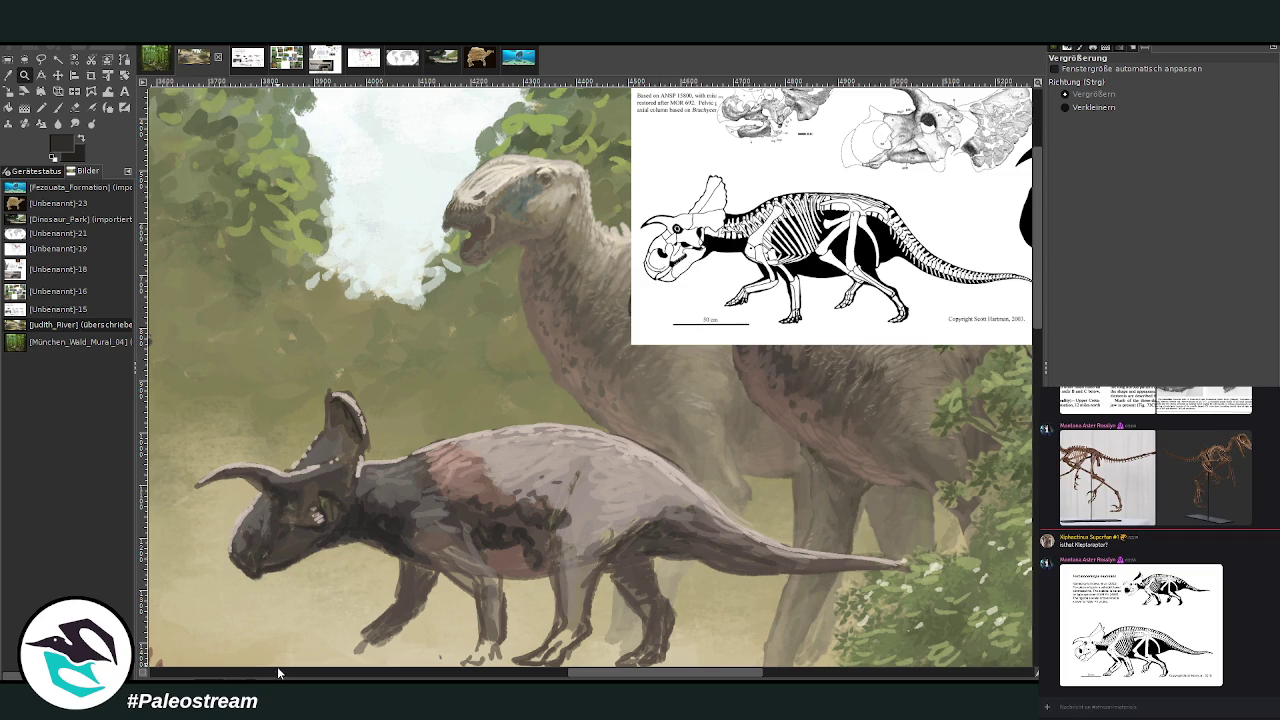
key("shift+e")
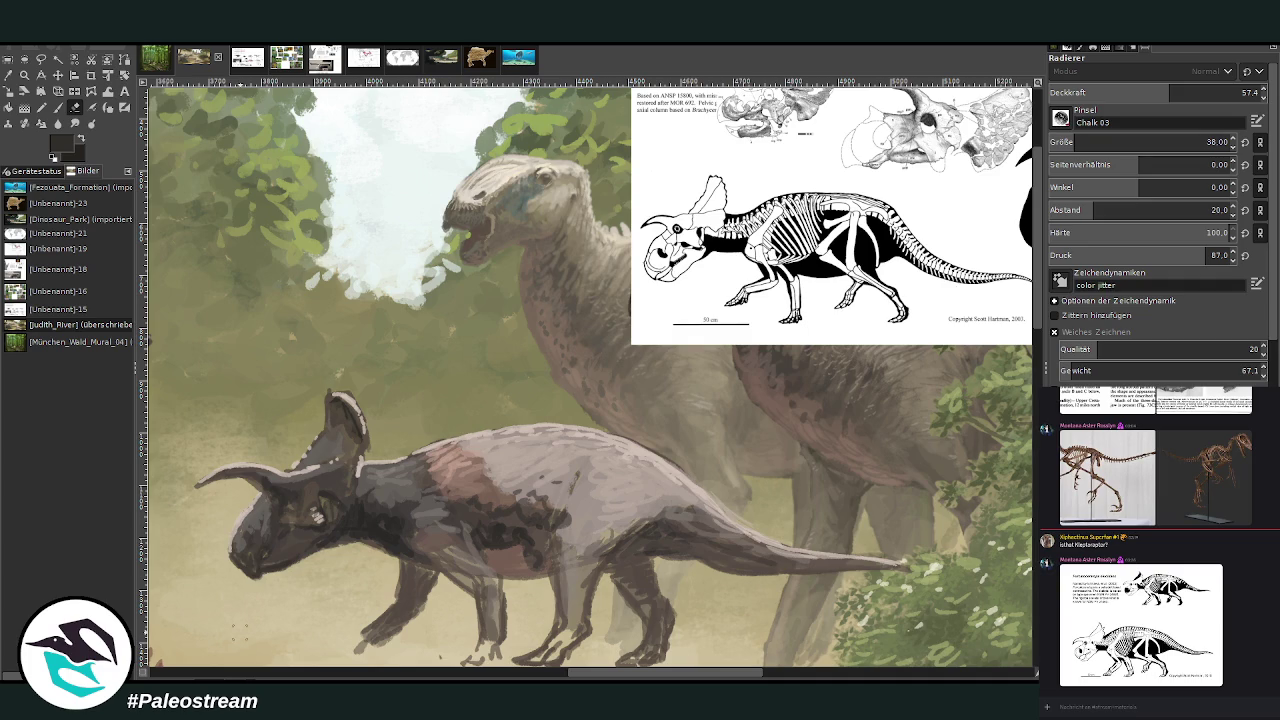
- Paint dark strokes on the ceratopsian's body at 28.7 opacity, then raise opacity to 60.9
left_click(58, 107)
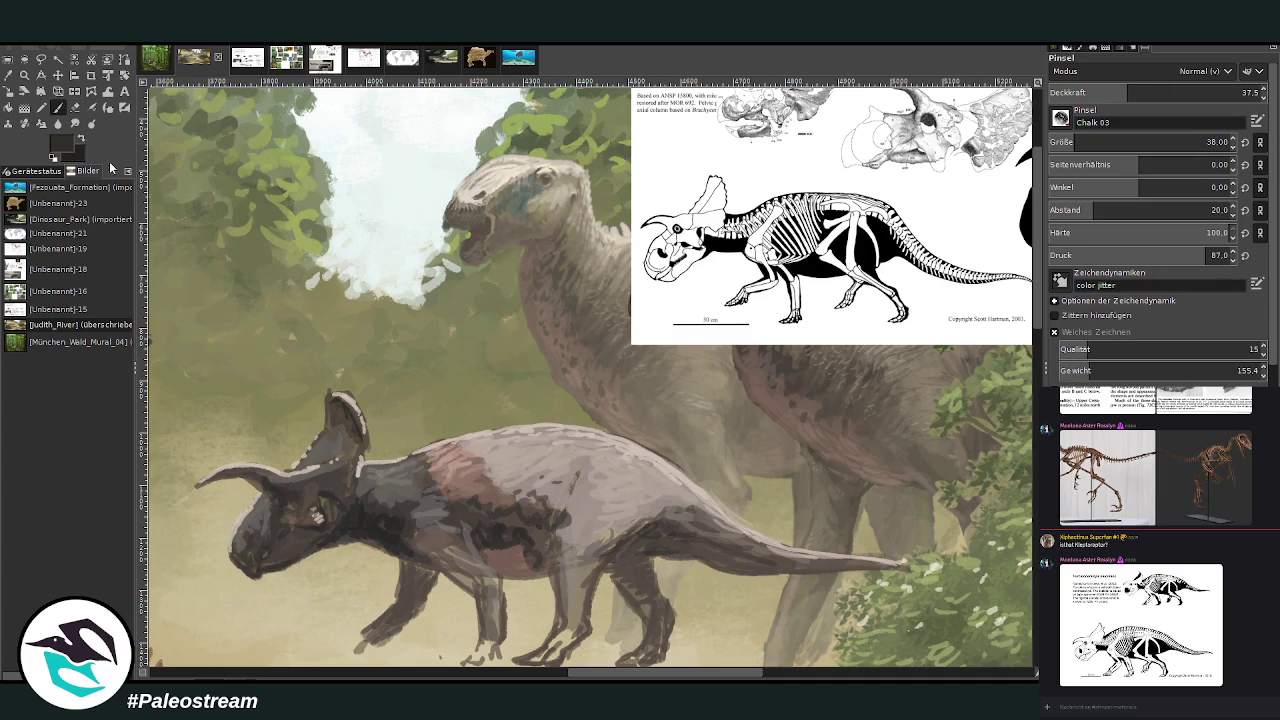
left_click_drag(472, 468, 490, 482)
left_click(1110, 92)
mouse_move(580, 452)
left_mouse_down()
mouse_move(548, 510)
mouse_move(590, 580)
mouse_move(565, 586)
mouse_move(553, 618)
left_mouse_up()
scroll(700, 450, "down", 2)
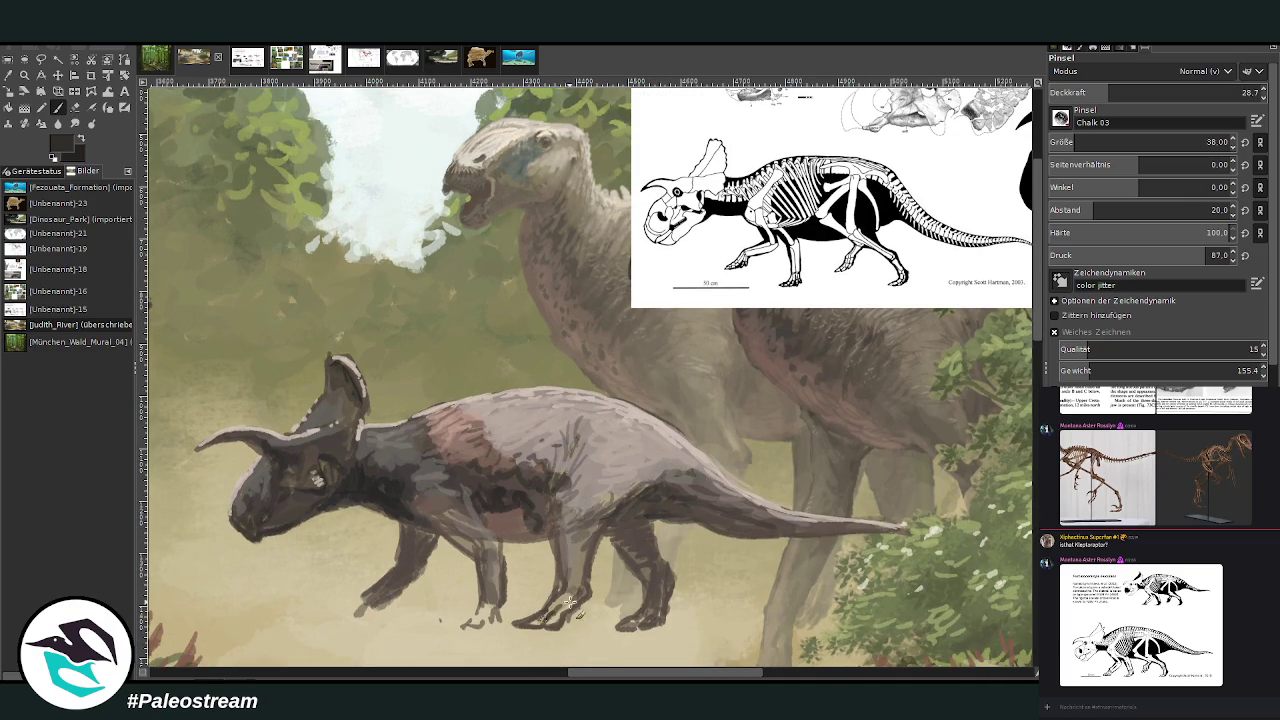
scroll(979, 359, "up", 4)
scroll(979, 359, "up", 1)
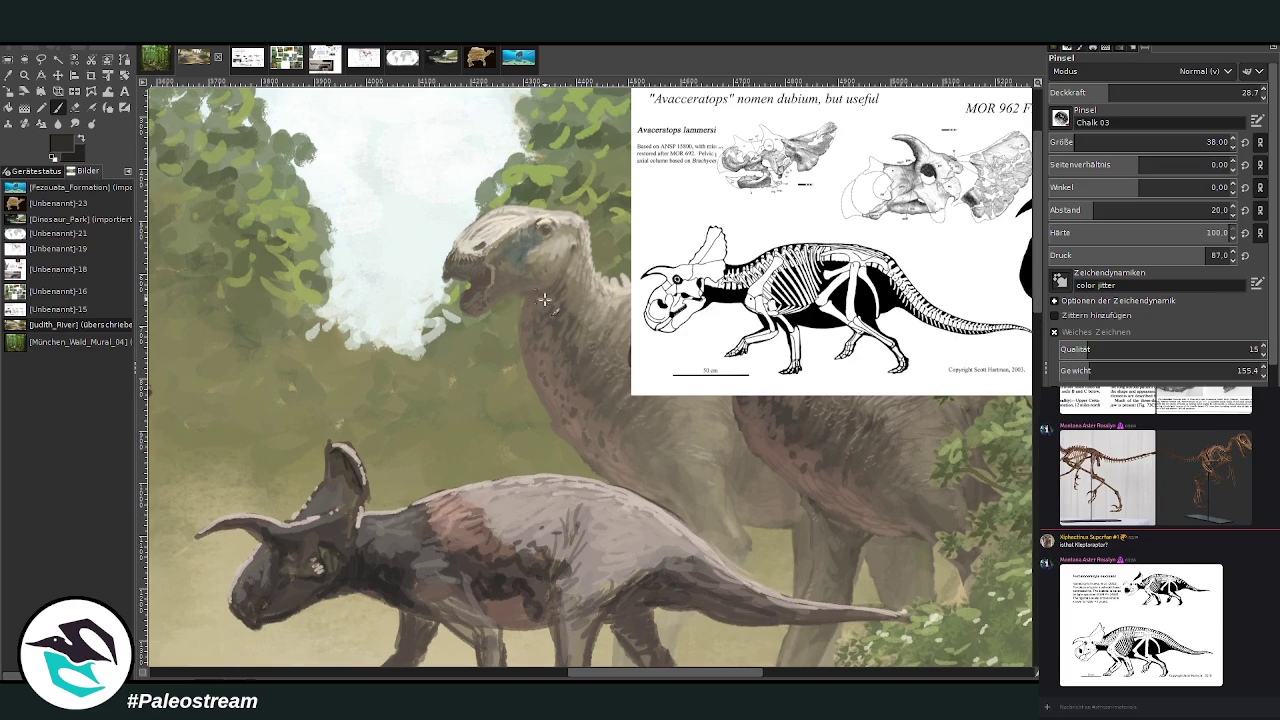
scroll(531, 653, "right", 3)
scroll(531, 653, "left", 2)
scroll(575, 648, "left", 2)
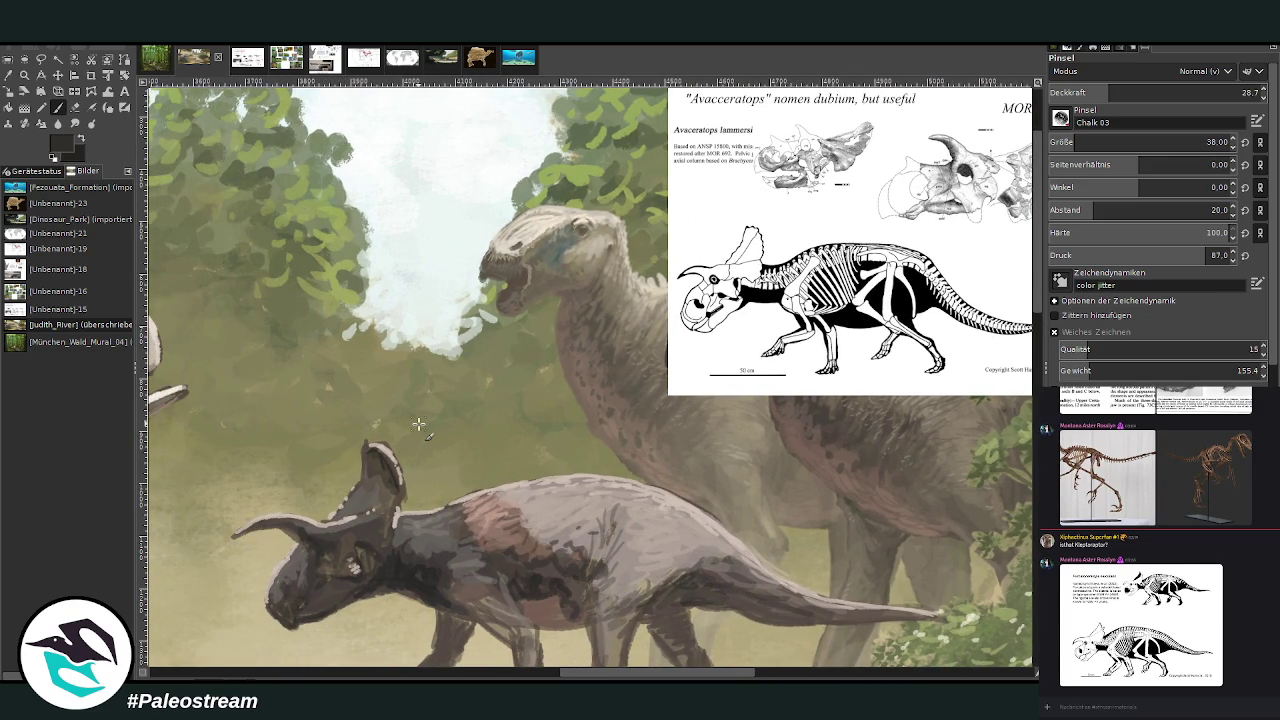
key("o")
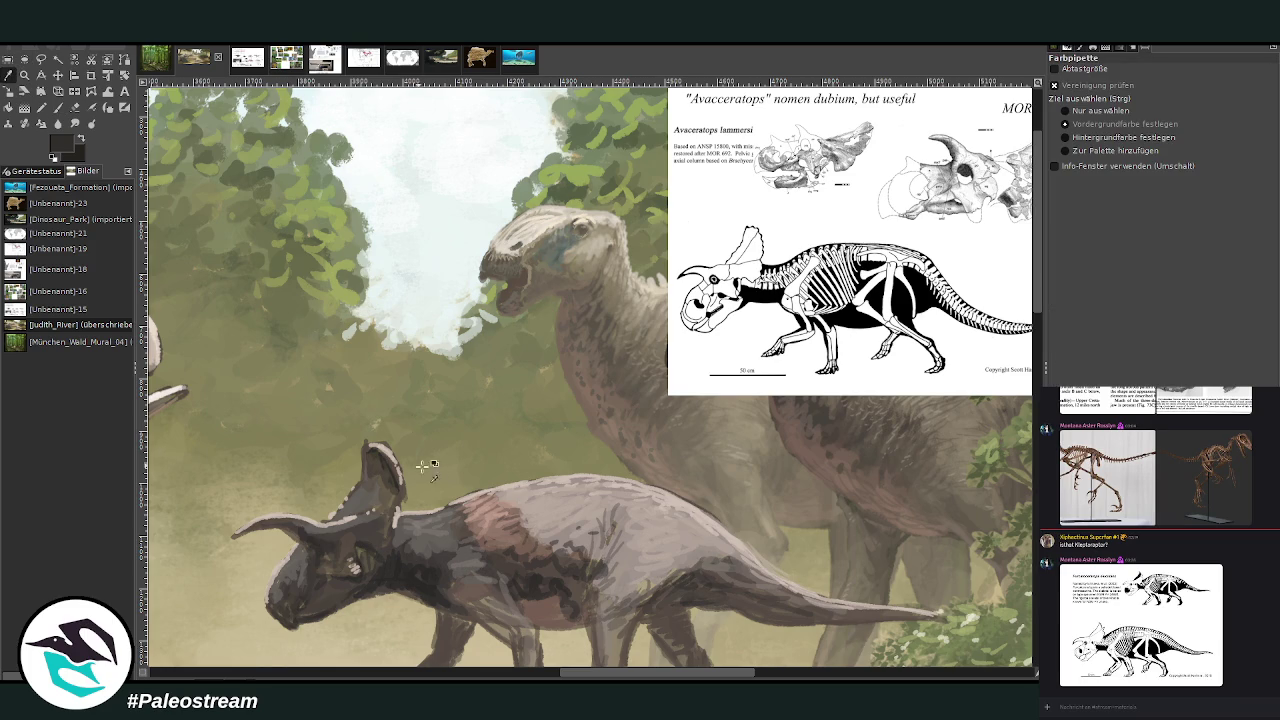
key("p")
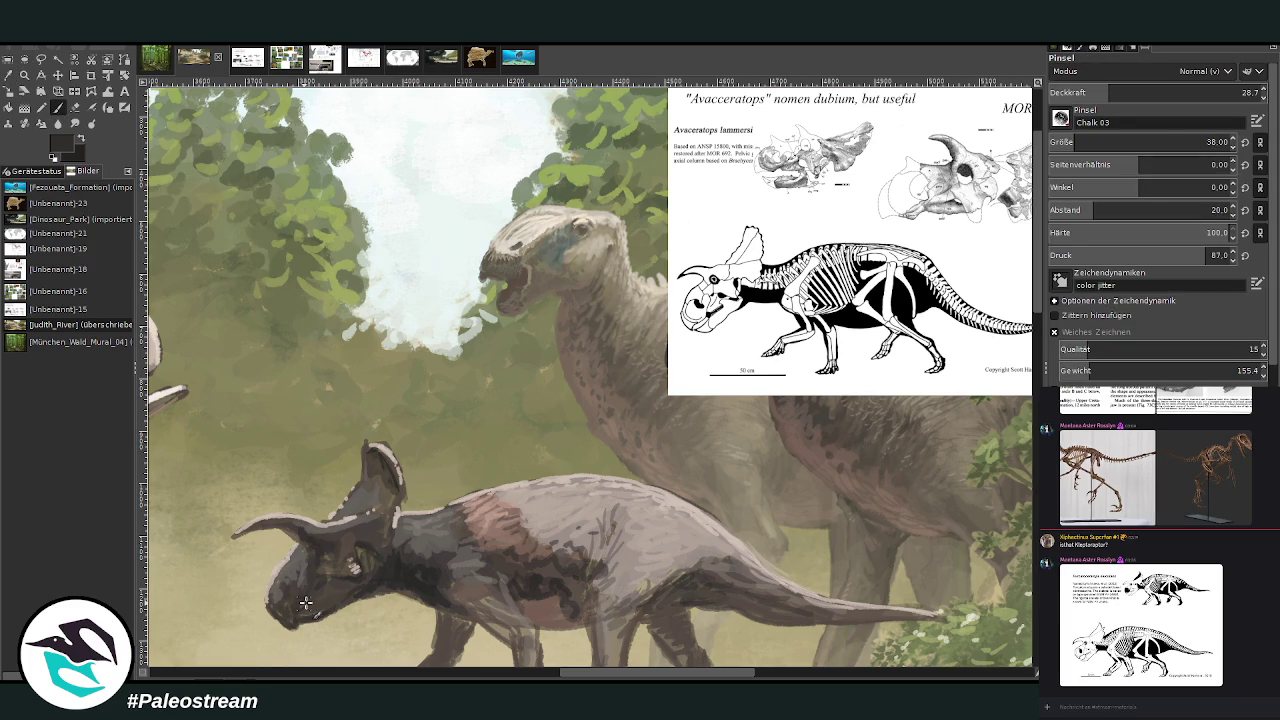
key("greater")
key("greater")
key("greater")
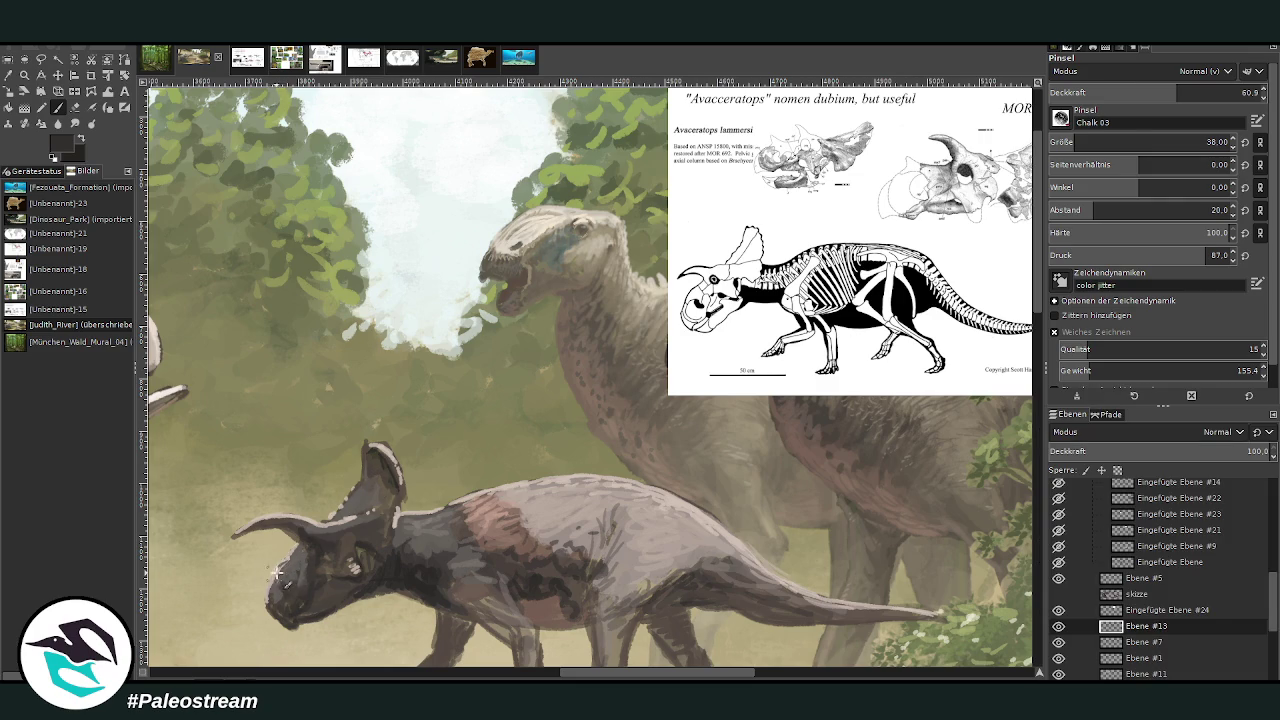
- Outline the face and lower jaw dark, then paint sampled lighter grey over them
mouse_move(292, 553)
left_mouse_down()
mouse_move(266, 615)
mouse_move(287, 561)
mouse_move(268, 612)
mouse_move(286, 606)
left_mouse_up()
left_click_drag(284, 616, 298, 612)
key("o")
left_click(415, 522)
key("p")
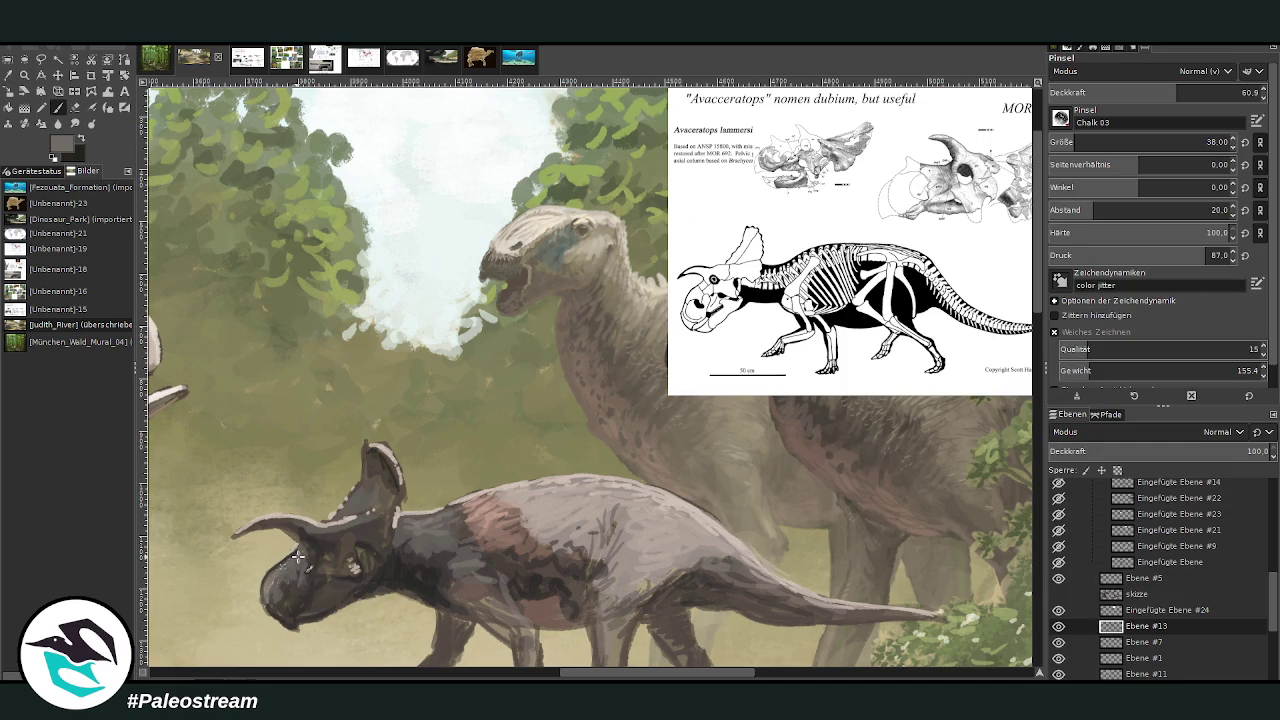
left_click_drag(287, 563, 268, 605)
- Add light grey and near-white highlights on cheek, brow, frill edge and neck at 32.5 opacity
left_click(530, 283, "ctrl")
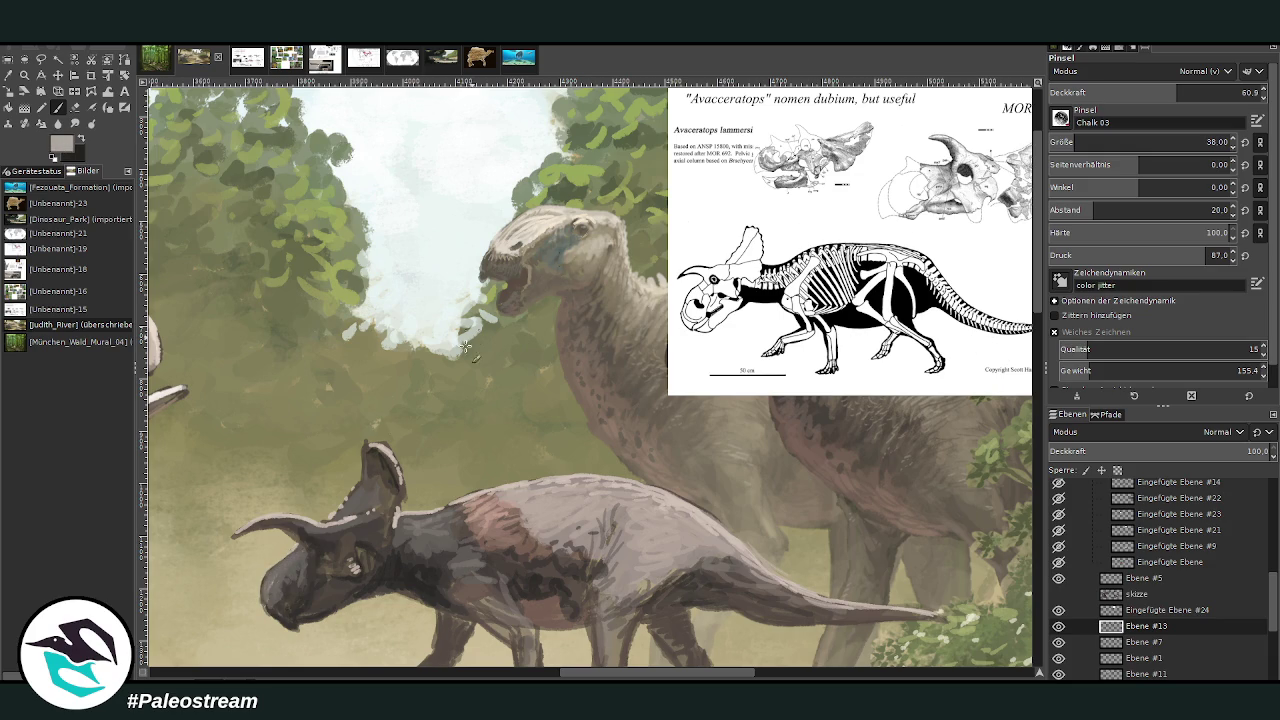
left_click_drag(295, 556, 265, 590)
left_click(1004, 324, "ctrl")
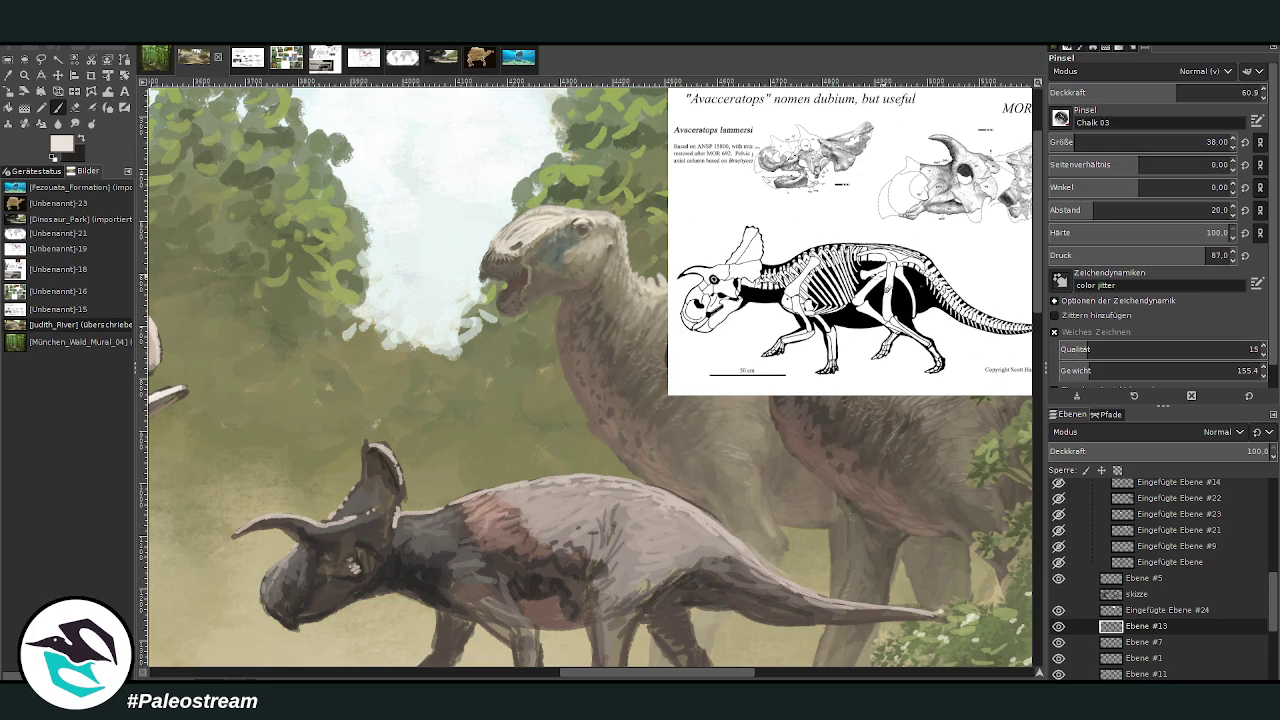
left_click_drag(290, 558, 295, 551)
mouse_move(352, 520)
left_mouse_down()
mouse_move(326, 525)
mouse_move(356, 512)
left_mouse_up()
left_click(1120, 92)
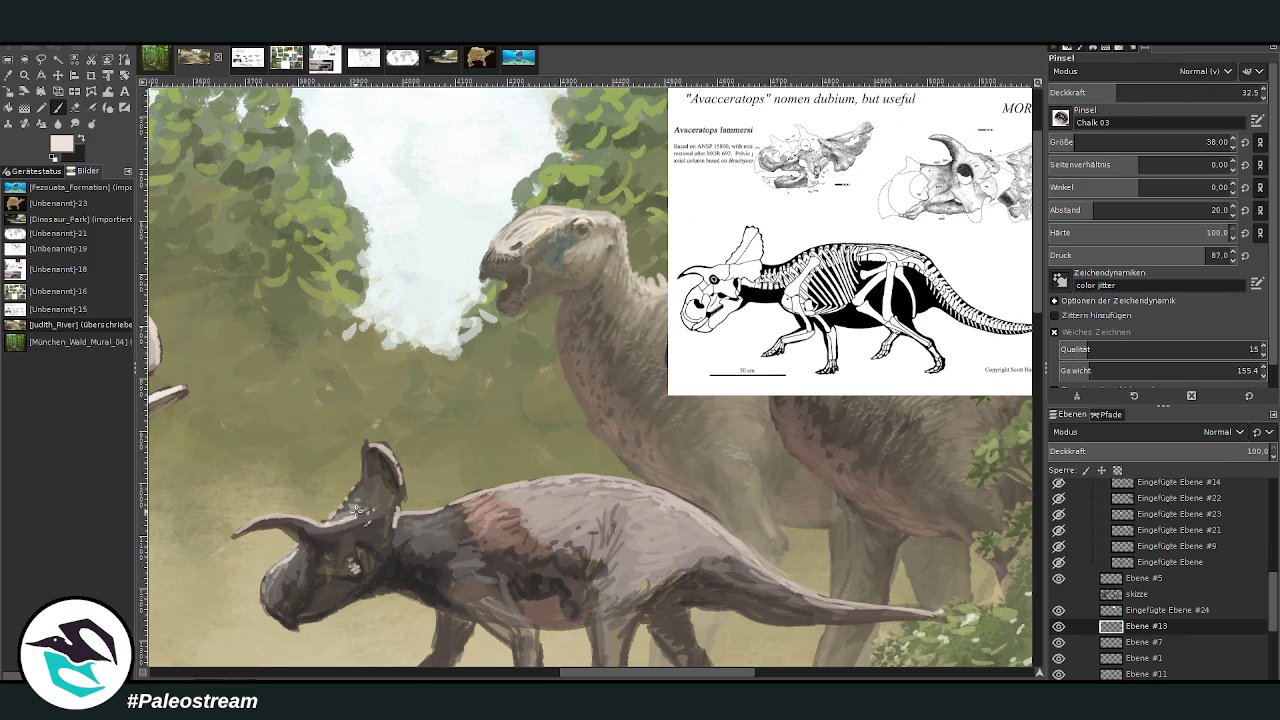
left_click_drag(411, 515, 462, 530)
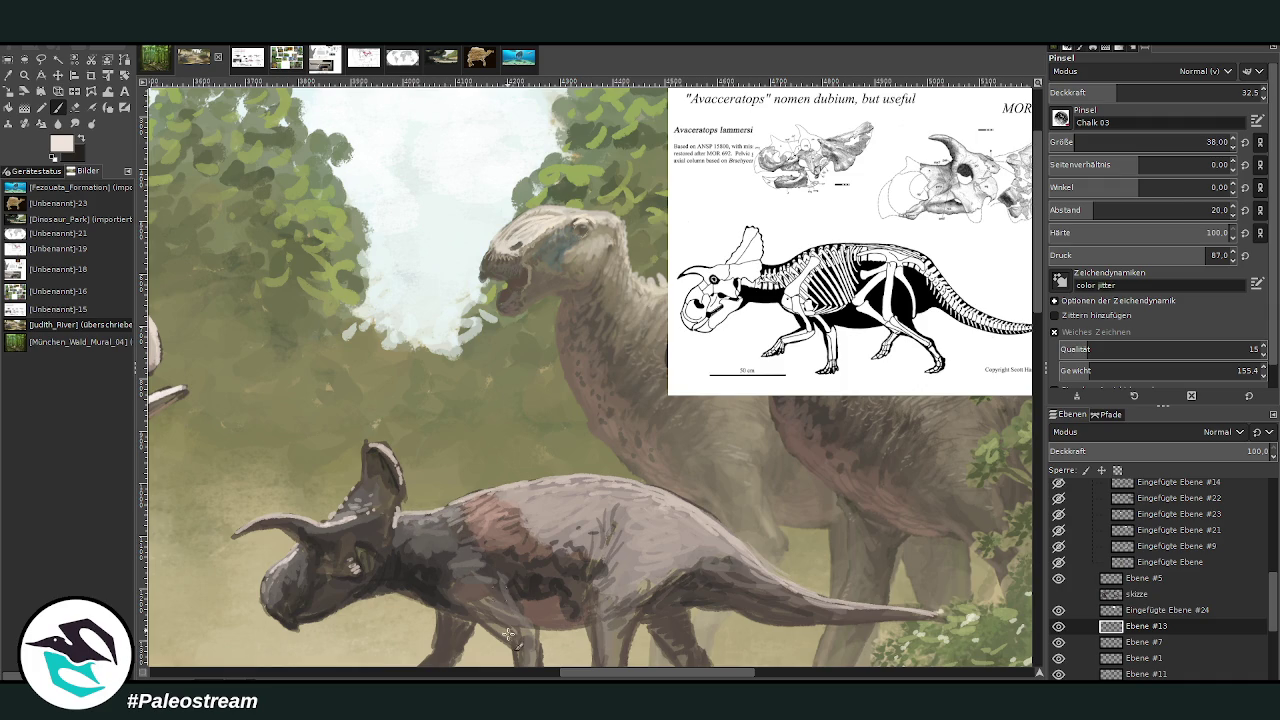
scroll(500, 595, "right", 4)
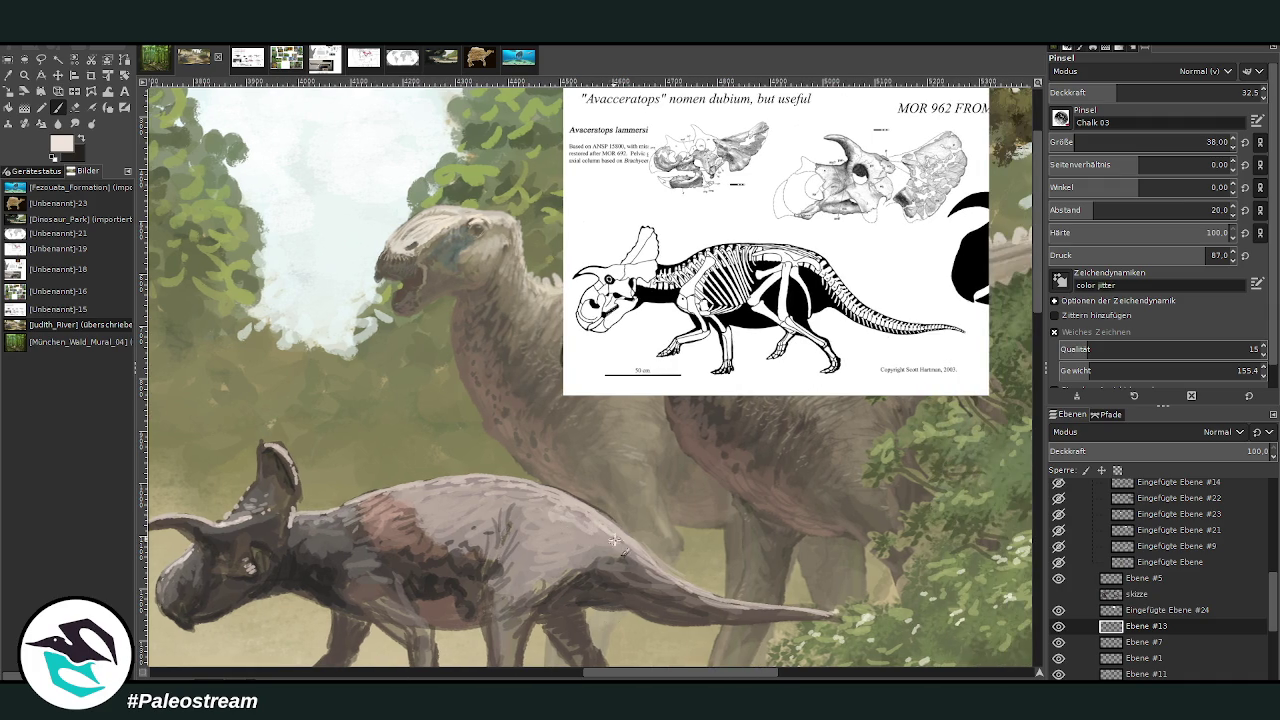
- Hatch light strokes along the tail and back, then darken the front legs
left_click_drag(652, 566, 720, 598)
mouse_move(646, 551)
left_mouse_down()
mouse_move(549, 512)
mouse_move(410, 486)
mouse_move(495, 507)
mouse_move(455, 515)
left_mouse_up()
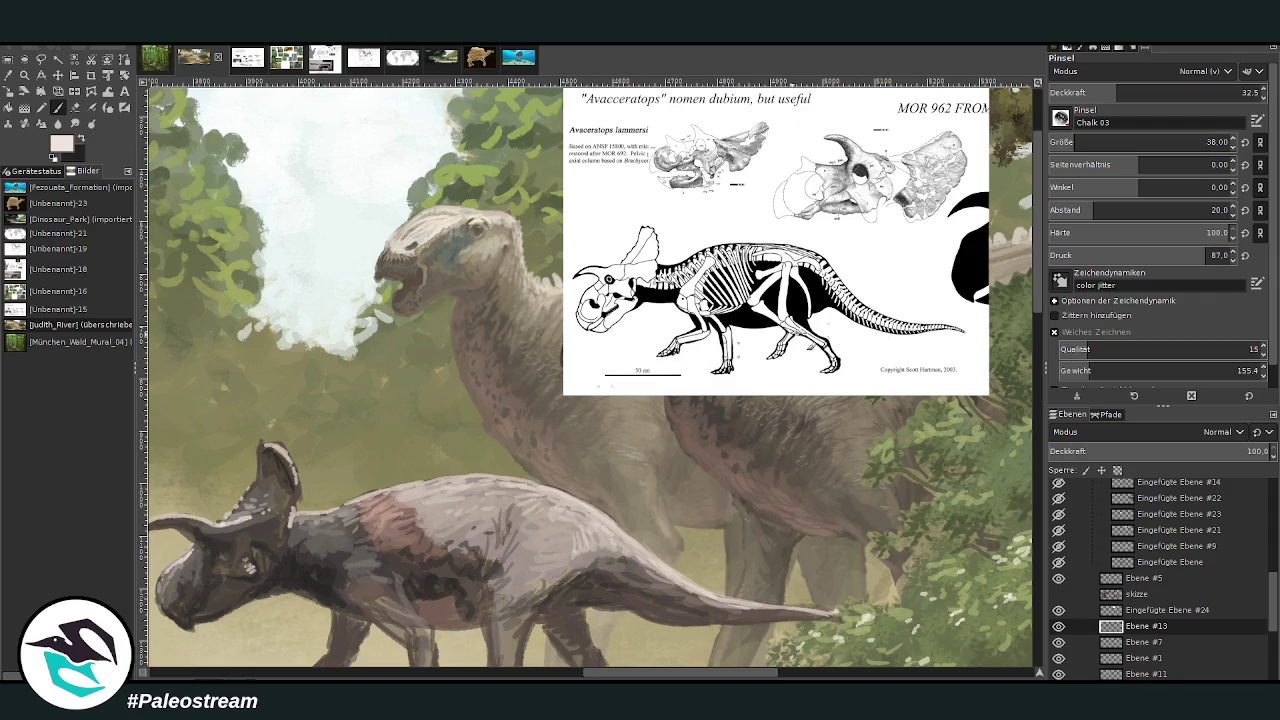
scroll(1041, 314, "down", 3)
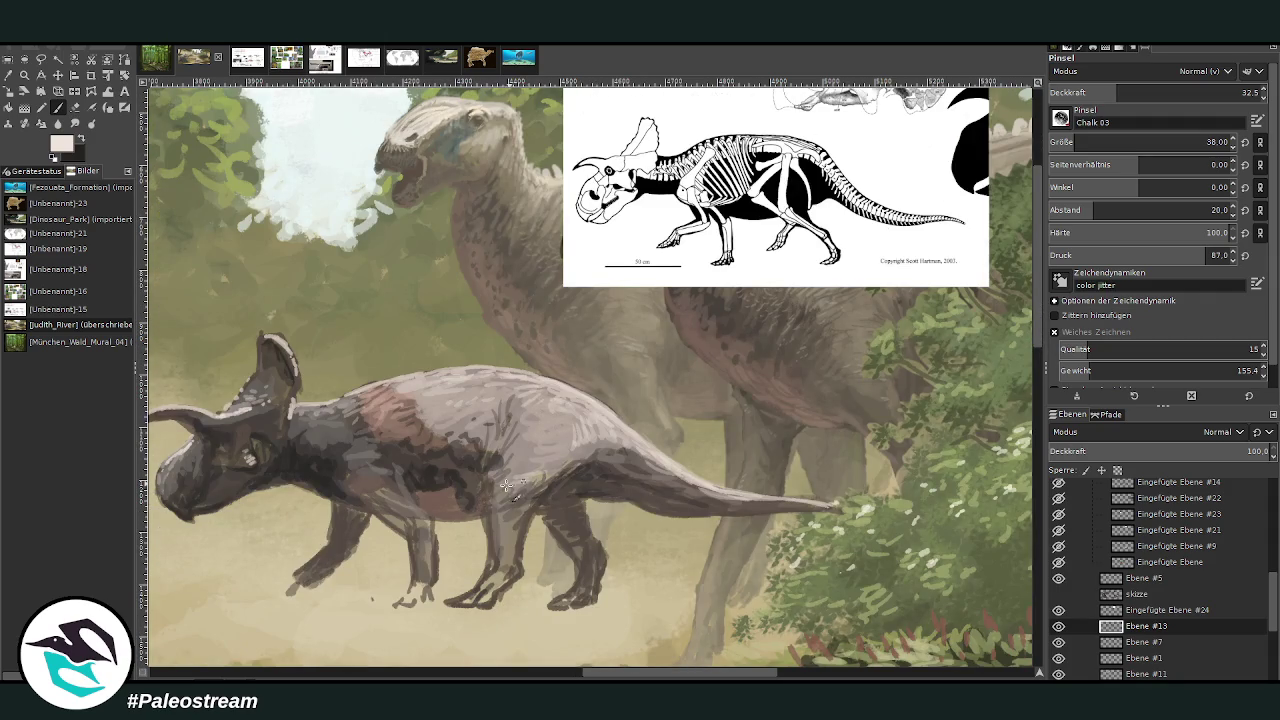
key("o")
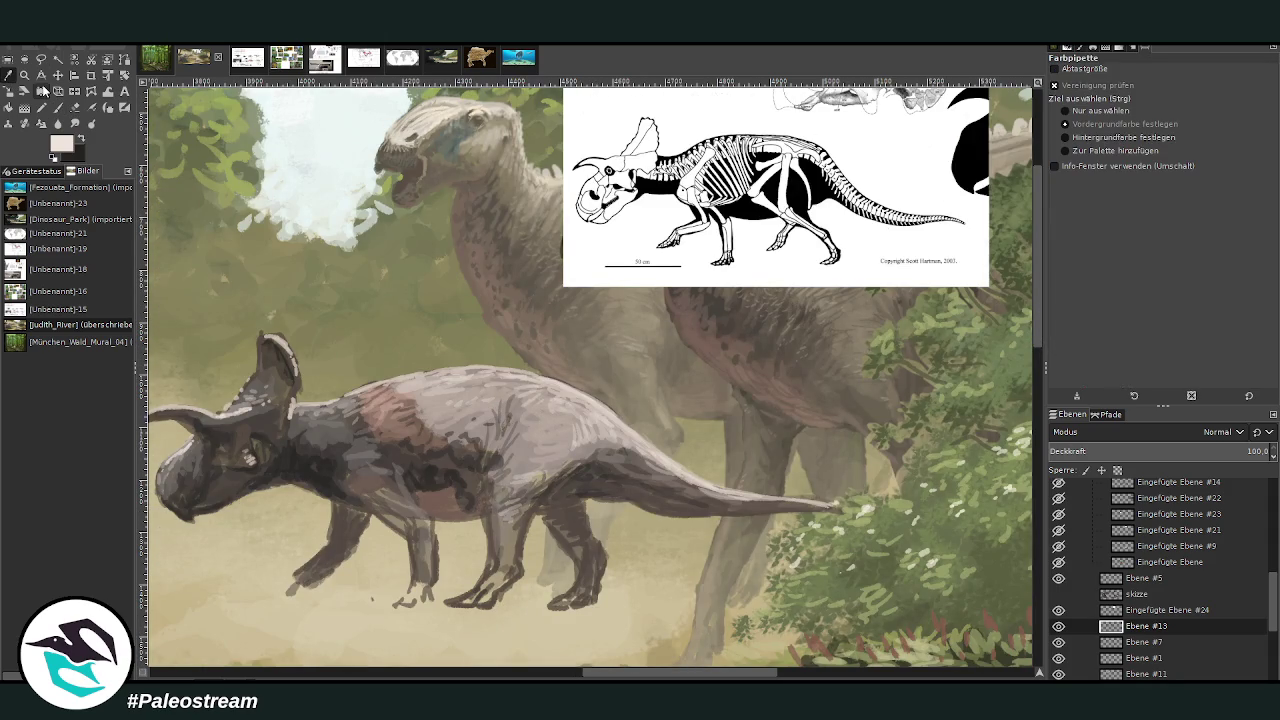
left_click(439, 472)
key("p")
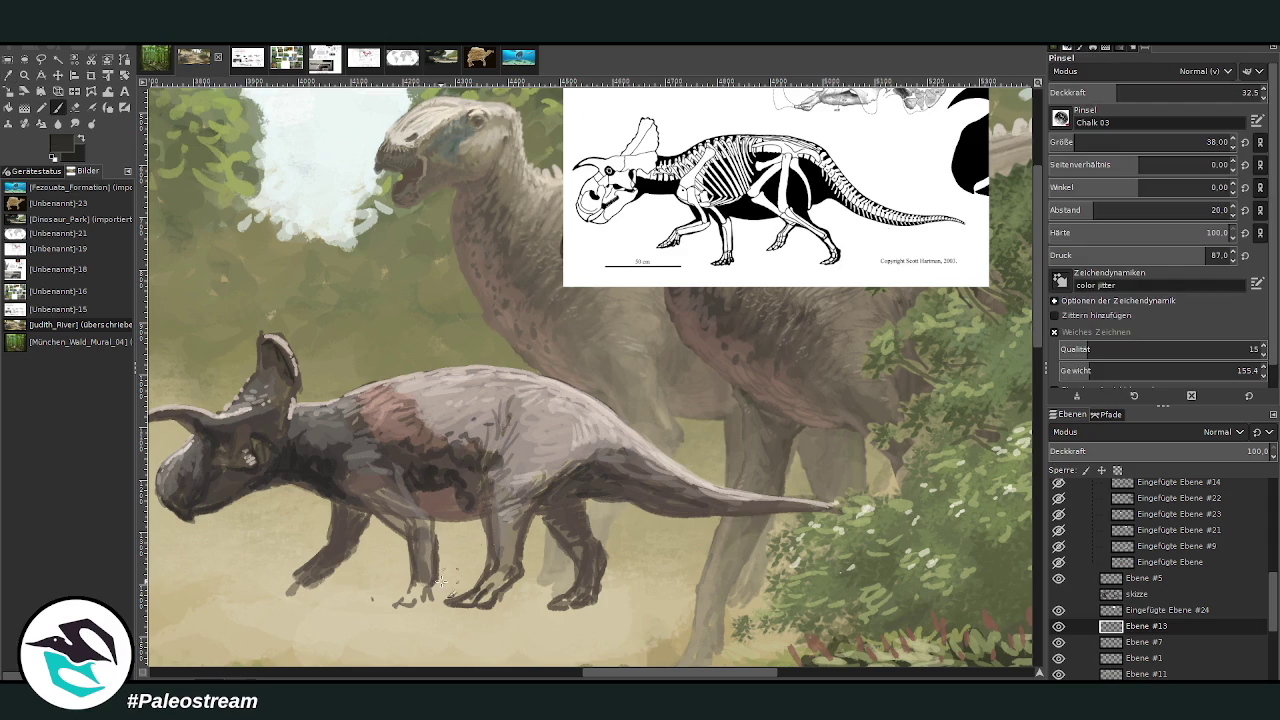
mouse_move(425, 578)
left_mouse_down()
mouse_move(405, 605)
mouse_move(415, 612)
mouse_move(425, 562)
left_mouse_up()
- Darken both front feet and the hind leg and foot at 82.6 opacity
left_click(1232, 92)
mouse_move(285, 592)
left_mouse_down()
mouse_move(298, 575)
mouse_move(322, 598)
left_mouse_up()
mouse_move(578, 568)
left_mouse_down()
mouse_move(594, 605)
mouse_move(580, 590)
left_mouse_up()
mouse_move(606, 545)
left_mouse_down()
mouse_move(570, 556)
mouse_move(560, 606)
mouse_move(594, 590)
mouse_move(584, 534)
mouse_move(466, 597)
left_mouse_up()
mouse_move(492, 597)
left_mouse_down()
mouse_move(500, 608)
mouse_move(488, 563)
mouse_move(510, 578)
mouse_move(500, 565)
mouse_move(518, 565)
mouse_move(517, 540)
mouse_move(500, 552)
mouse_move(502, 522)
mouse_move(496, 562)
mouse_move(500, 516)
left_mouse_up()
- Repaint both hind legs darker with a size-72 brush and lighten the lower belly
left_click(1086, 140)
mouse_move(588, 530)
left_mouse_down()
mouse_move(575, 555)
mouse_move(580, 523)
mouse_move(507, 510)
left_mouse_up()
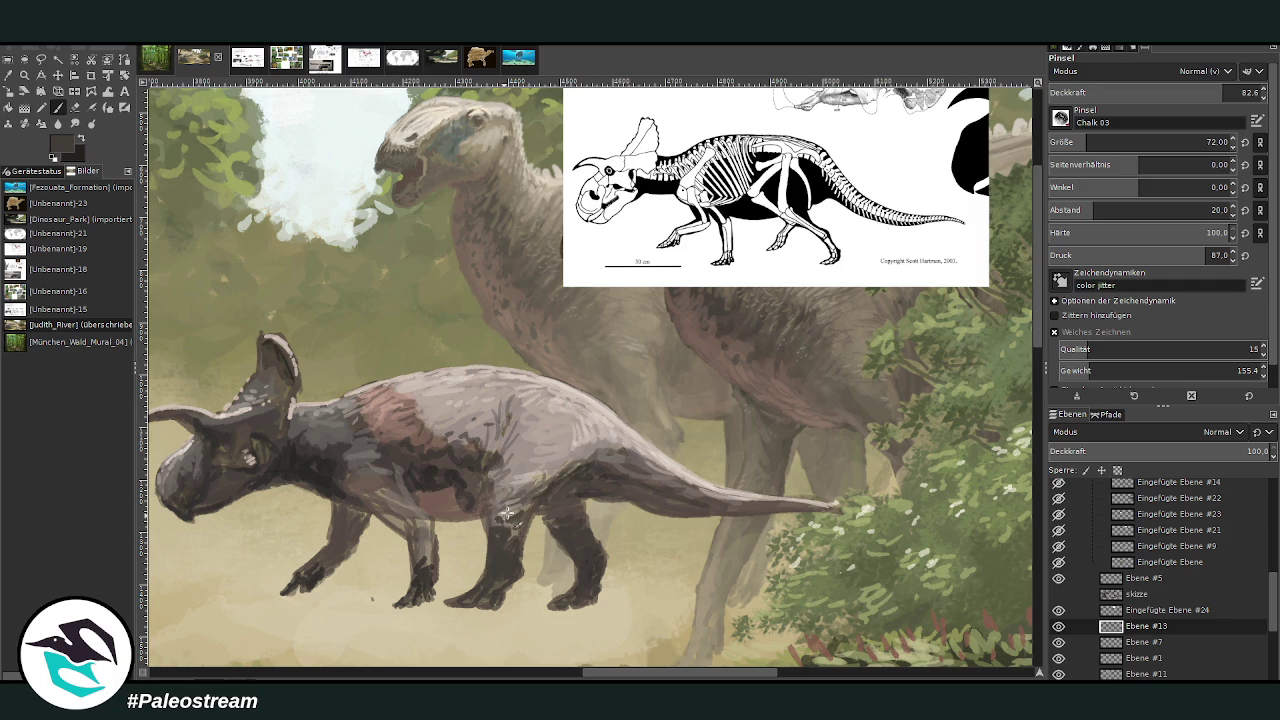
key("o")
left_click(440, 500)
key("p")
left_click_drag(576, 499, 541, 512)
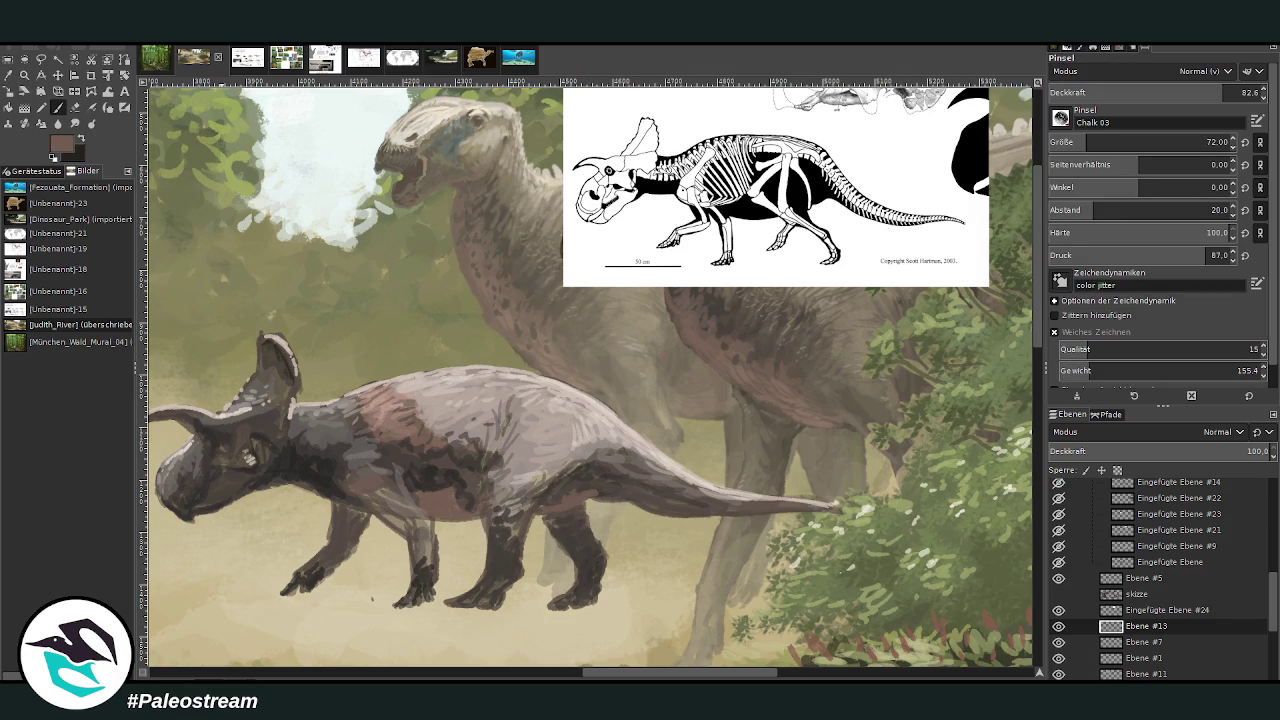